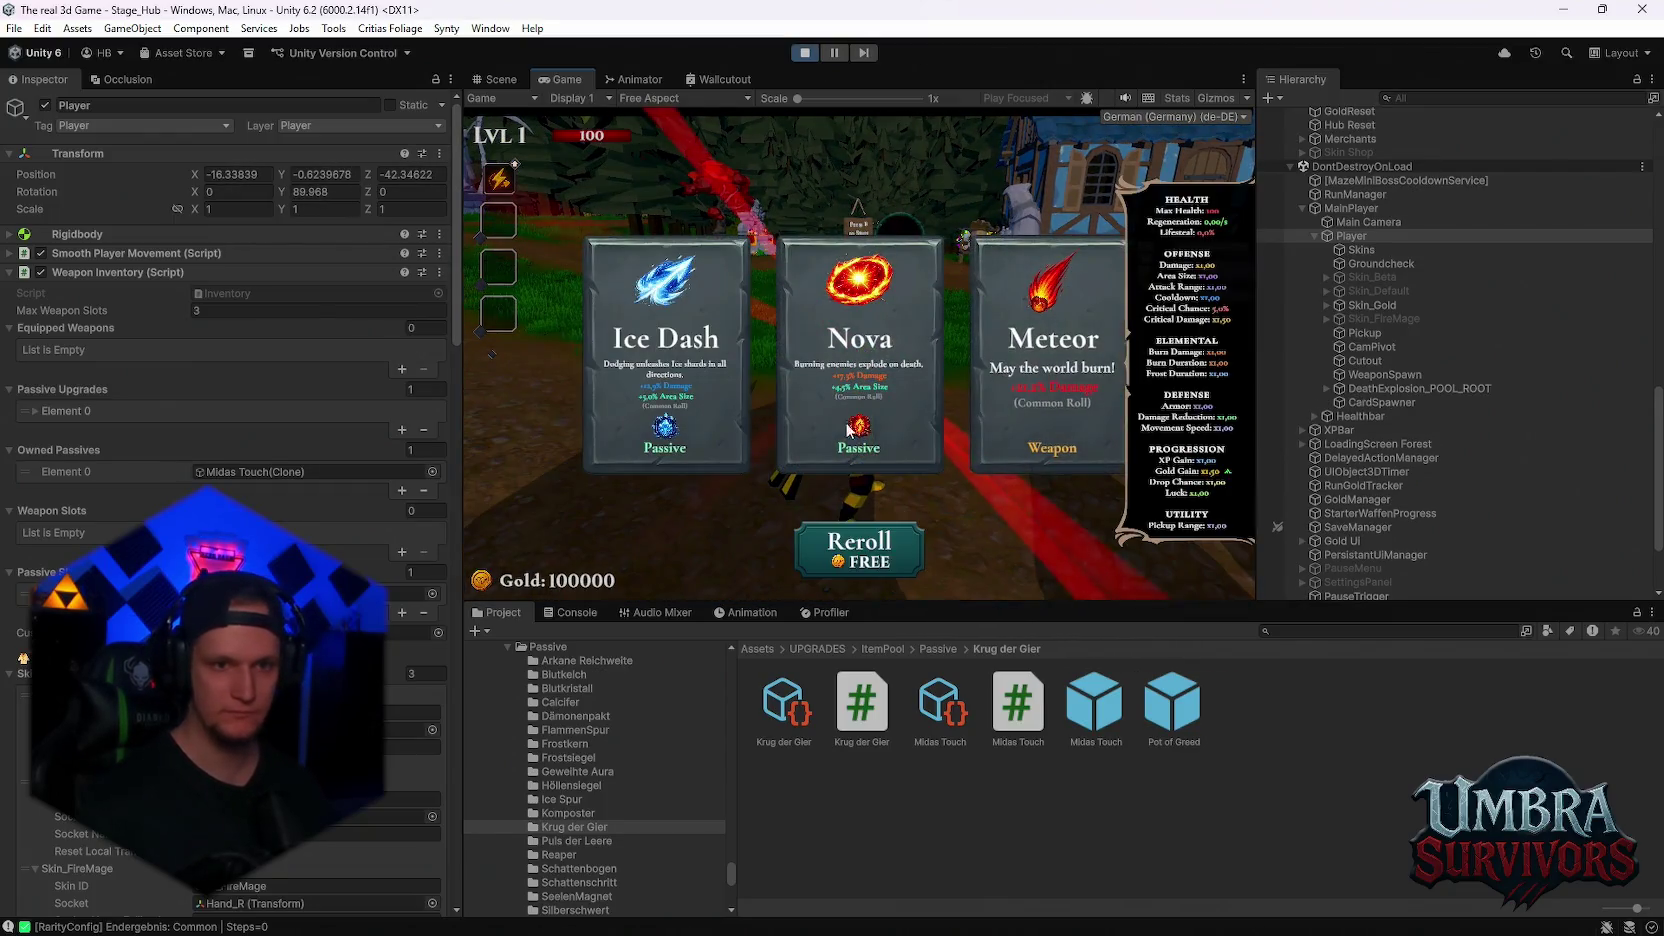
- Reroll the upgrade cards eleven times to test the rising cost, then pick Spectral Fire
left_click(900, 552)
left_click(899, 553)
left_click(898, 553)
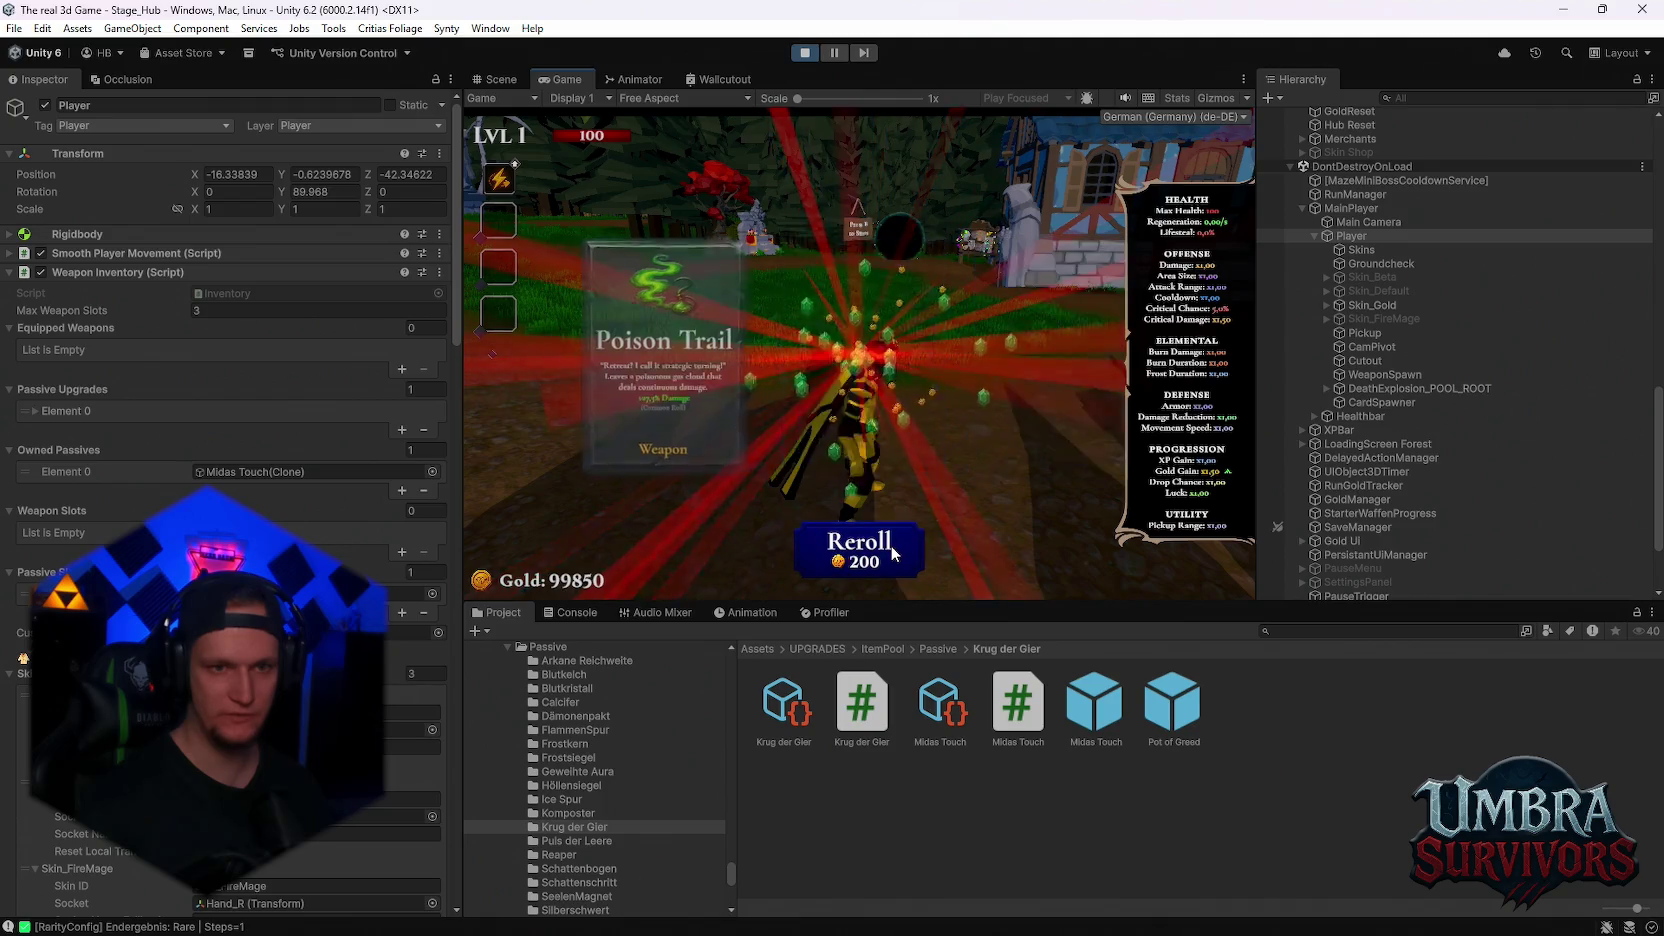
left_click(896, 554)
left_click(895, 555)
left_click(894, 555)
left_click(894, 556)
left_click(895, 556)
left_click(895, 556)
left_click(894, 555)
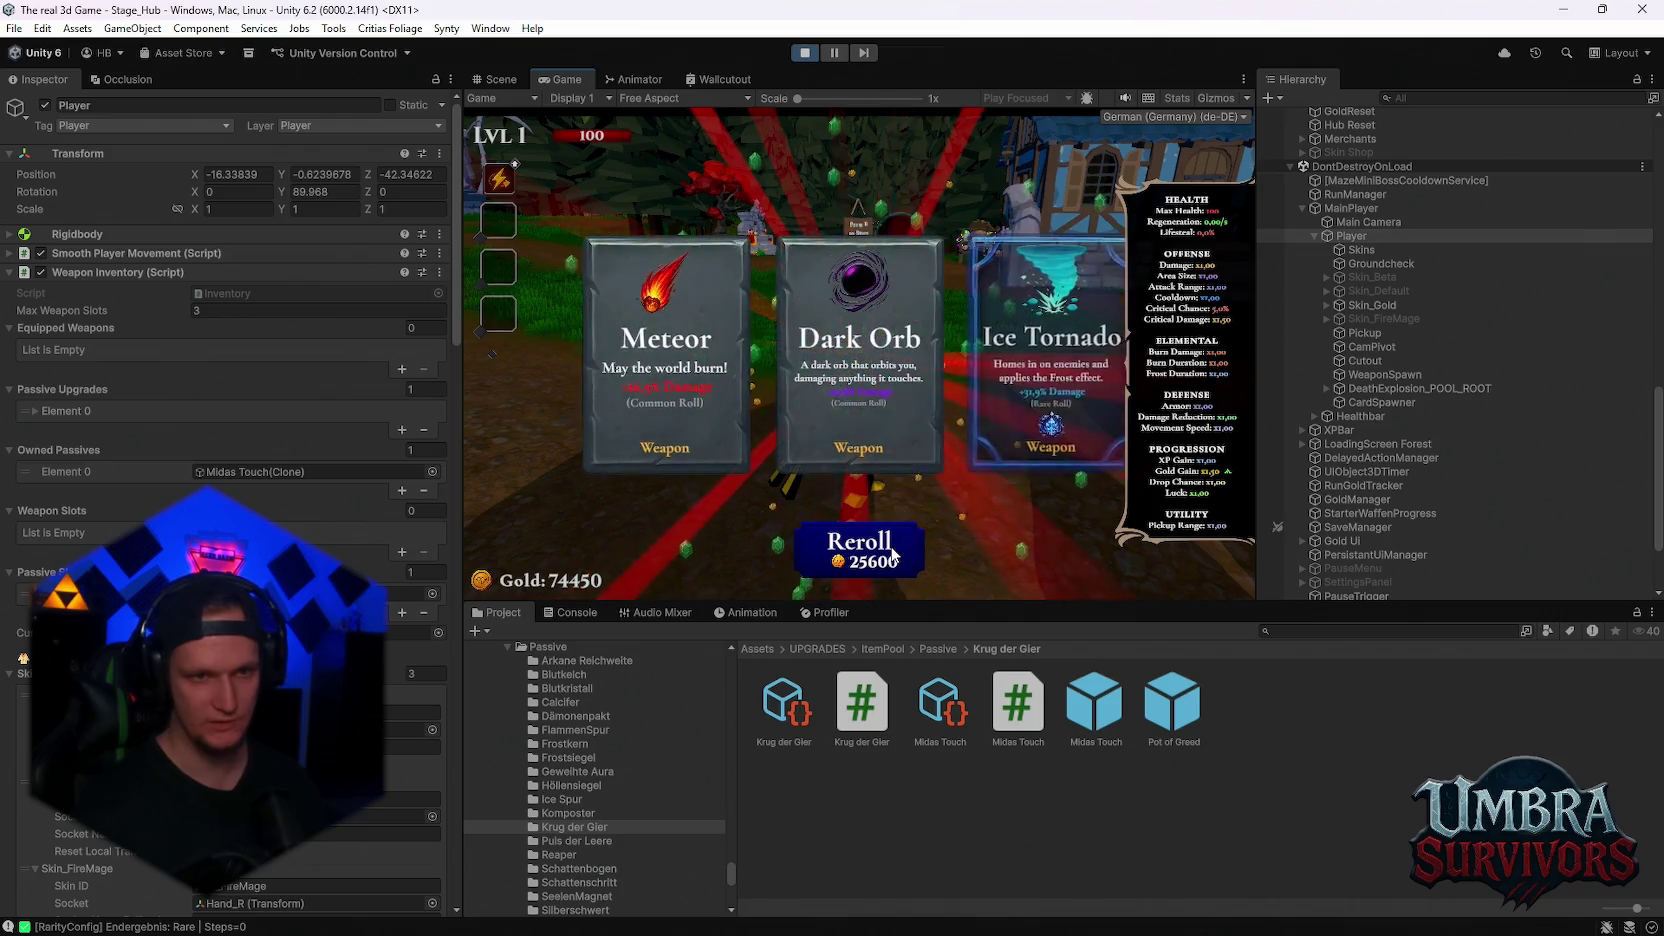
left_click(891, 552)
left_click(865, 439)
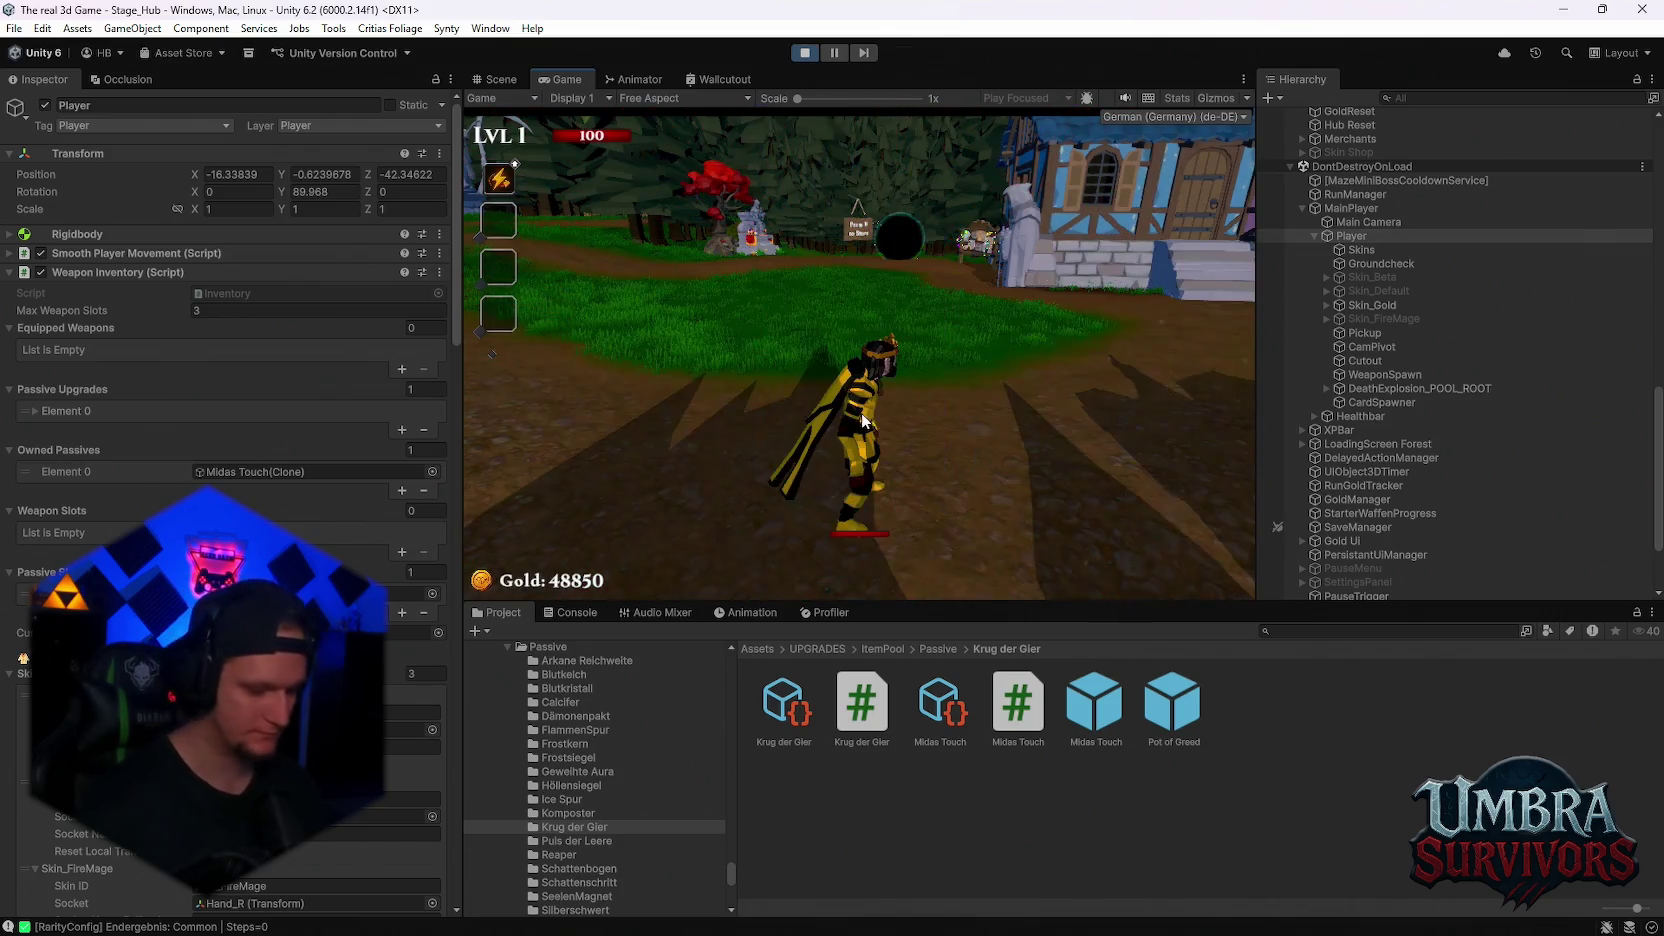
- Reroll ten more times, up to the 12800-gold reroll, then pick the Frozen Heart passive
left_click(896, 561)
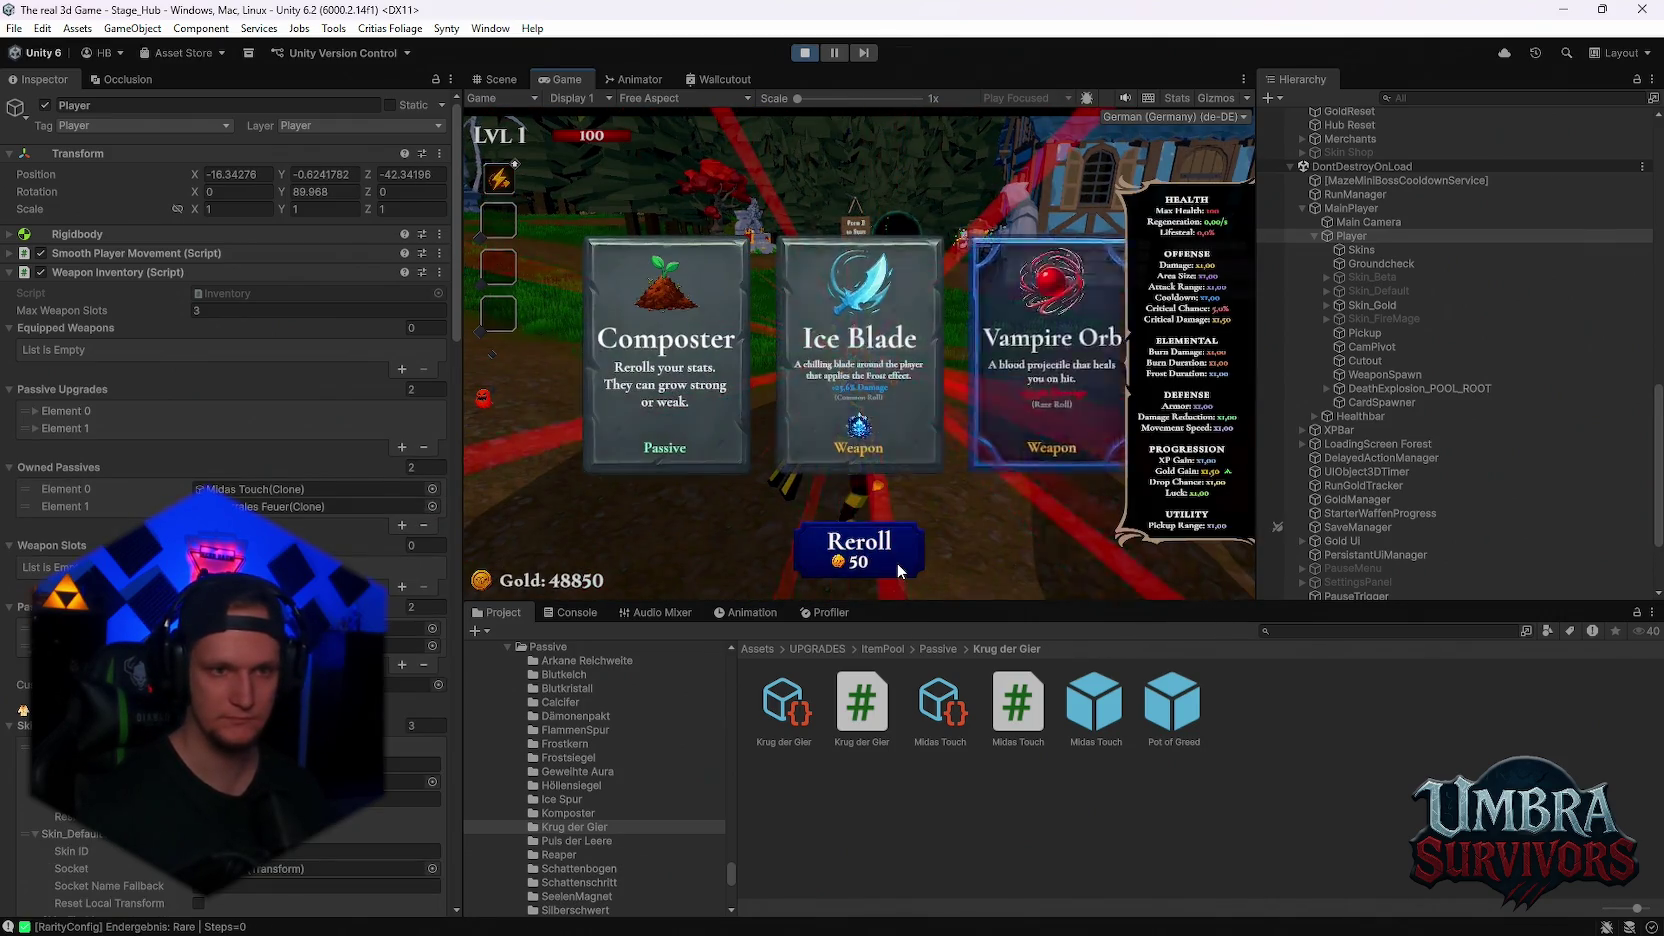
left_click(895, 561)
left_click(896, 562)
left_click(895, 562)
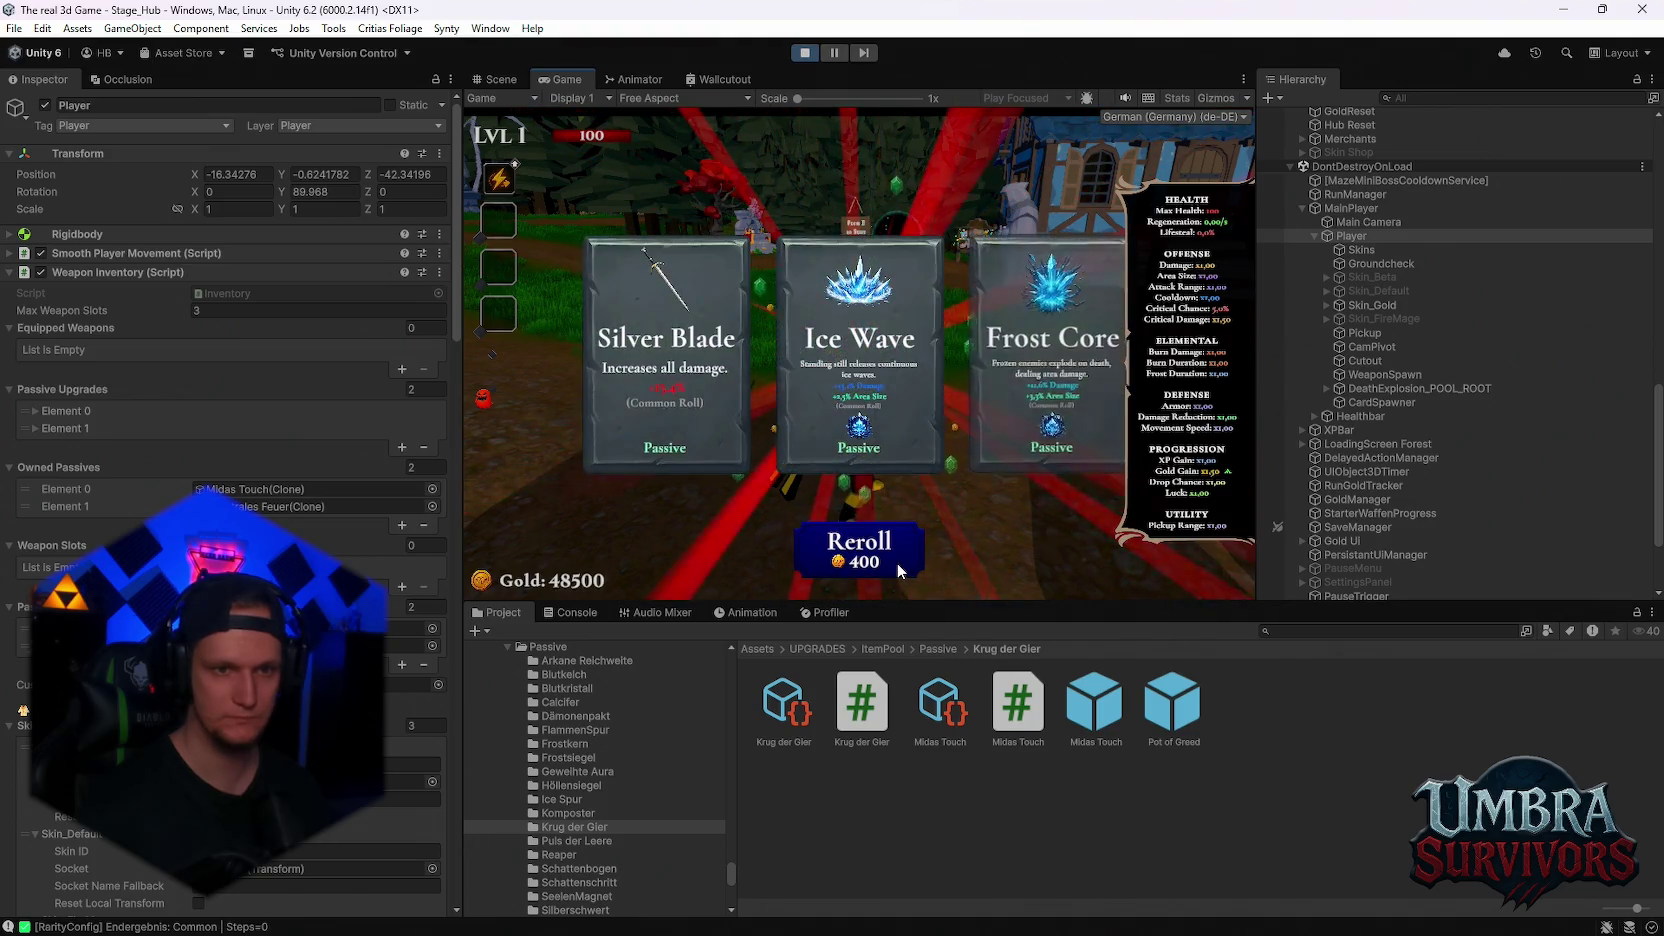
left_click(896, 561)
left_click(896, 561)
left_click(896, 562)
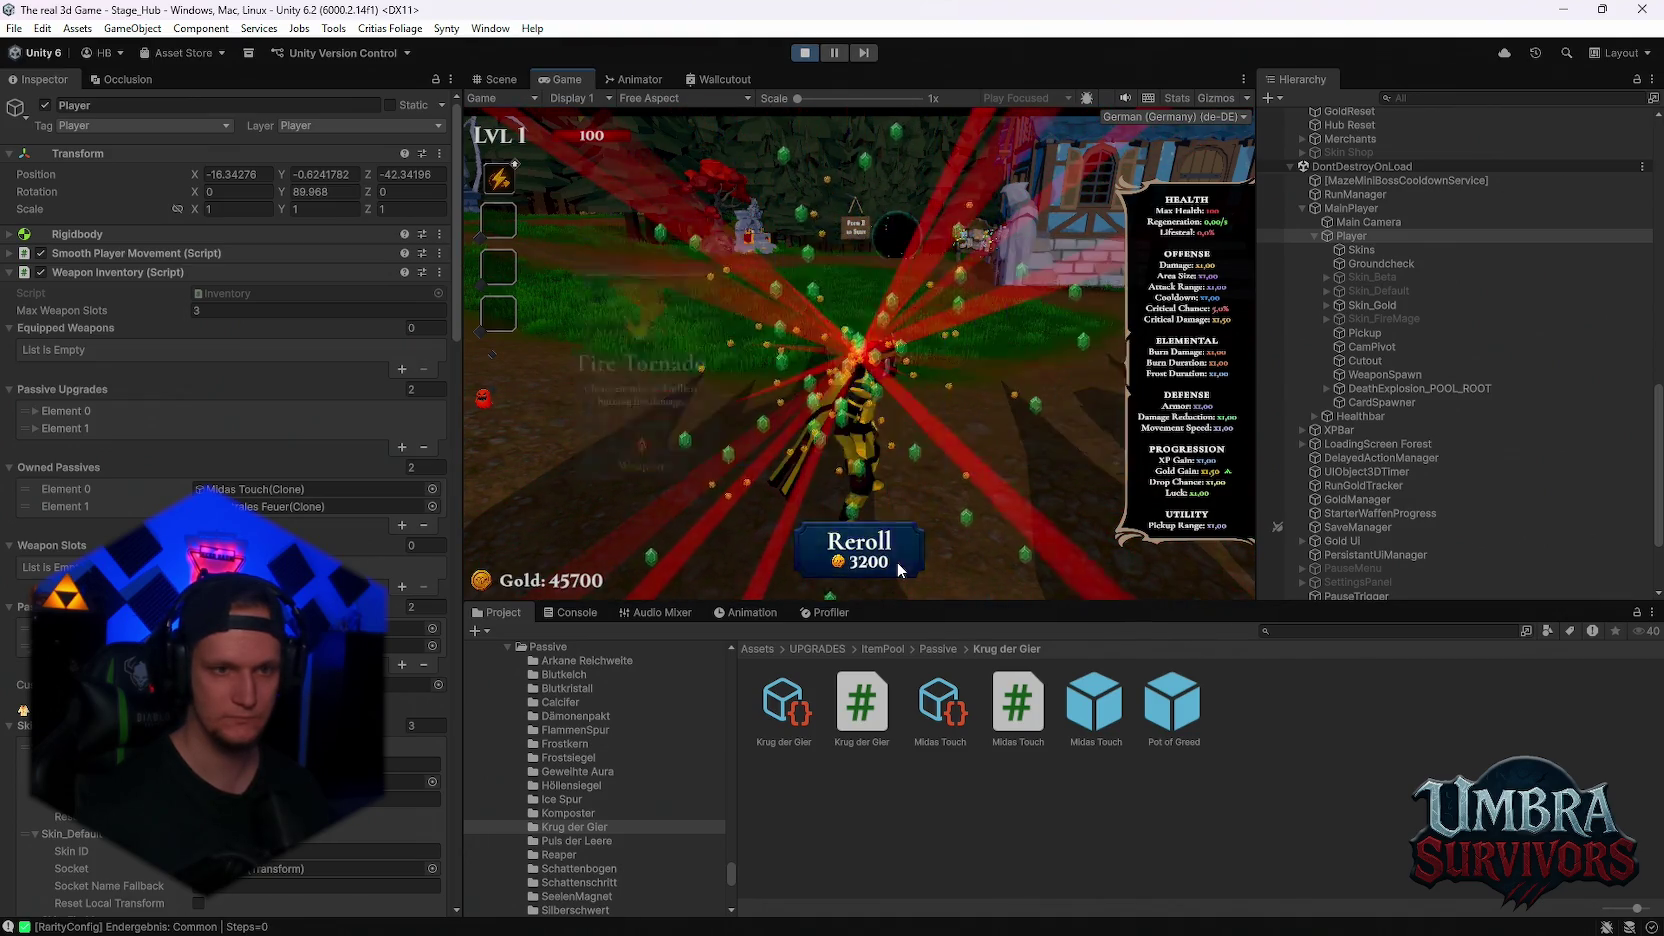
left_click(896, 562)
left_click(895, 562)
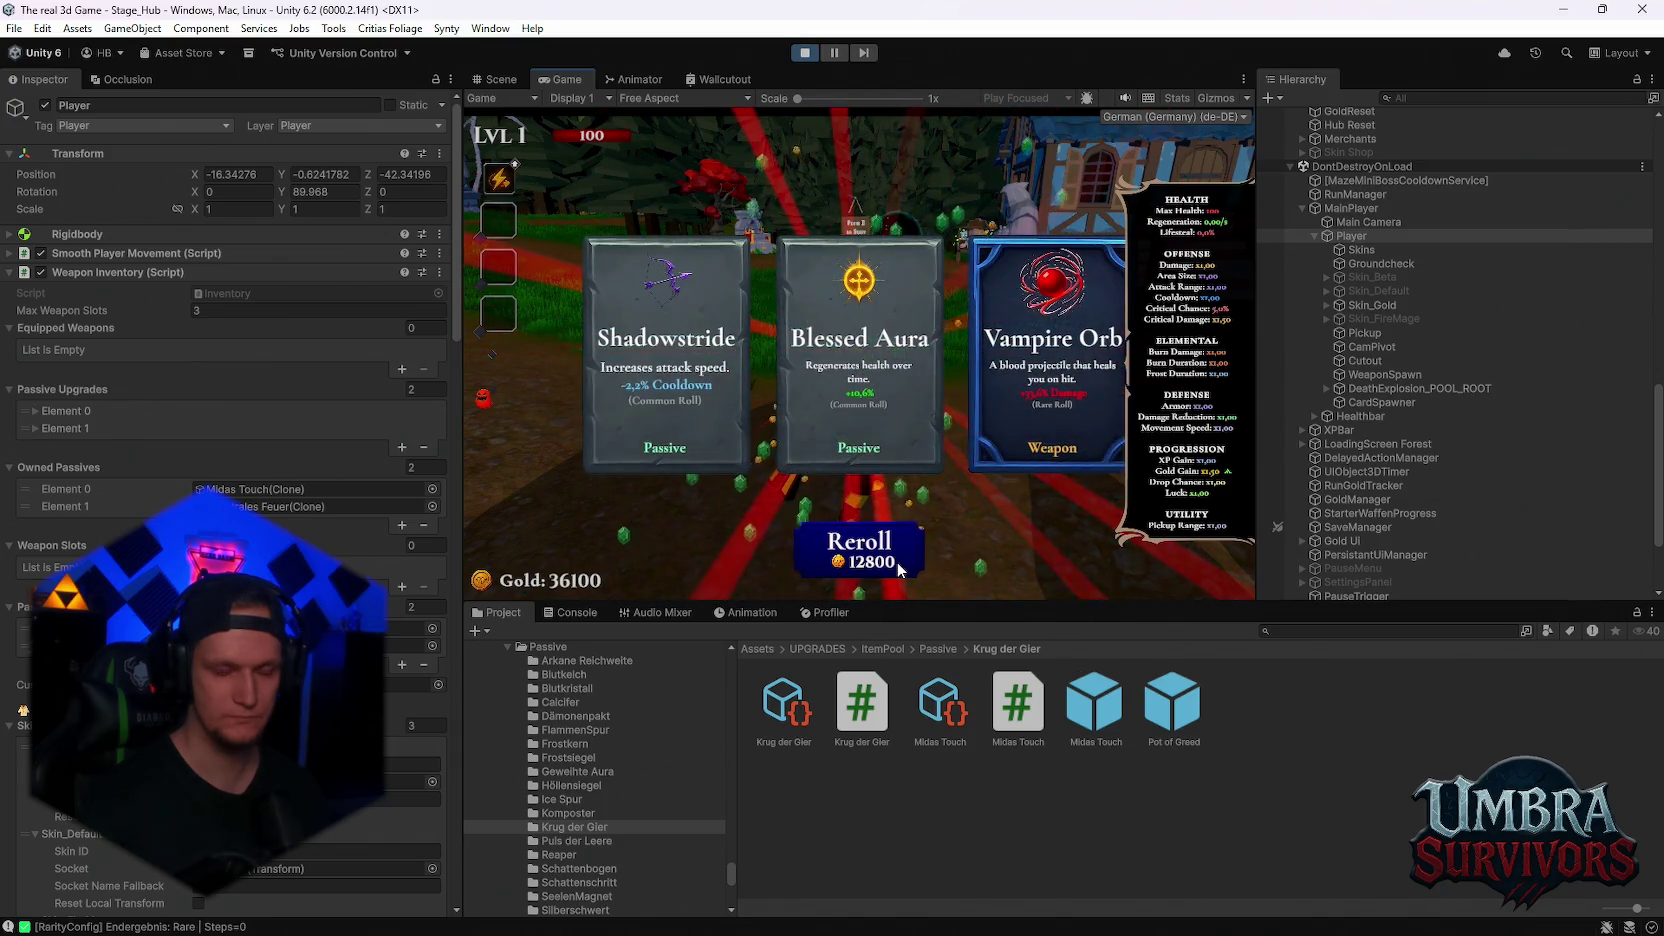
left_click(896, 562)
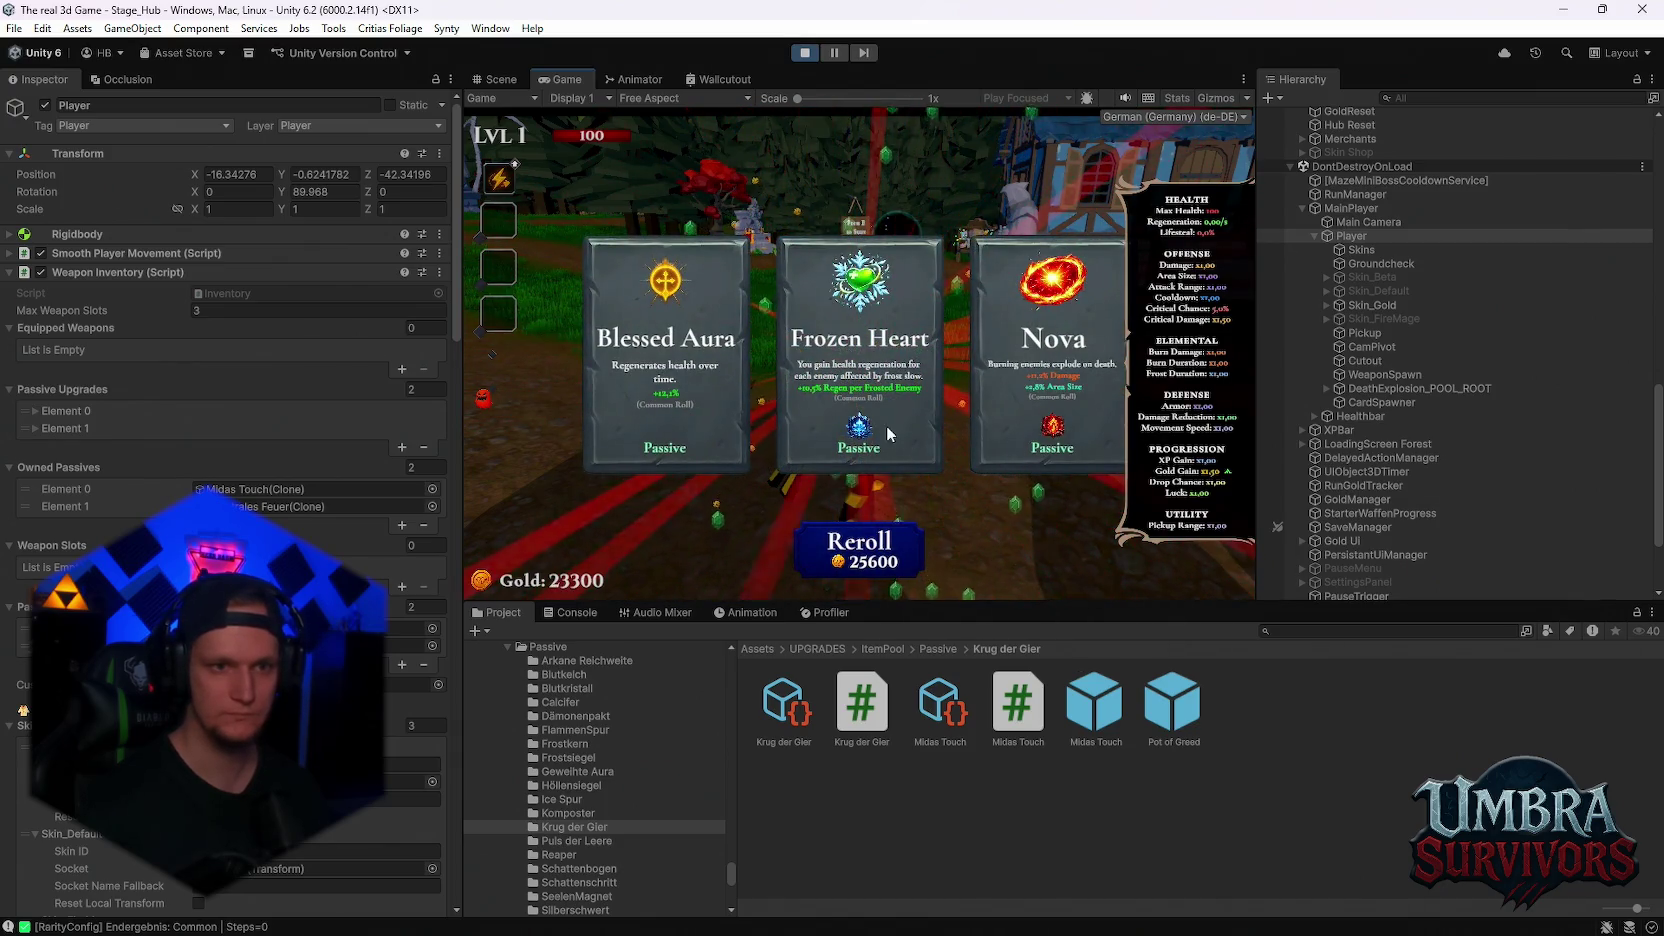
left_click(891, 428)
- Reroll up to the 6400-gold reroll, then take the Vampire Orb weapon and Pot of Greed passive
left_click(860, 551)
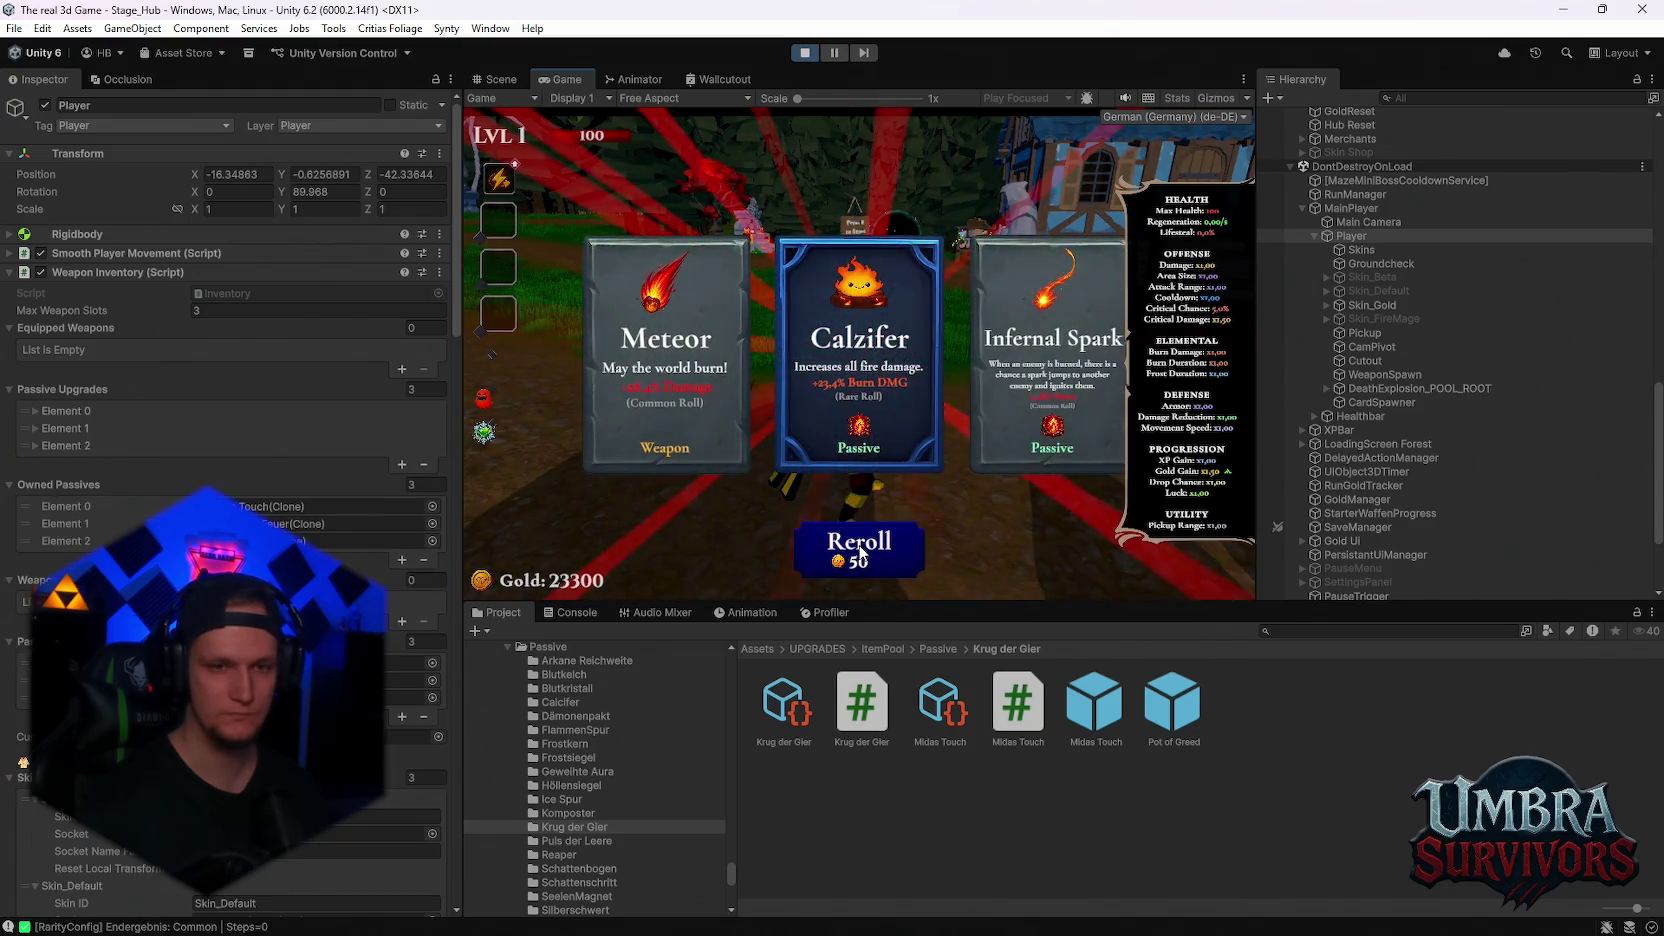
left_click(861, 552)
left_click(861, 552)
left_click(861, 552)
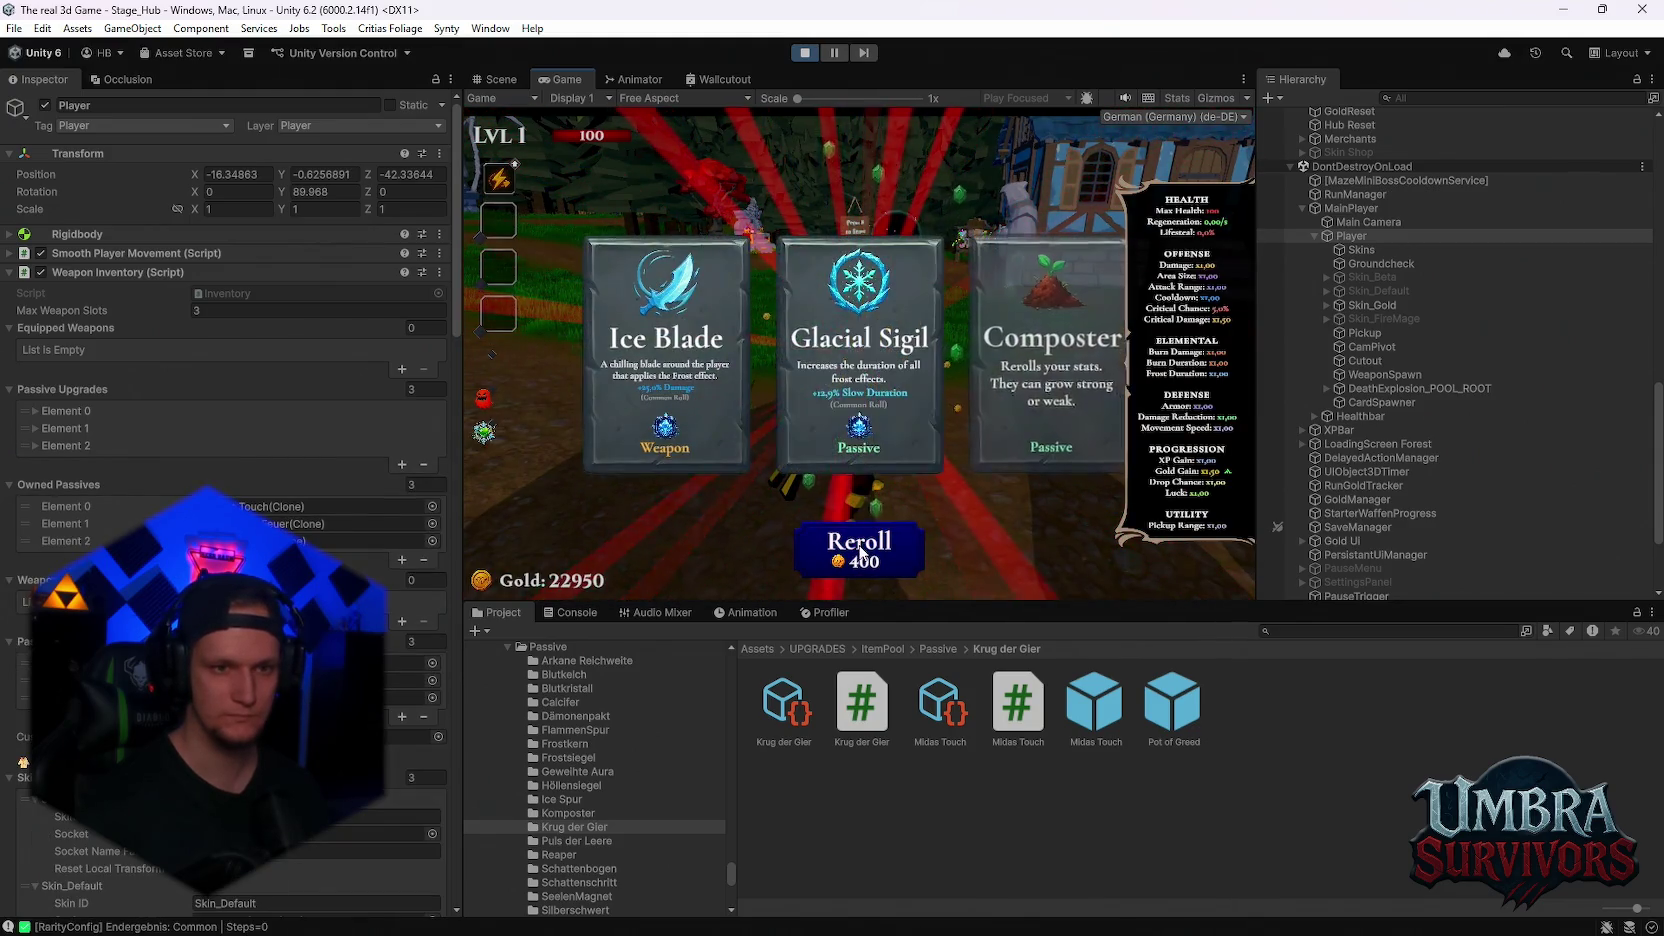
left_click(861, 552)
left_click(860, 551)
left_click(861, 552)
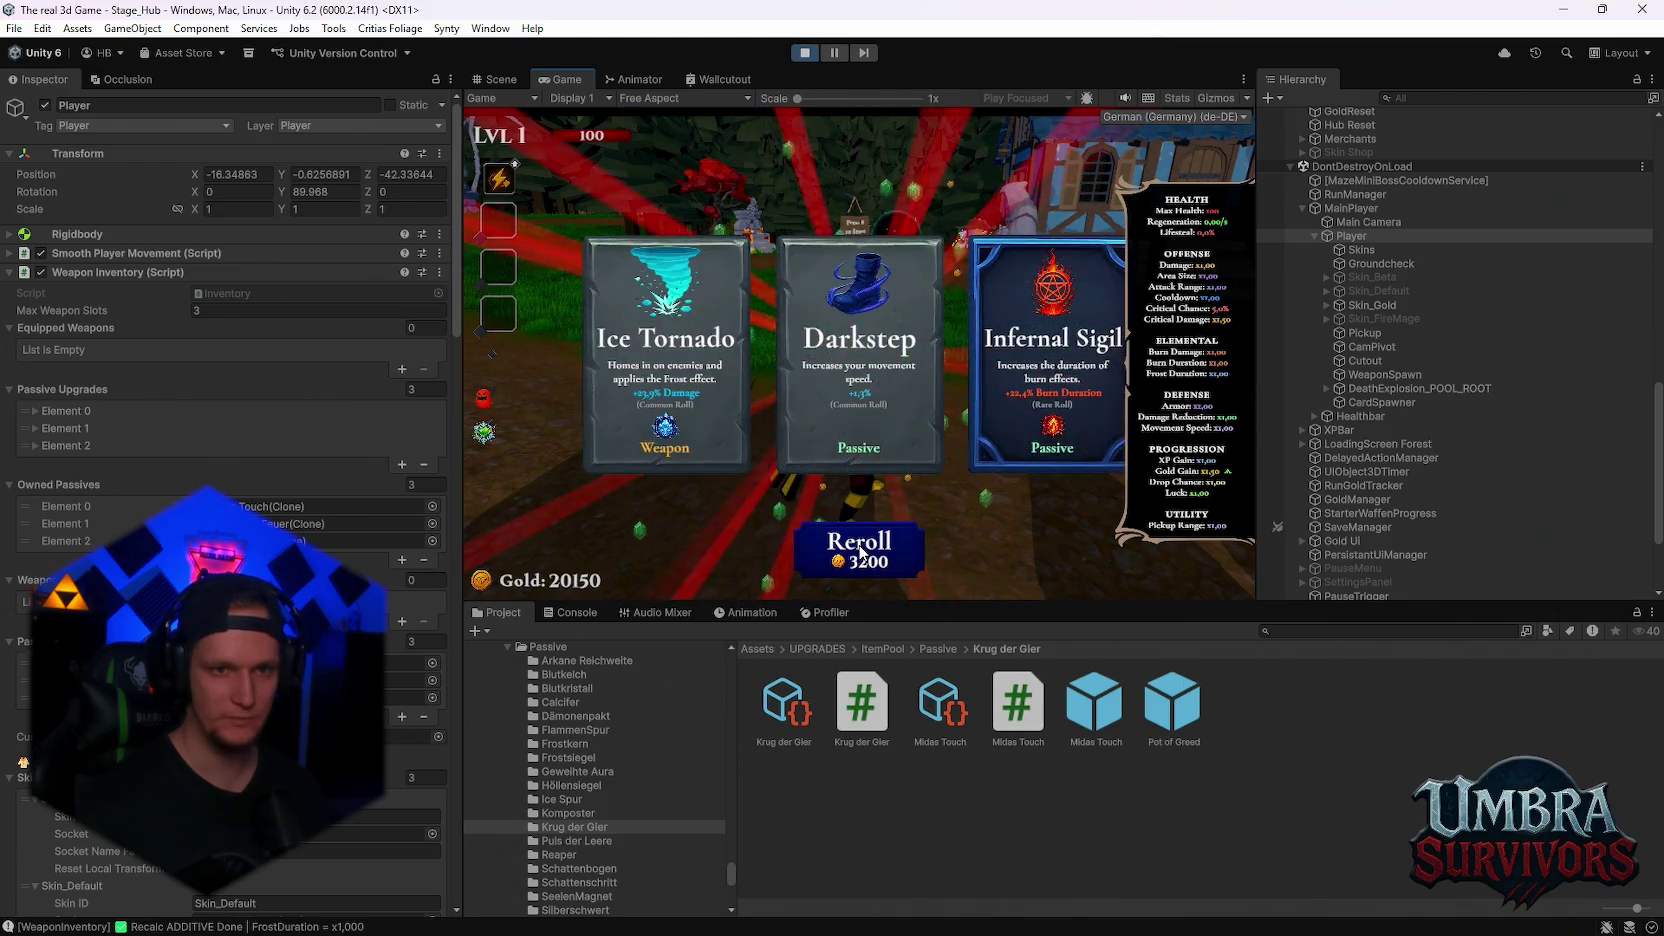
left_click(861, 551)
left_click(861, 551)
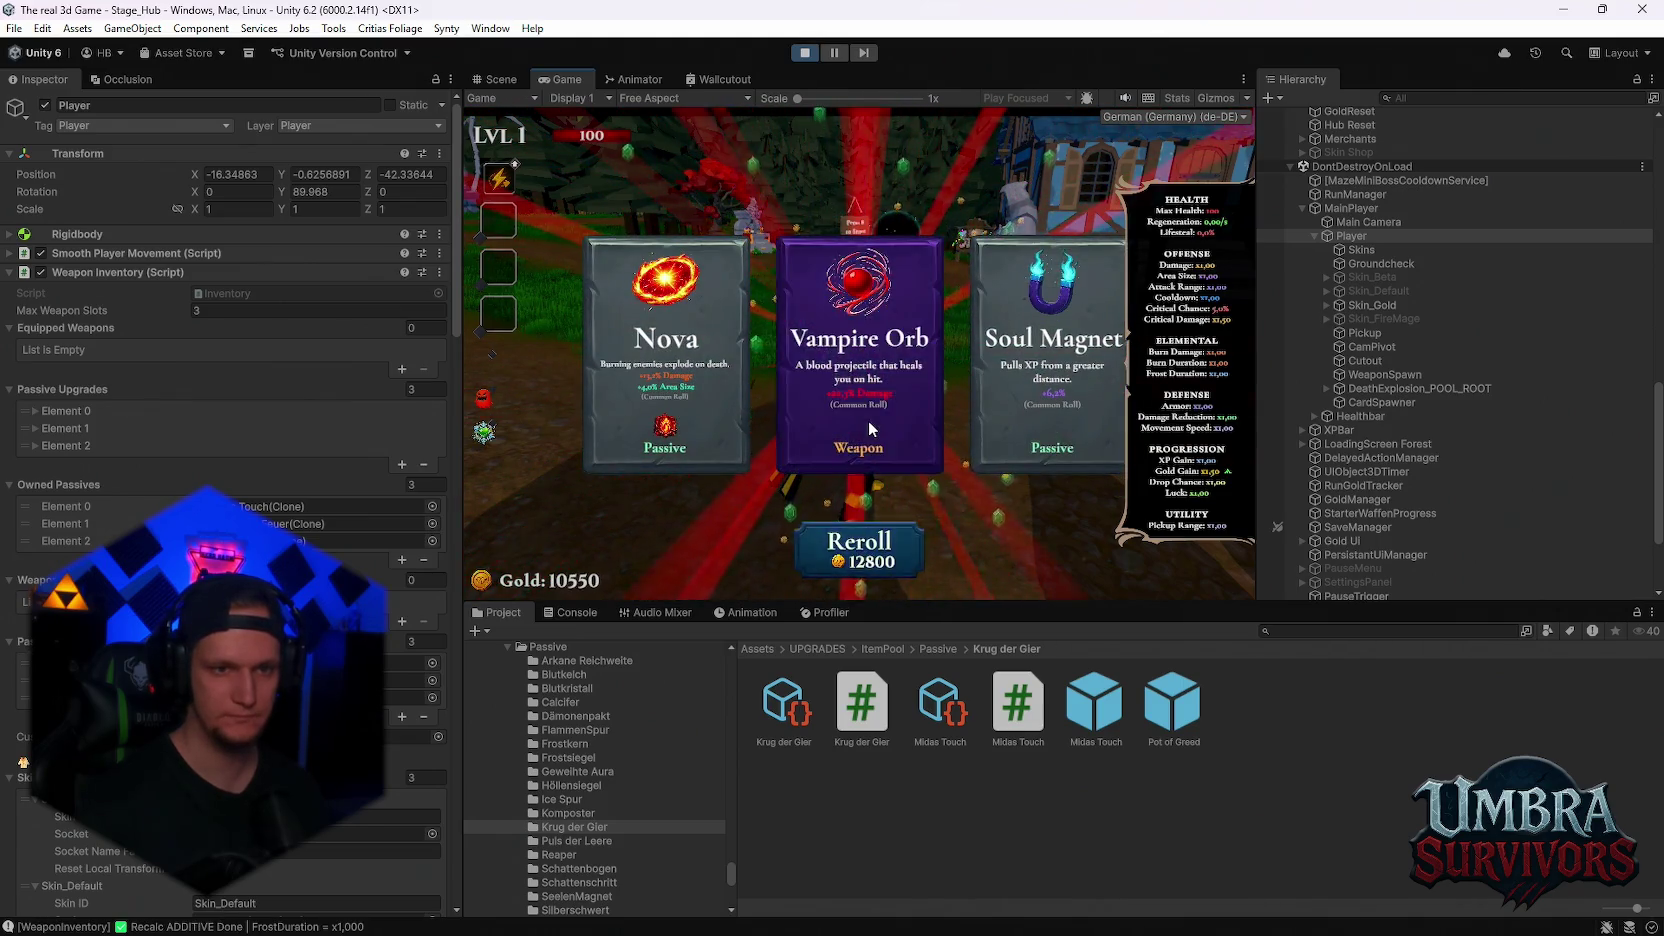
left_click(864, 410)
left_click(870, 415)
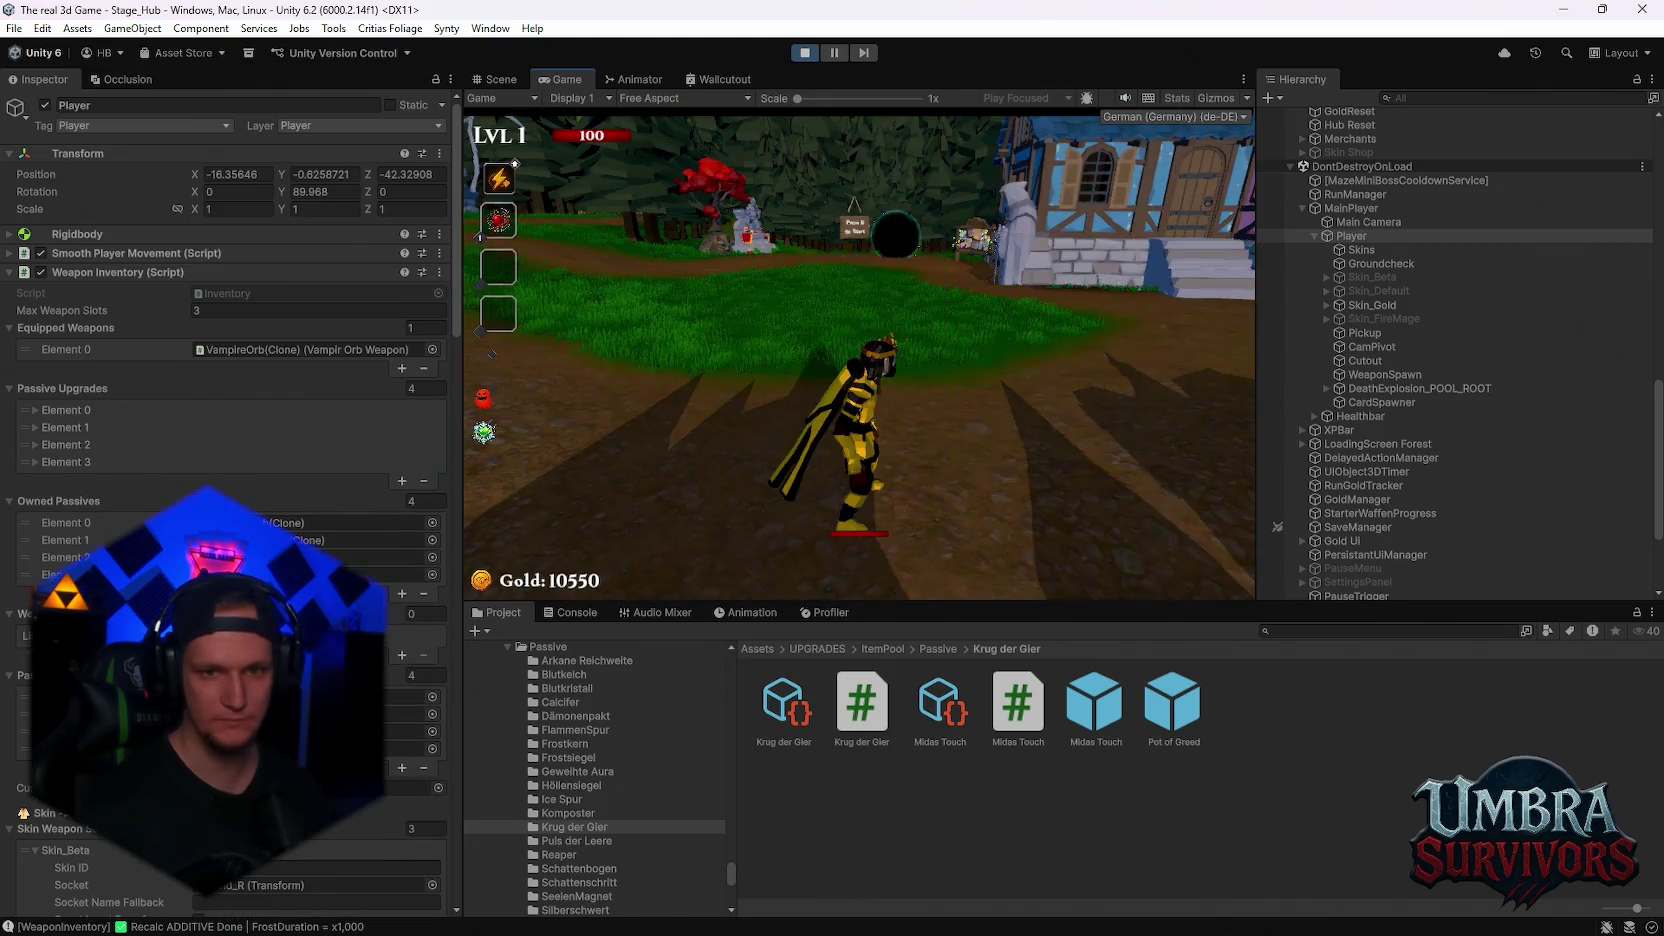
- Resume the game, run the player forward with W, pause to view the stats, then stop Play mode
key("Escape")
key("Escape")
key("w")
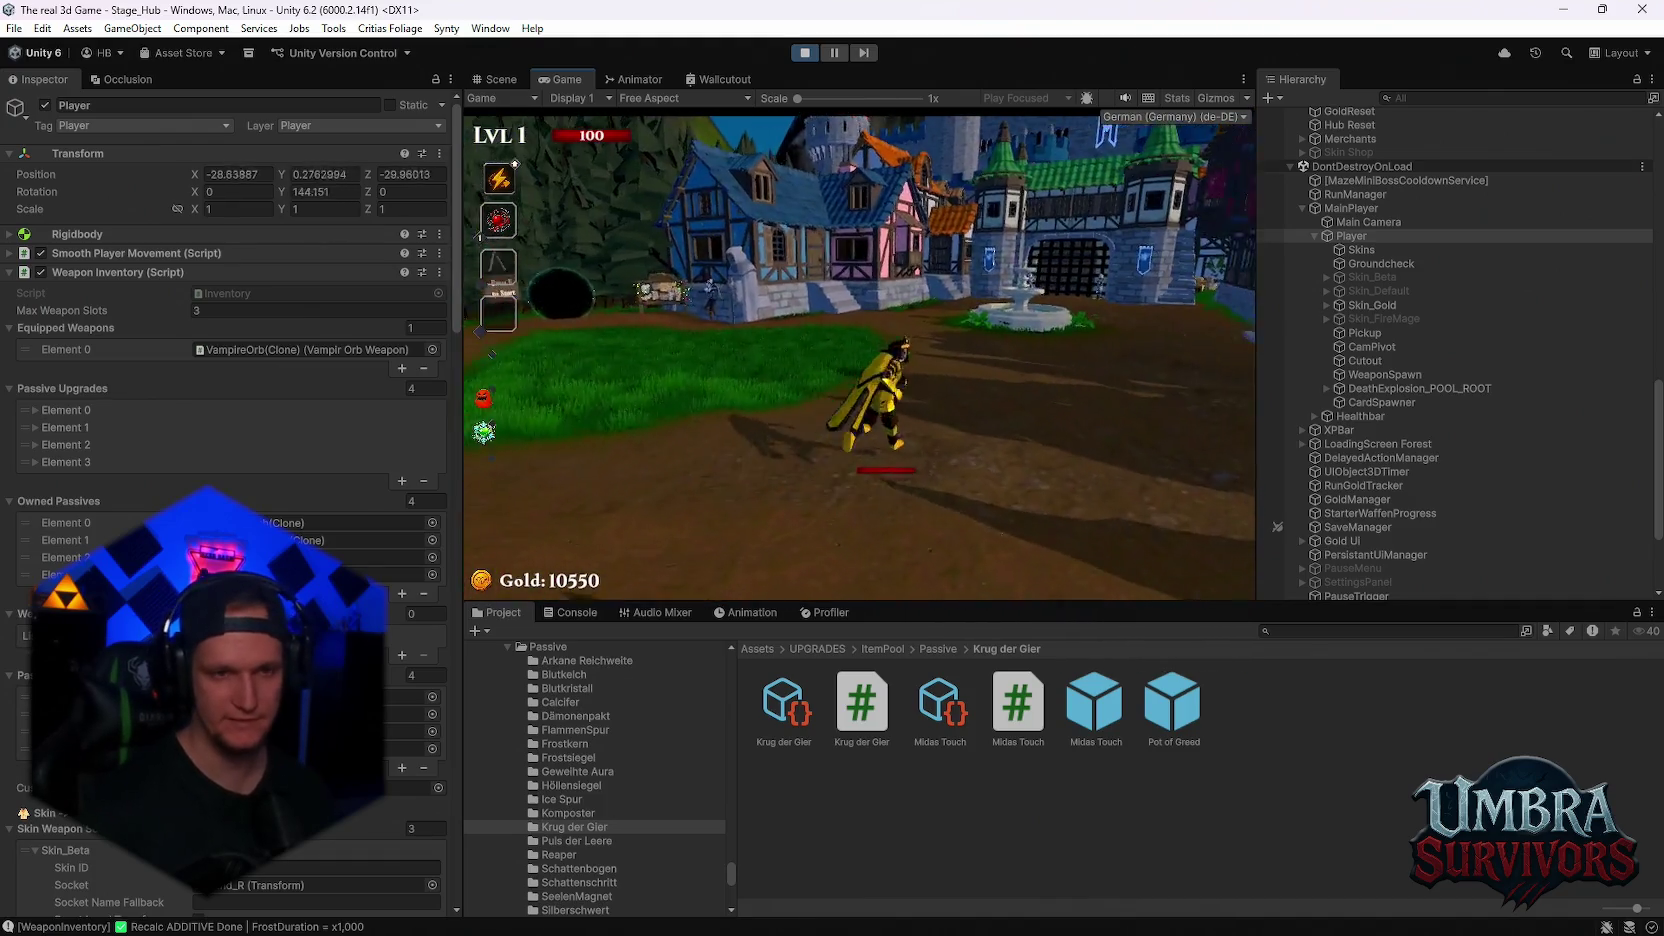
key("Escape")
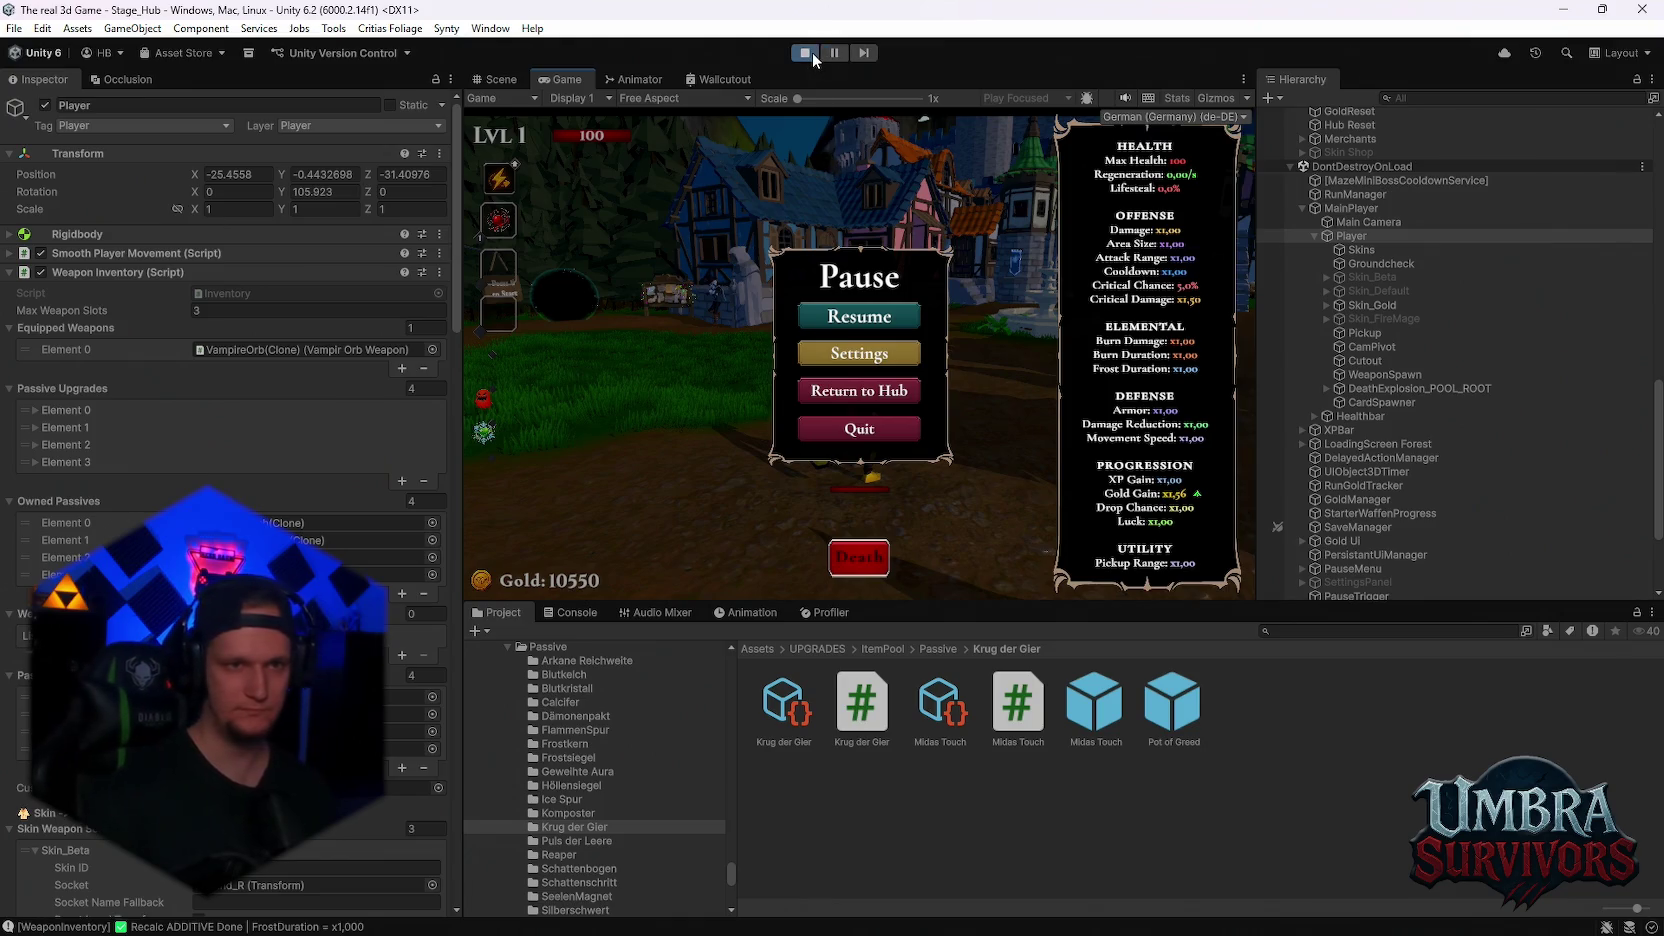
left_click(810, 55)
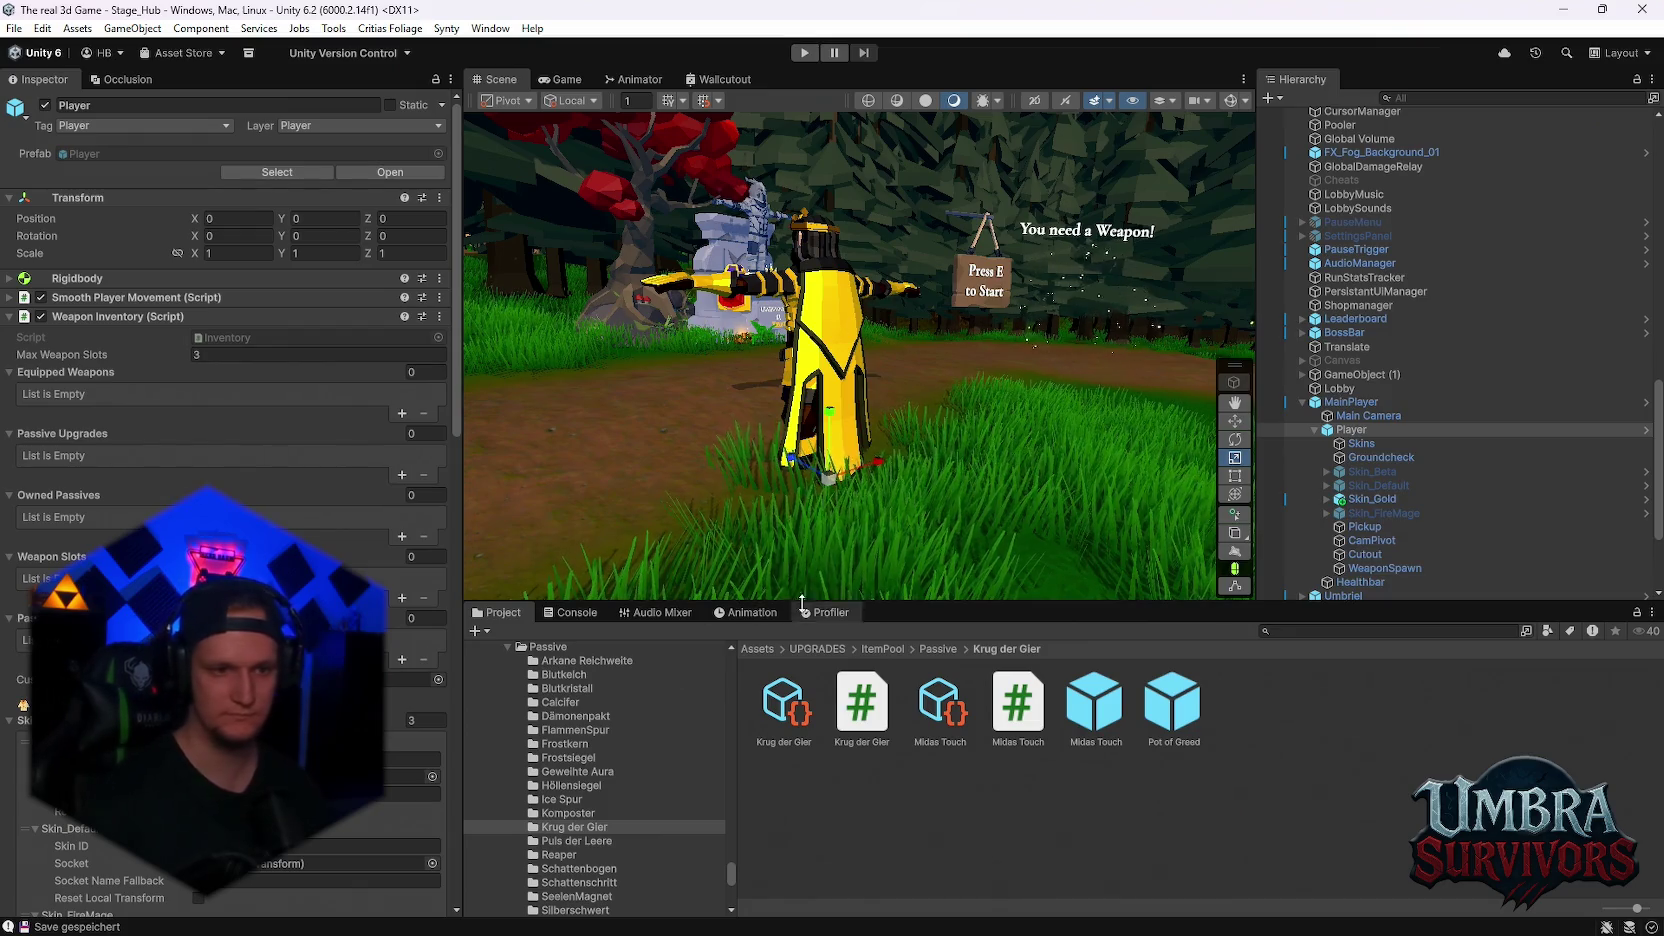
- Scroll down the Player Inspector, then show the Console with the playtest log messages
scroll(230, 400, "down", 5)
scroll(230, 400, "down", 6)
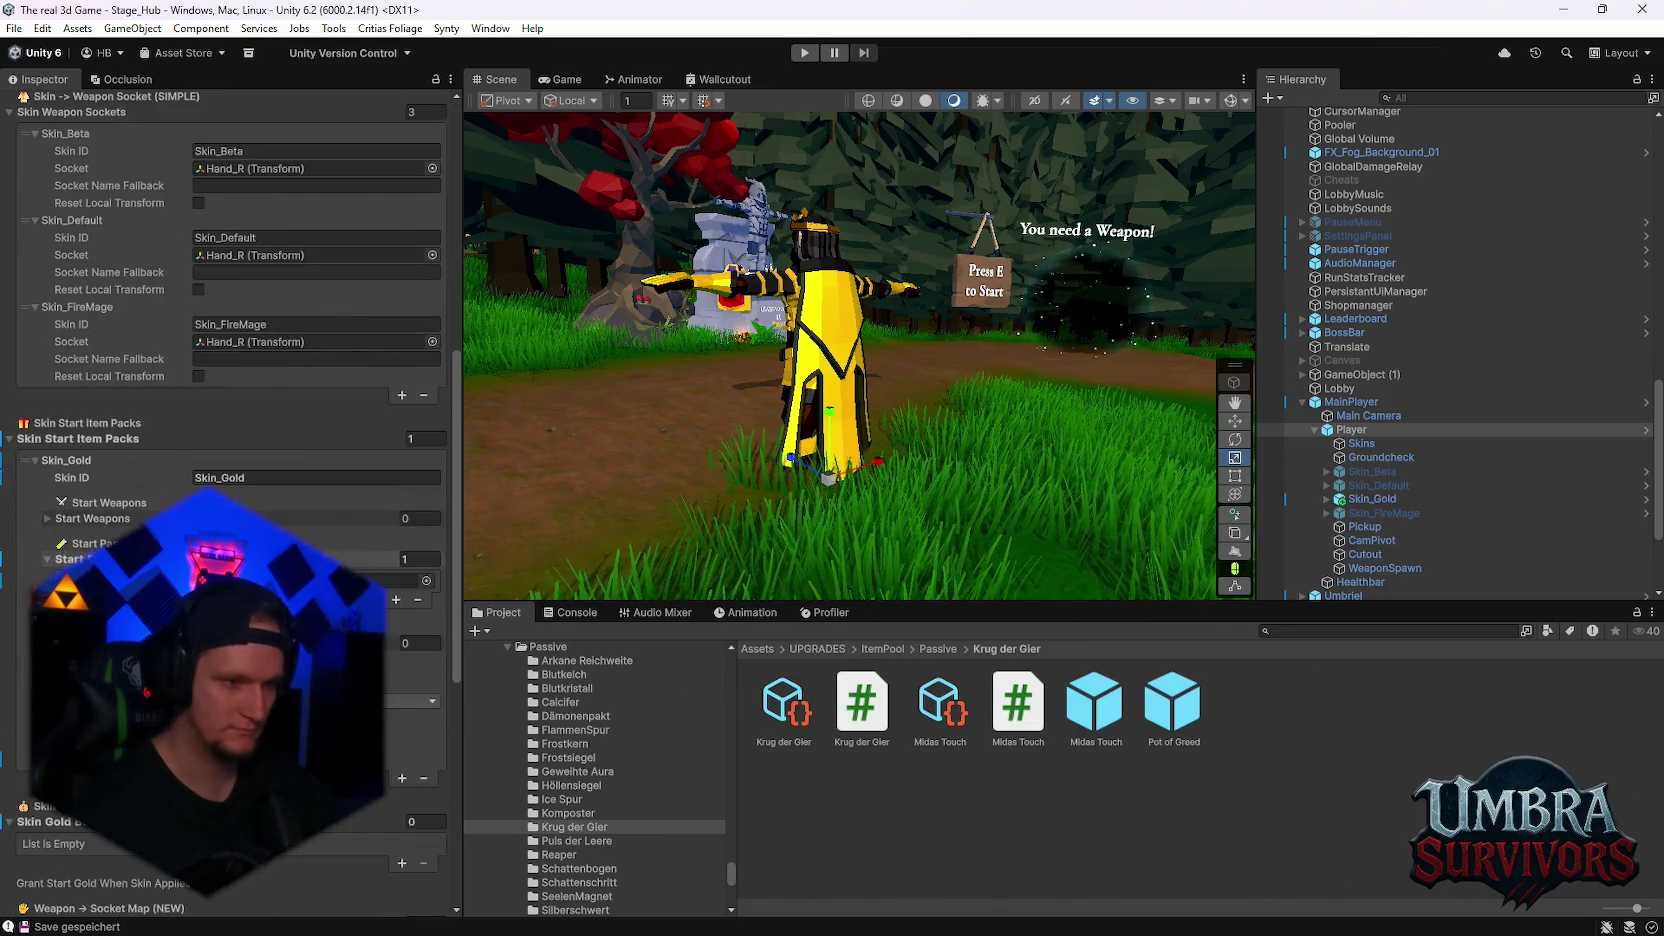
scroll(231, 401, "down", 10)
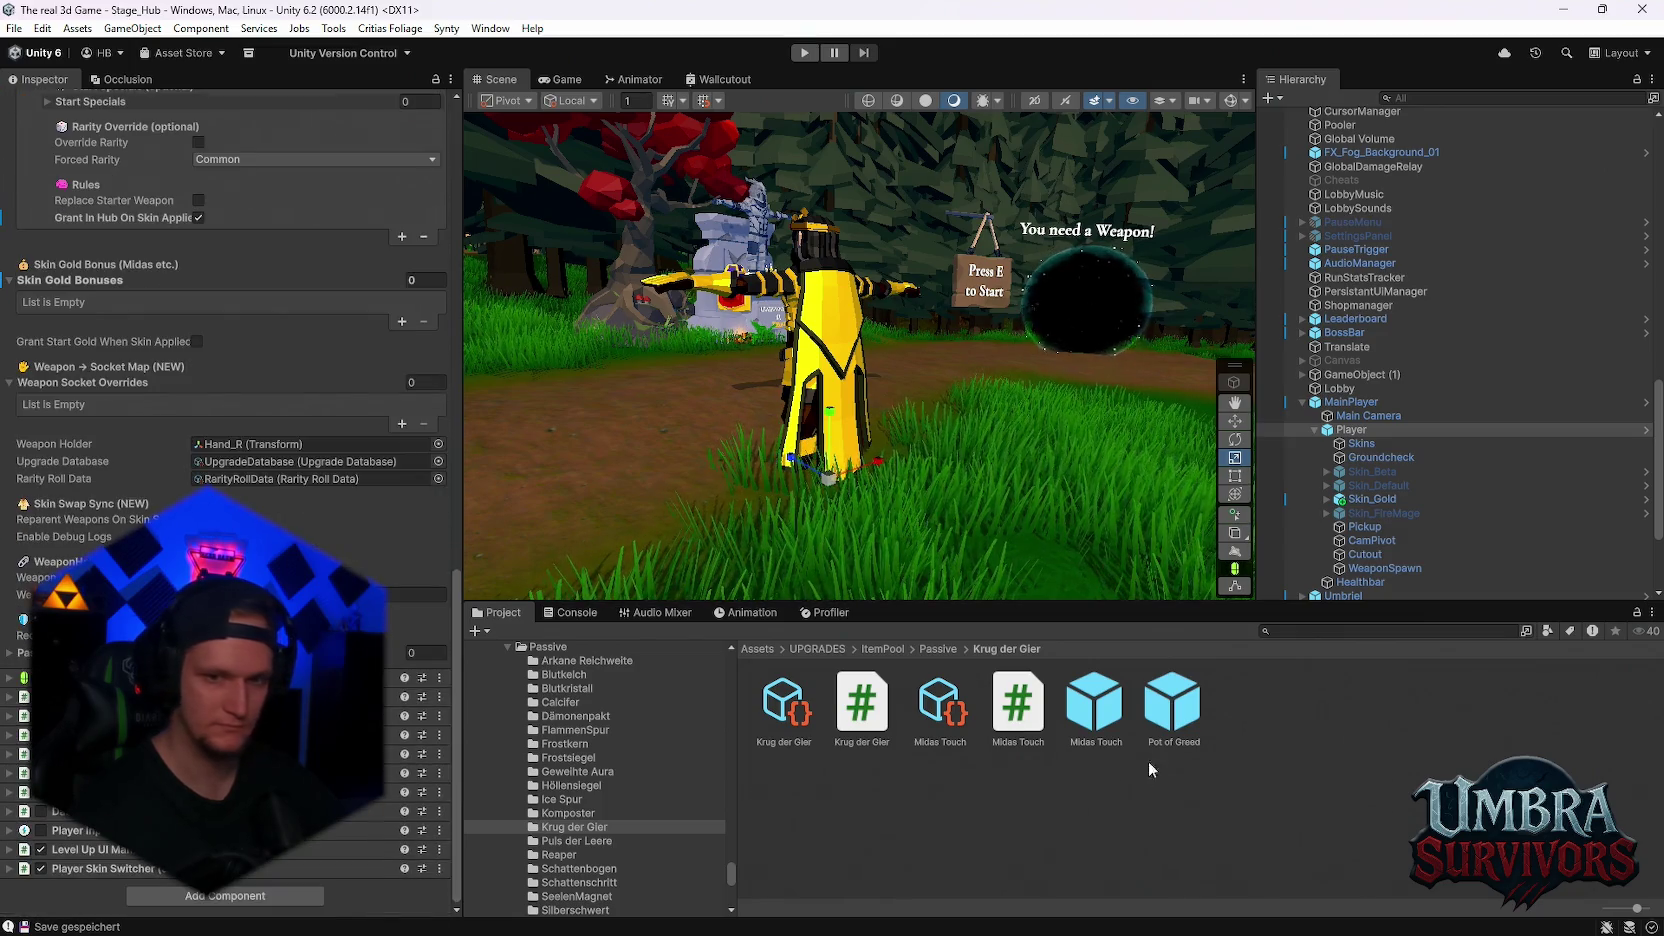
left_click(591, 614)
scroll(721, 730, "up", 5)
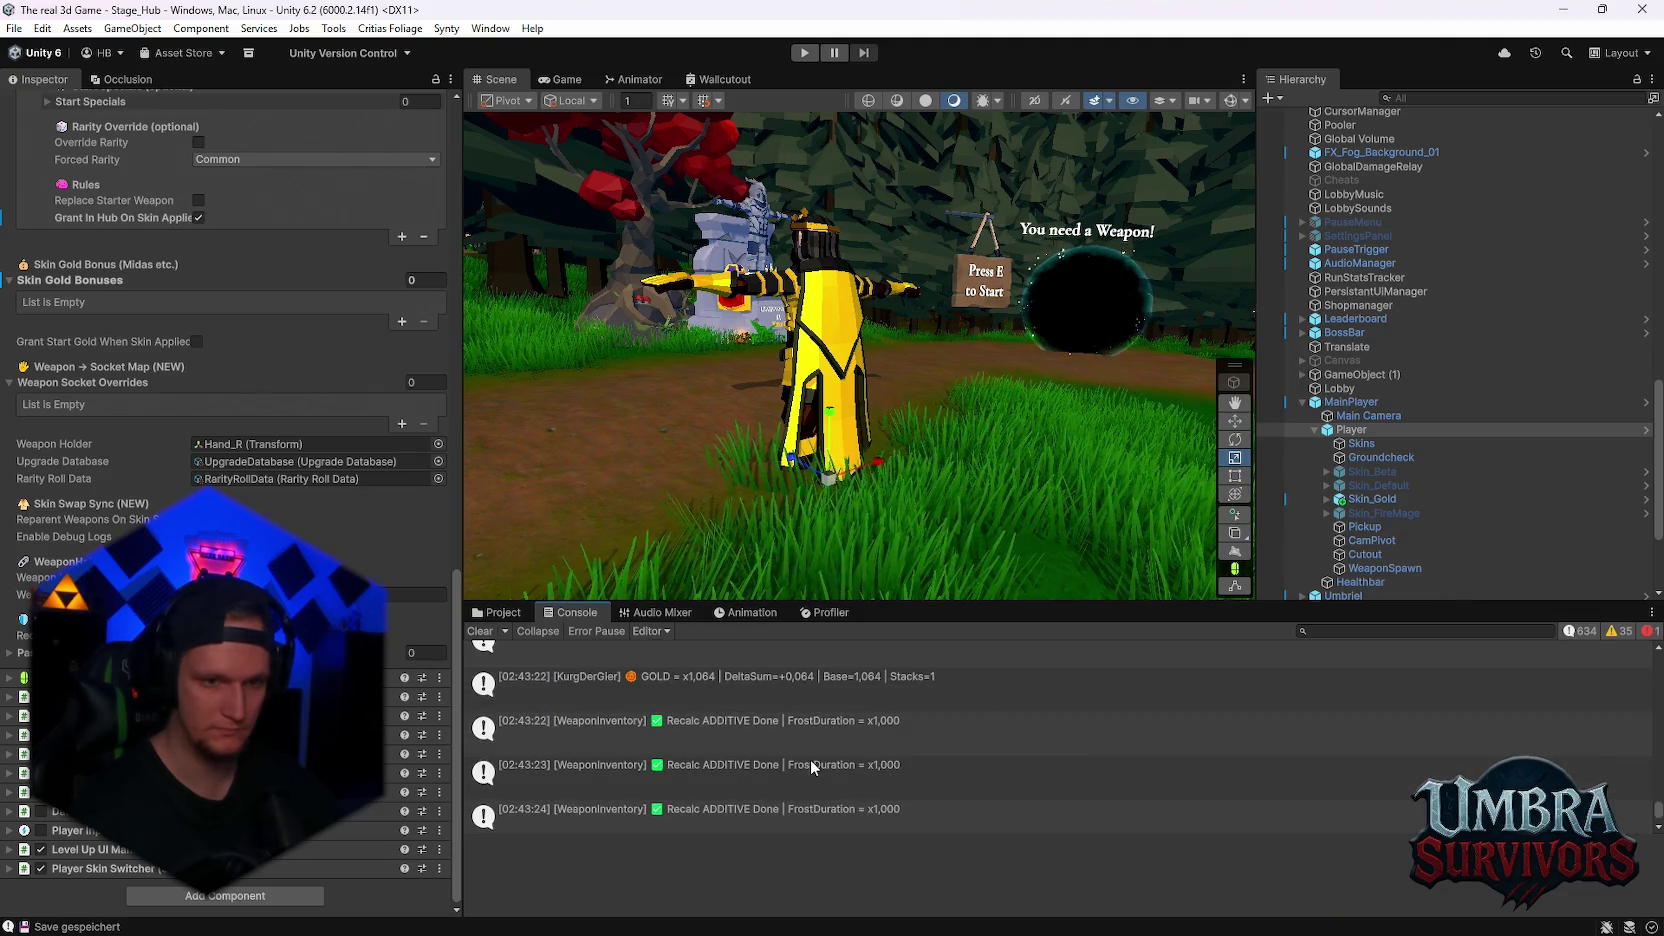
- Scroll through the rarity-roll log entries and expand the Krug der Gier gold log entry
scroll(816, 705, "up", 3)
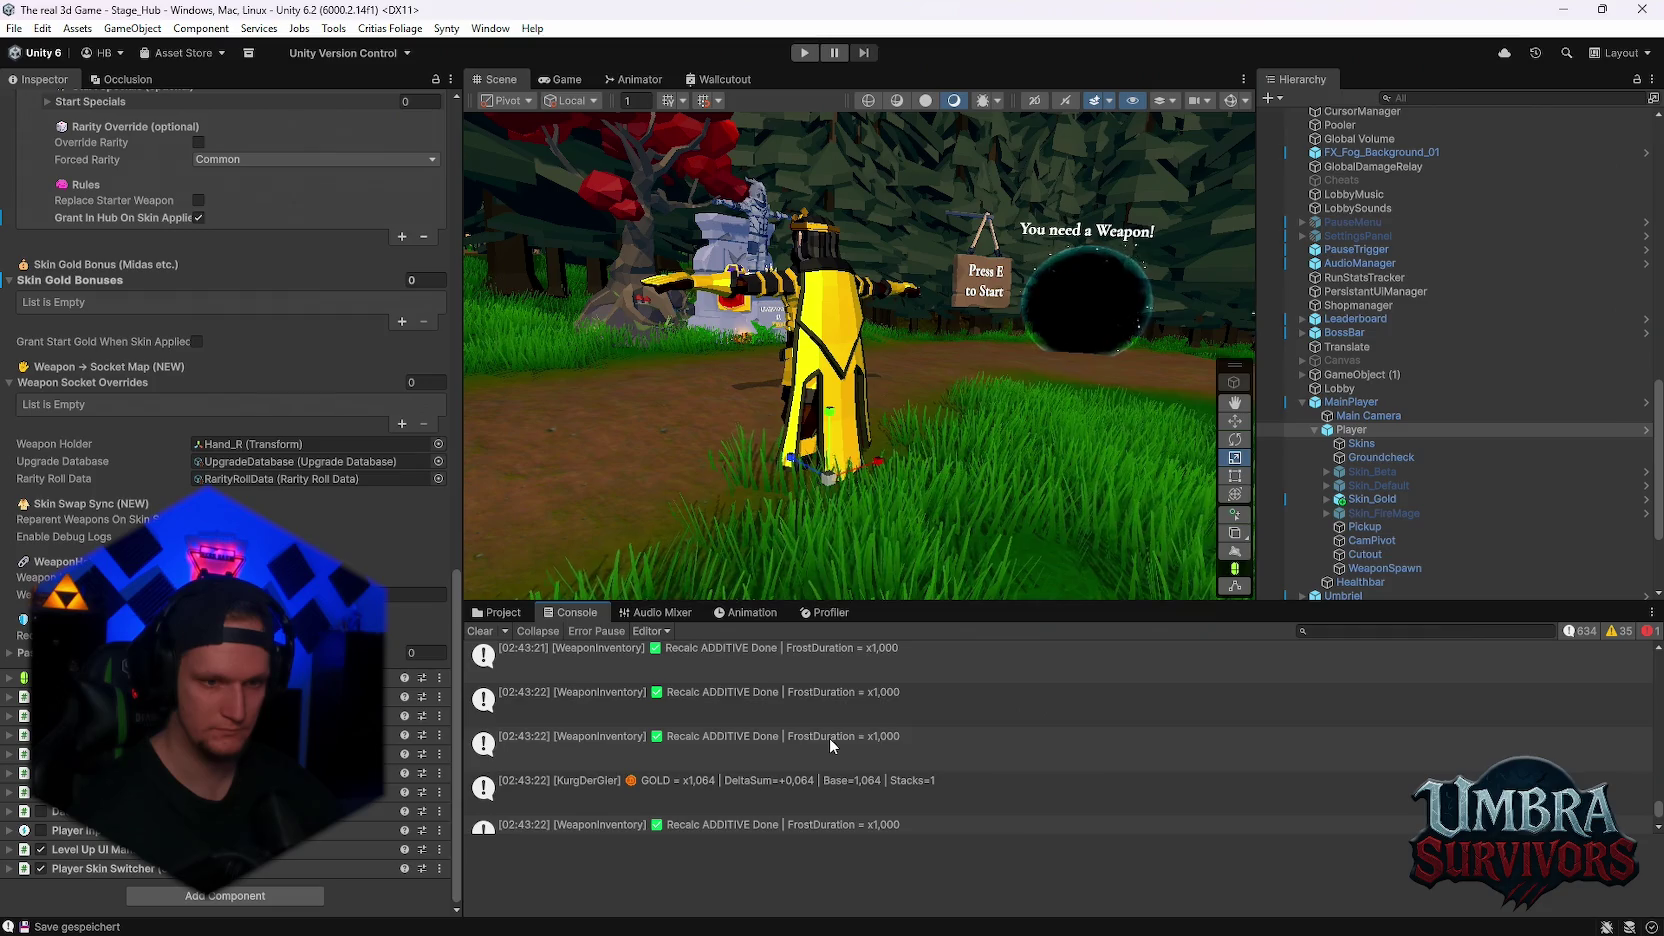
scroll(829, 738, "up", 2)
scroll(830, 737, "up", 2)
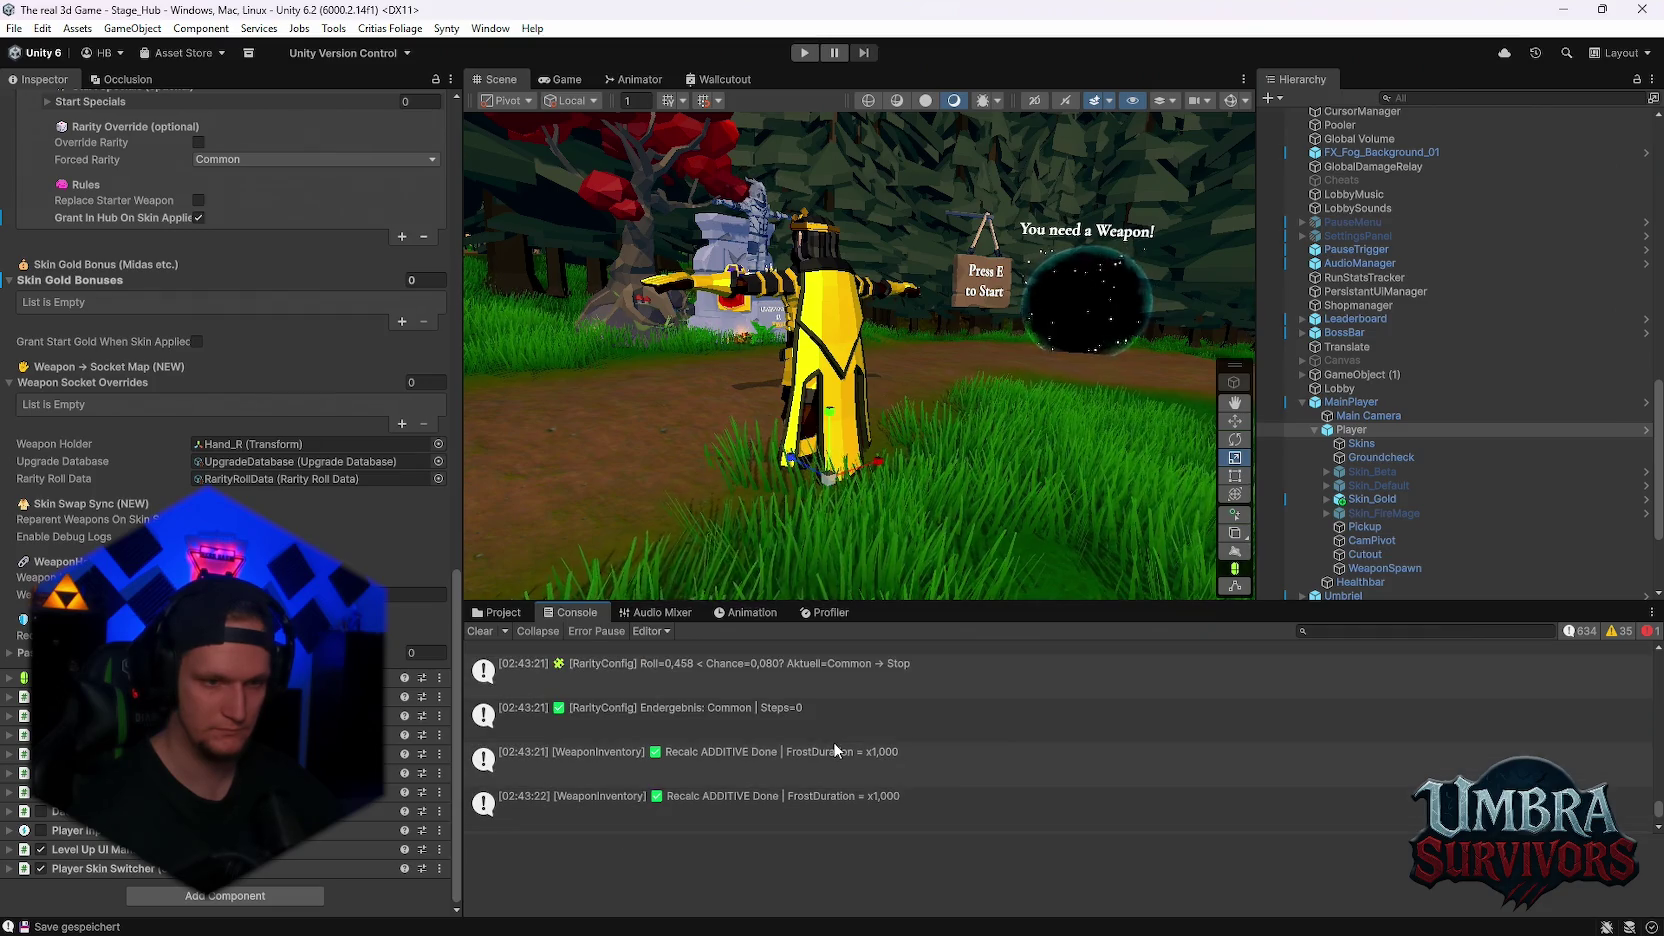
scroll(835, 741, "up", 4)
scroll(834, 741, "up", 8)
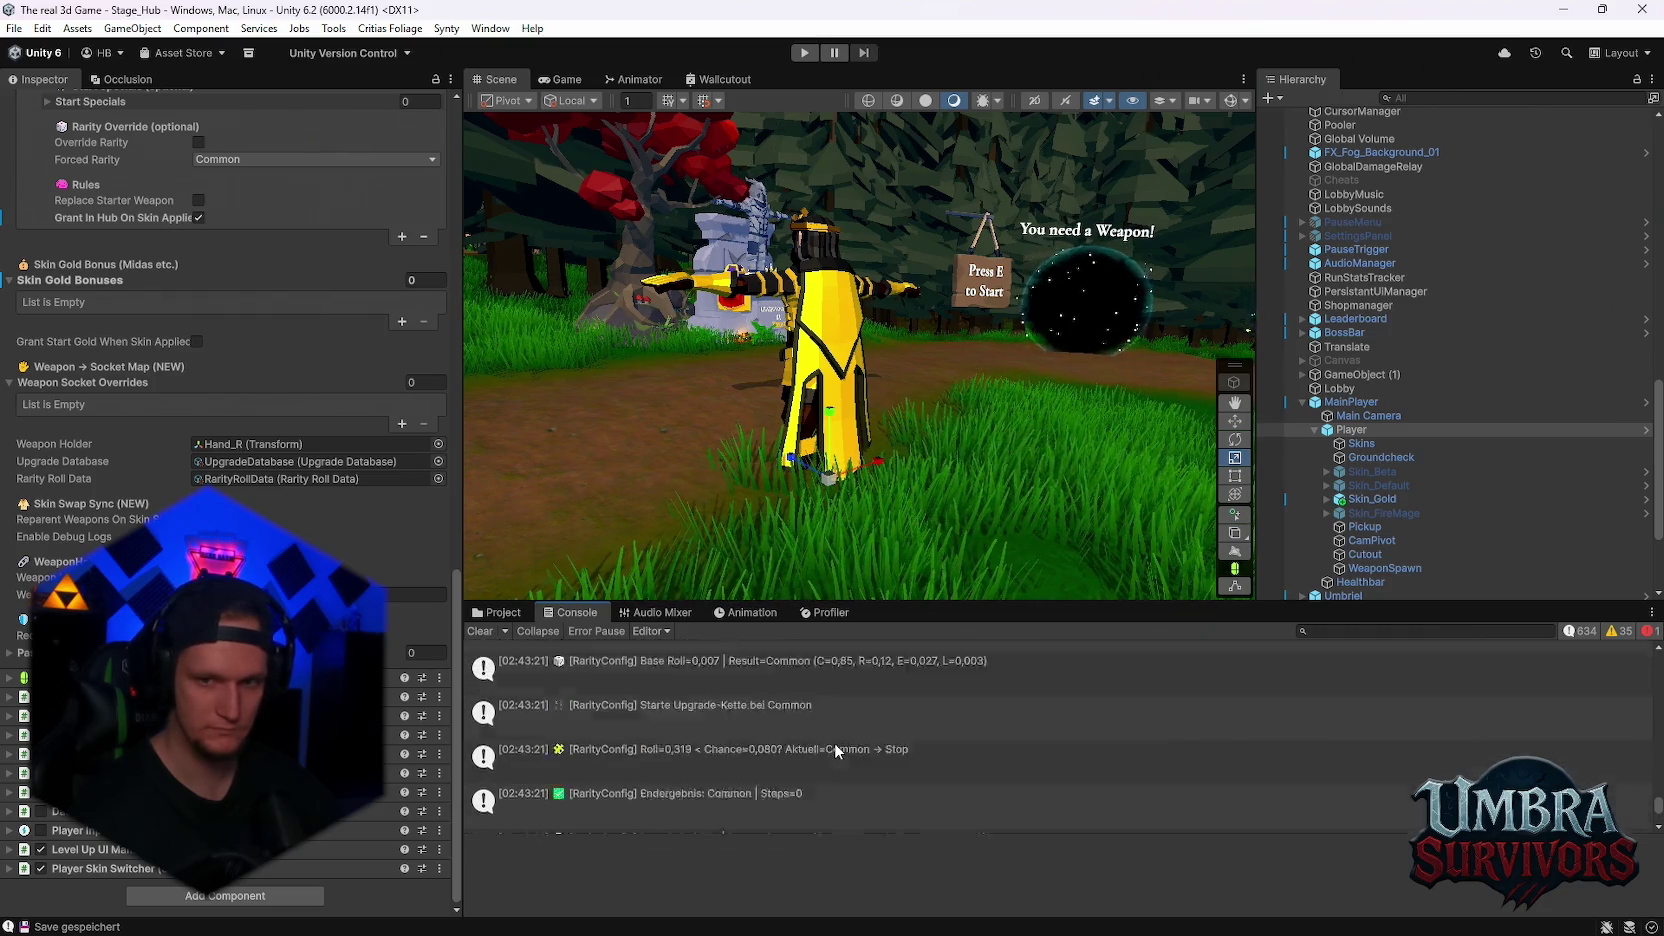
scroll(835, 743, "up", 2)
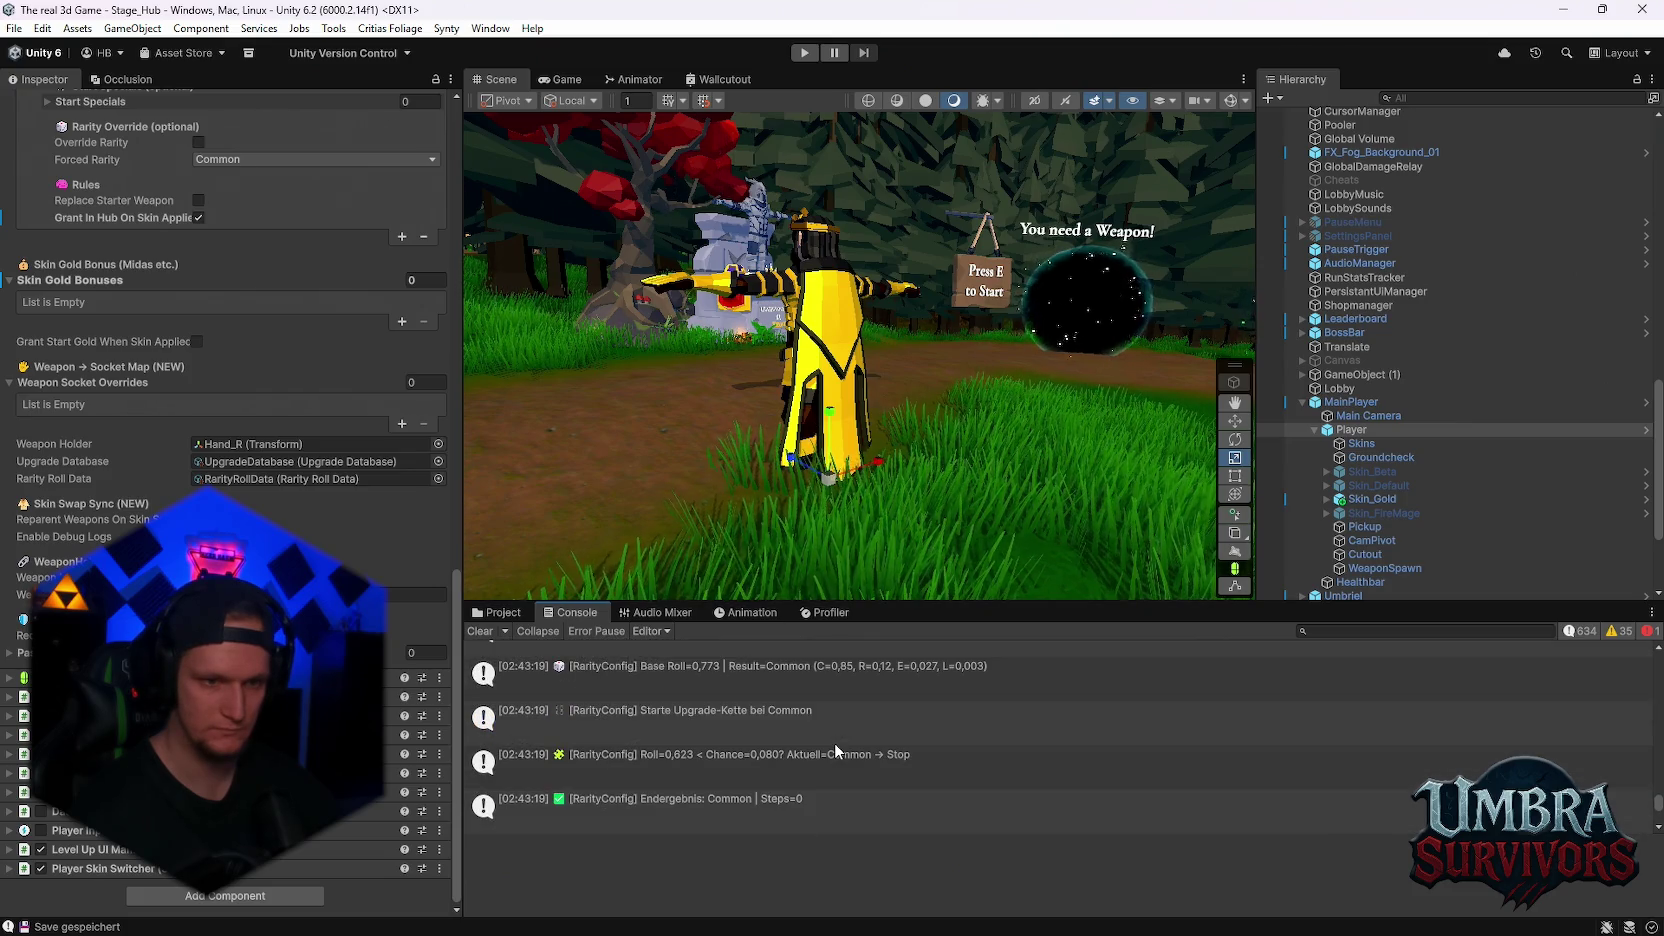
scroll(837, 746, "down", 3)
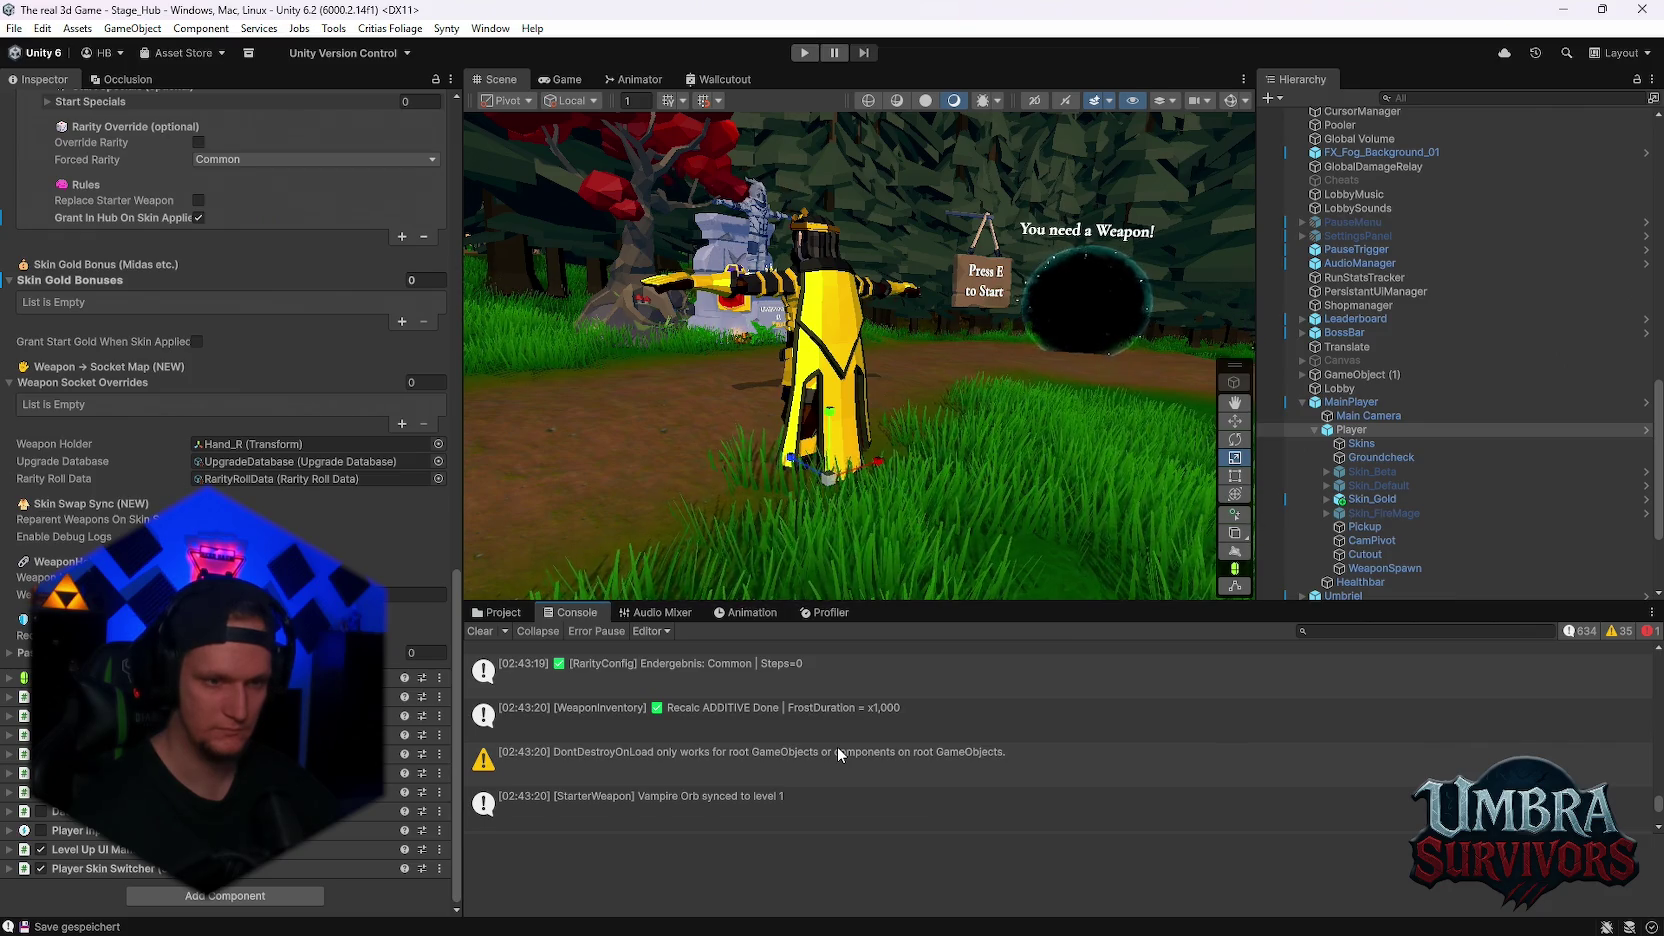
scroll(839, 747, "down", 3)
scroll(839, 751, "down", 5)
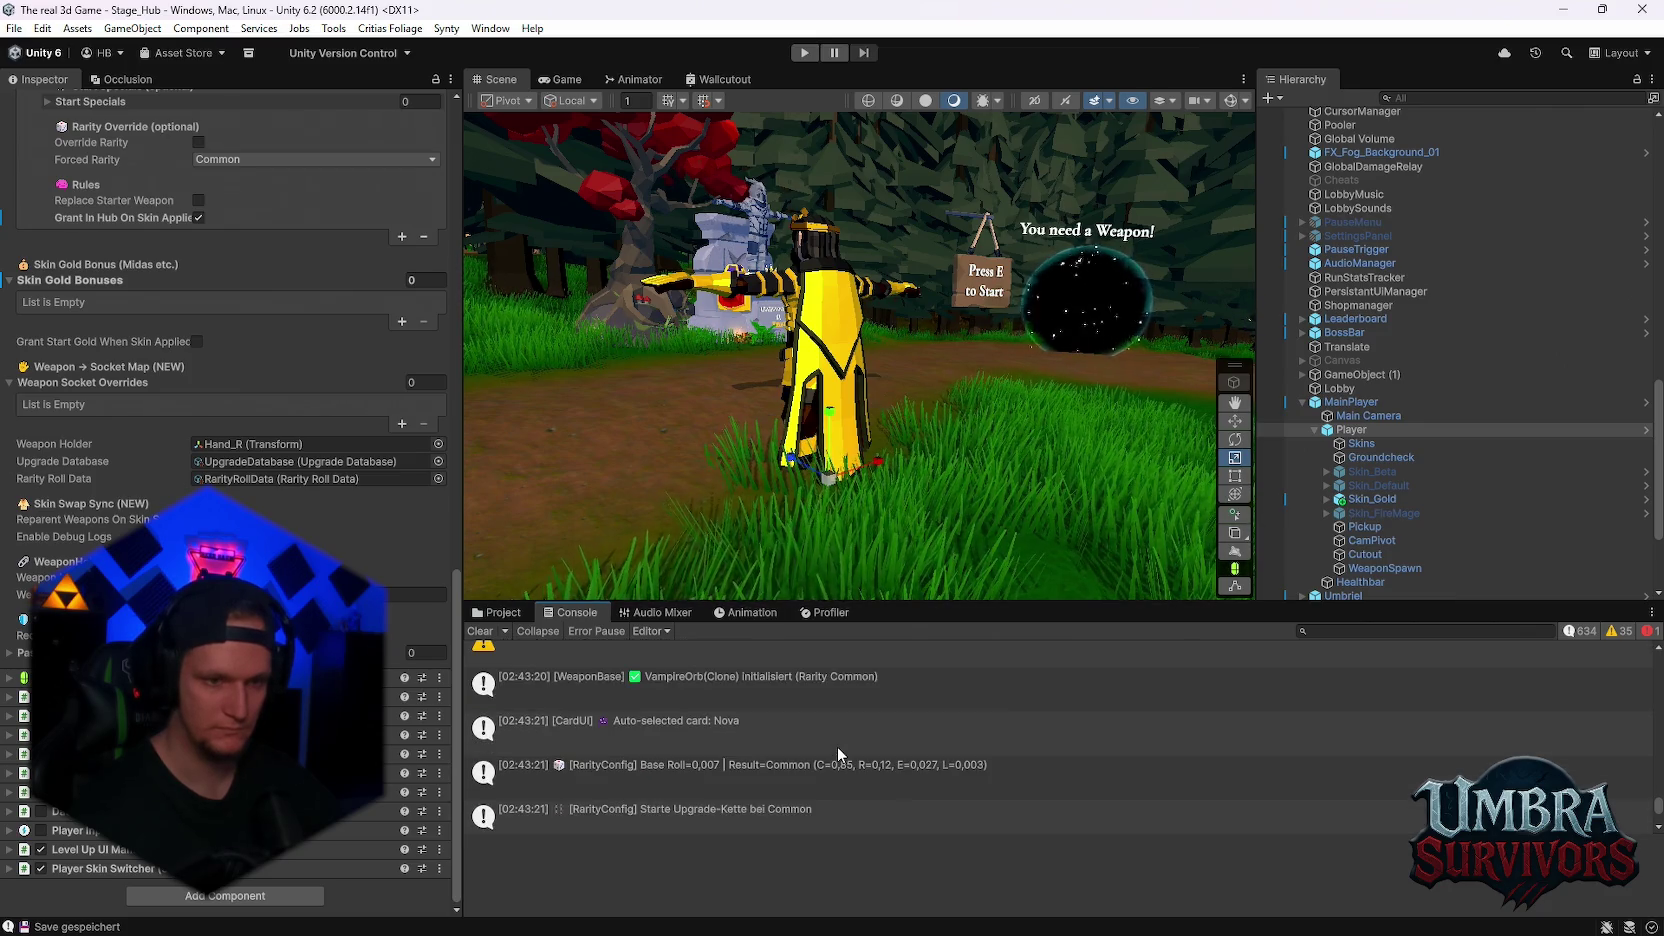
scroll(838, 761, "down", 3)
scroll(843, 762, "down", 3)
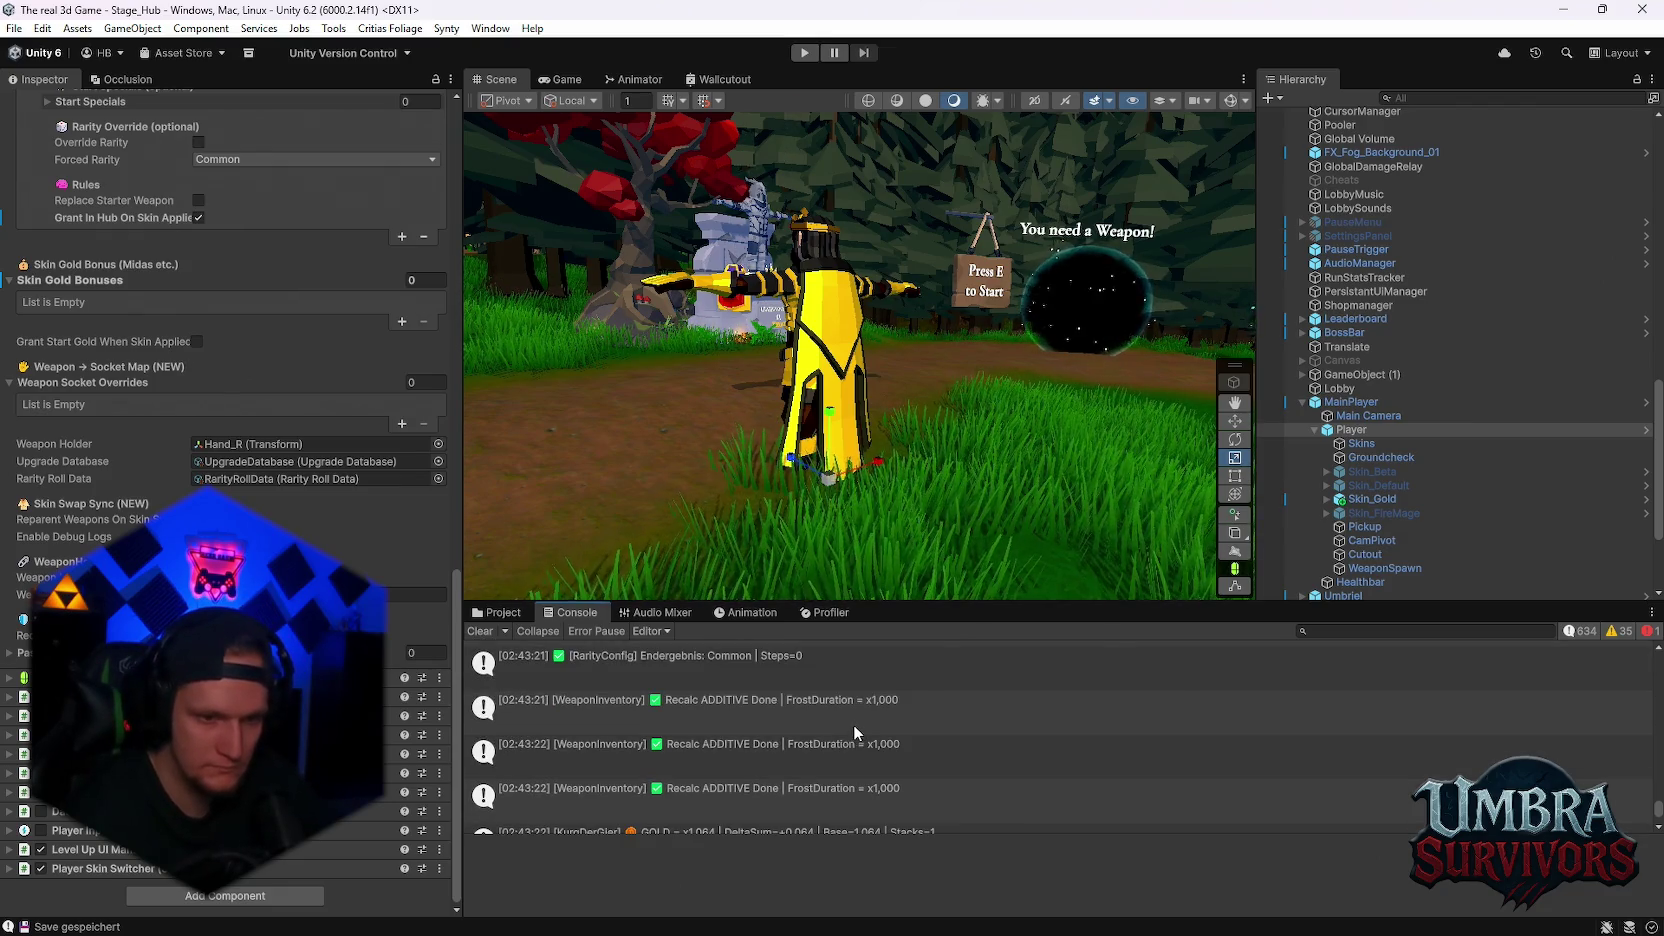
scroll(854, 725, "down", 1)
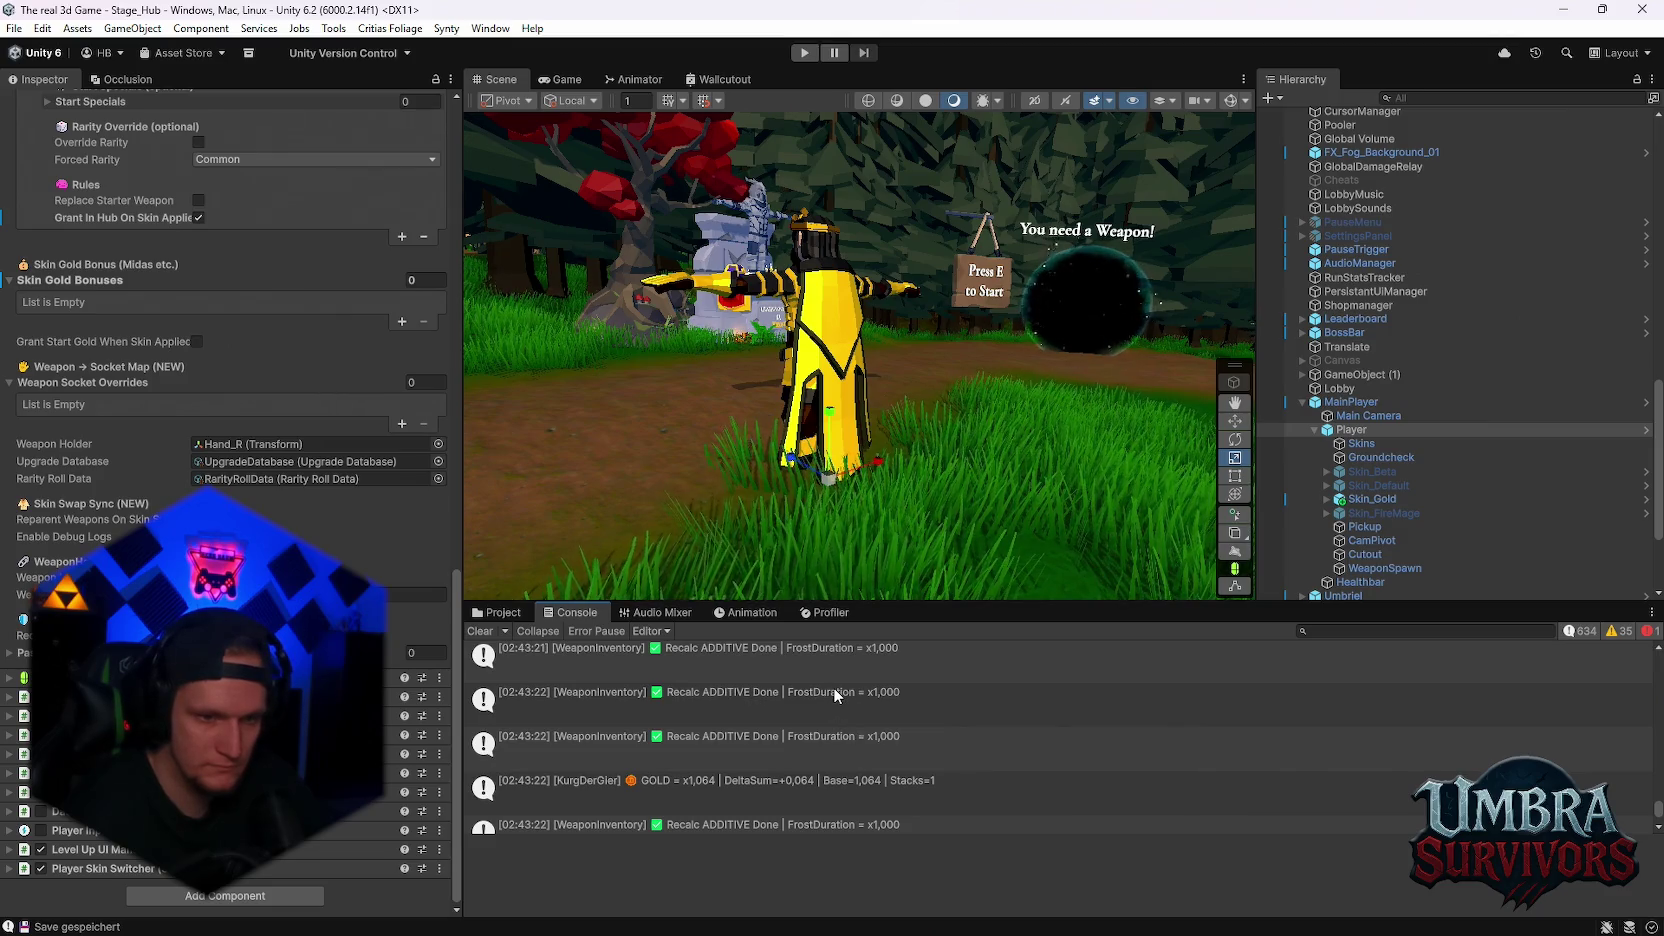
left_click(774, 784)
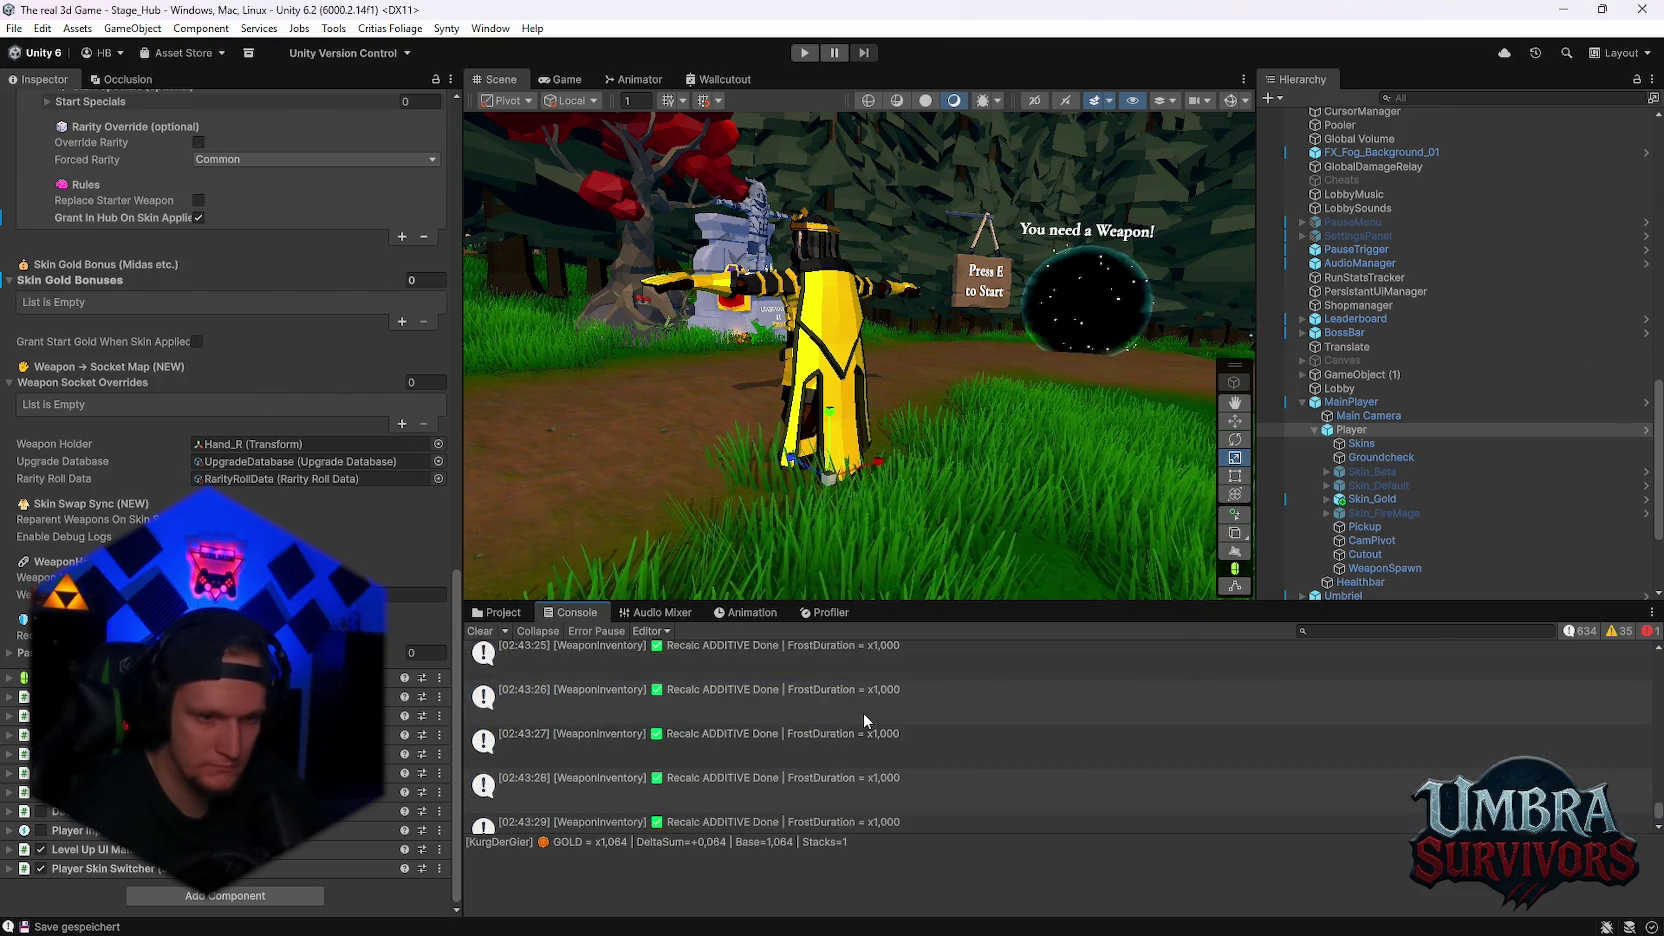
- Scroll down to the latest 'Recalc ADDITIVE Done' and 'Save gespeichert' entries
scroll(861, 712, "up", 6)
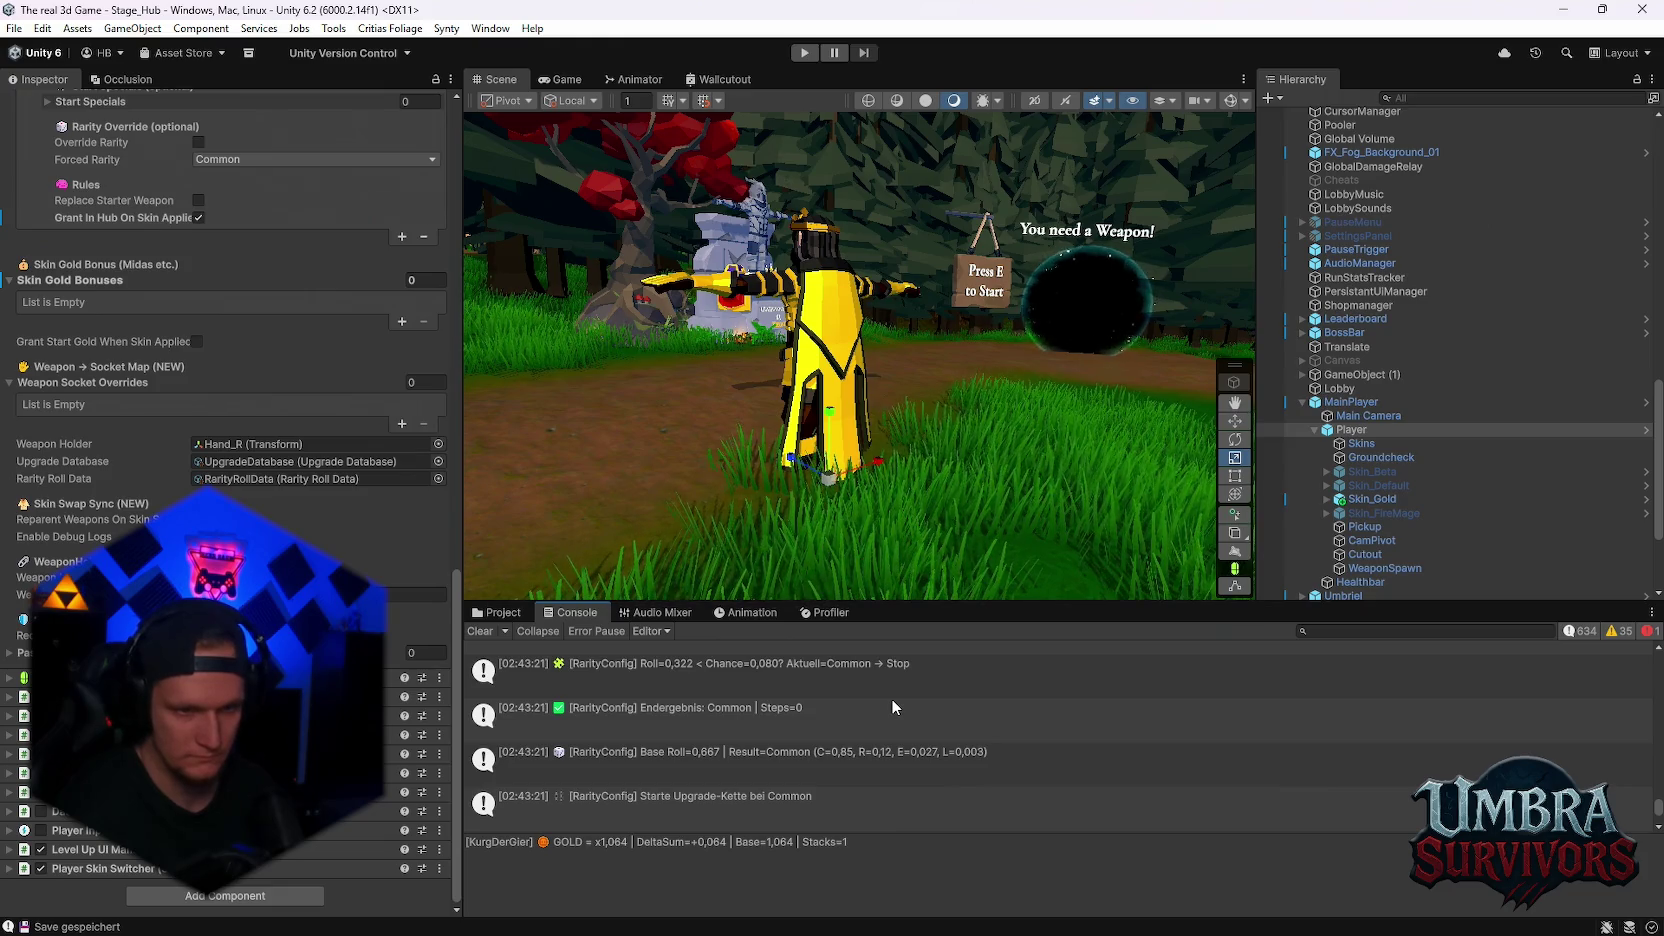
scroll(893, 706, "up", 1)
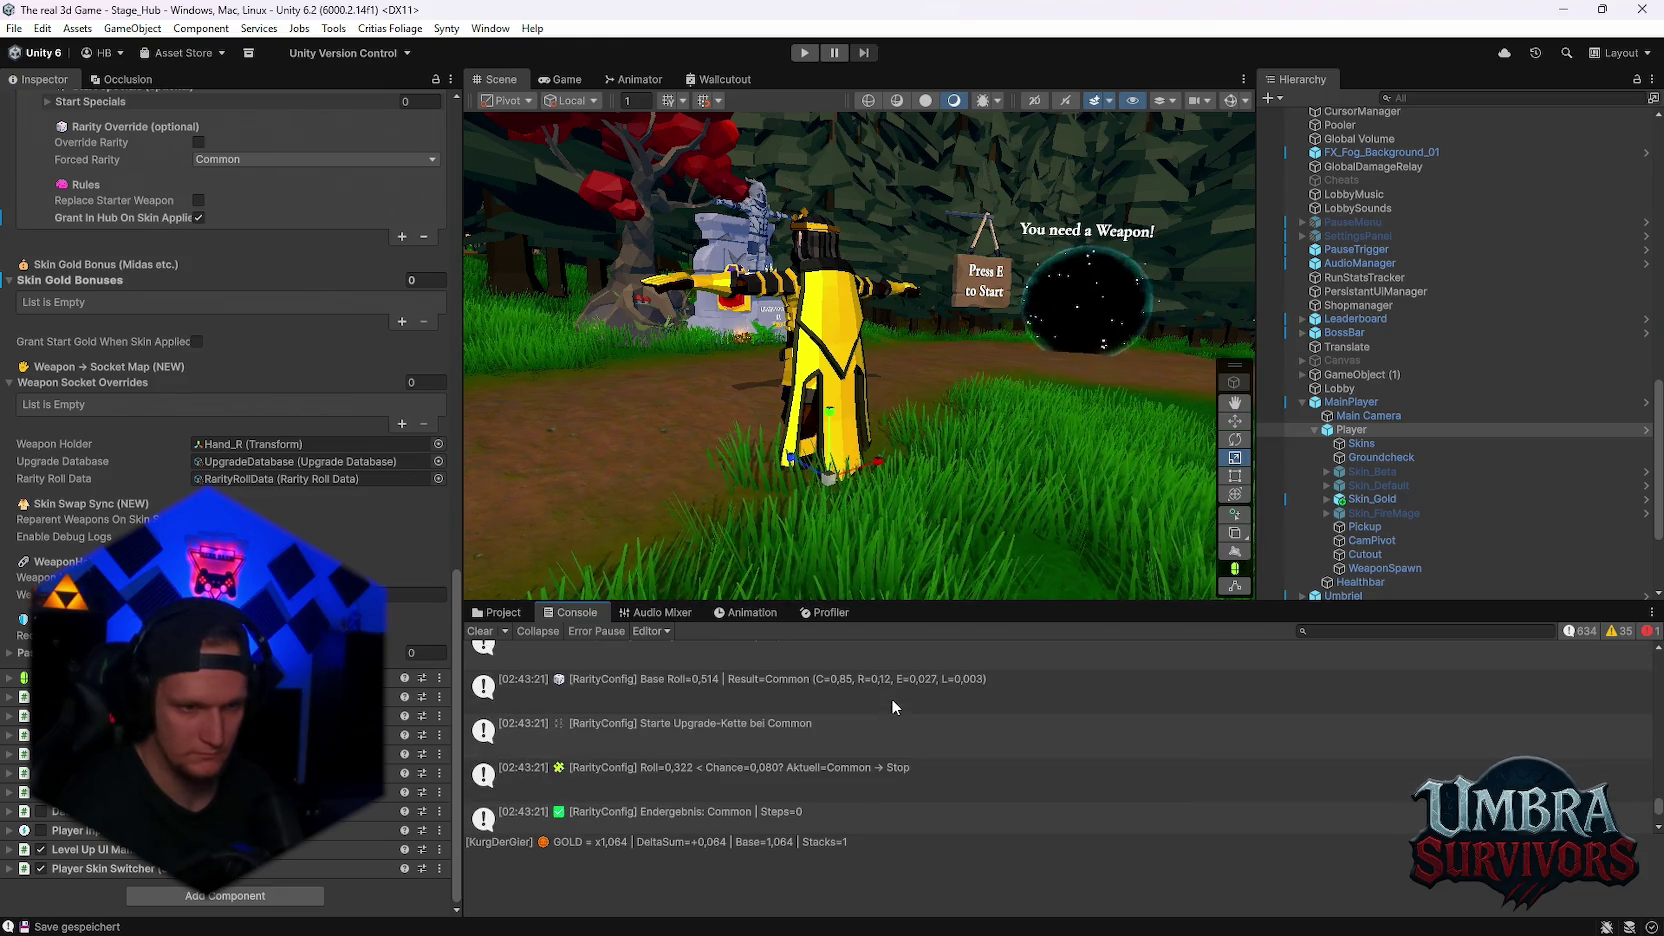
scroll(891, 699, "up", 2)
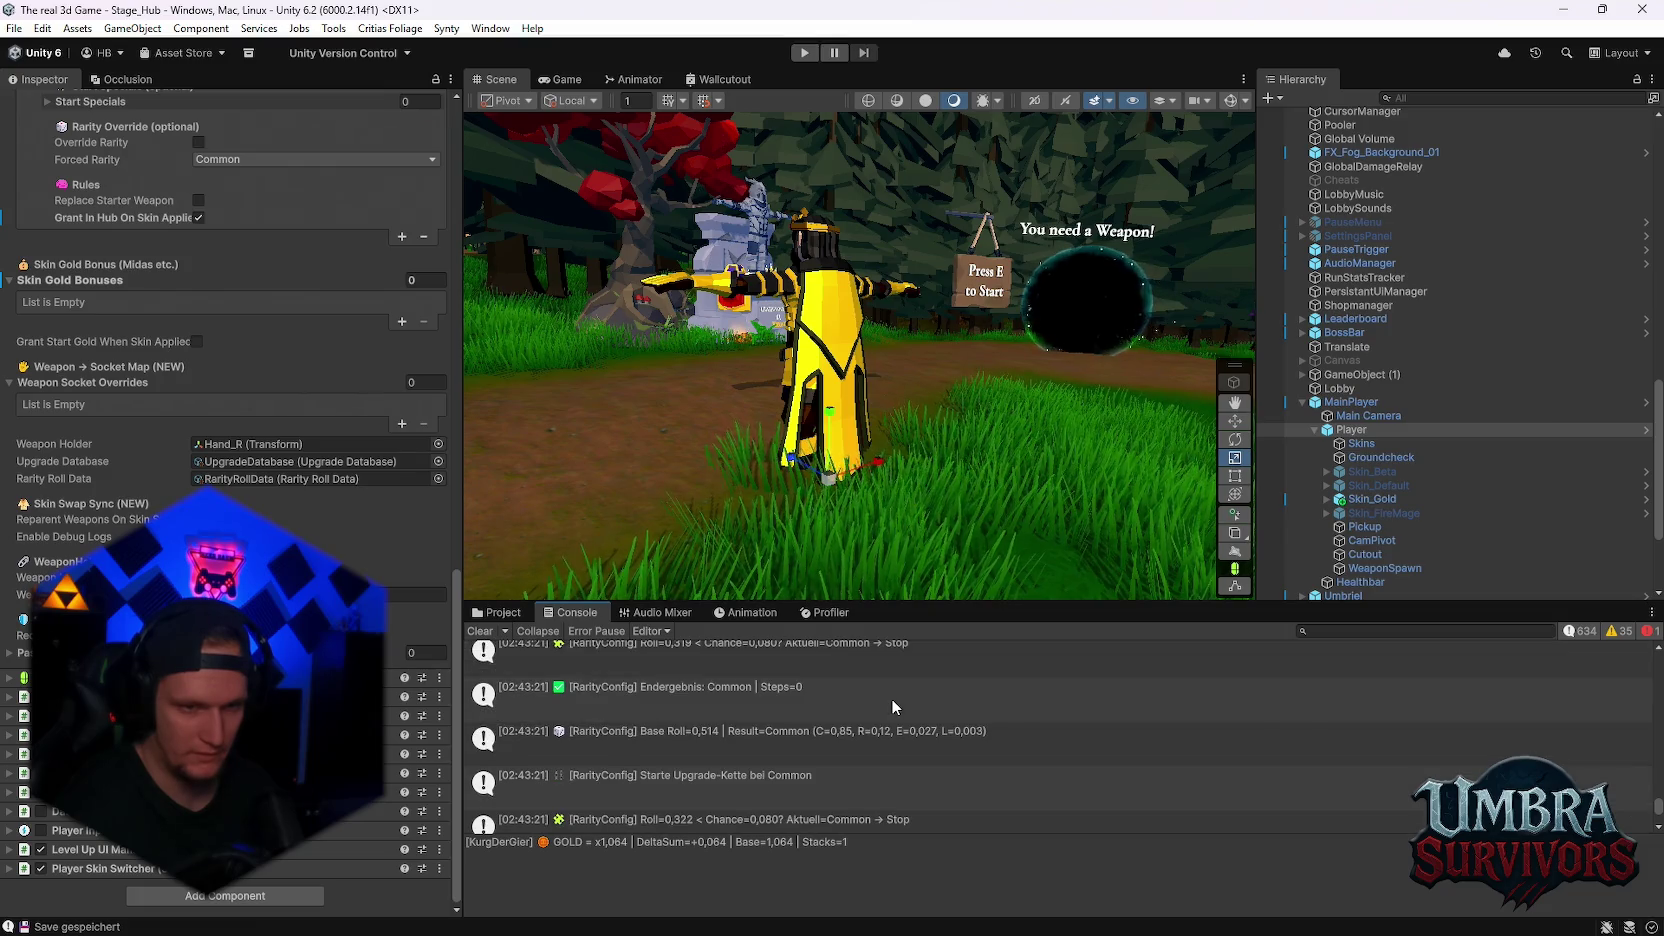
scroll(891, 698, "down", 1)
scroll(968, 725, "down", 1)
scroll(969, 722, "down", 3)
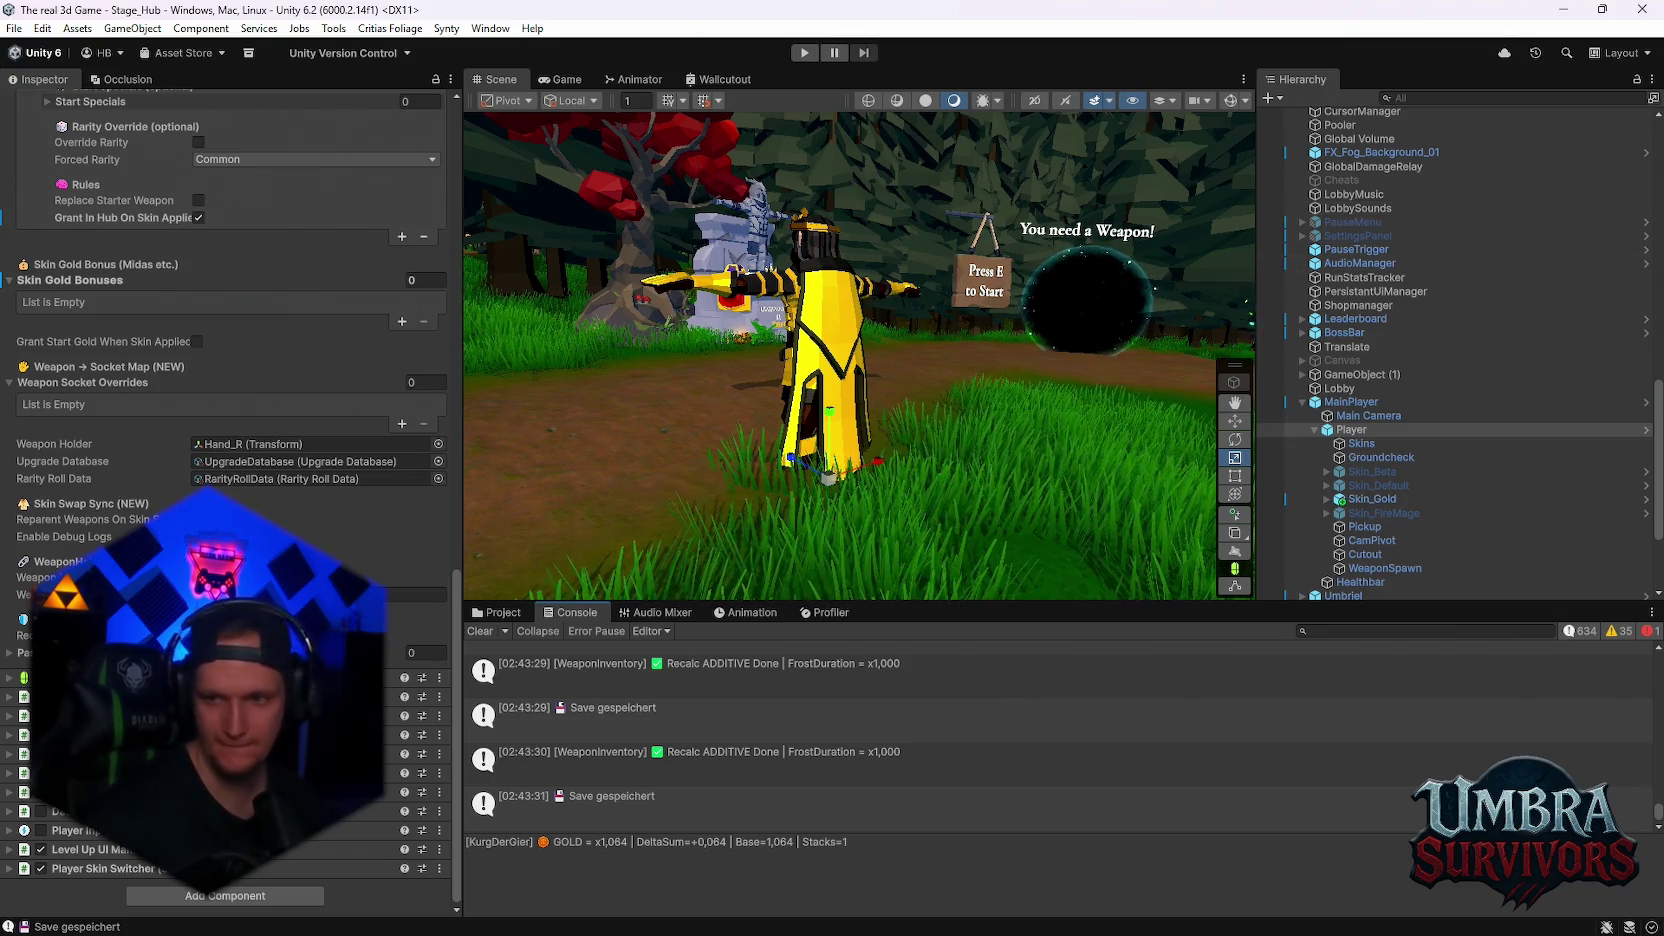
scroll(748, 383, "down", 2)
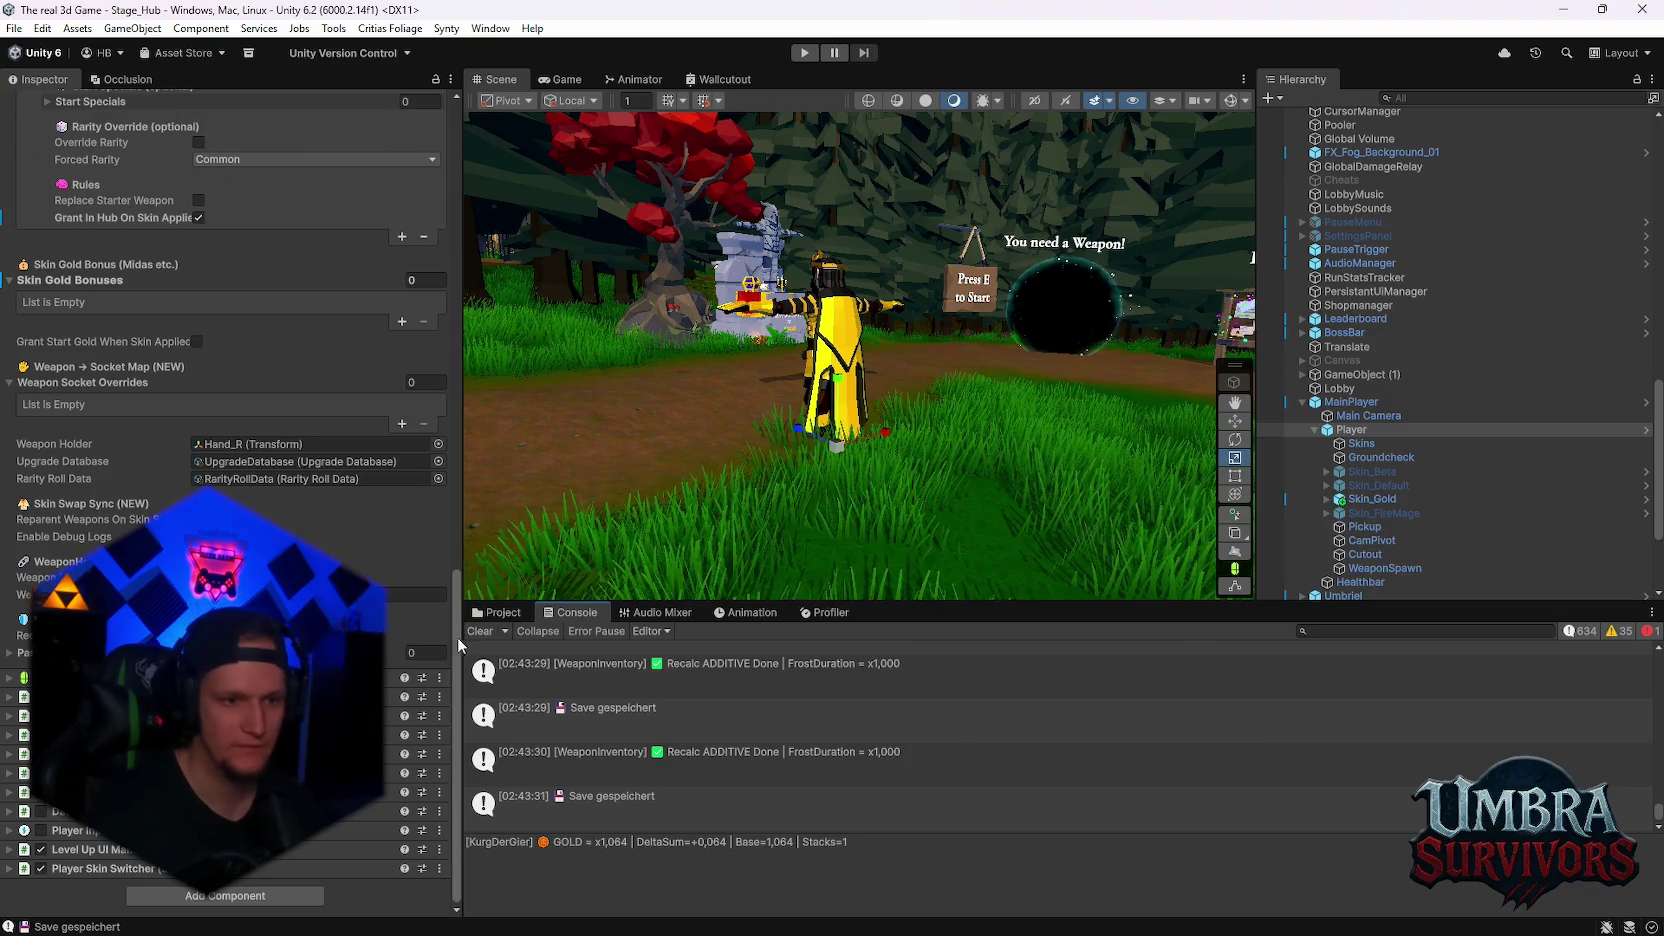
- Switch the bottom panel to the Project view showing the Krug der Gier folder
left_click(496, 614)
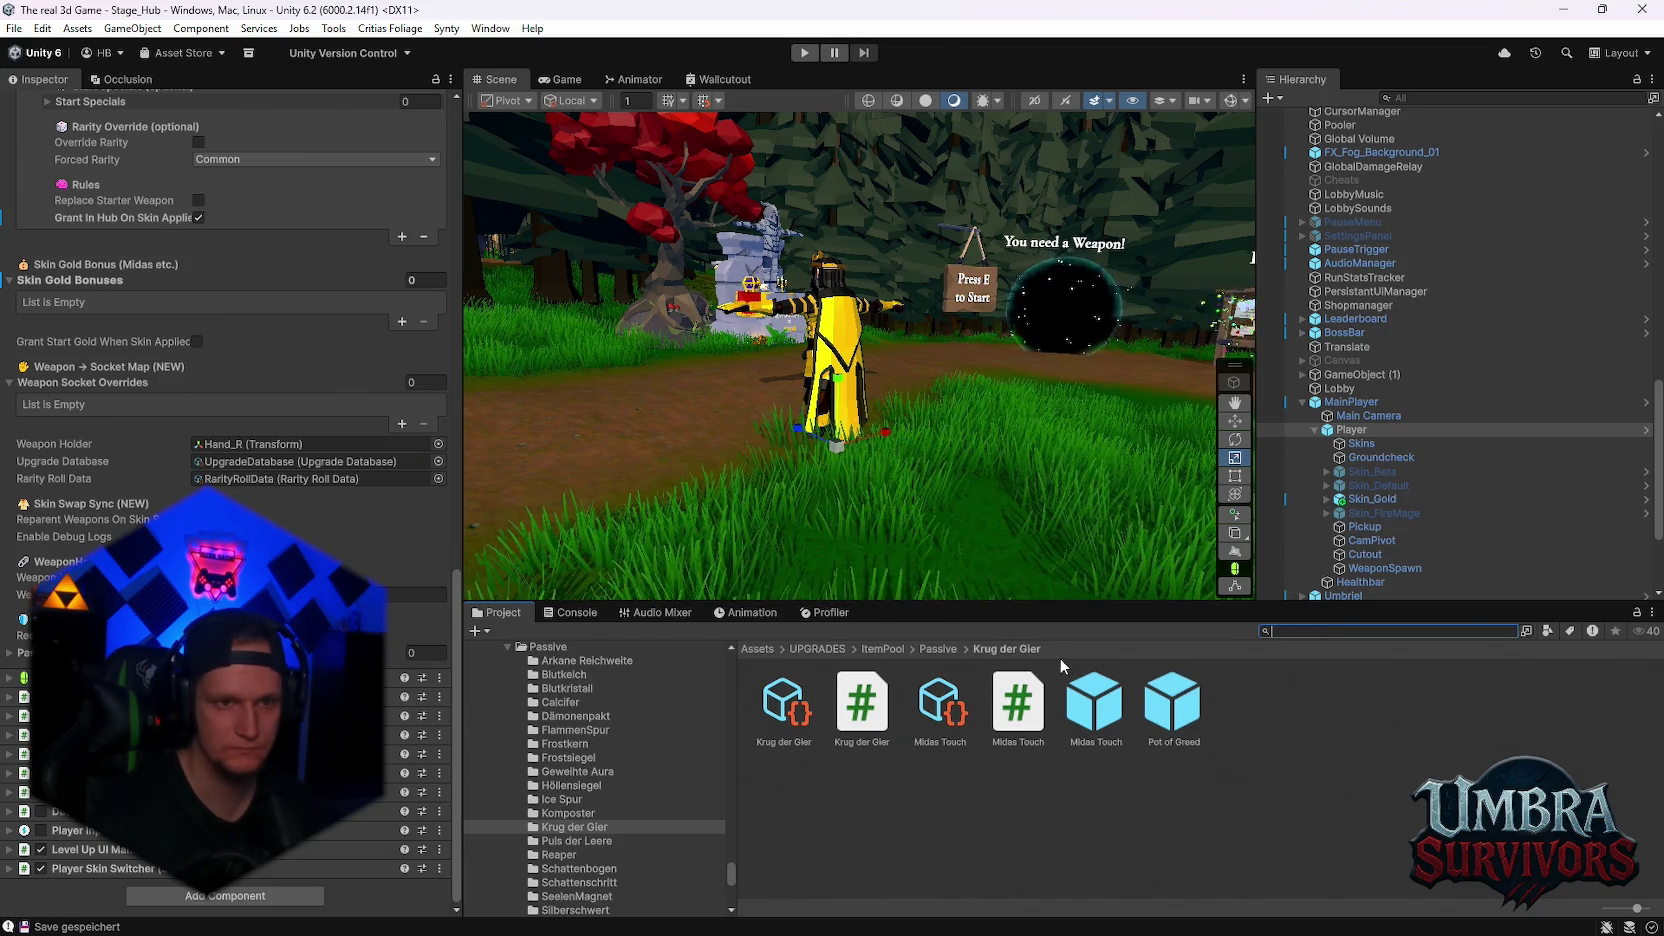
- Select the AuraChargeYellow effect under the altar's GoldCoins Deco (1)
mouse_move(955, 557)
left_mouse_down()
mouse_move(852, 367)
mouse_move(867, 379)
left_mouse_up()
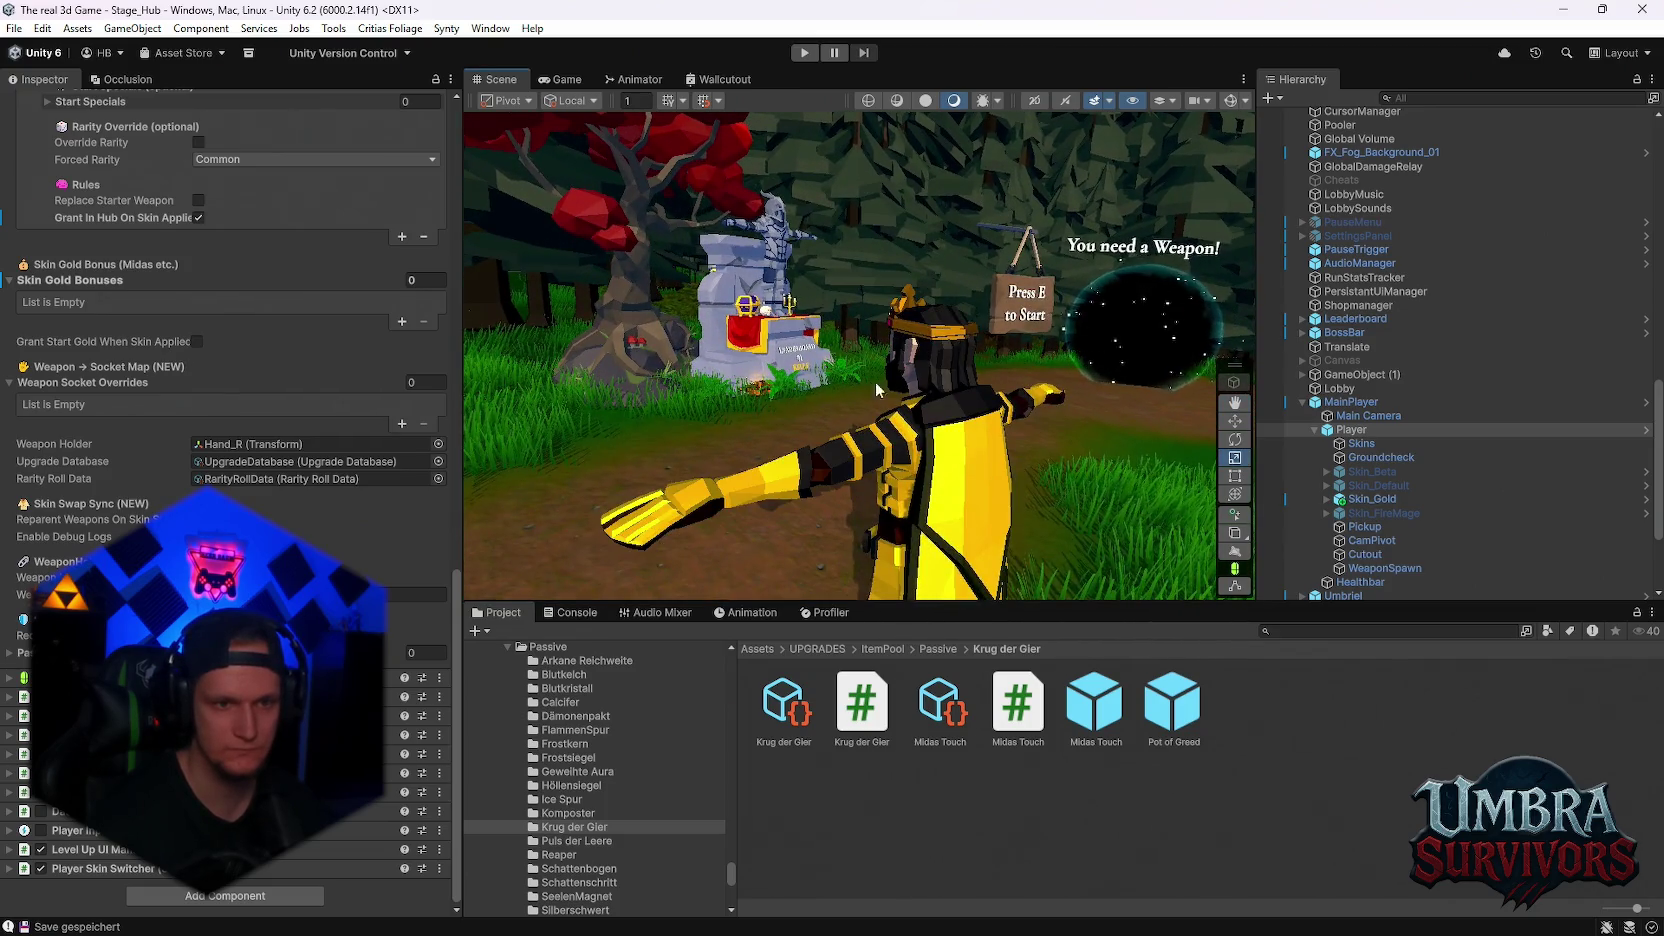
left_click(756, 393)
scroll(1511, 521, "up", 5)
left_click(1315, 270)
left_click(1360, 285)
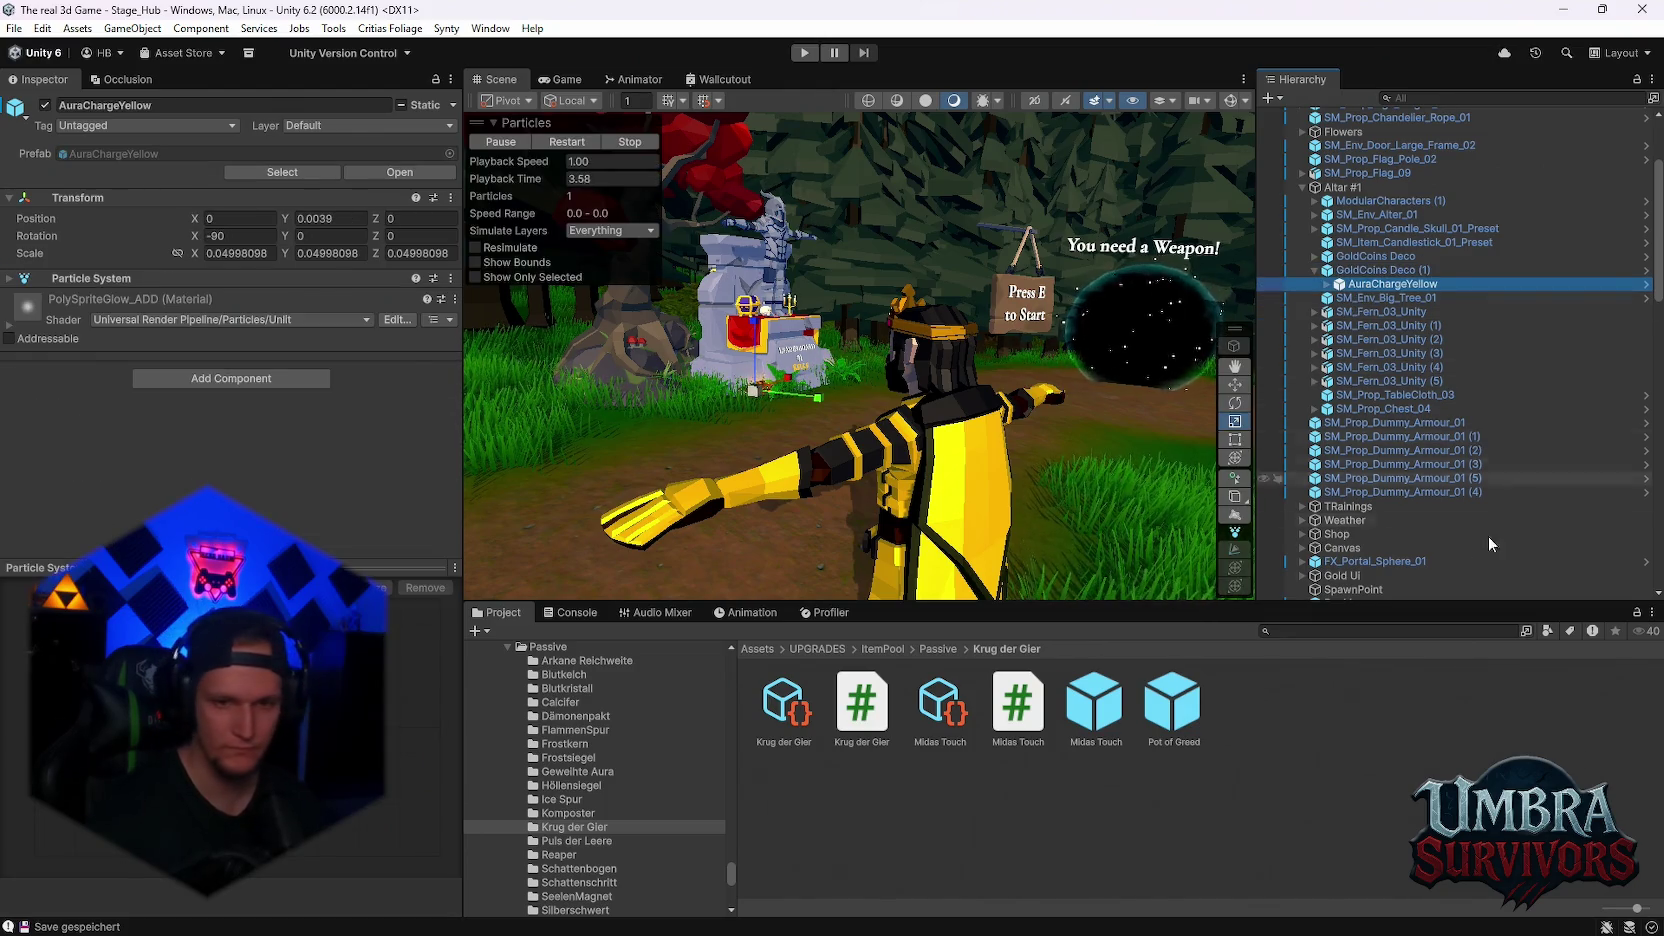
- Parent AuraChargeYellow under Skin_Gold's Male_07_Arm_Lower_Left, resetting its position to 0, 0, 0
scroll(1550, 447, "down", 10)
scroll(1520, 462, "down", 10)
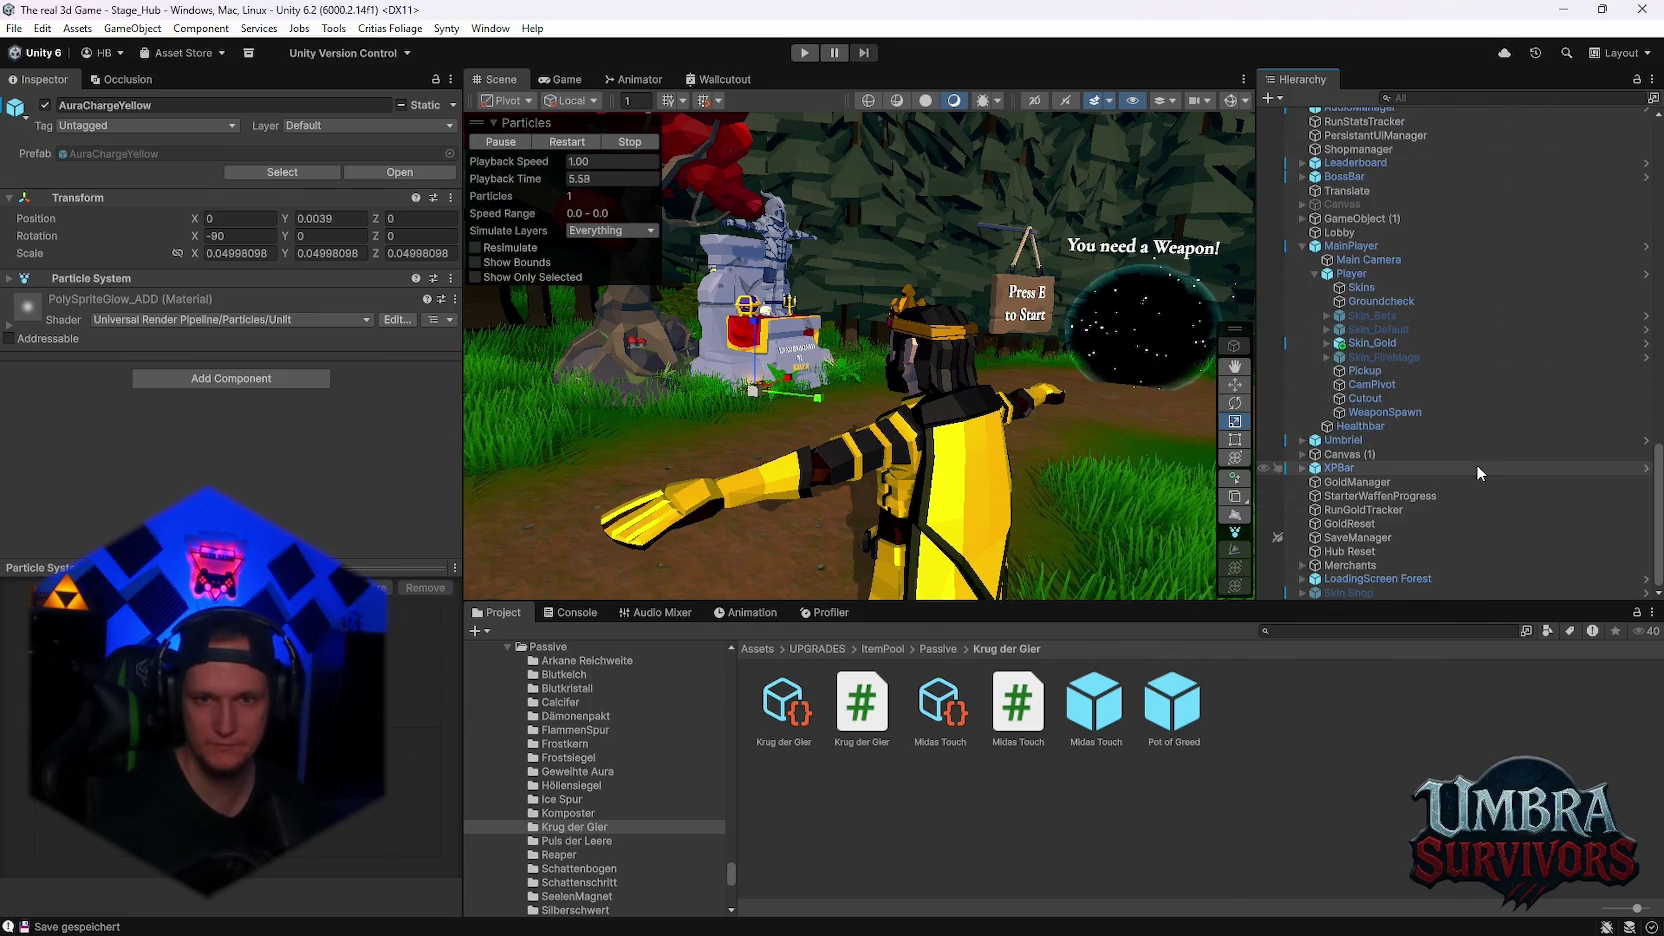
left_click(1338, 344)
left_click(1326, 343)
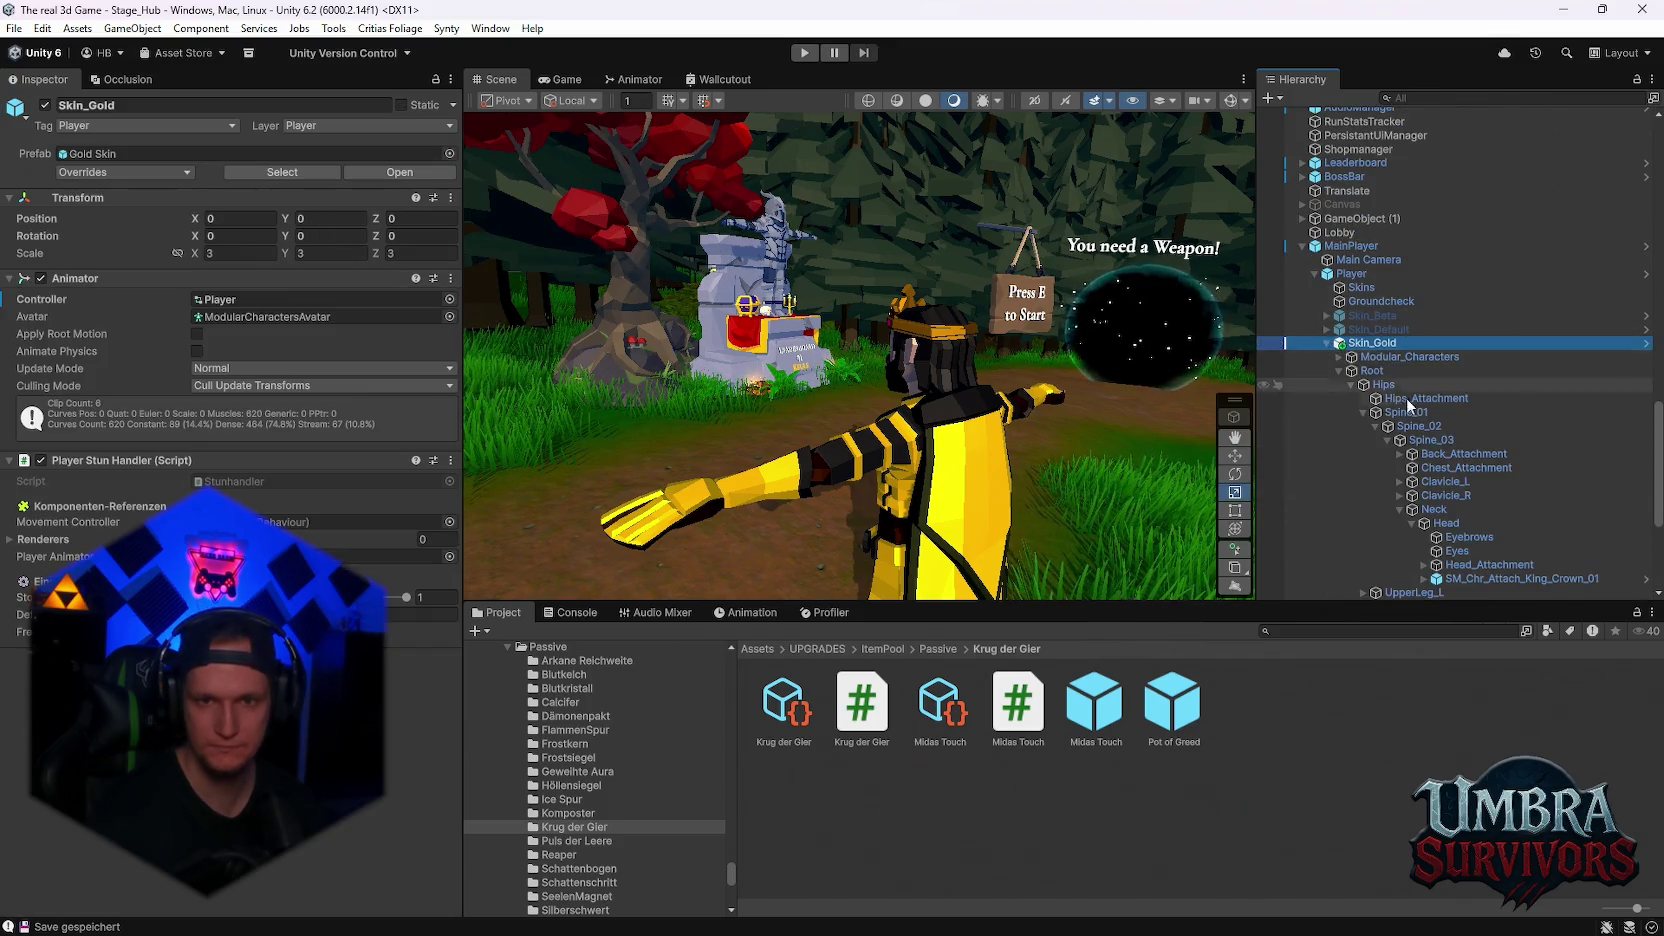
scroll(1403, 394, "down", 3)
left_click(776, 490)
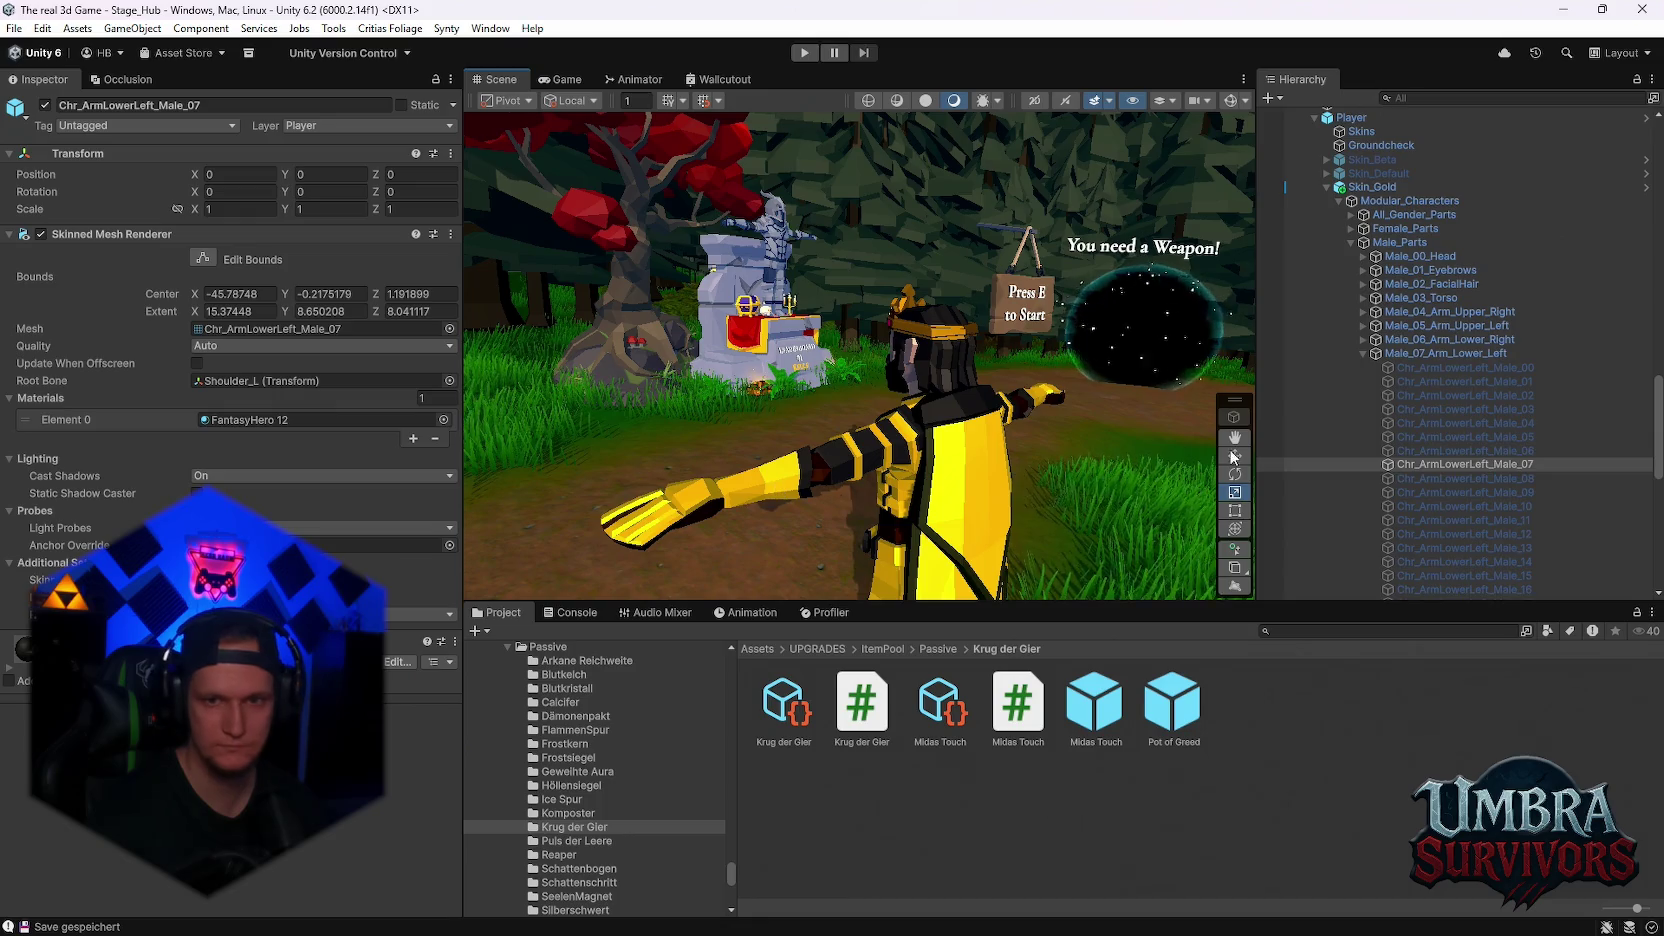
left_click(1450, 477)
left_click_drag(981, 373, 1101, 426)
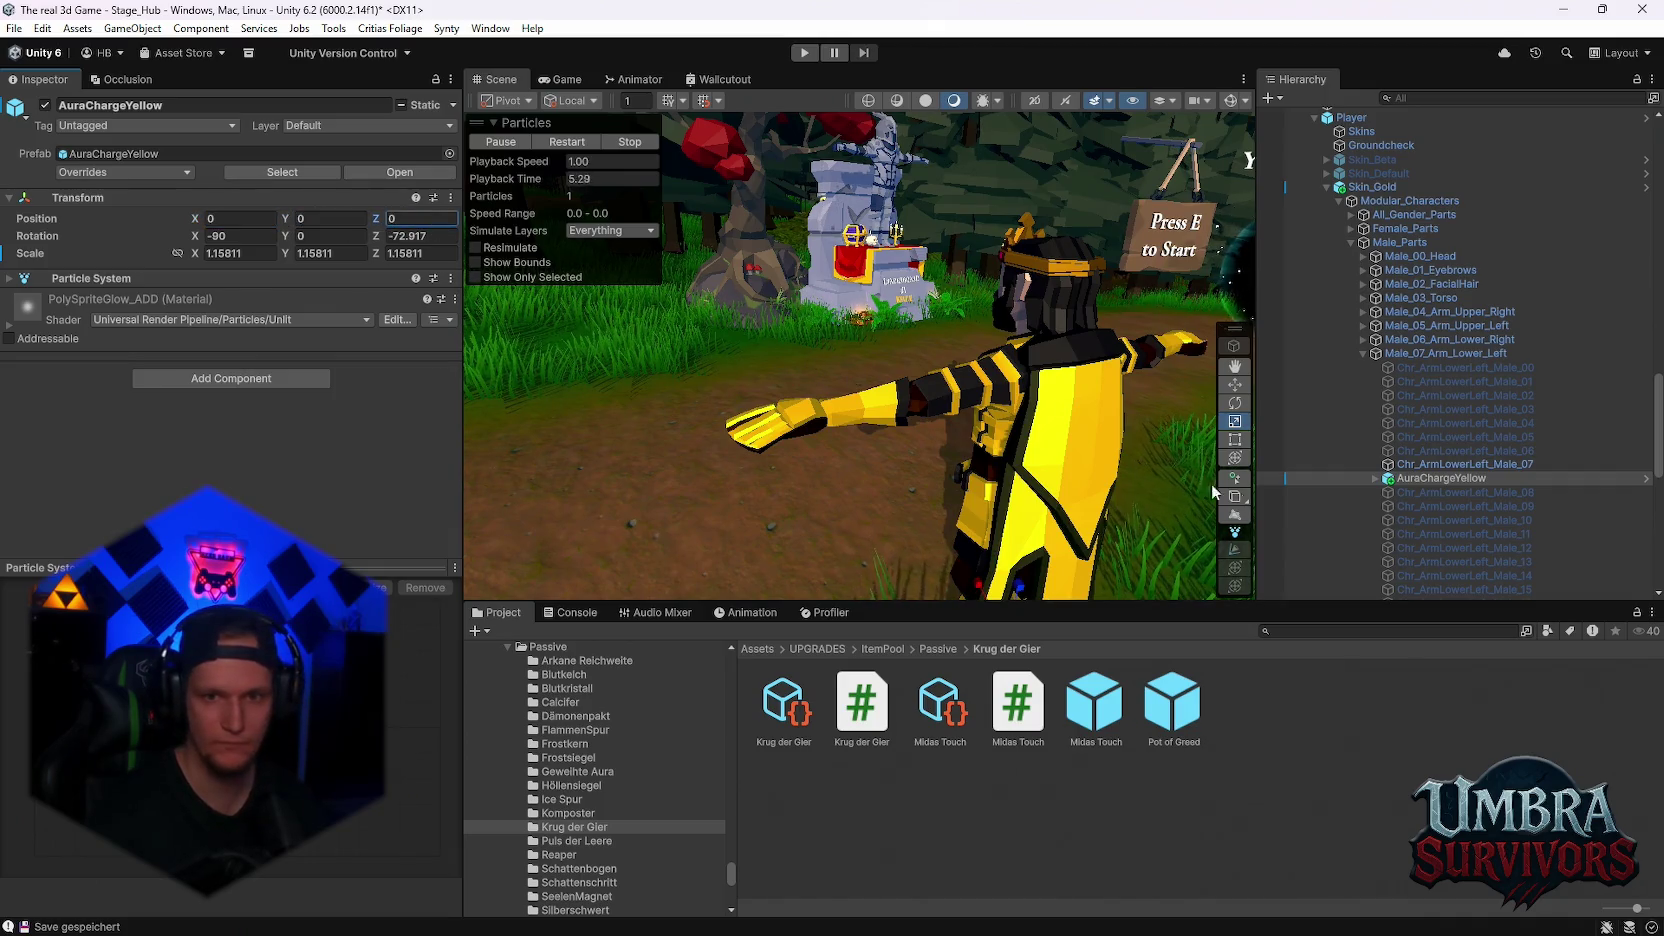
- Pause the aura preview and move AuraChargeYellow up to the character's left hand
left_click(515, 148)
left_click_drag(980, 439, 1077, 492)
left_click(1235, 385)
left_click_drag(926, 514, 929, 310)
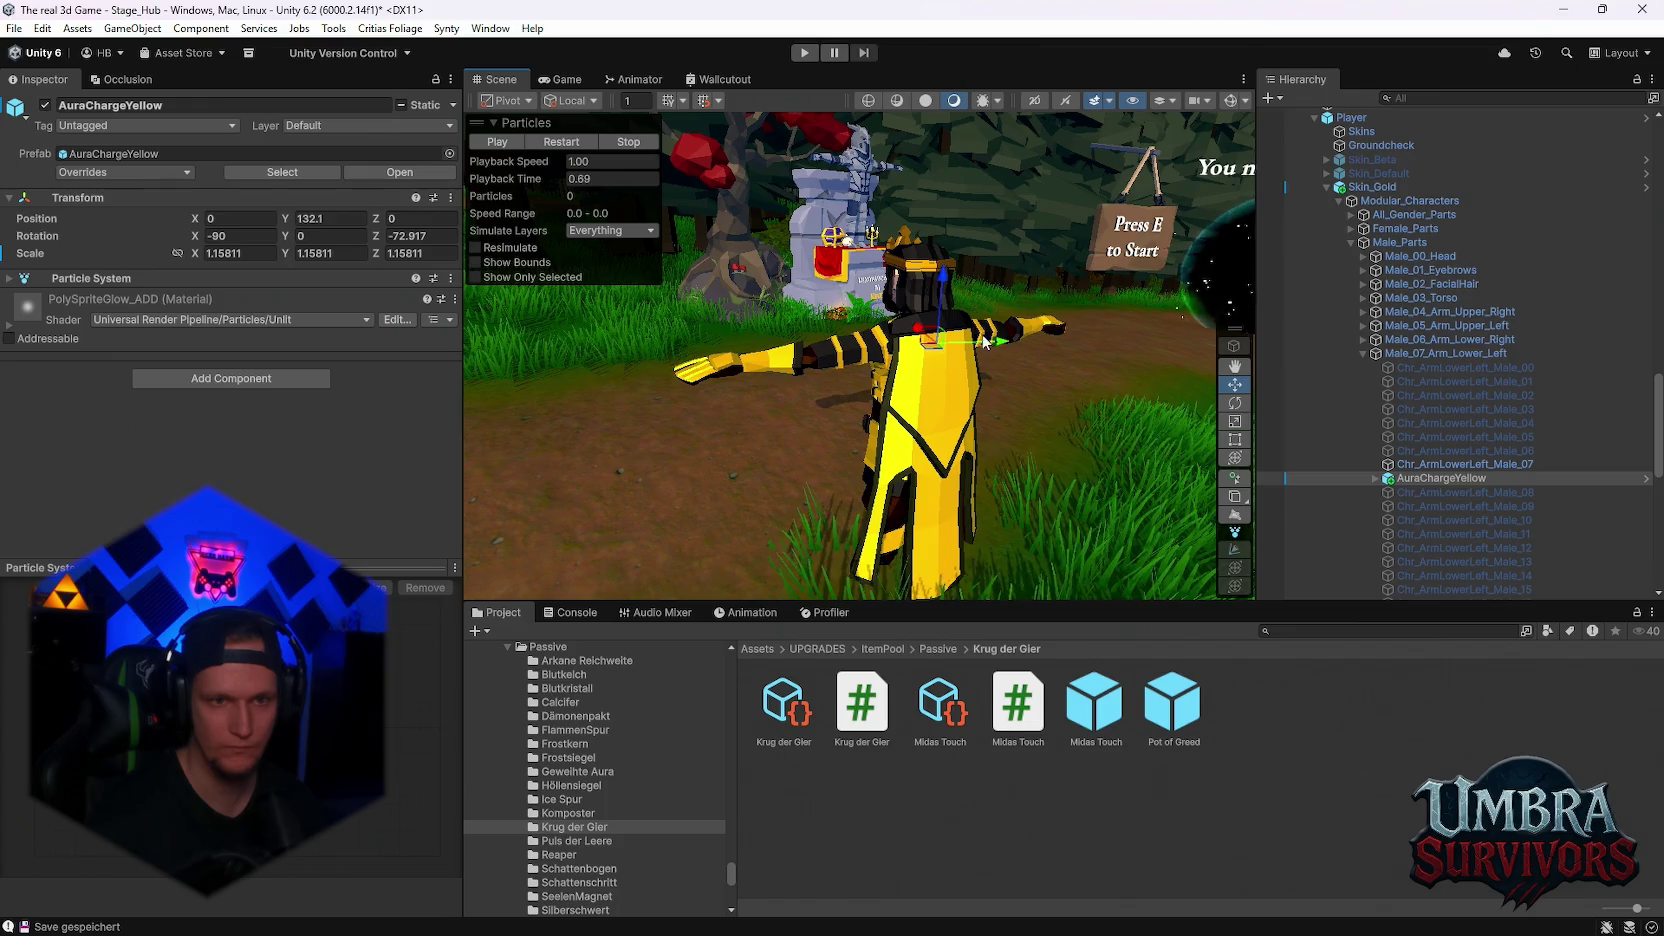
mouse_move(763, 378)
left_mouse_down()
mouse_move(1011, 456)
mouse_move(852, 449)
left_mouse_up()
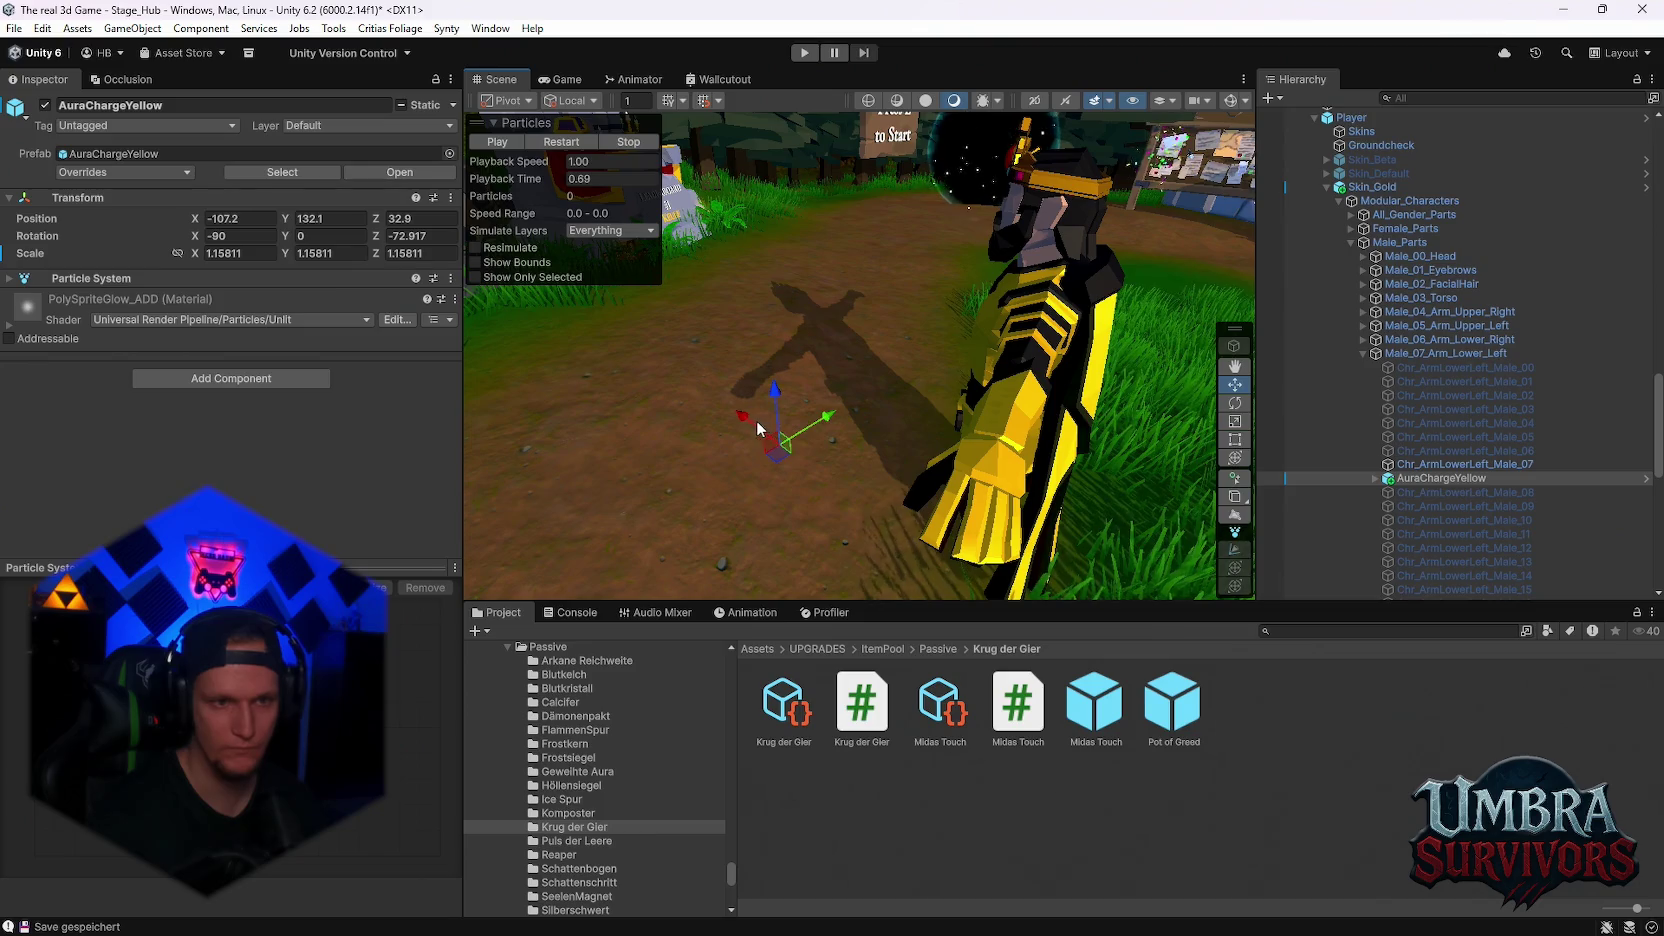
scroll(905, 515, "down", 6)
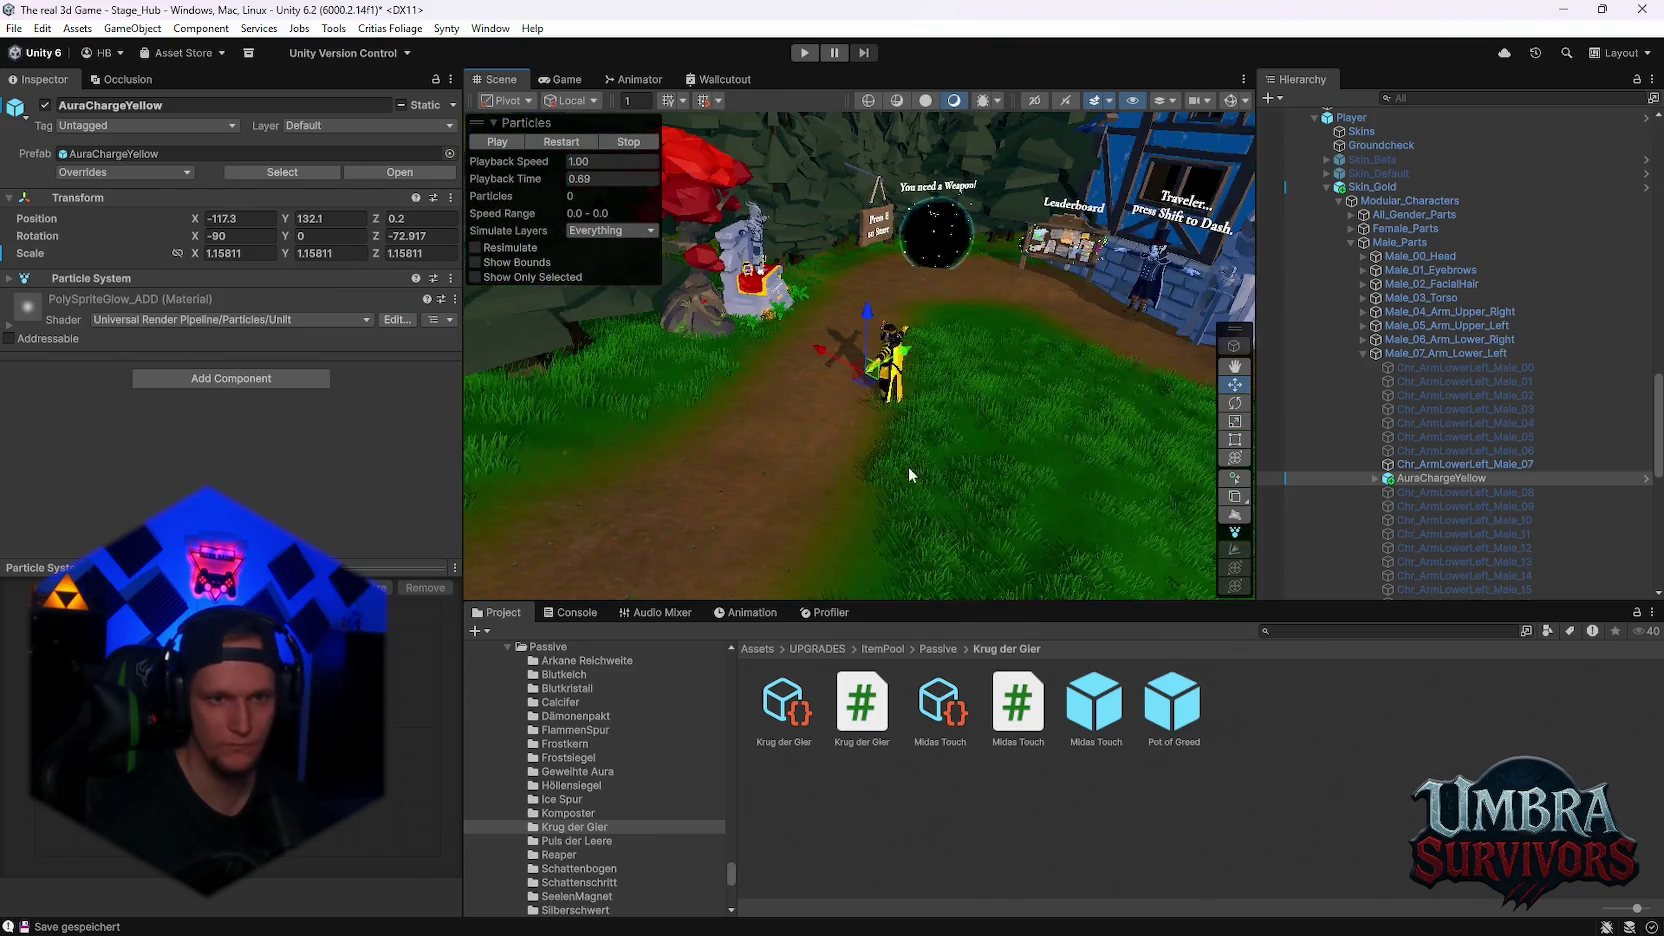
scroll(913, 469, "up", 6)
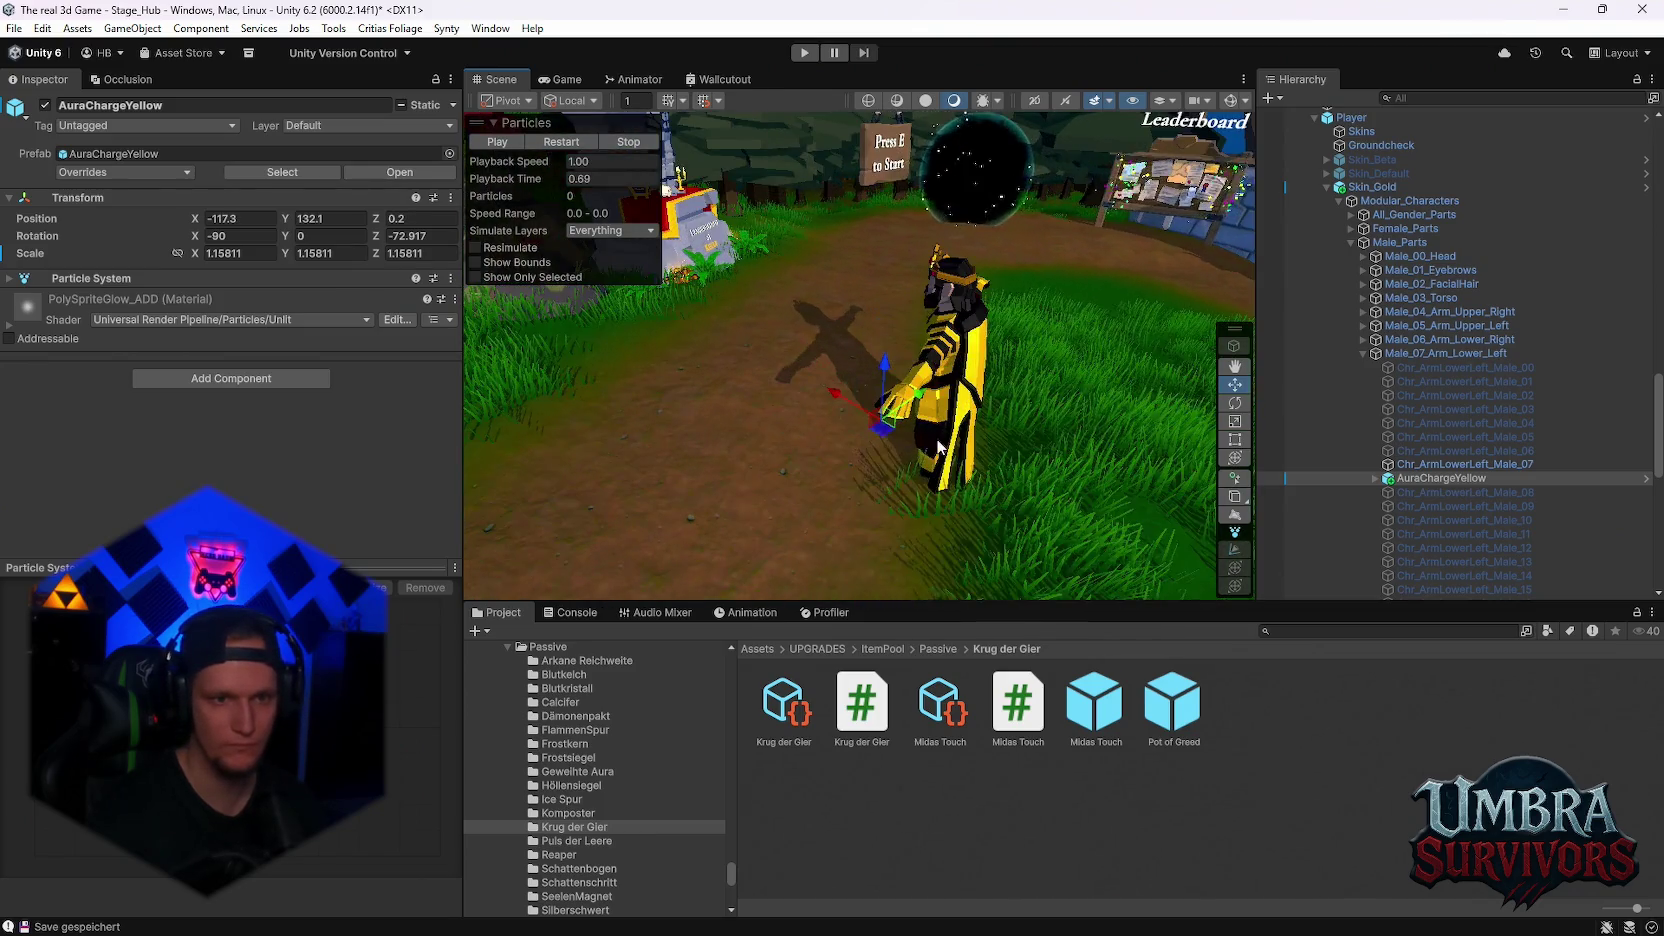
- Set the aura's Particle System to Looping, restart the preview, and undo the stray rotation
left_click(1236, 457)
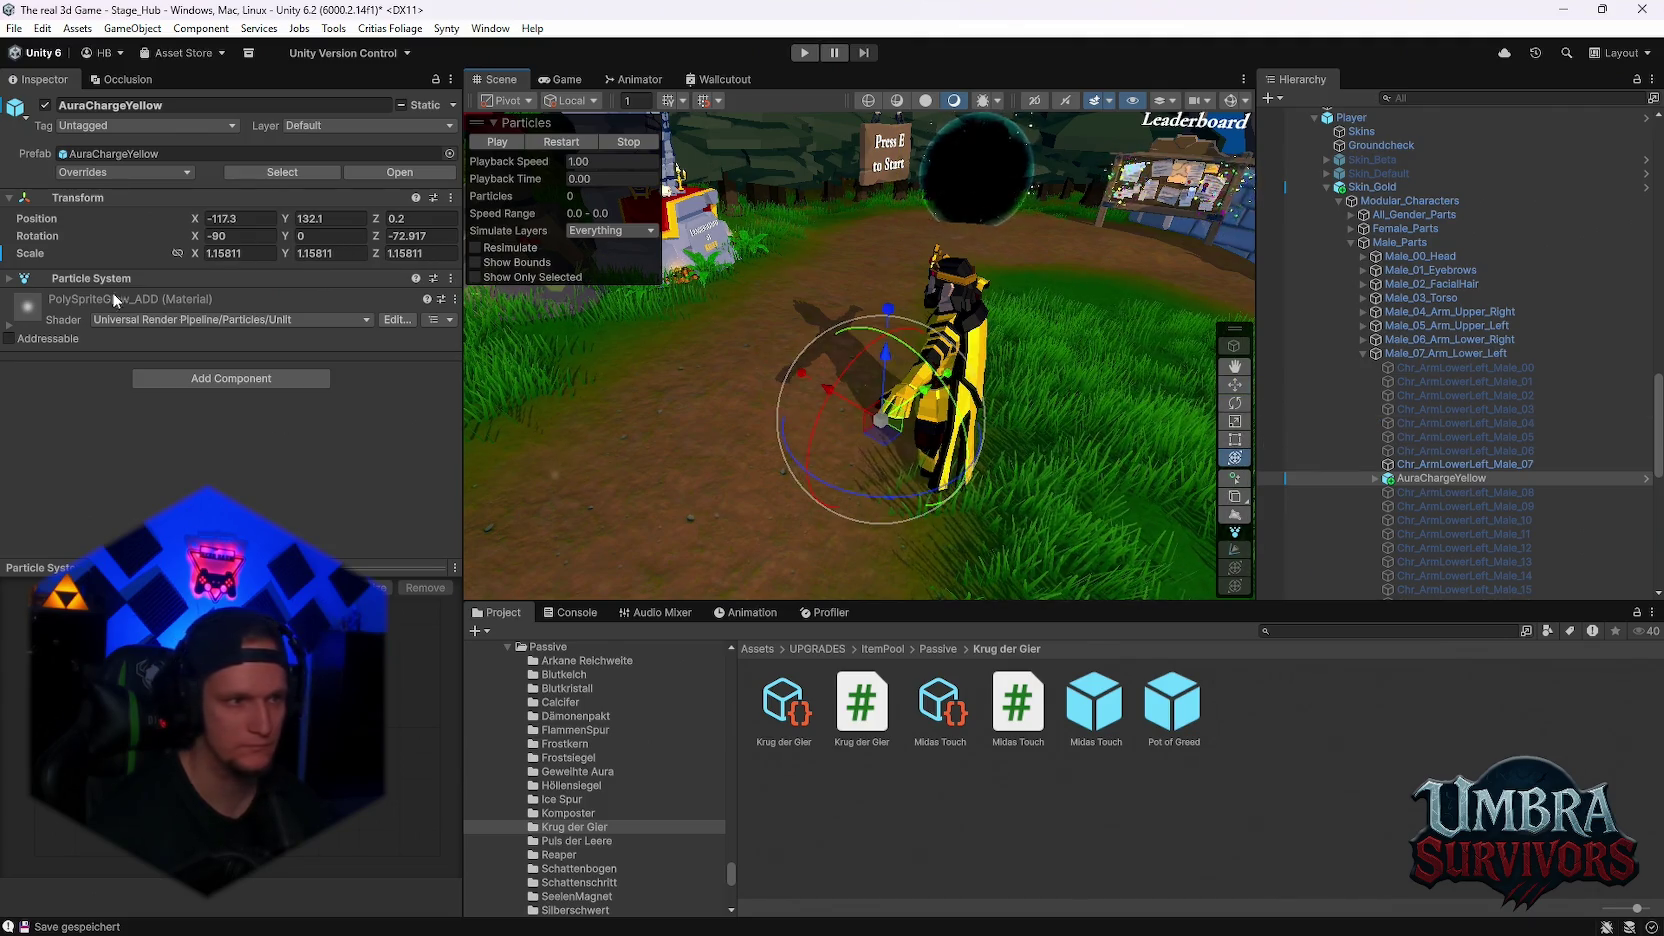
left_click(241, 279)
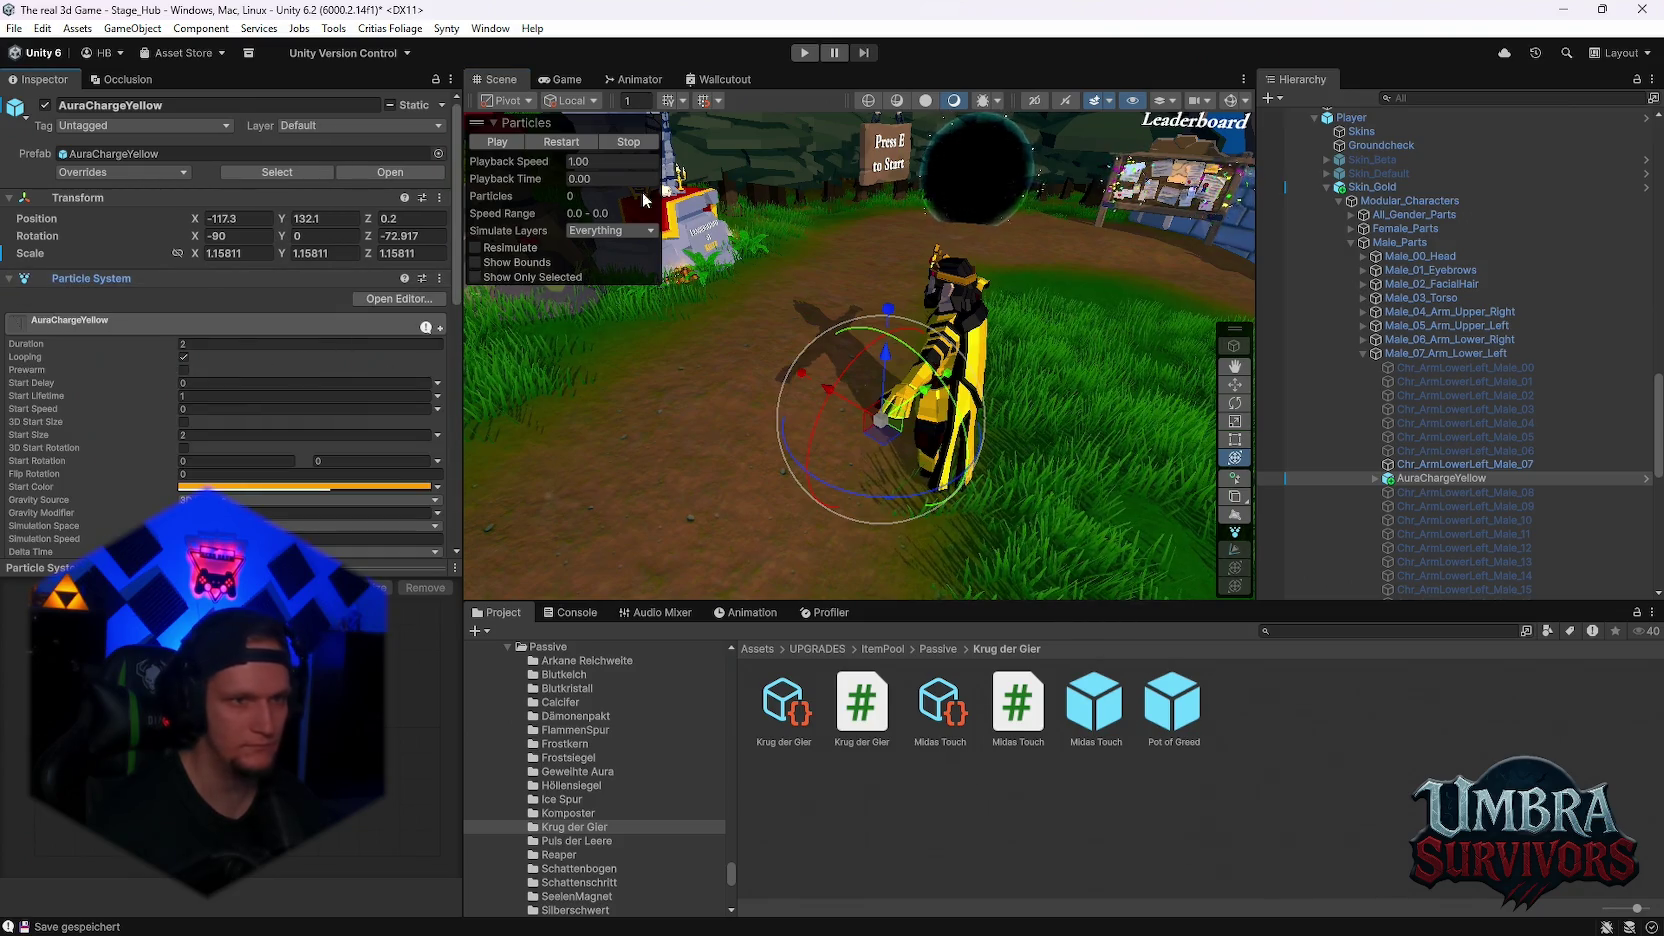
left_click(552, 140)
scroll(891, 446, "up", 2)
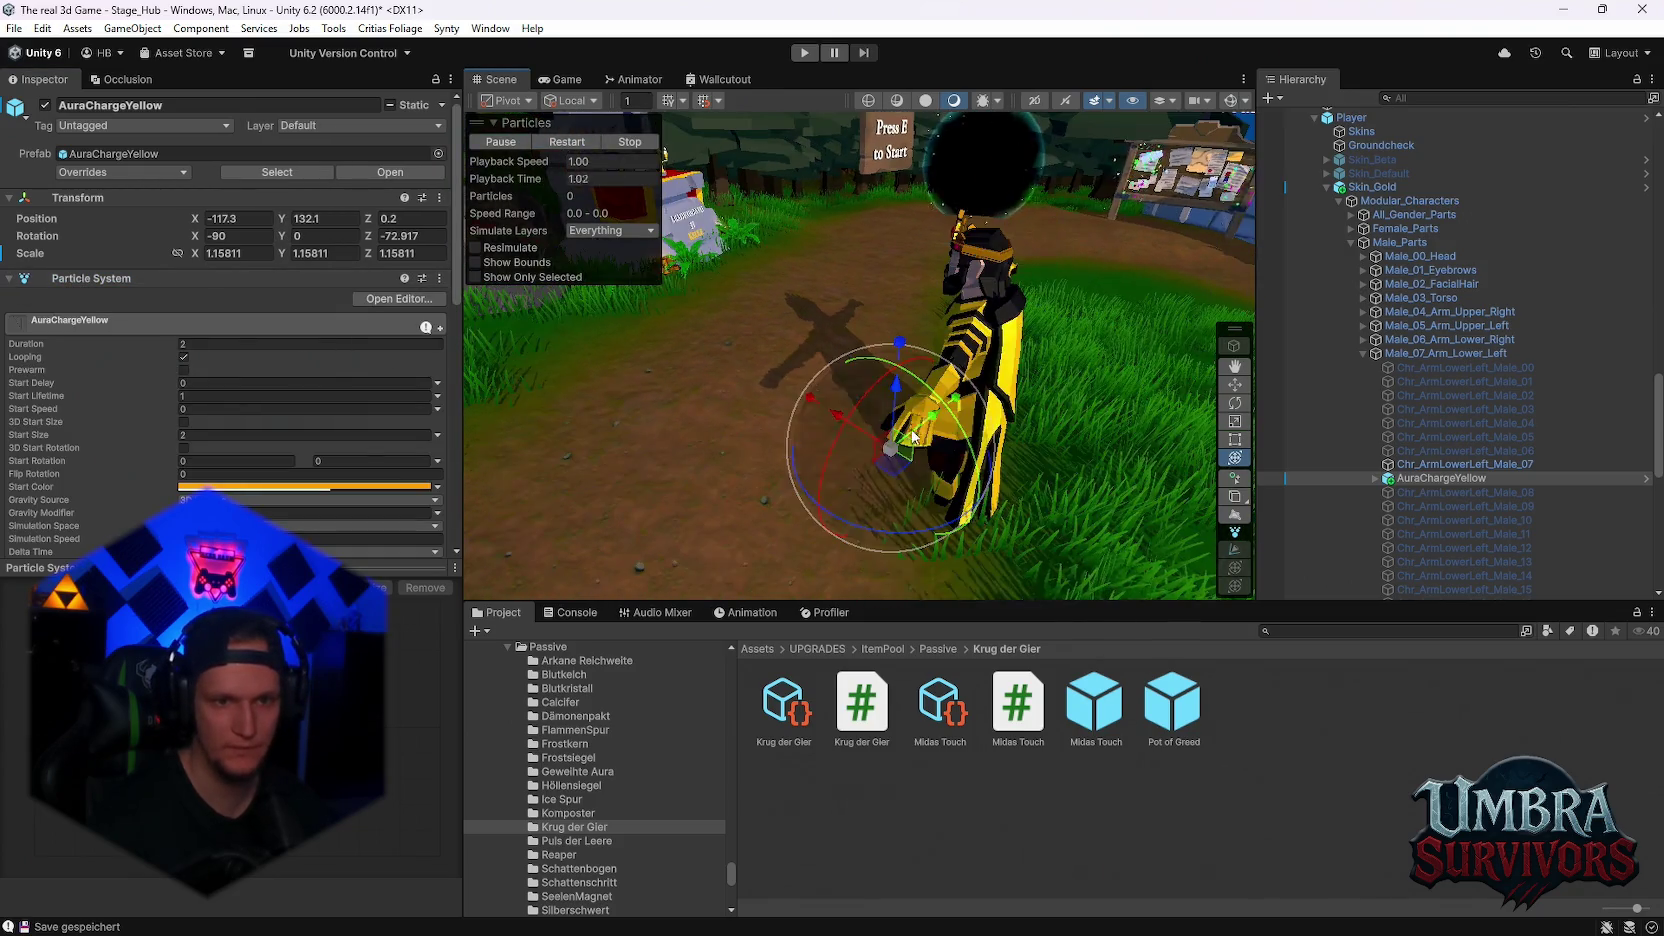
scroll(890, 447, "up", 5)
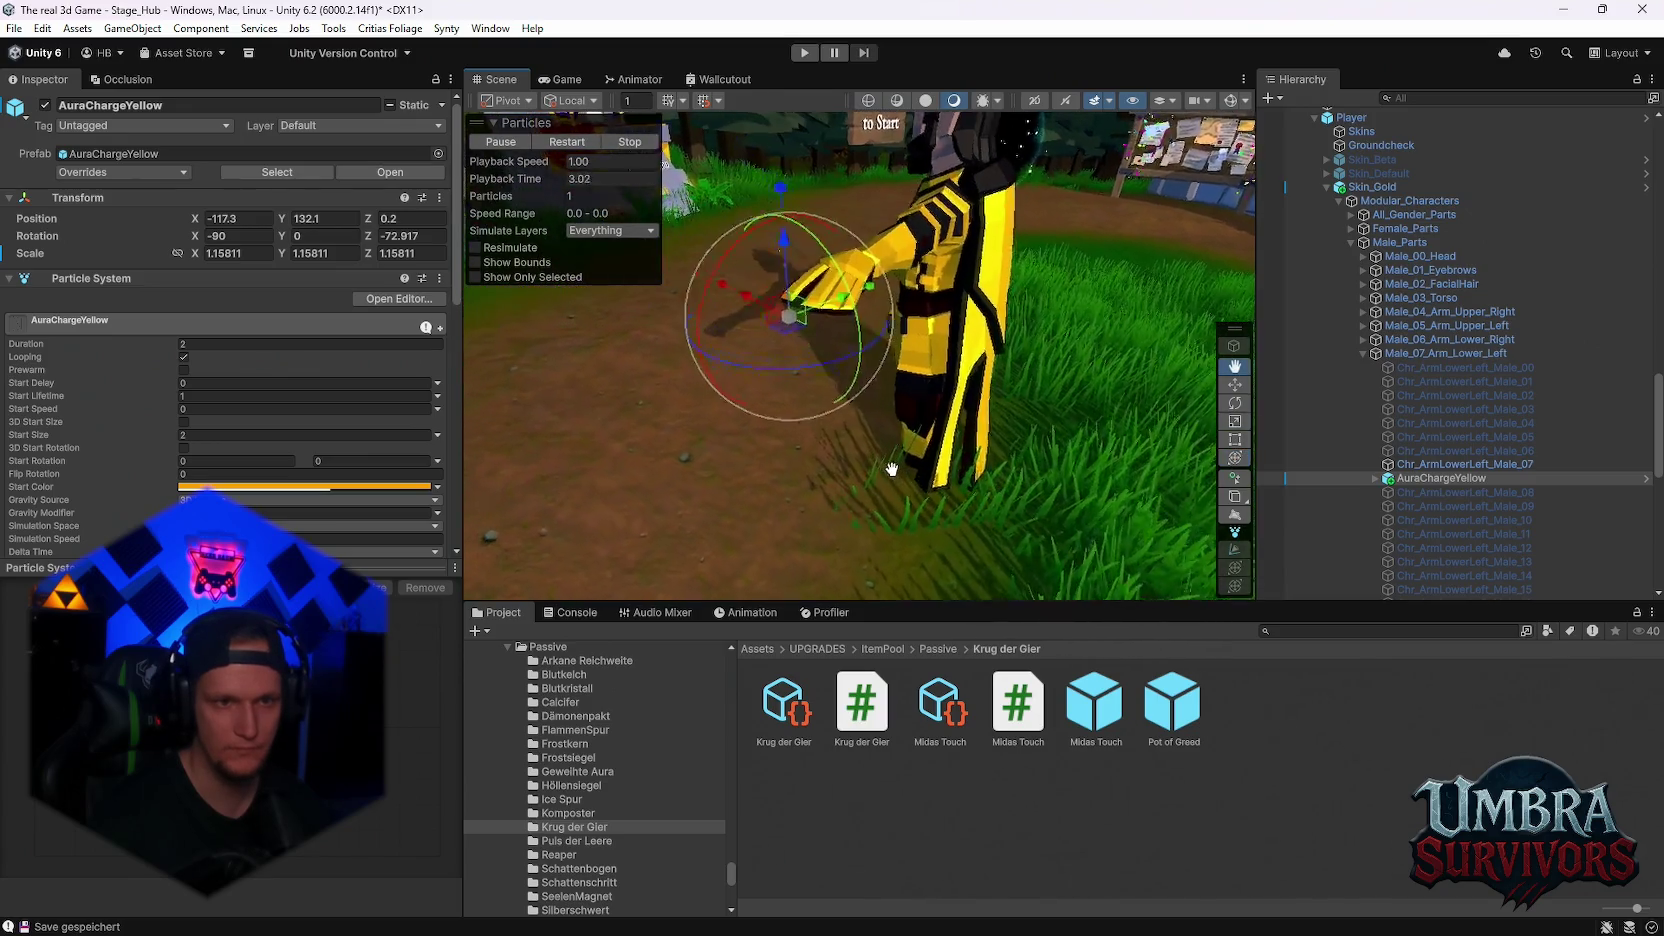
scroll(857, 448, "down", 2)
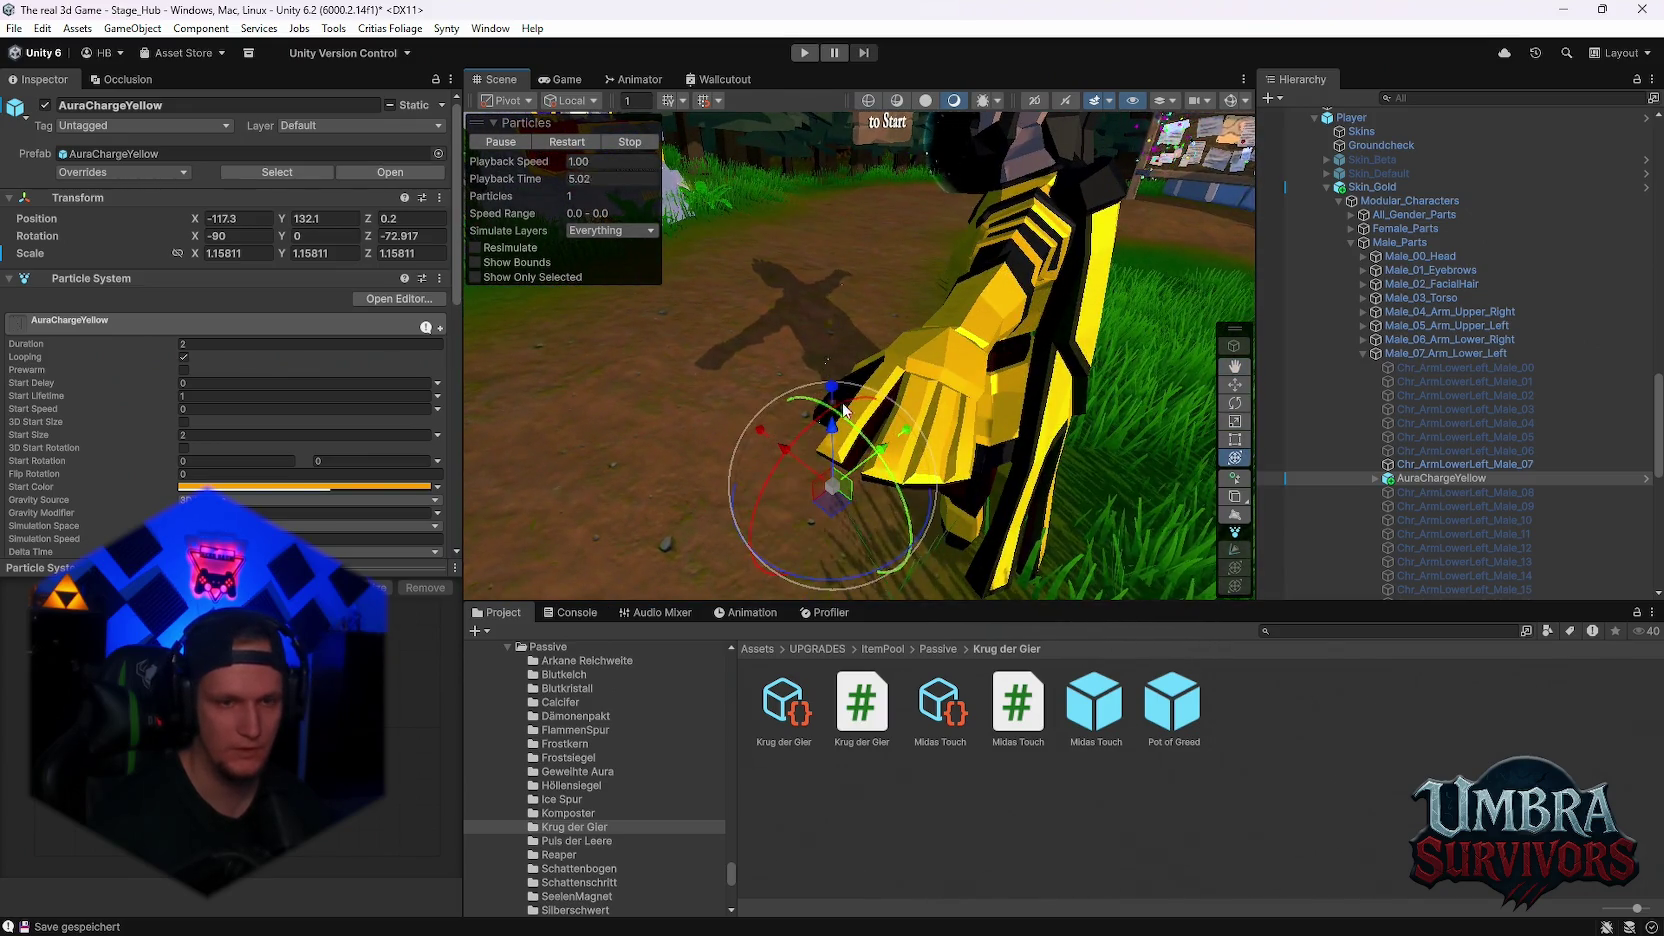
mouse_move(831, 393)
left_mouse_down()
mouse_move(827, 430)
mouse_move(835, 393)
left_mouse_up()
key("ctrl+z")
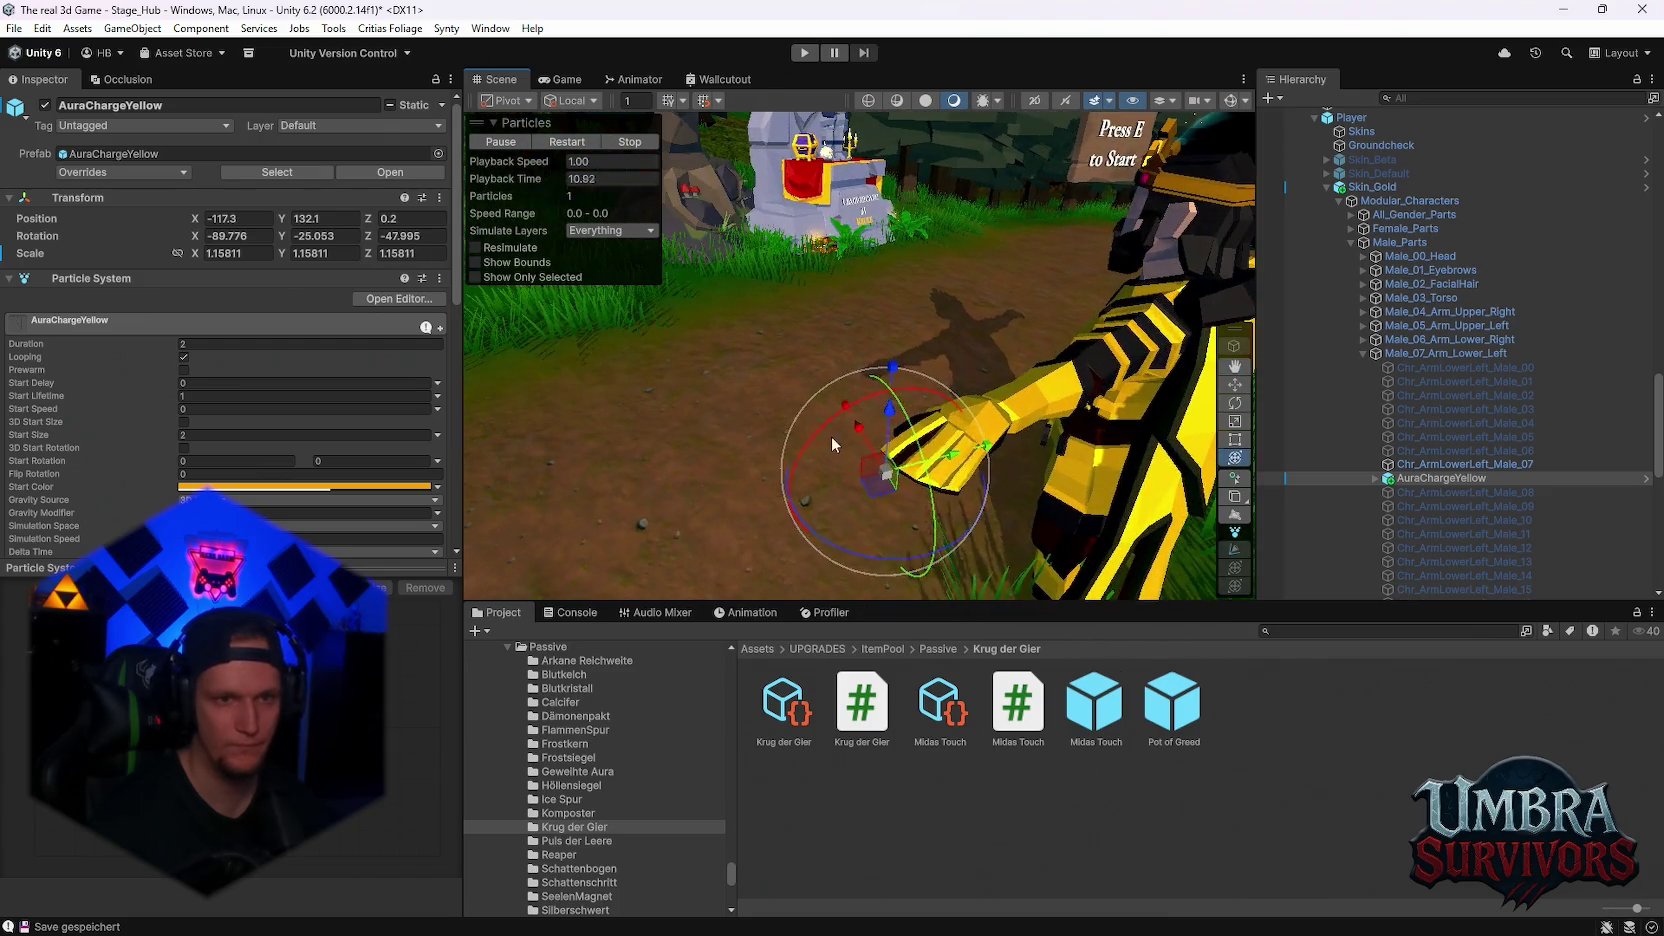
key("ctrl+z")
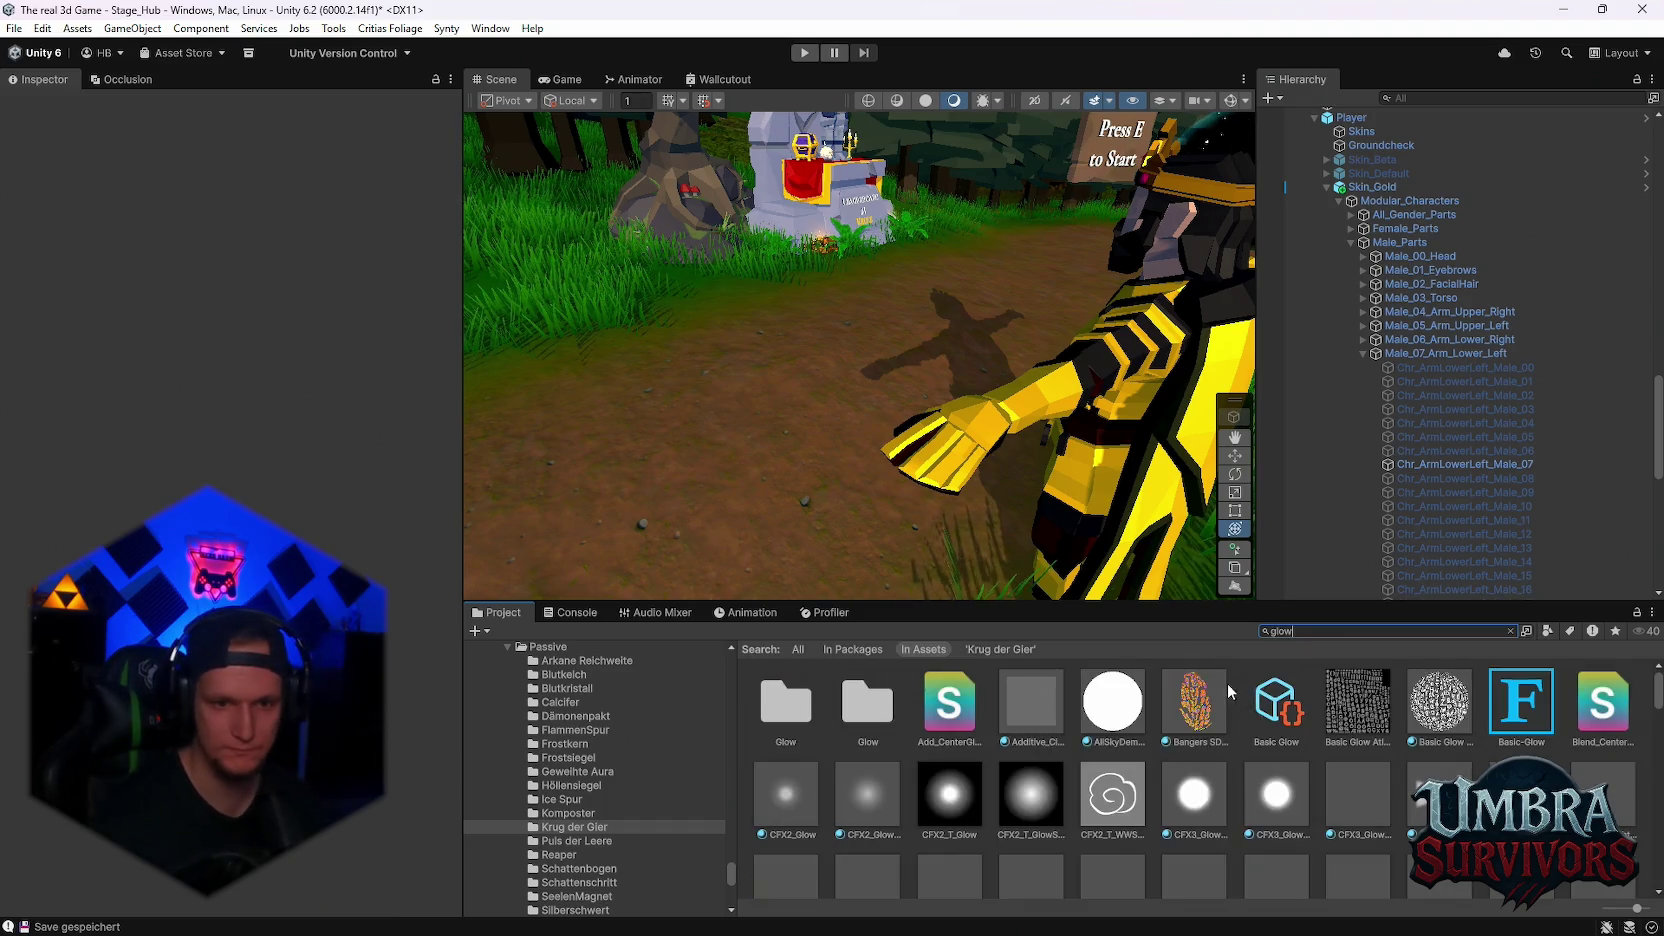
- Scroll through the 'glow' asset search results, then switch the search to 'aura'
scroll(1151, 723, "down", 5)
scroll(1167, 790, "down", 8)
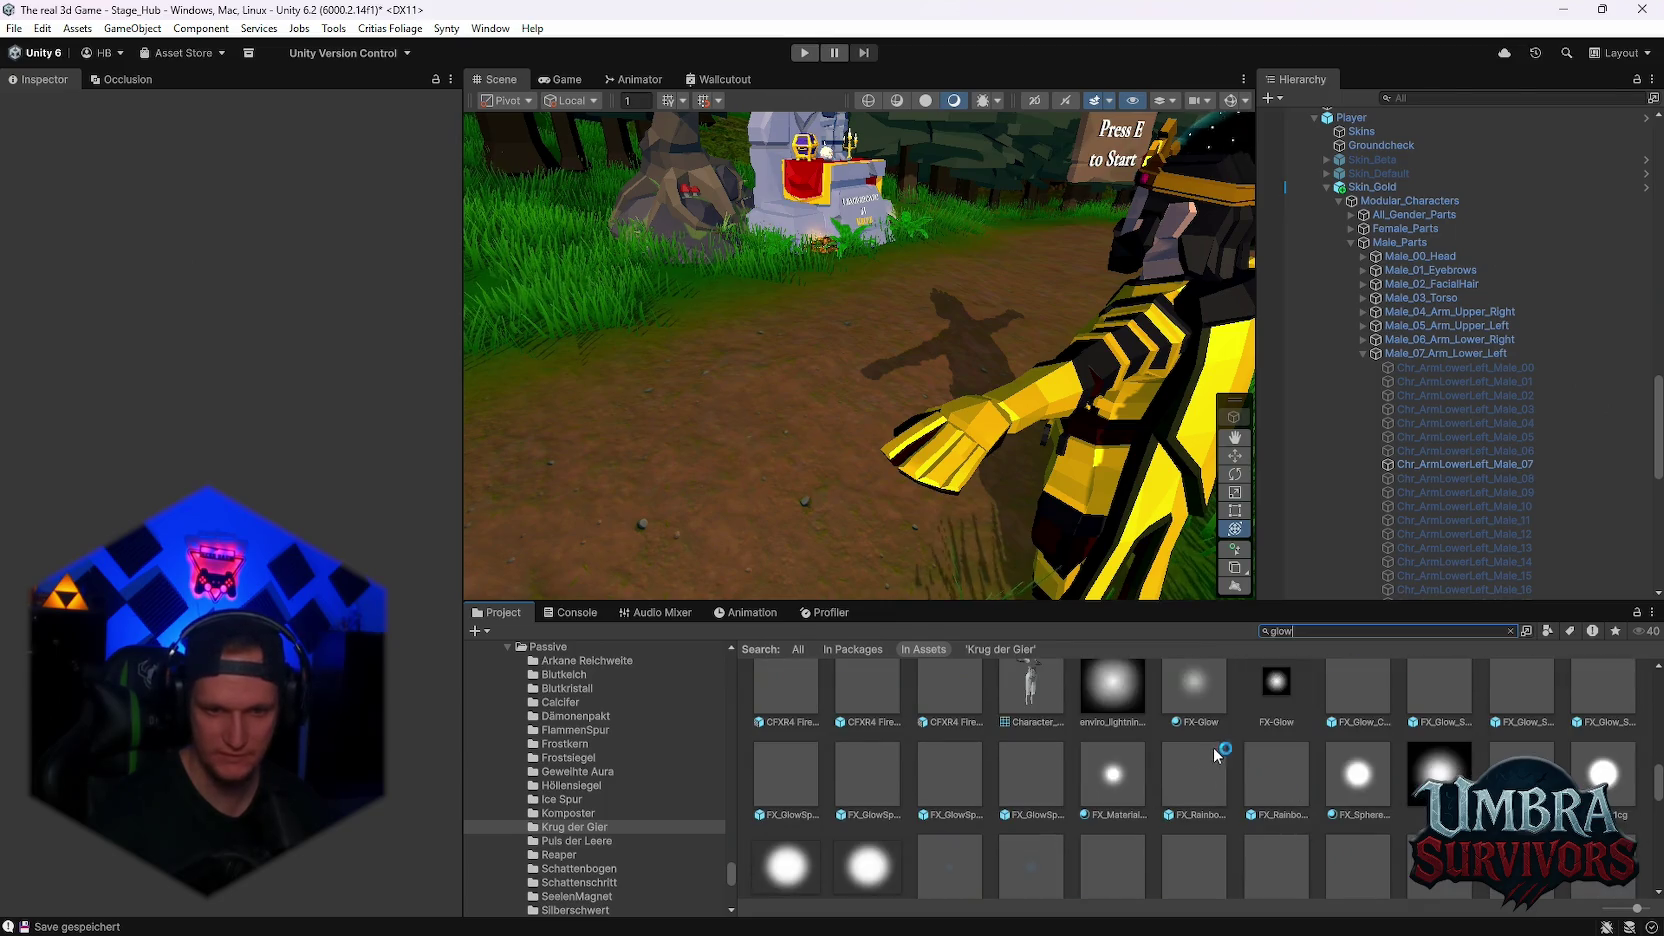
scroll(1211, 761, "down", 2)
scroll(1146, 834, "down", 6)
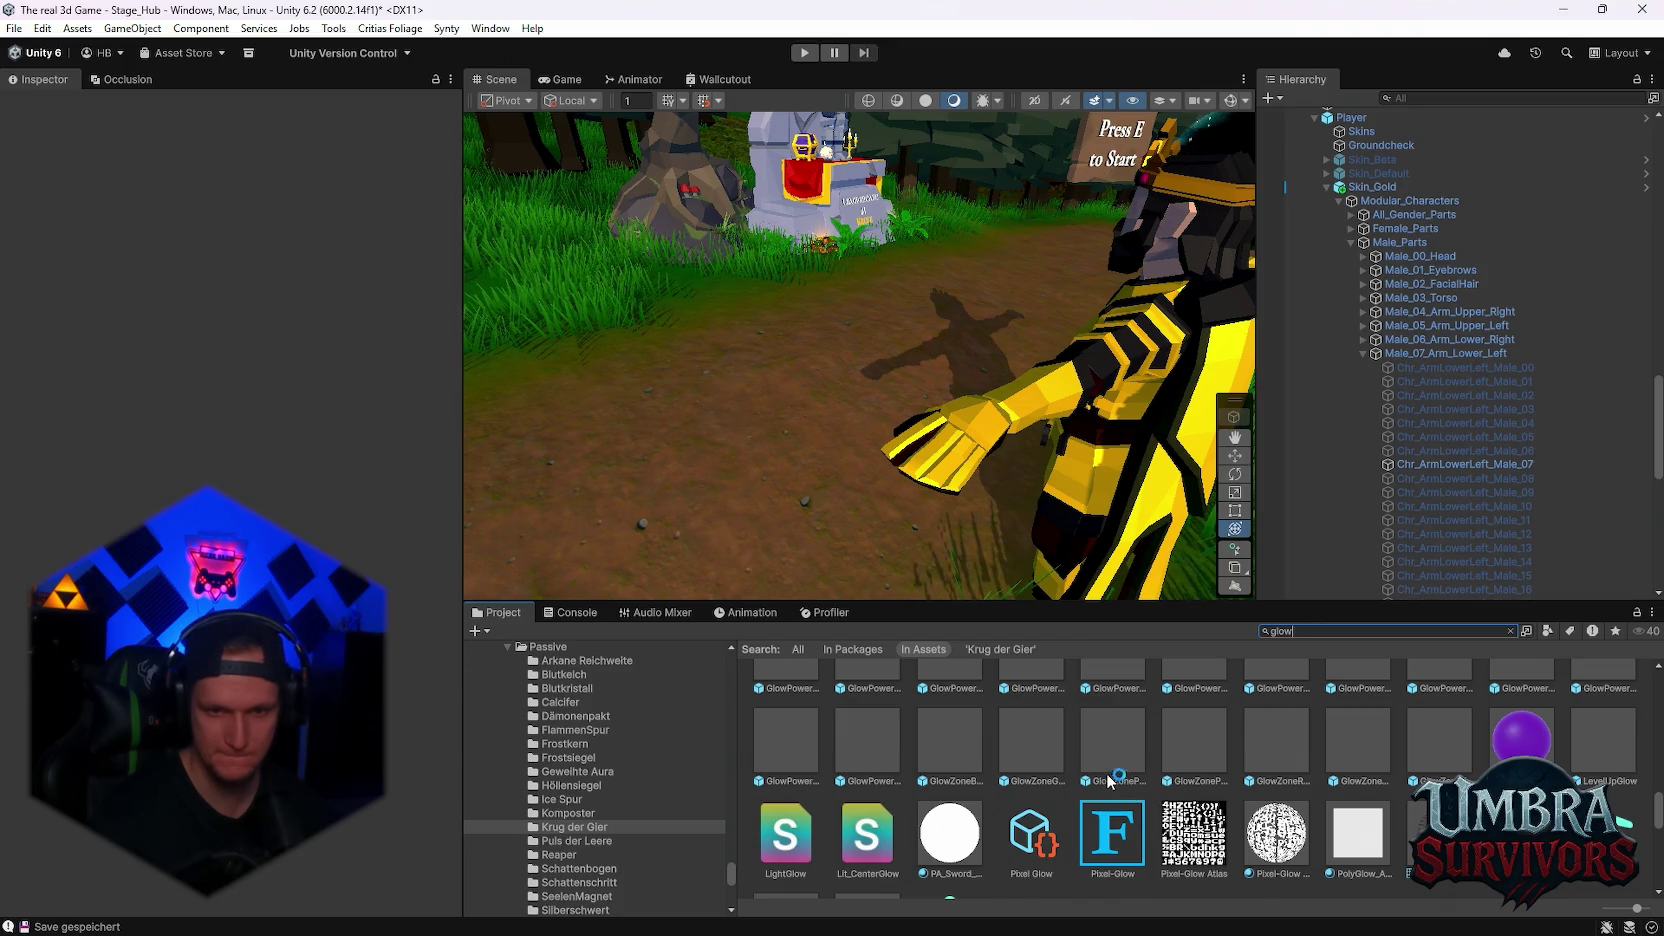
scroll(1142, 774, "down", 8)
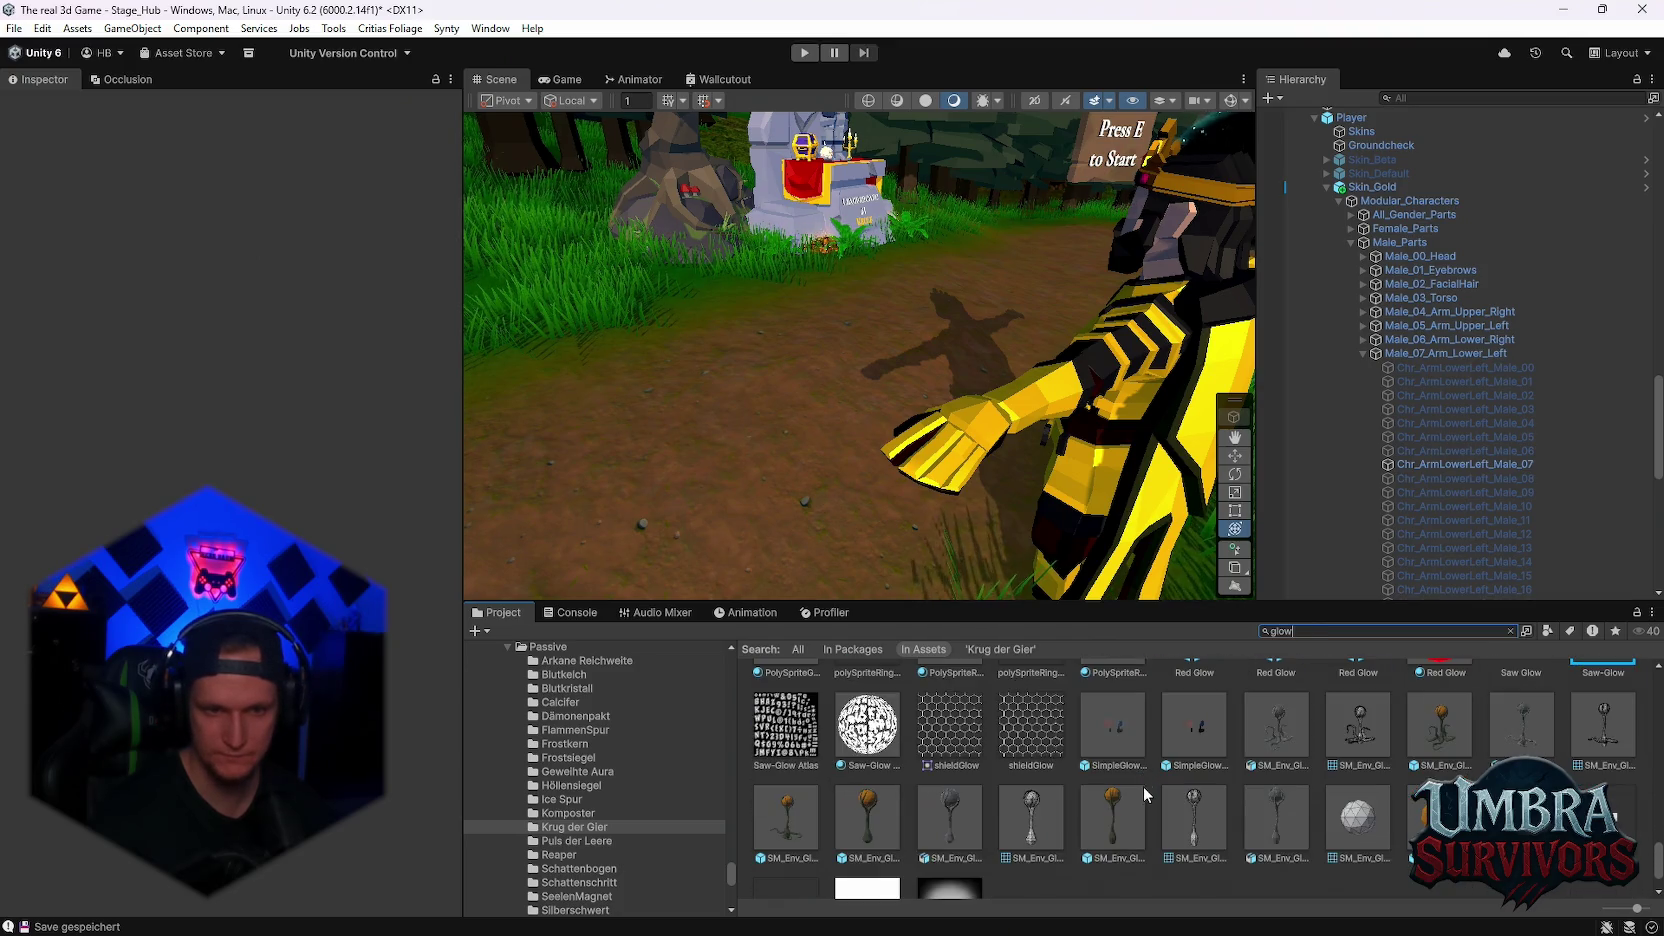
scroll(1142, 786, "up", 15)
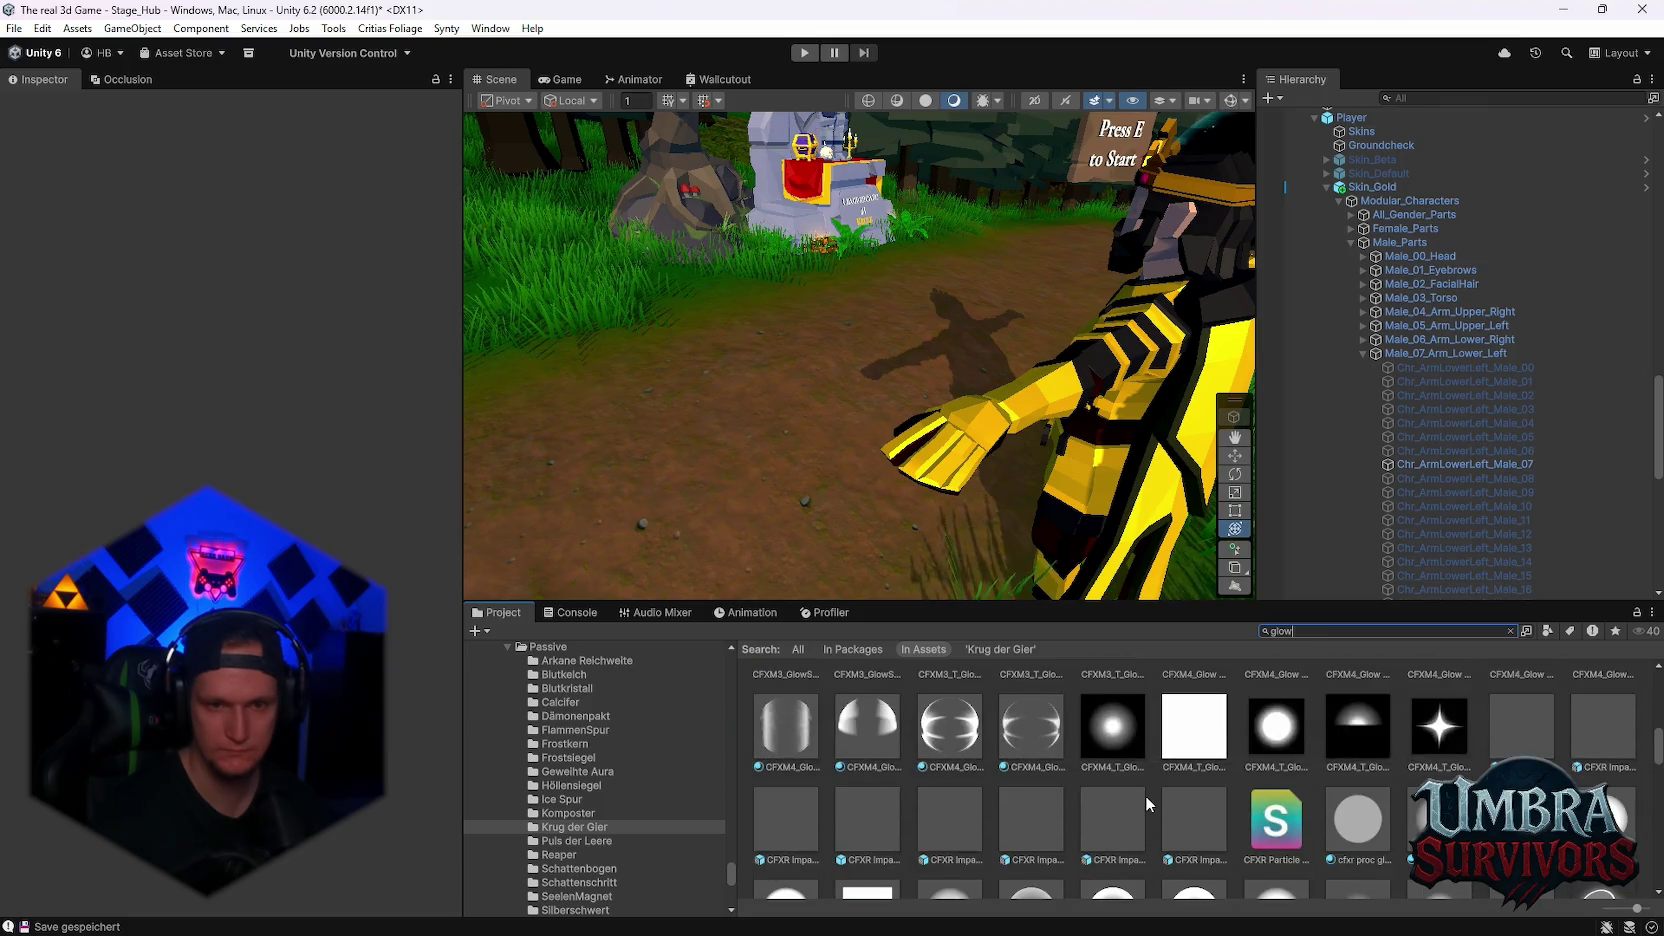
scroll(1147, 804, "up", 3)
left_click(835, 250)
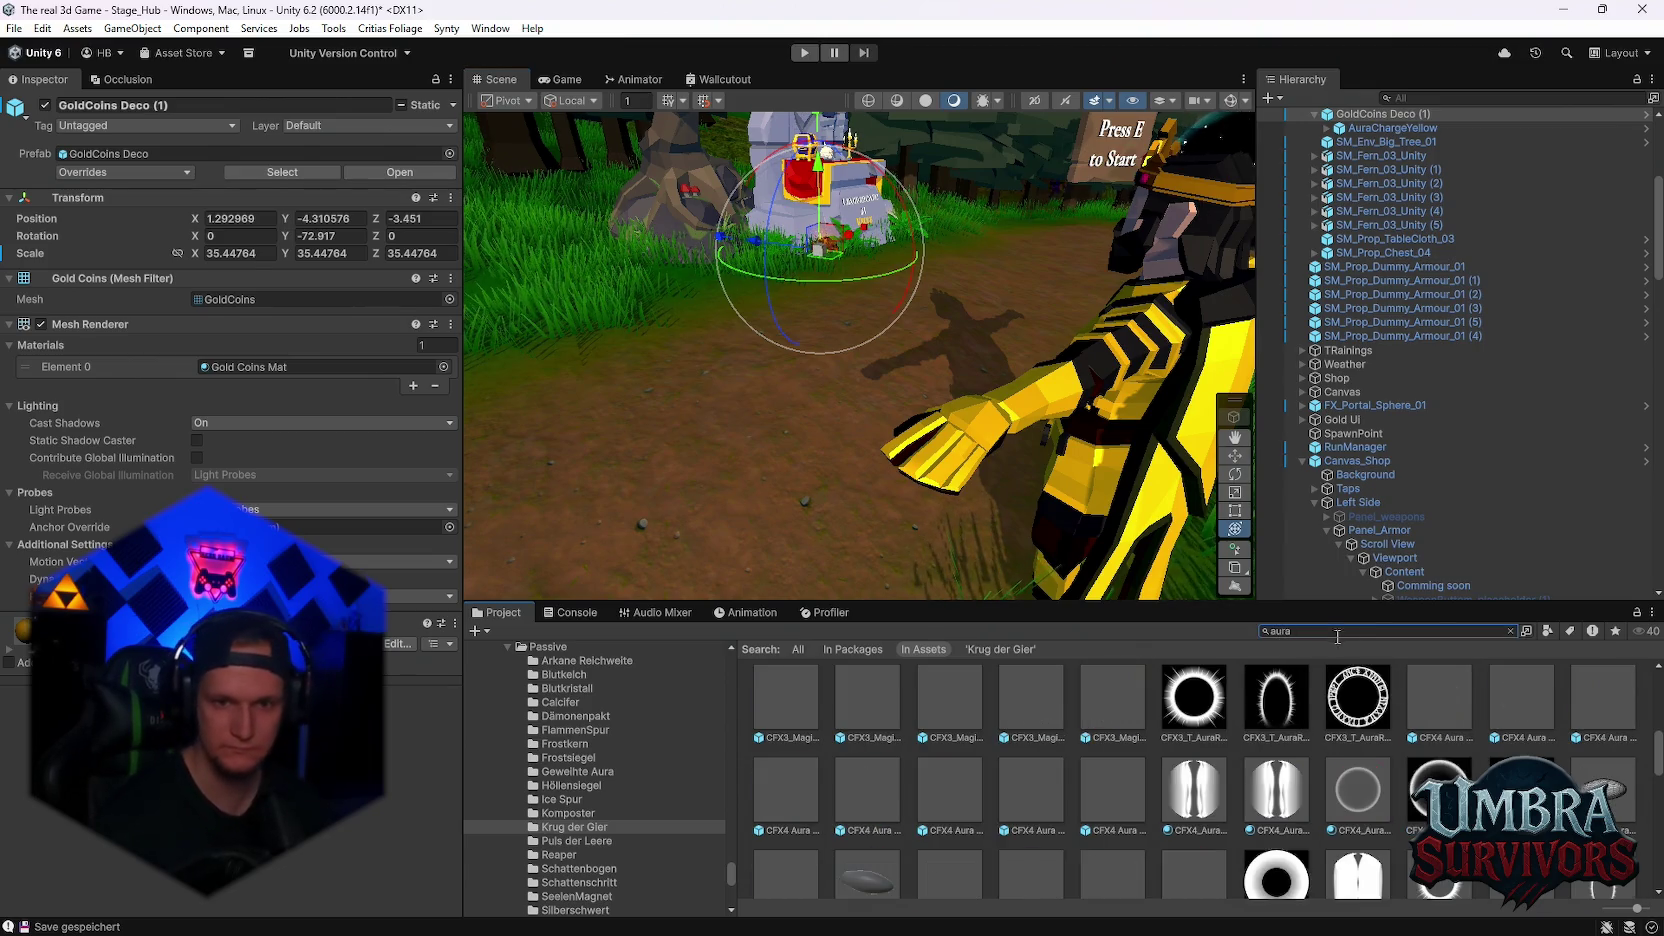
- Preview the GroundAura, SpikyAura_Sphere, Magic Aura Runic, LightningPurple and DamageAuraShadow effects
scroll(1009, 738, "down", 2)
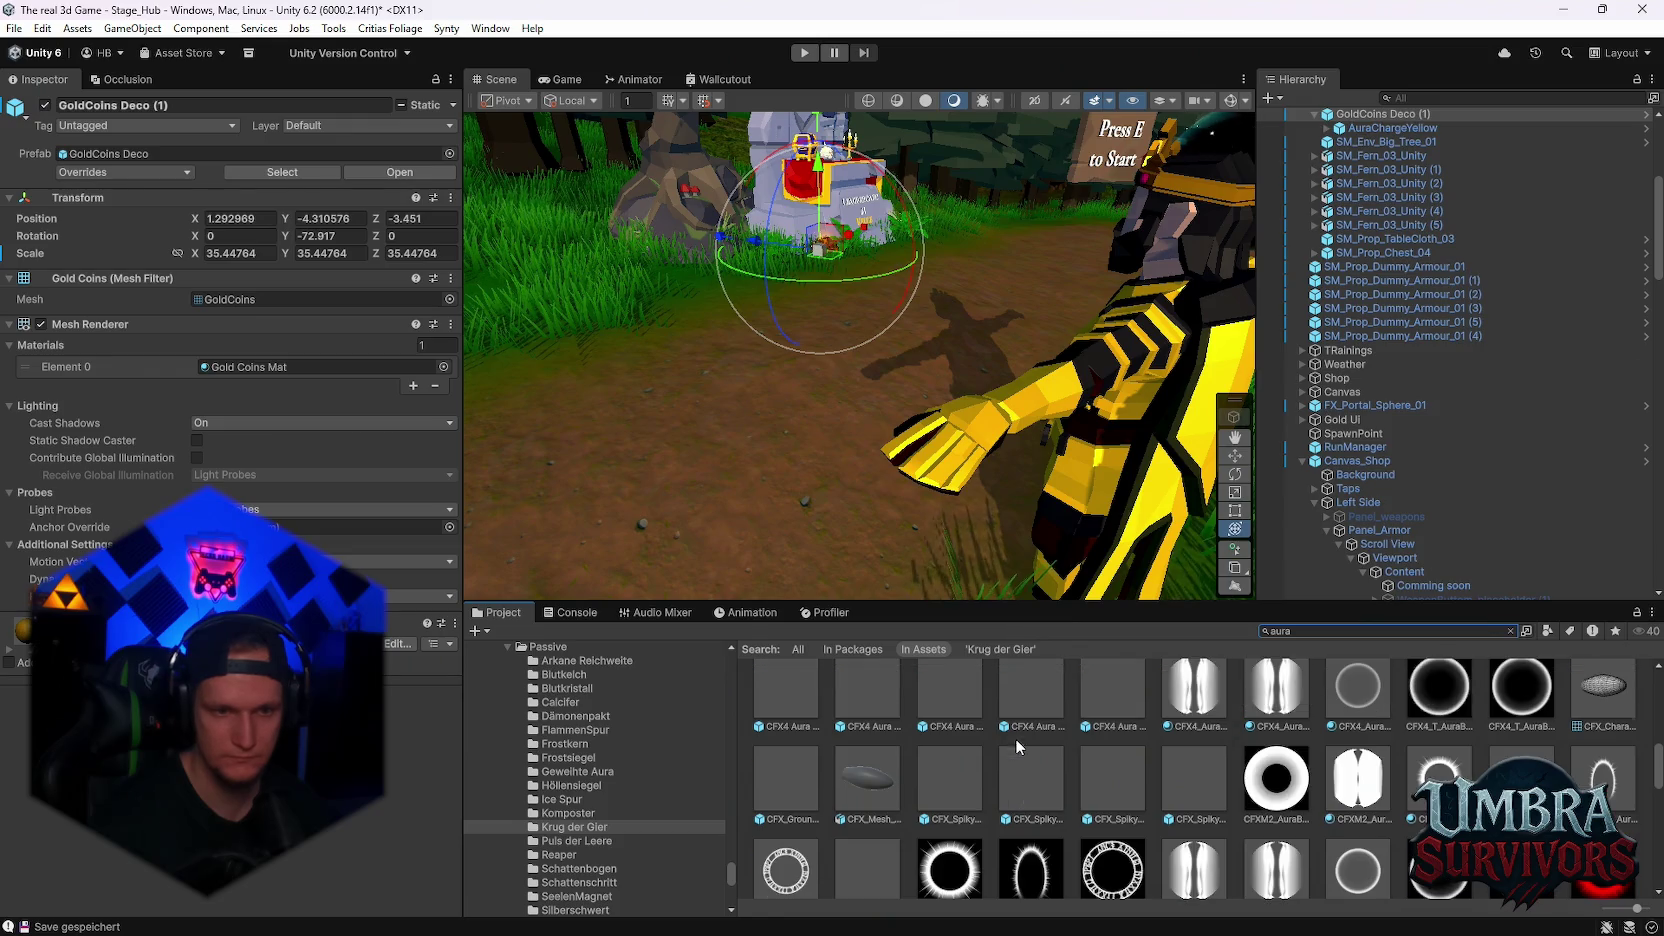
double_click(801, 791)
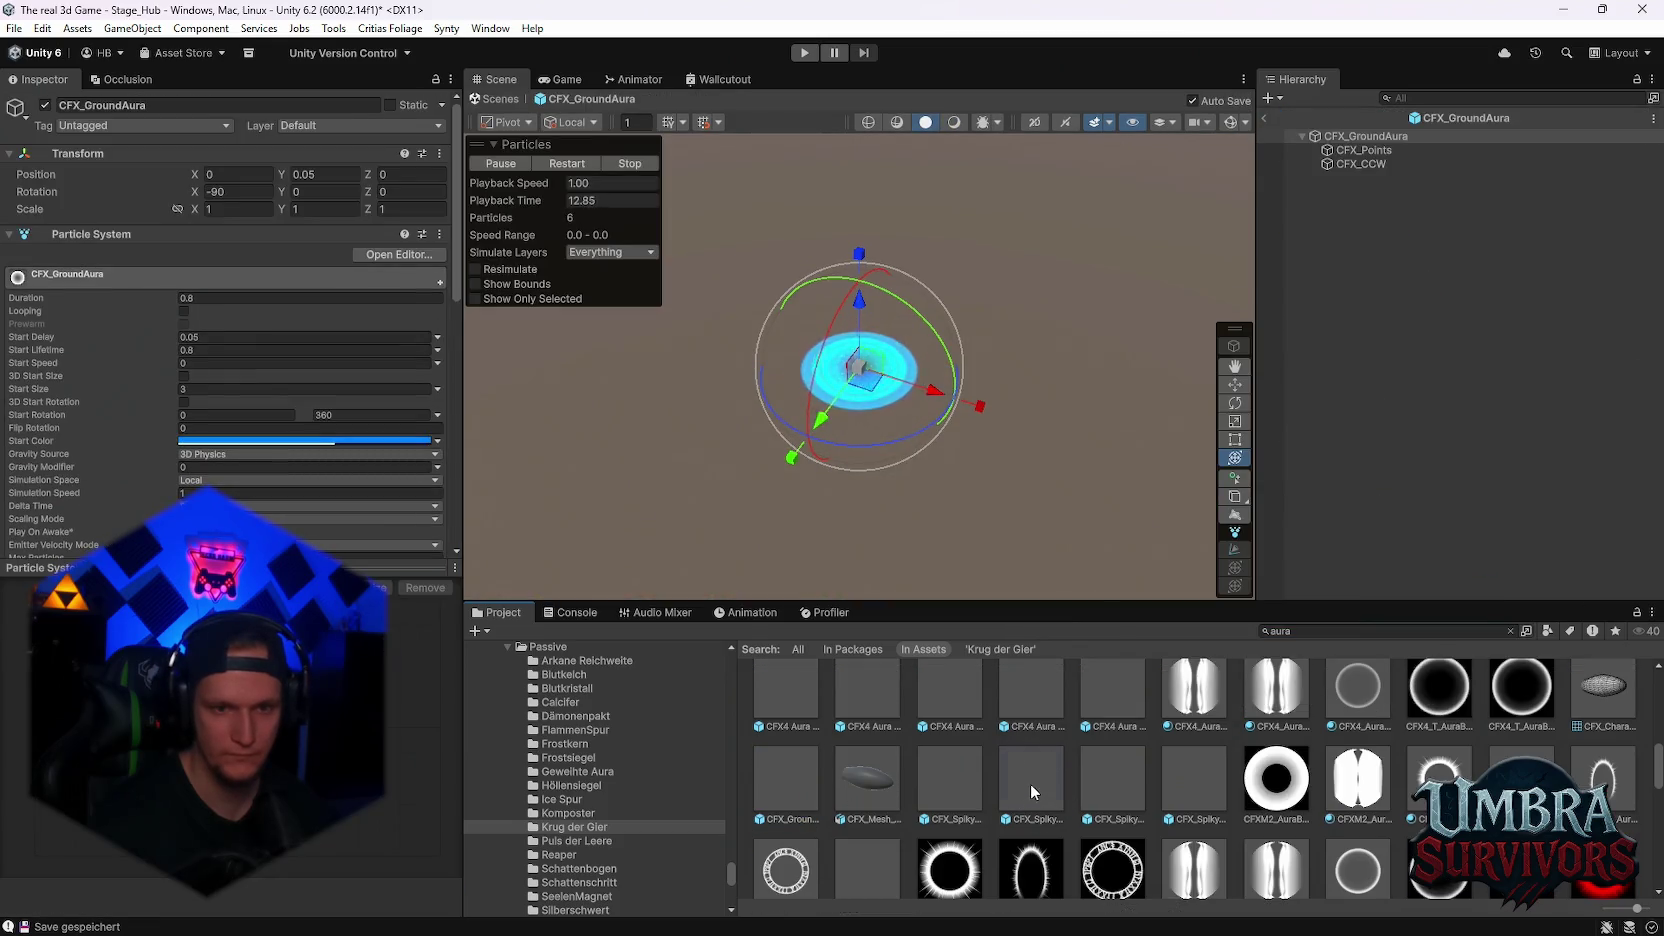
double_click(1029, 783)
double_click(1125, 778)
scroll(1140, 782, "down", 2)
double_click(1180, 797)
scroll(1266, 758, "down", 1)
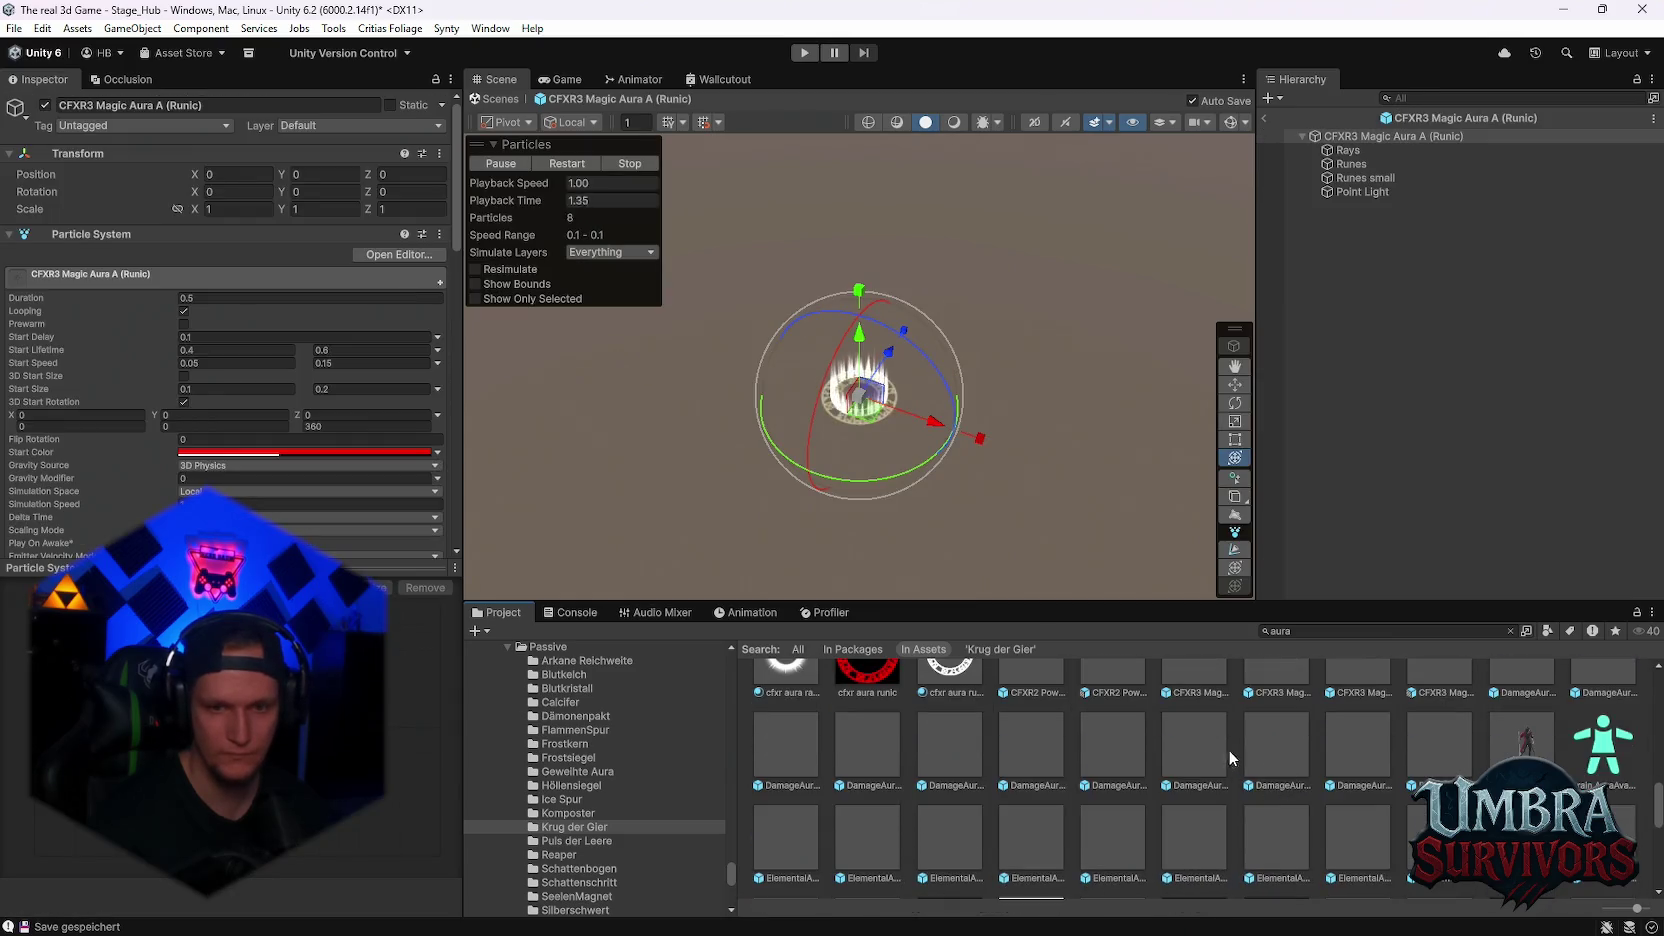
double_click(1263, 752)
double_click(1268, 729)
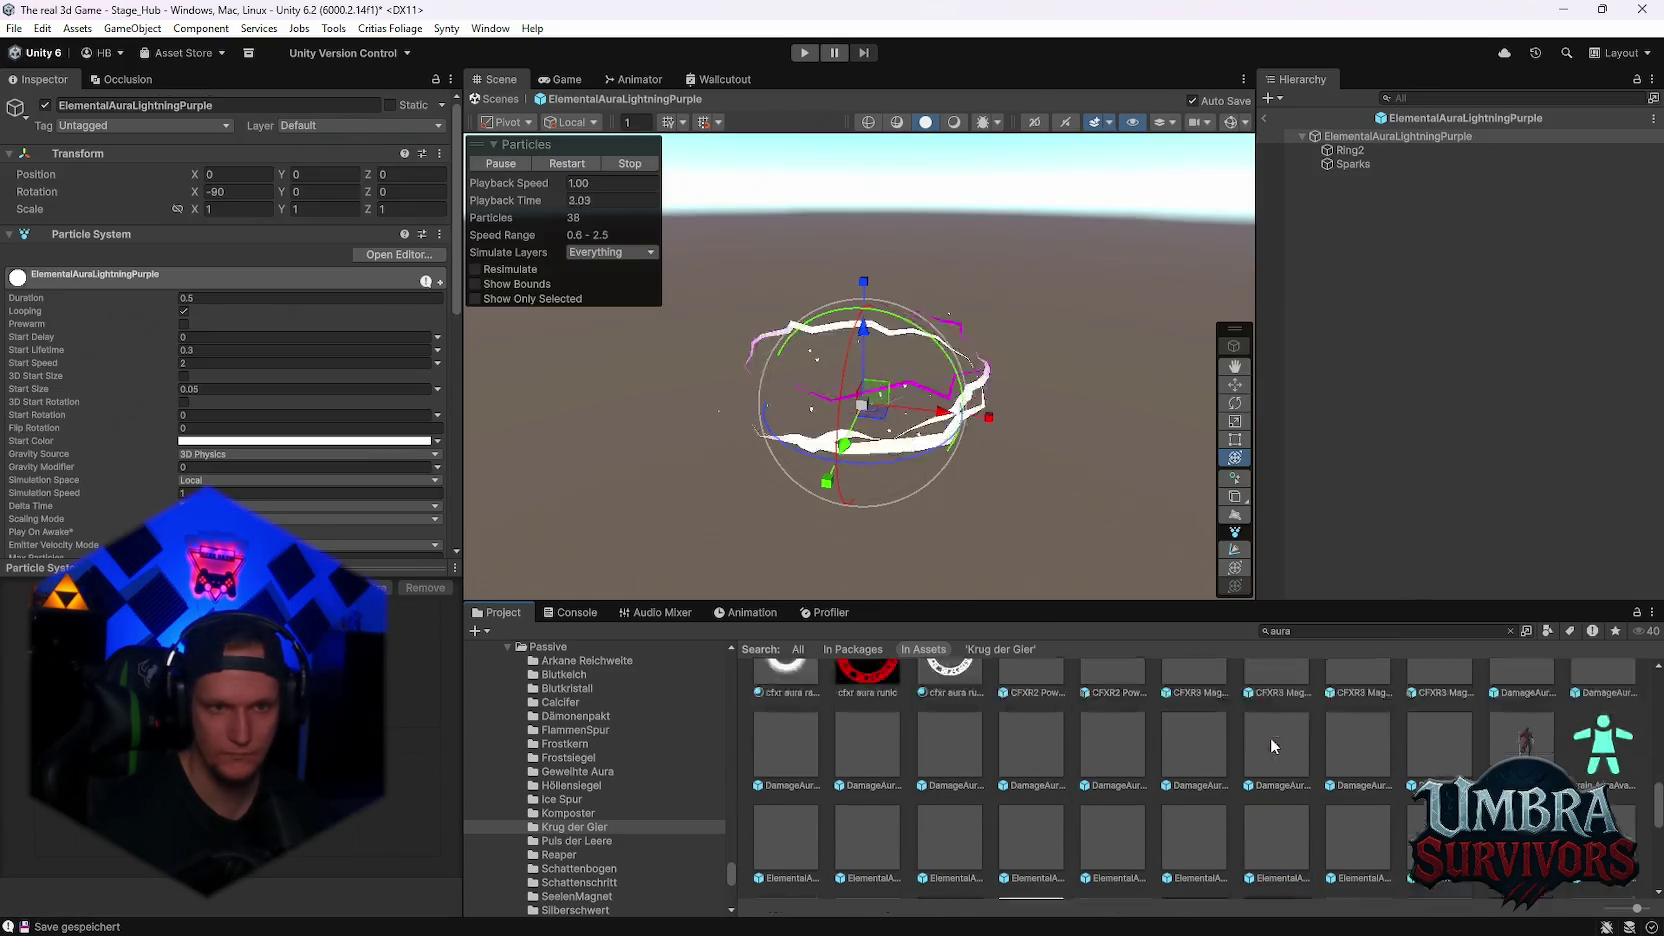
double_click(1280, 764)
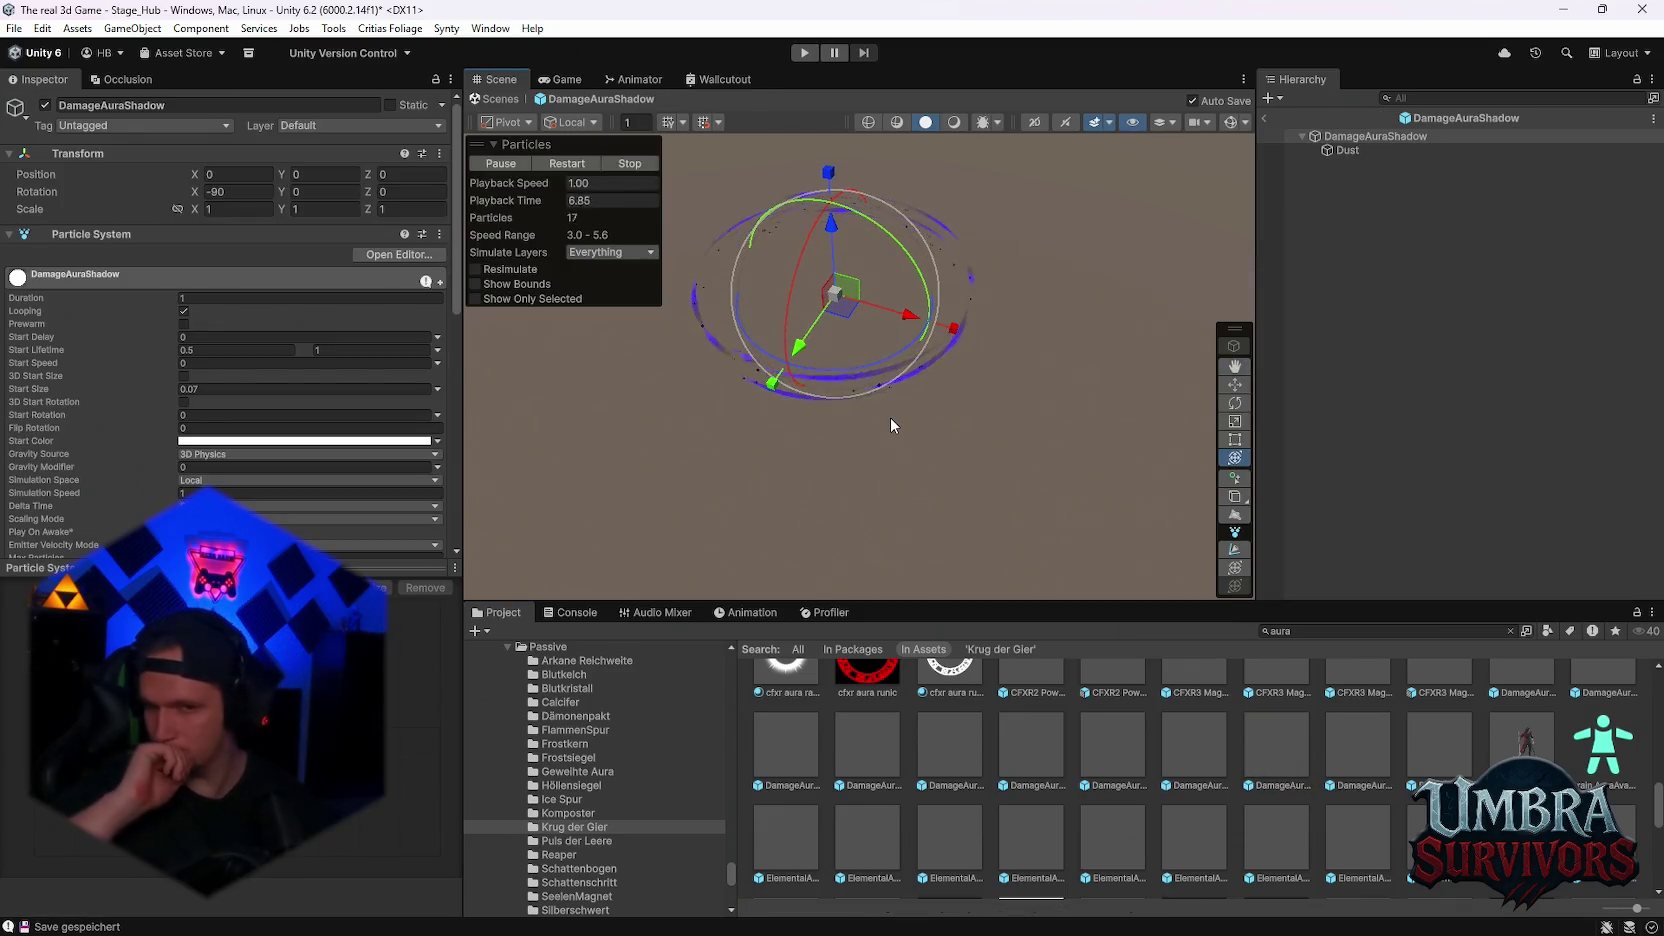
- Preview the ElementalAura Frost, Water, Shadow and Storm2 prefabs, then open ShieldAuraPink
scroll(1016, 781, "down", 1)
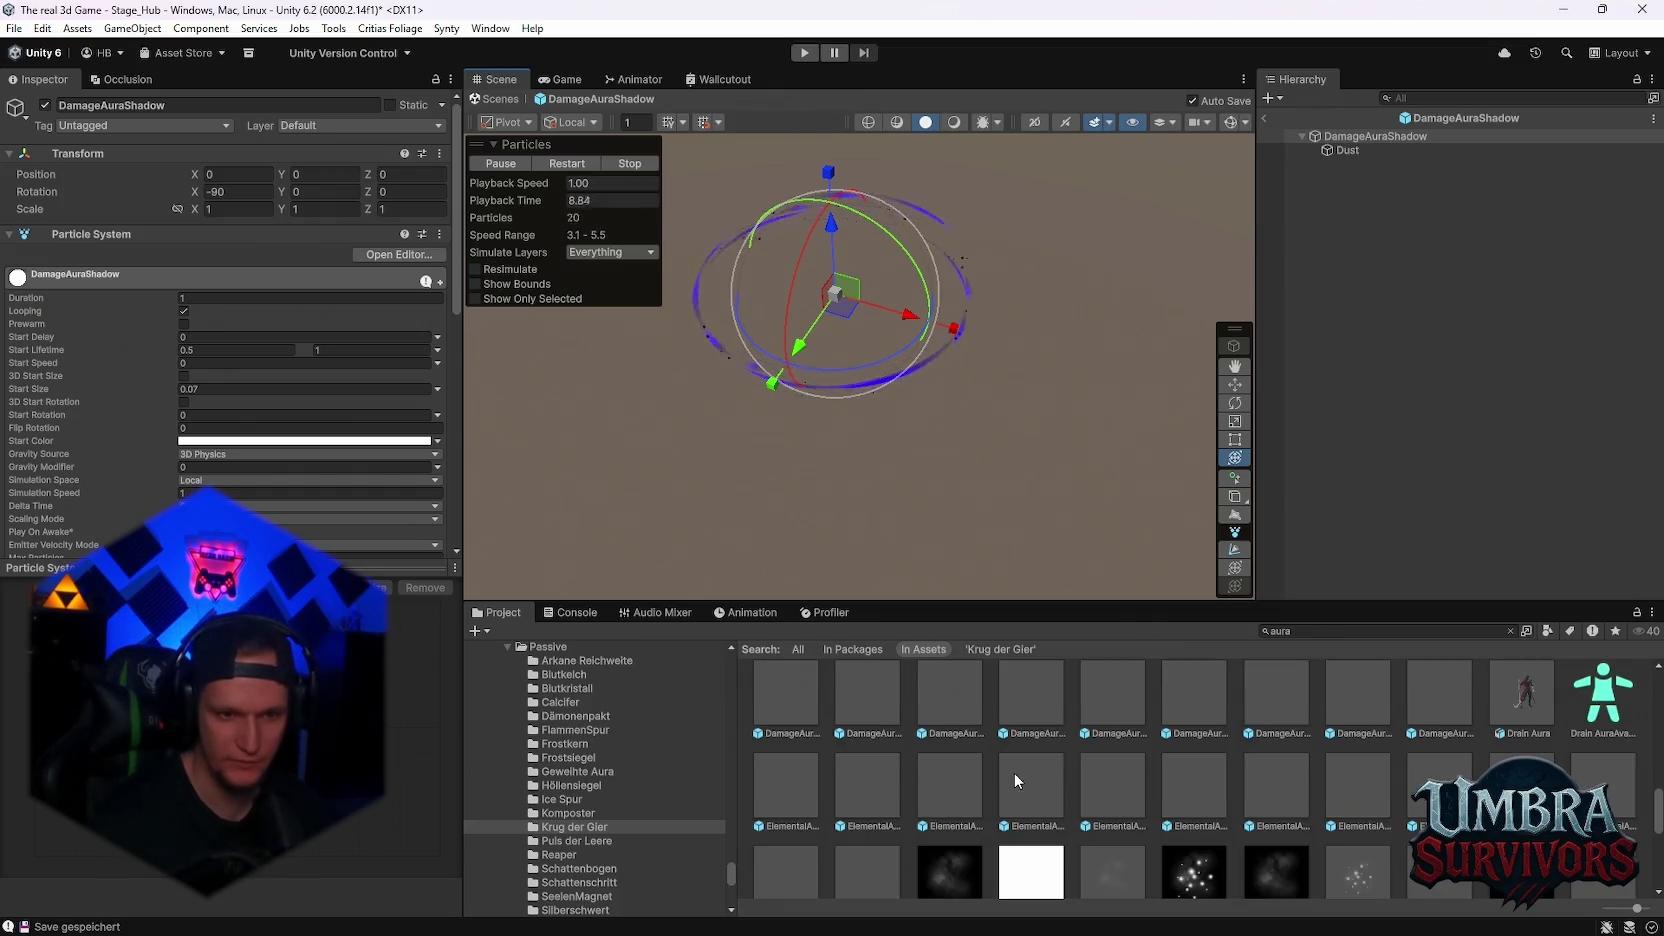
double_click(861, 791)
scroll(1021, 808, "down", 2)
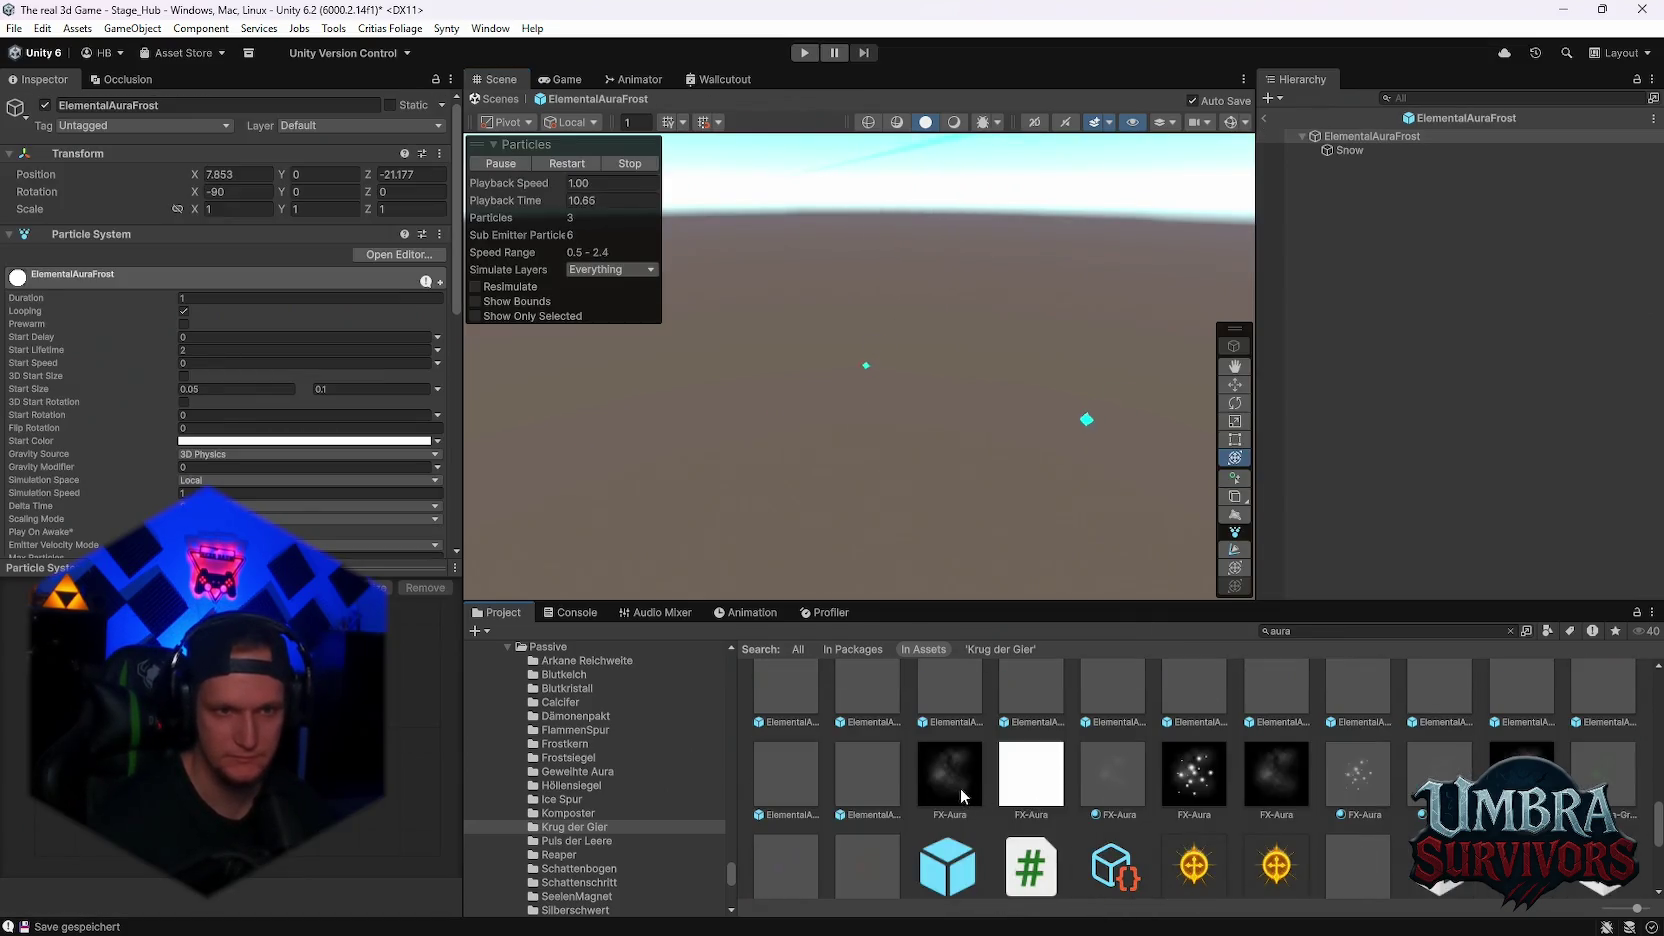
double_click(848, 787)
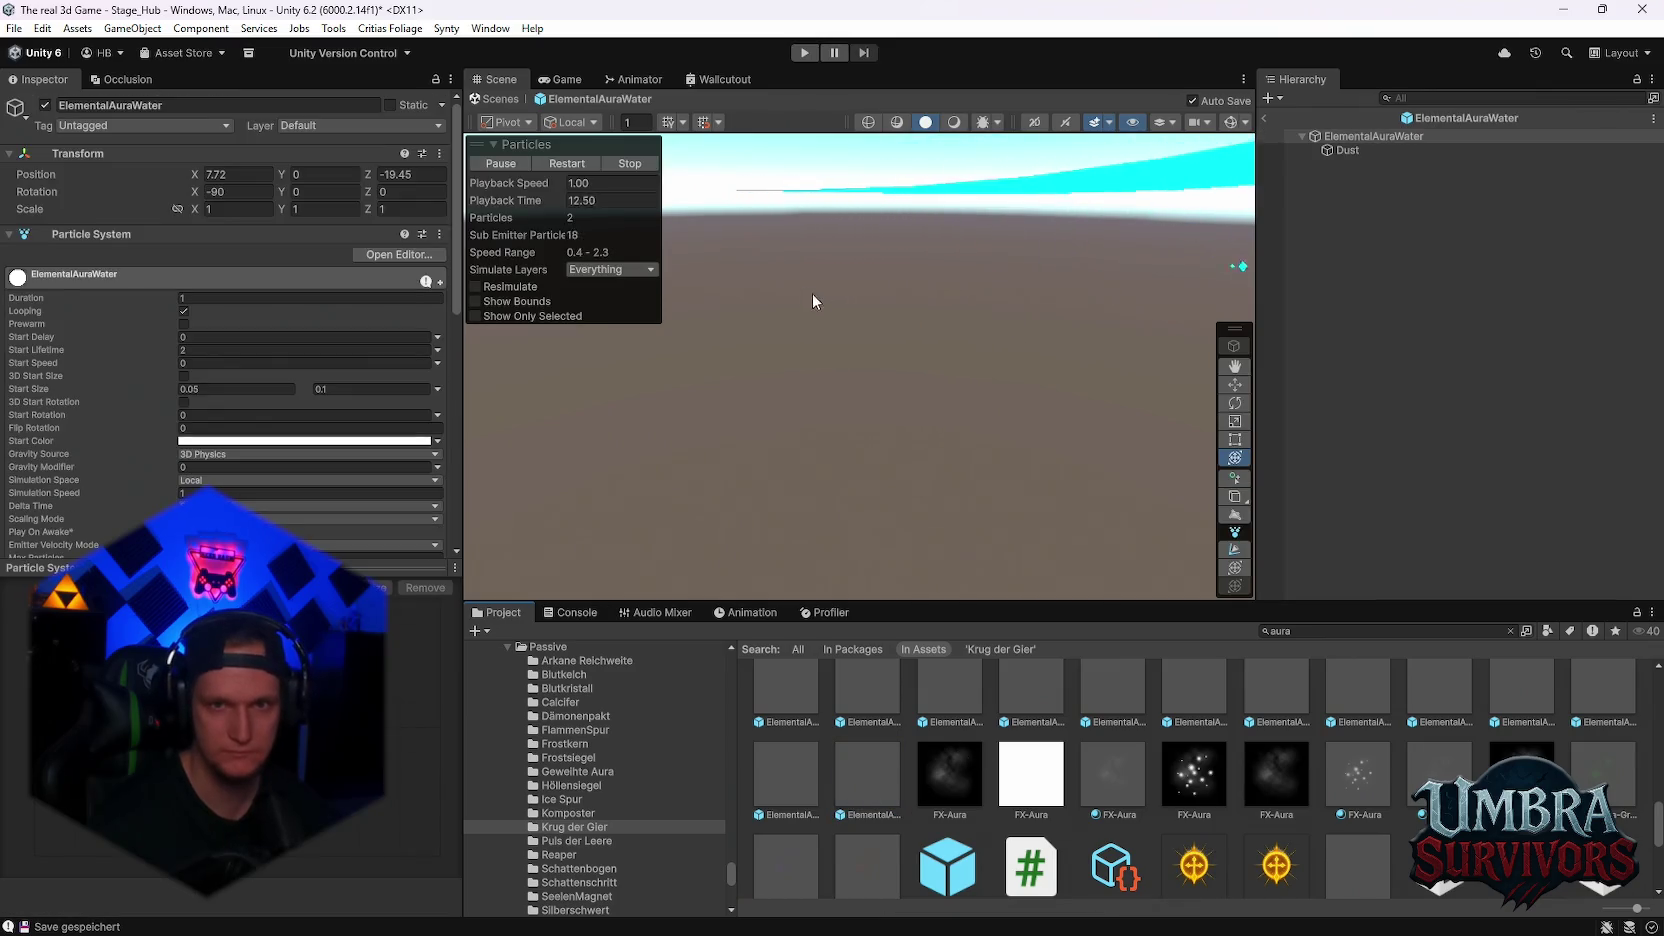
double_click(1445, 698)
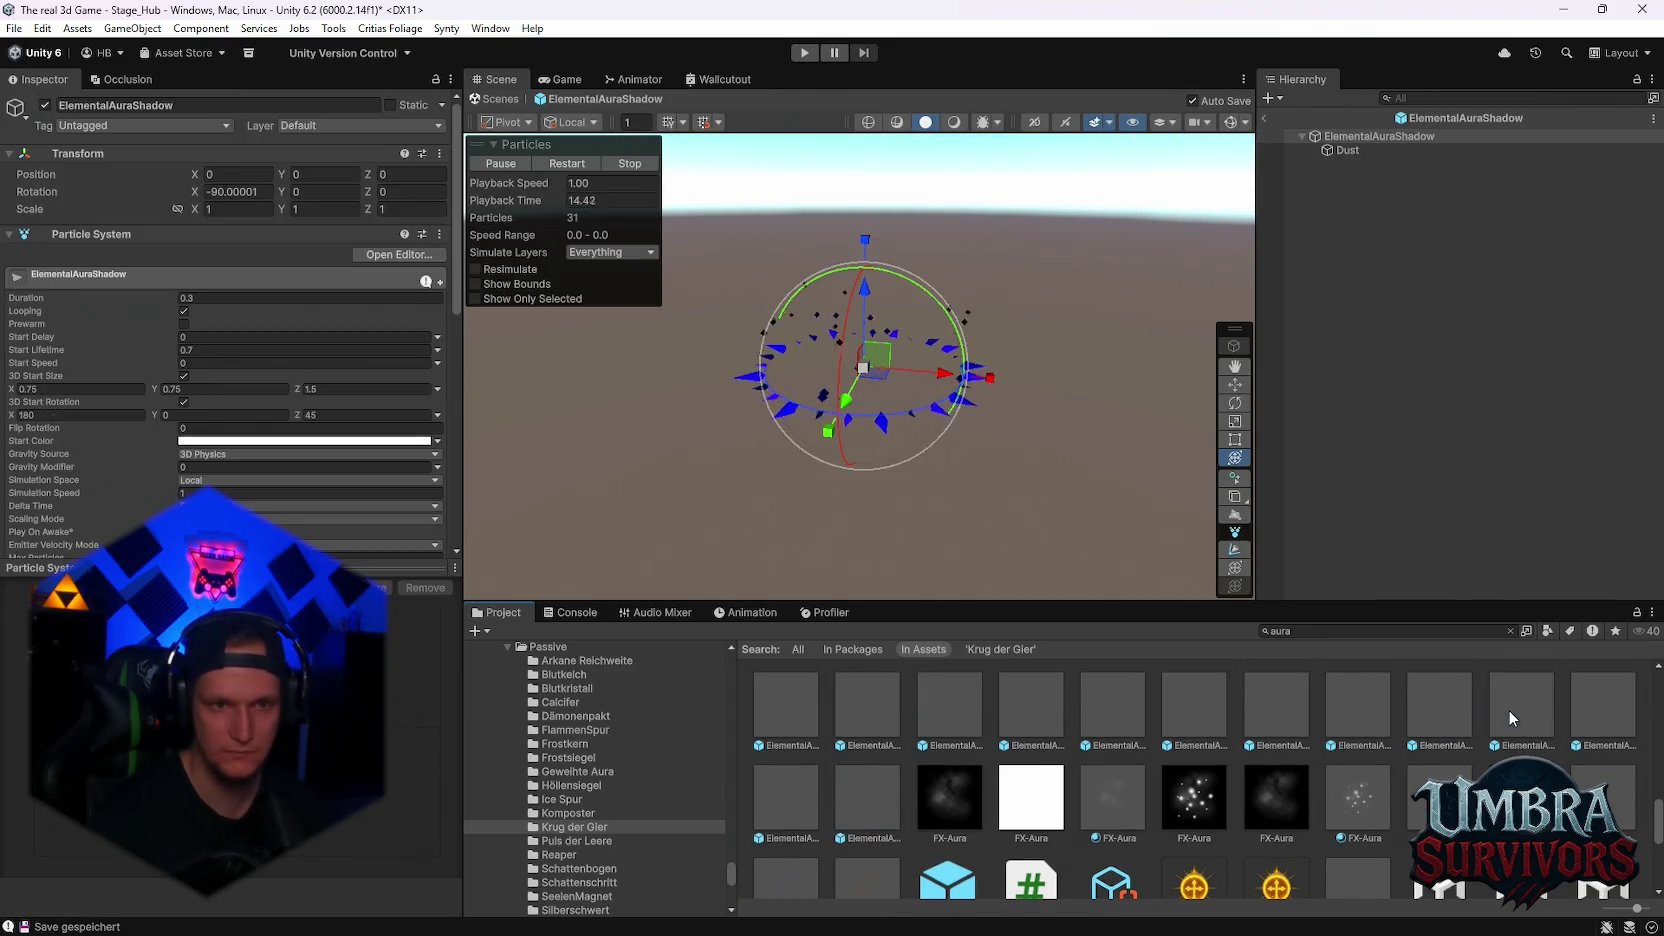
double_click(1605, 709)
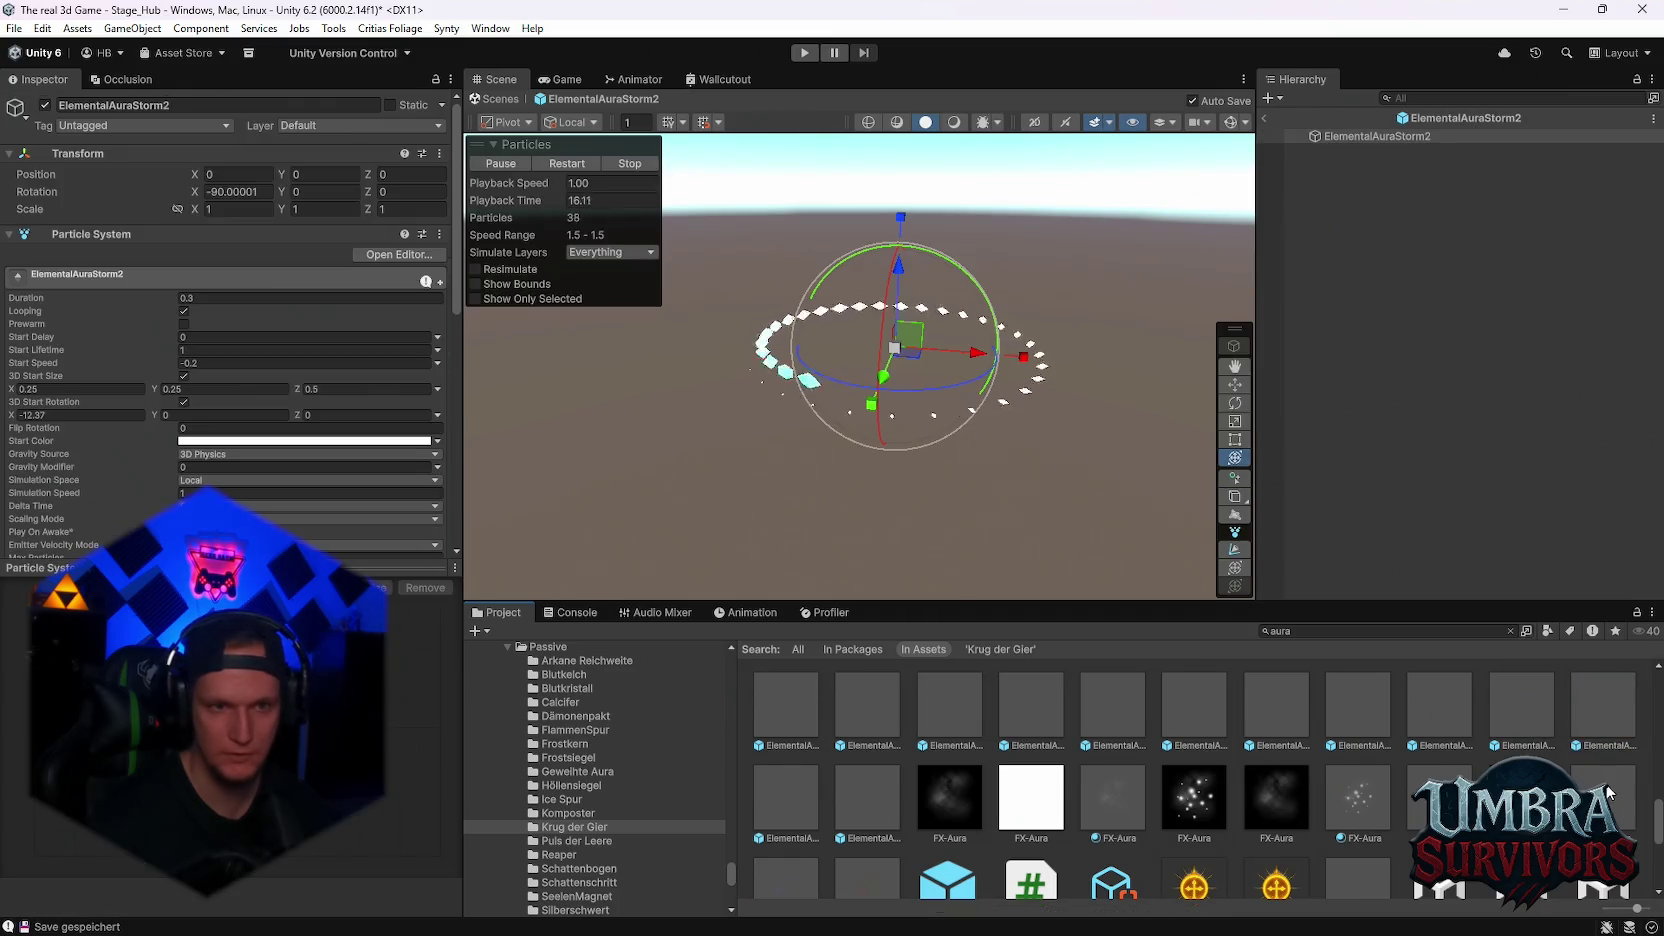
scroll(1359, 719, "down", 5)
left_click(1032, 738)
double_click(1032, 734)
- Preview SwirlAuraPink, SparkleAuraBlue, SparkleAuraGreen, ElementalAuraFire and another elemental aura prefab
double_click(1188, 756)
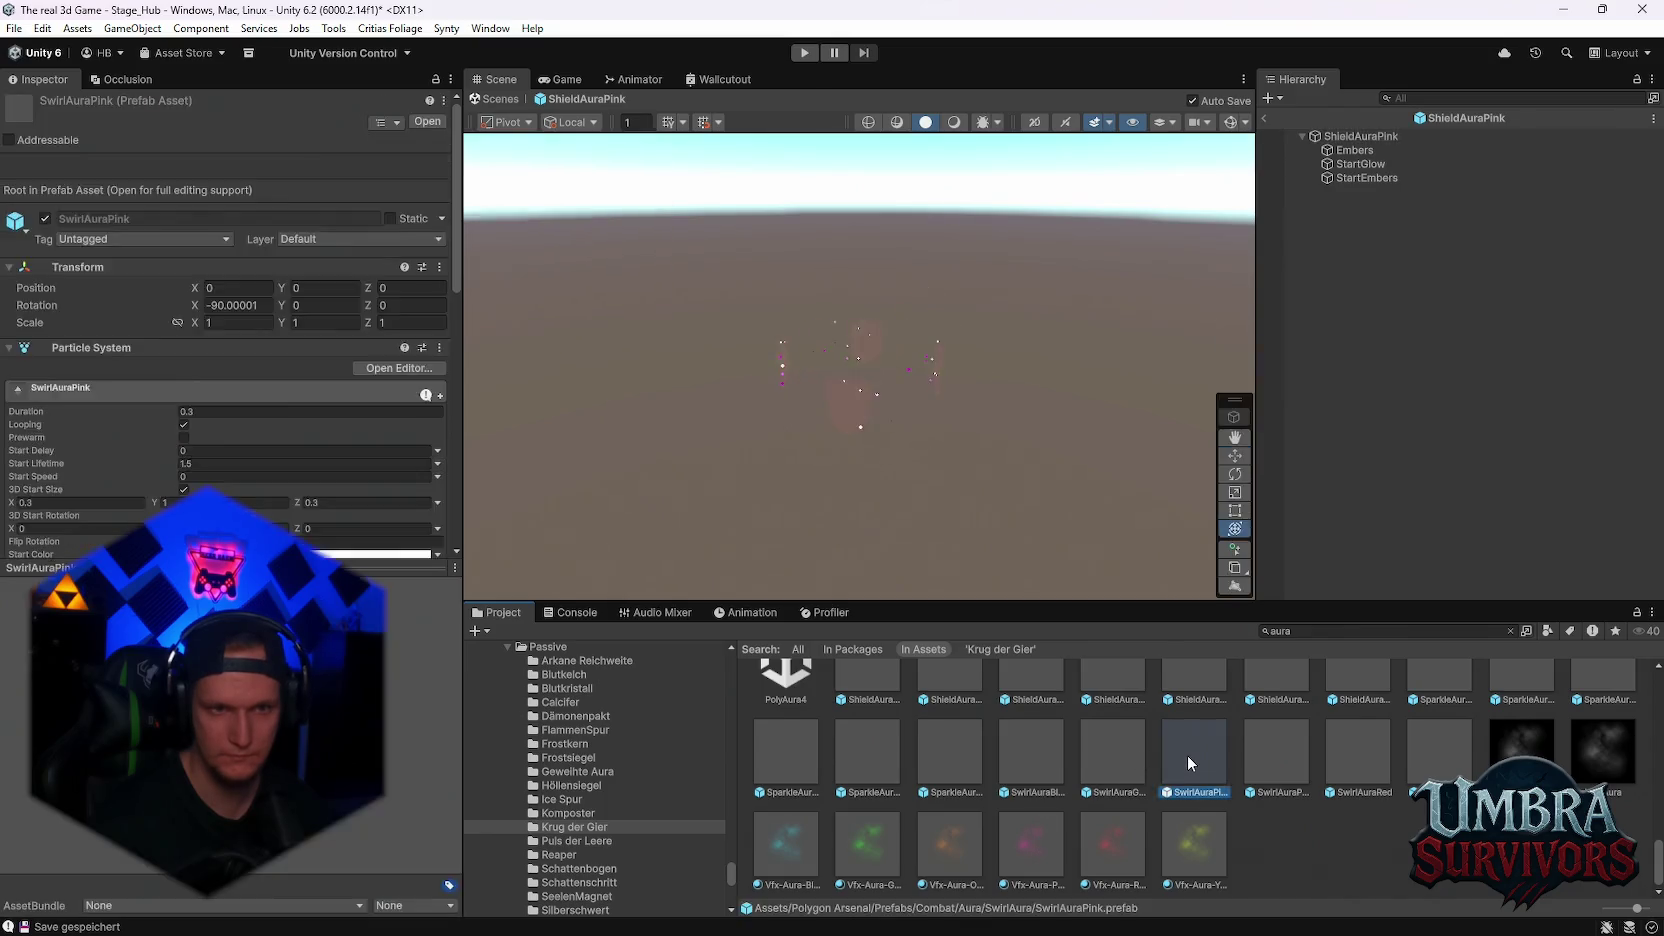
scroll(1441, 695, "up", 1)
double_click(1466, 733)
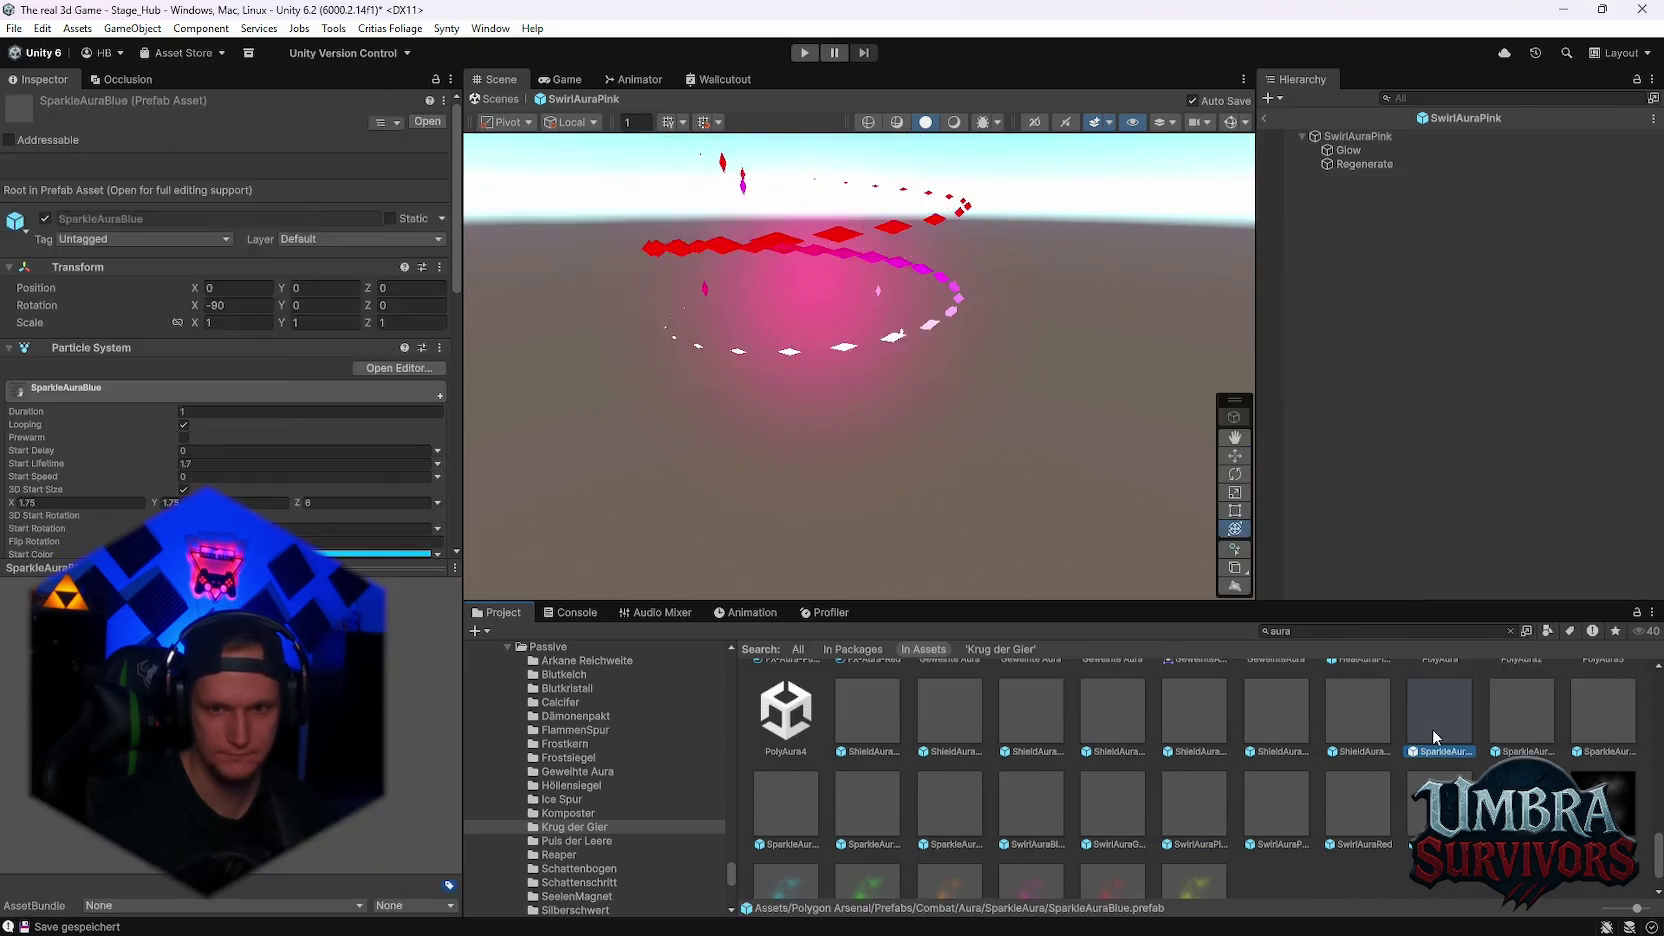
double_click(1431, 735)
scroll(1359, 778, "up", 3)
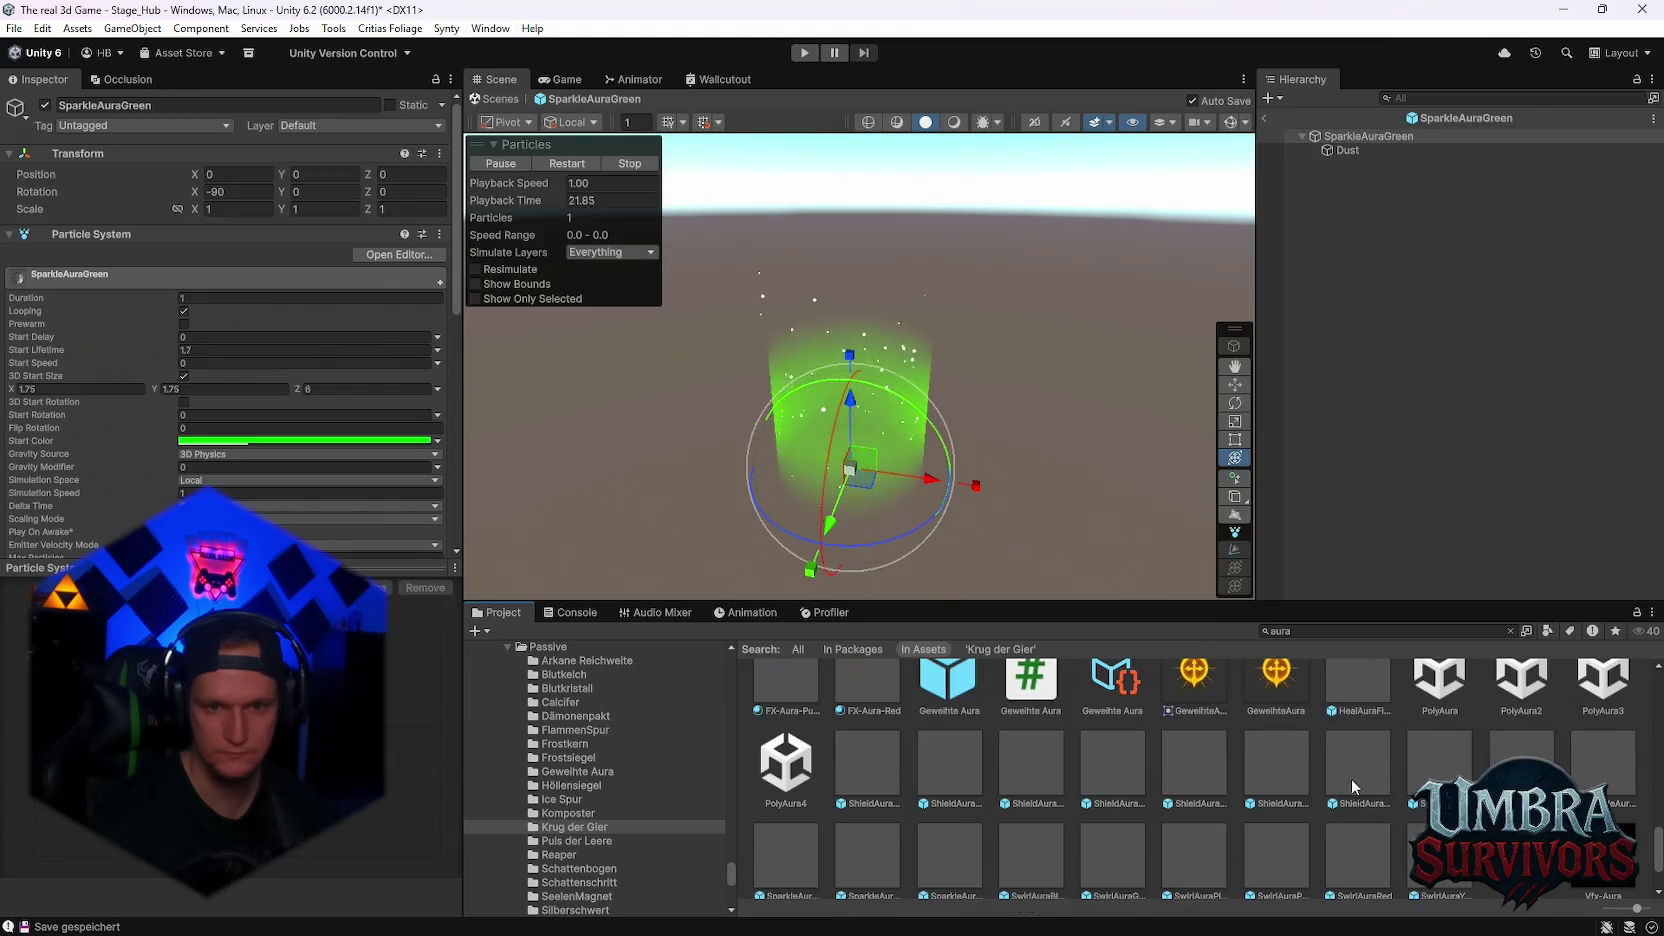
scroll(1262, 773, "up", 3)
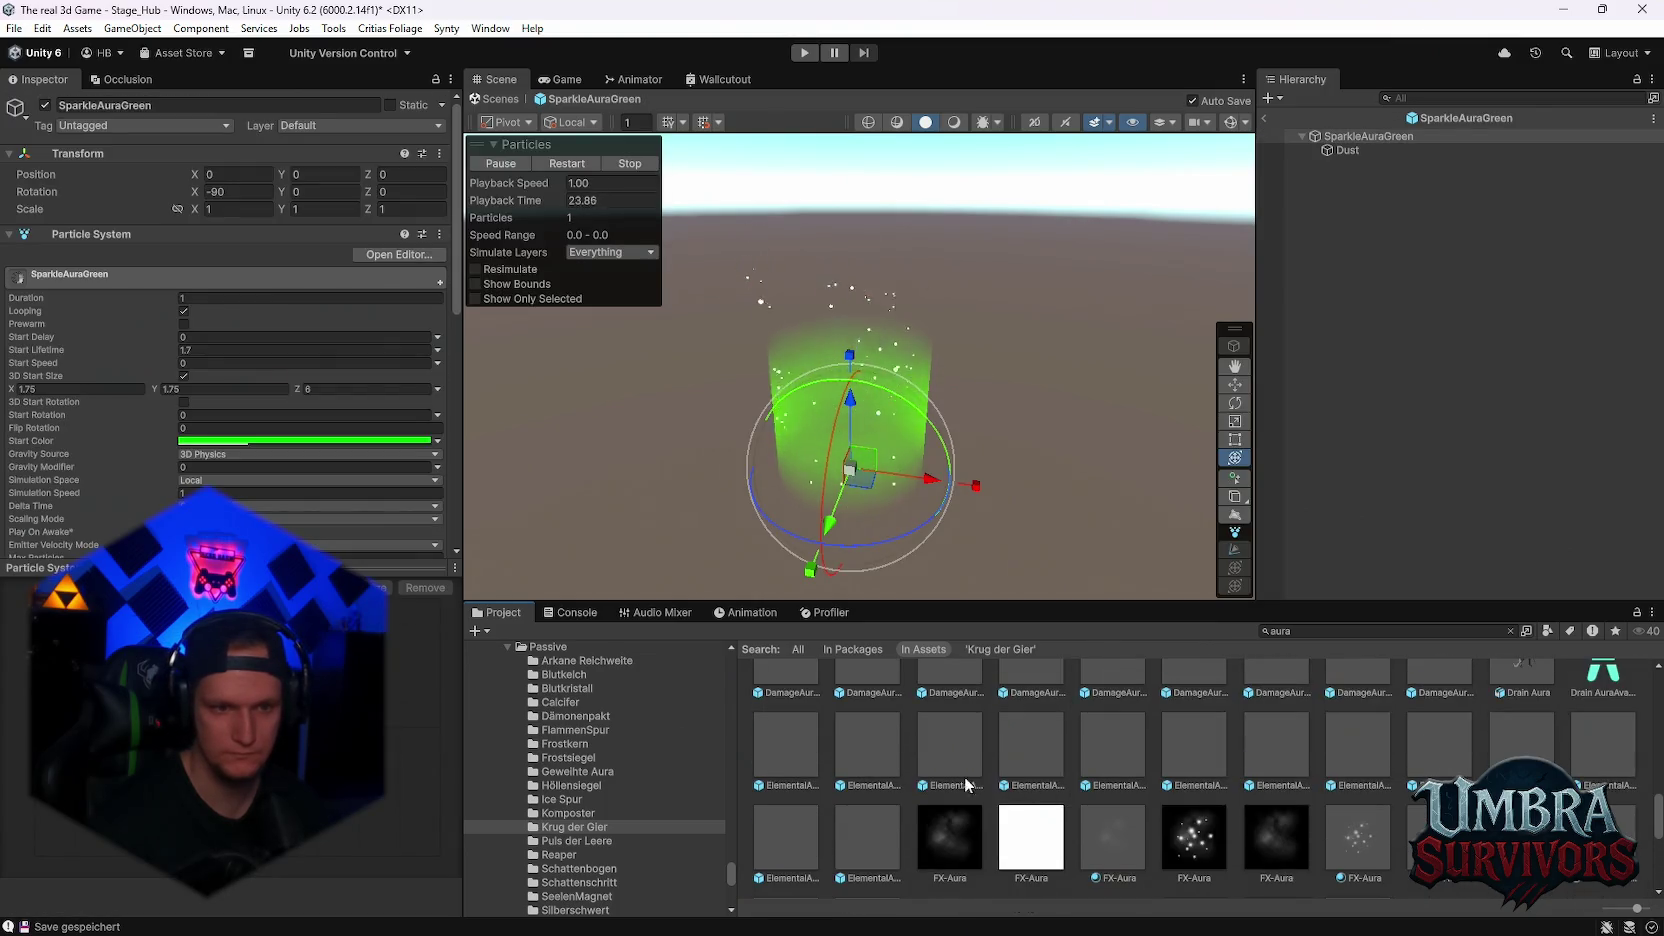
double_click(812, 802)
double_click(871, 774)
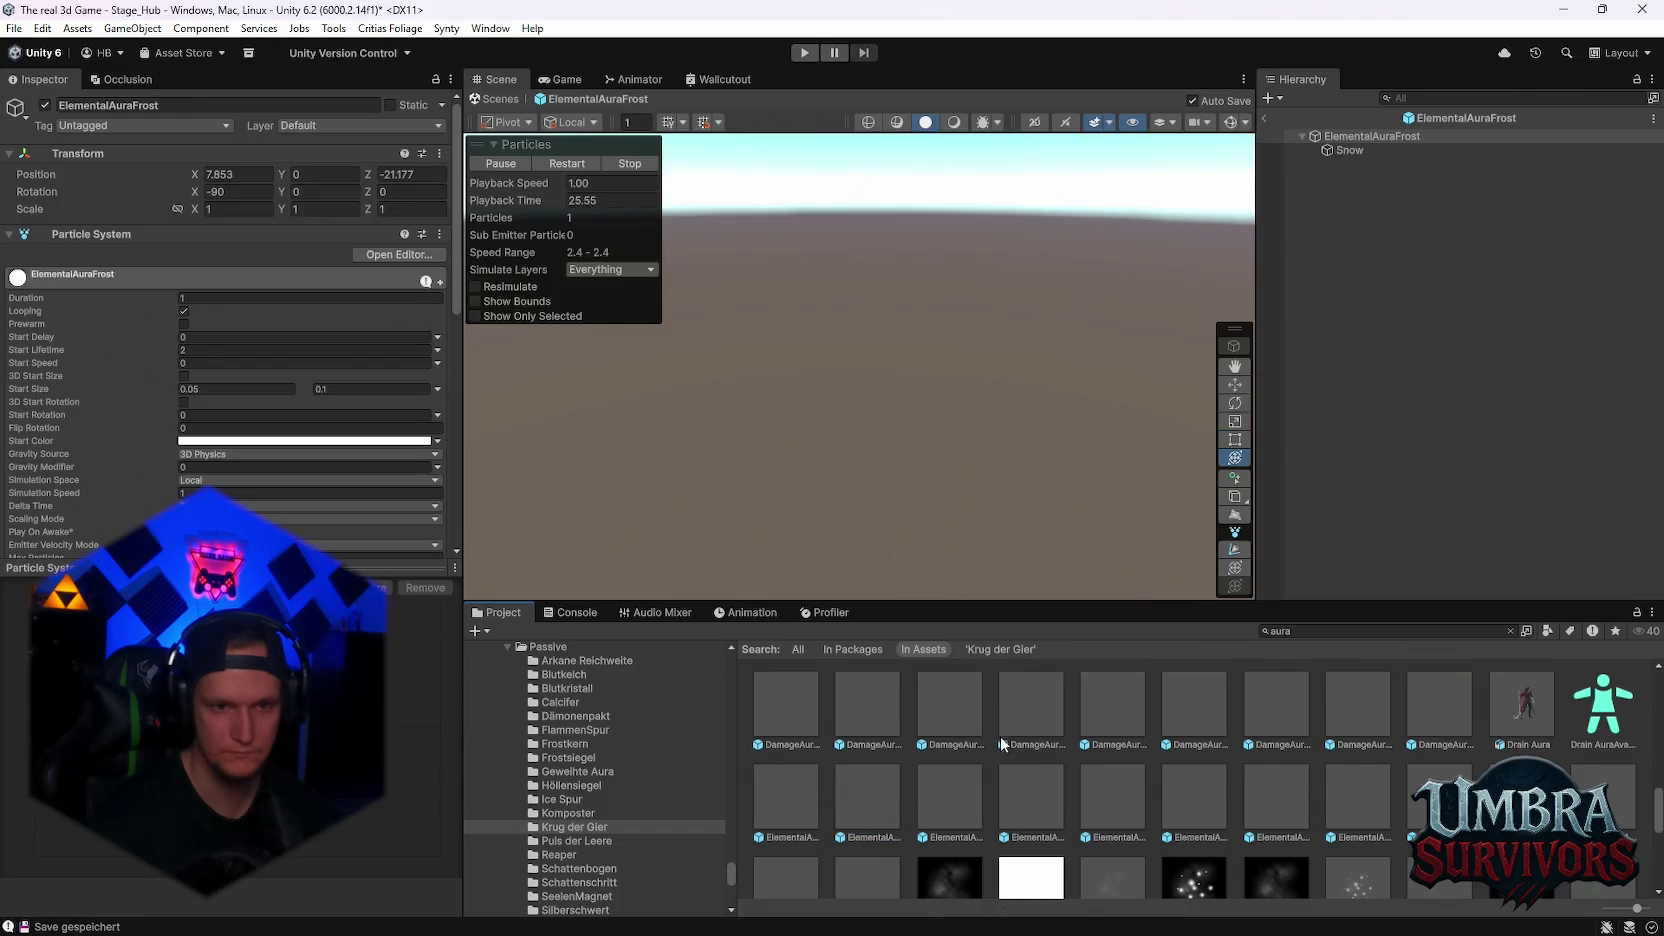
- Preview the damage aura prefabs from DamageAuraLife through DamageAuraWater
double_click(1112, 706)
double_click(1196, 710)
double_click(1262, 716)
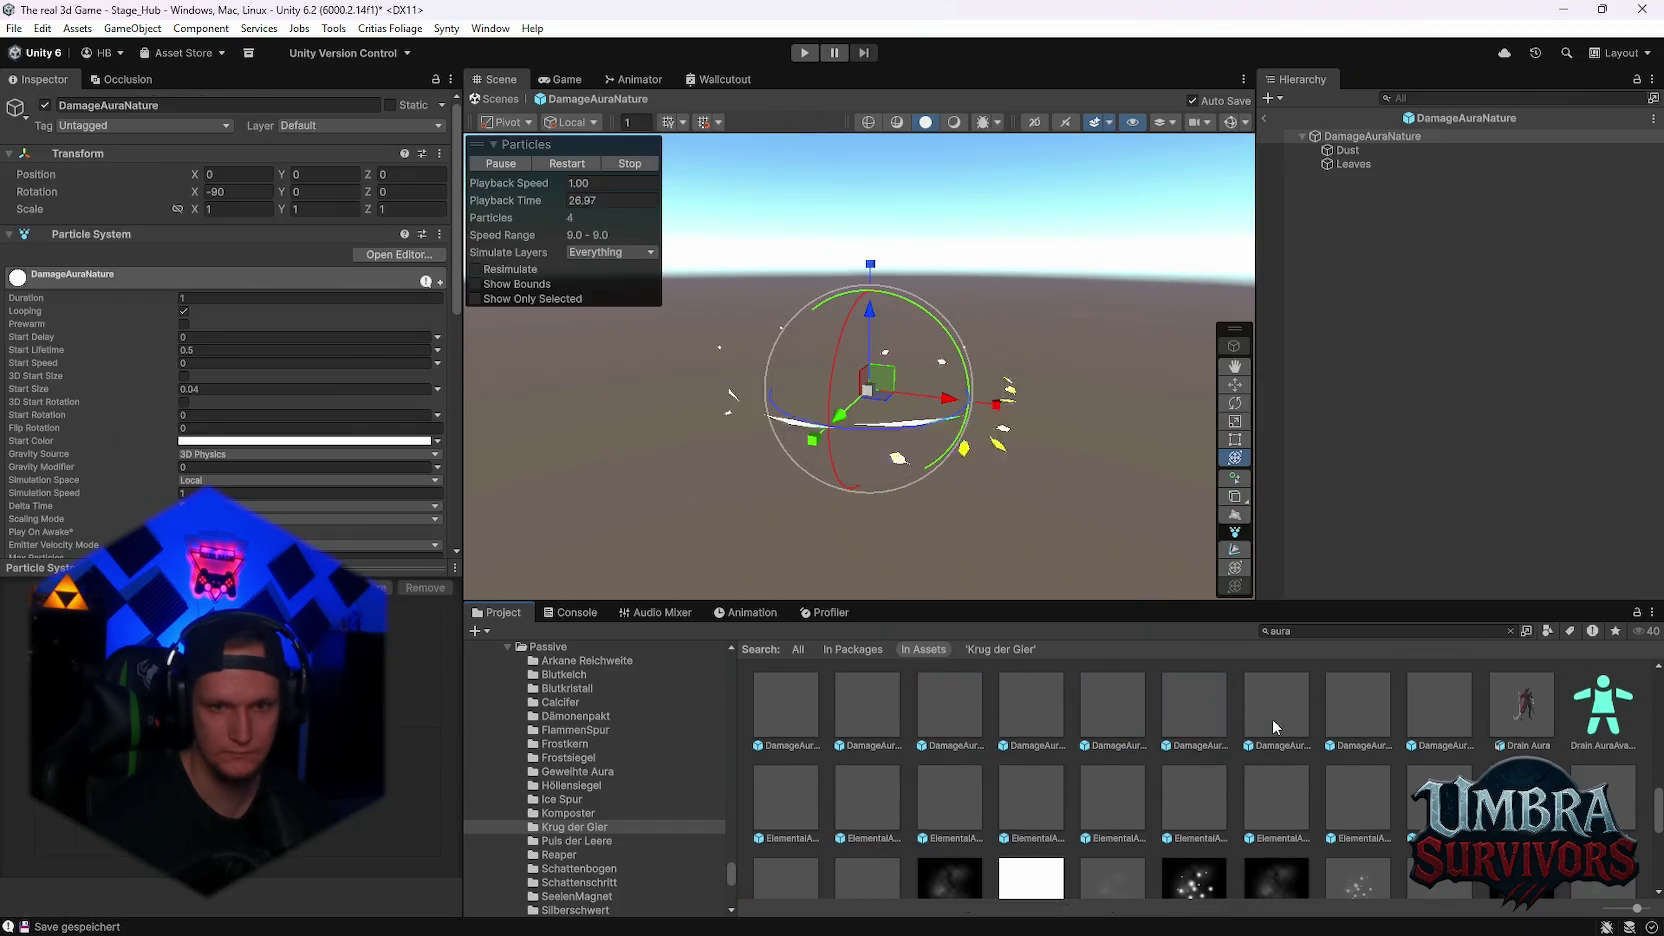
double_click(1364, 718)
double_click(1415, 712)
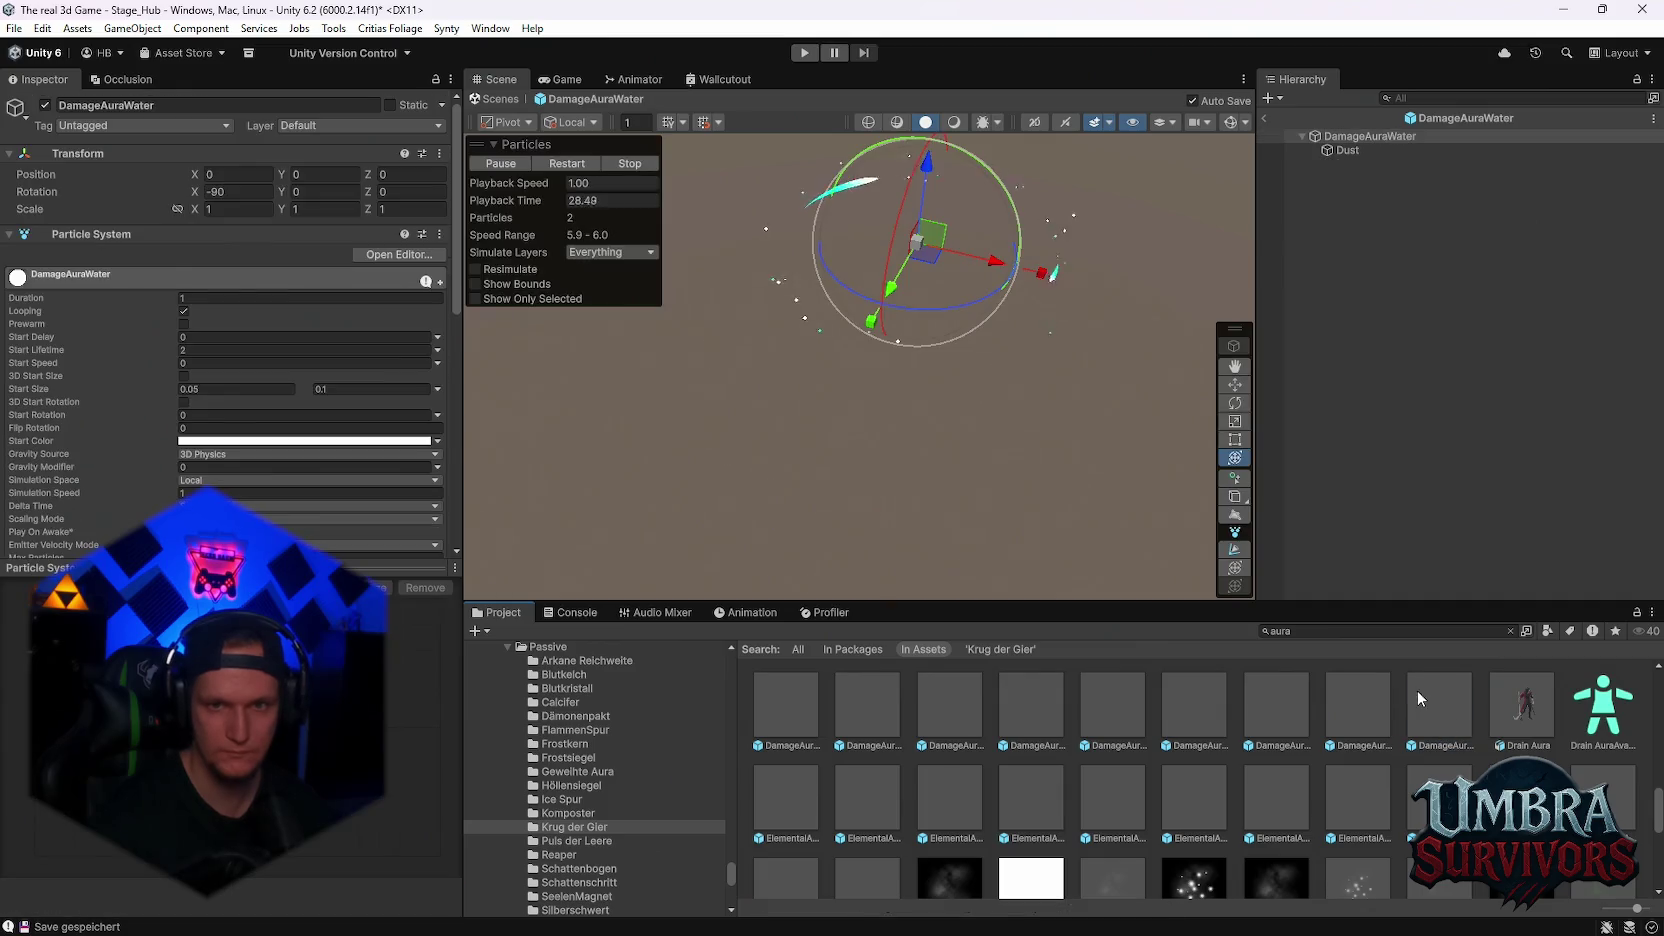
- Open the CFX_SpikyAura_Character Looped prefab for preview
scroll(1379, 776, "up", 1)
scroll(1300, 768, "up", 2)
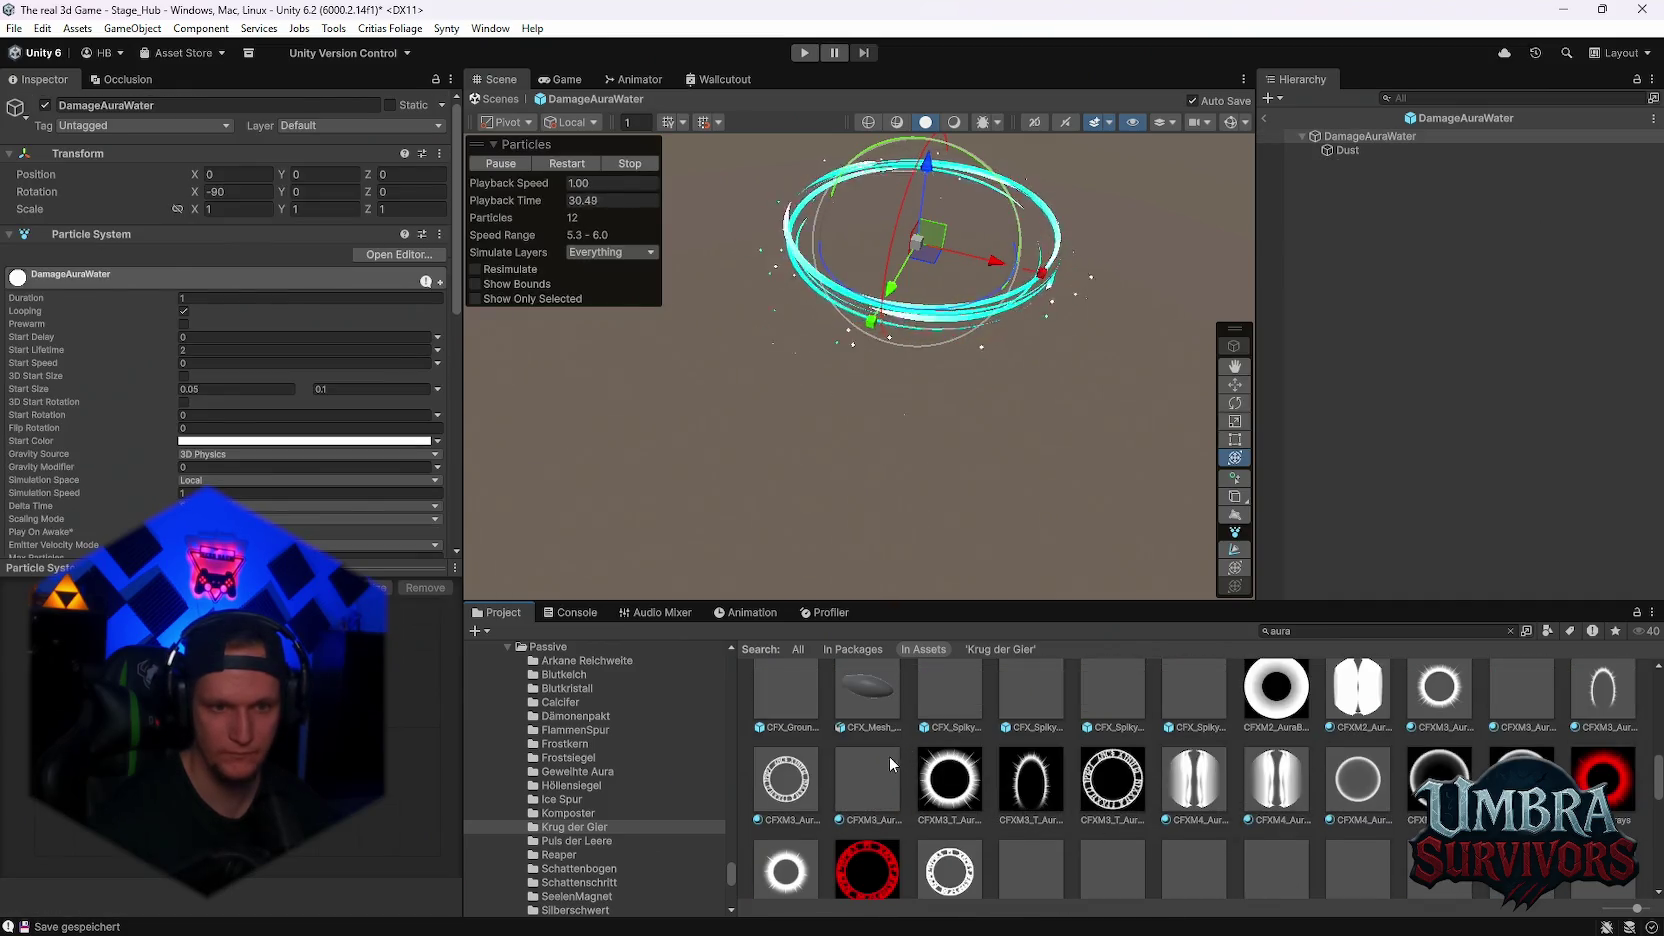
left_click(1058, 683)
double_click(1059, 685)
scroll(1303, 802, "up", 3)
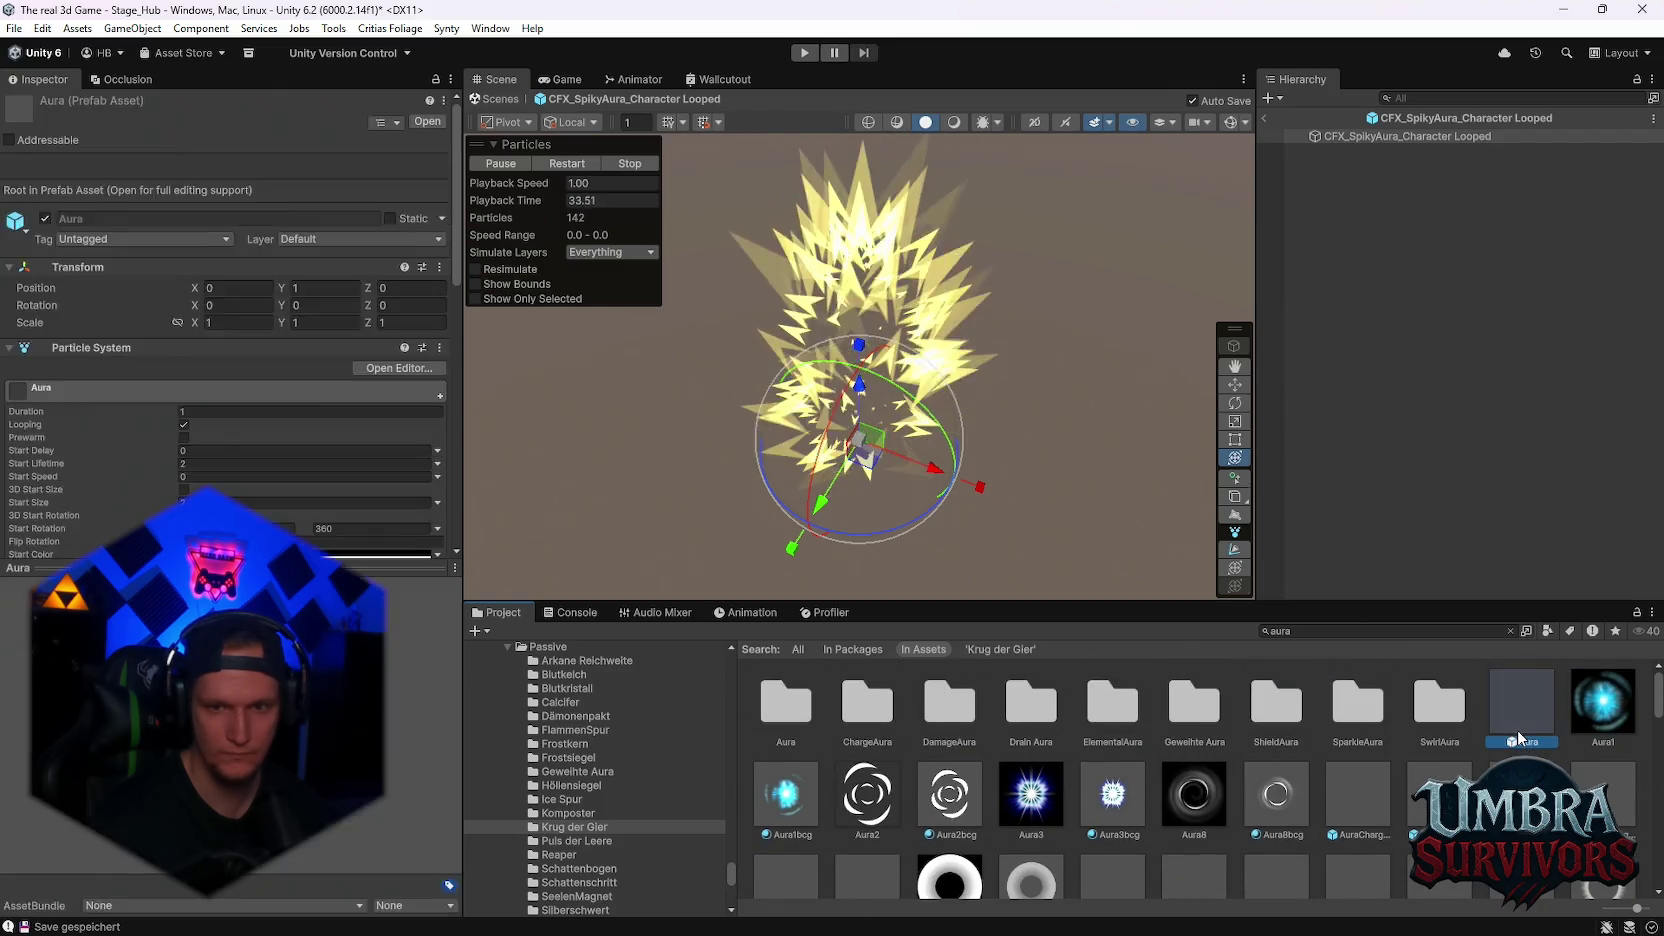
- Preview the AuraCharge prefabs: AuraChargeGreen, AuraChargeBlue and AuraChargeYellow
double_click(1508, 752)
scroll(1364, 751, "down", 1)
double_click(1363, 751)
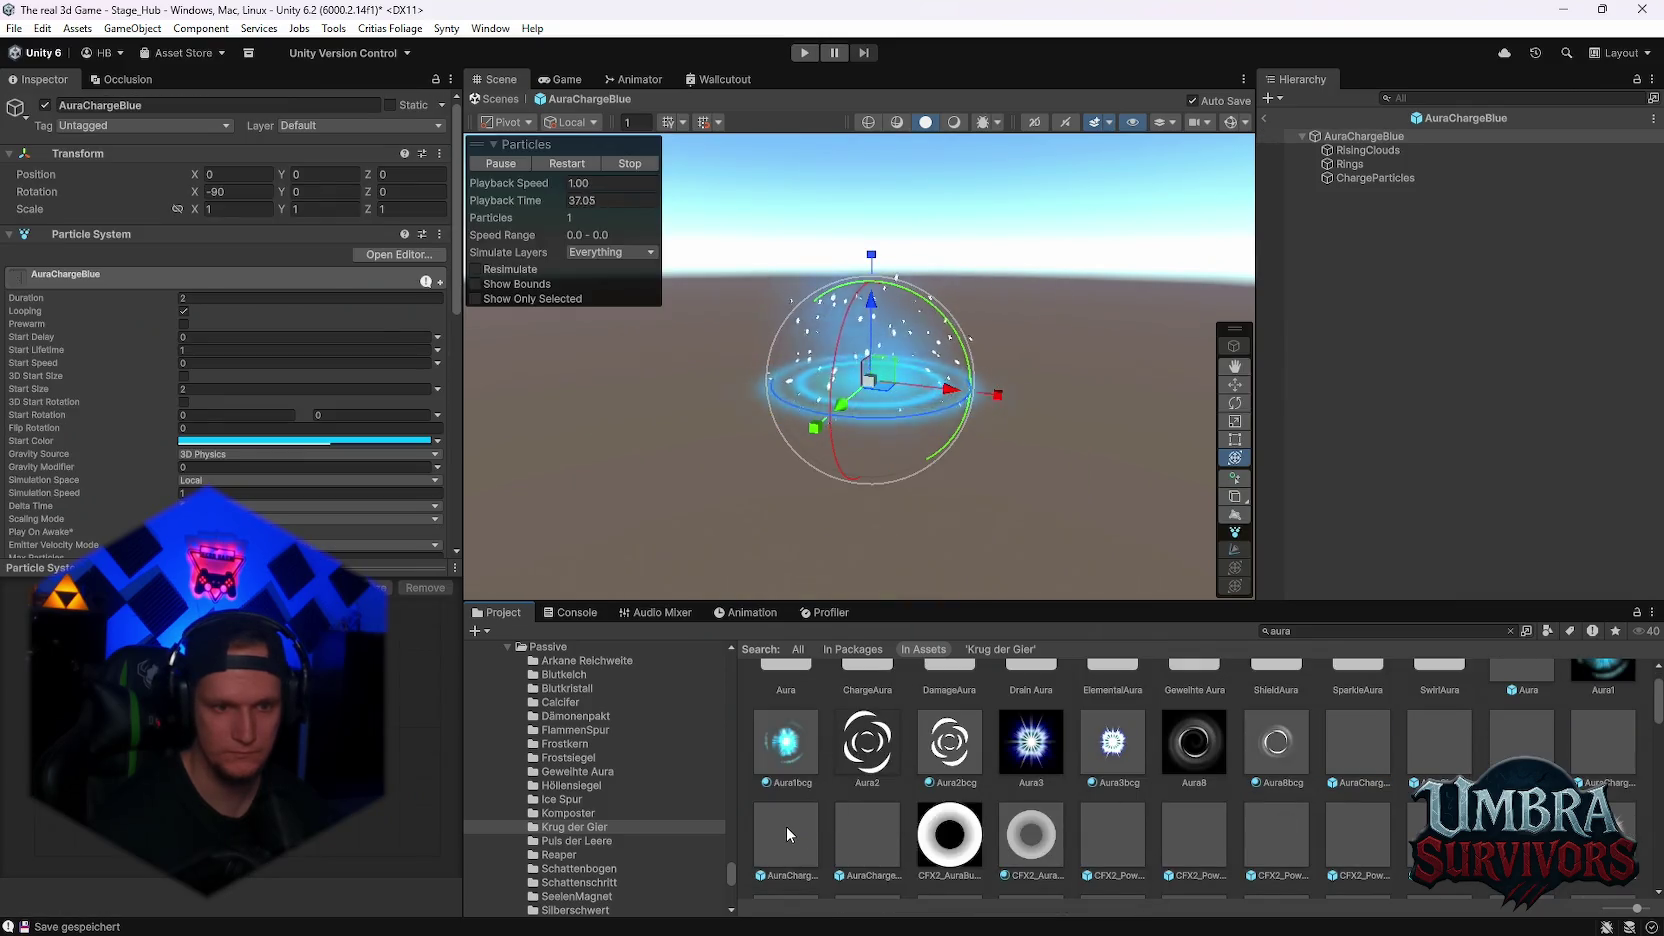
double_click(787, 825)
double_click(852, 818)
scroll(1099, 803, "down", 1)
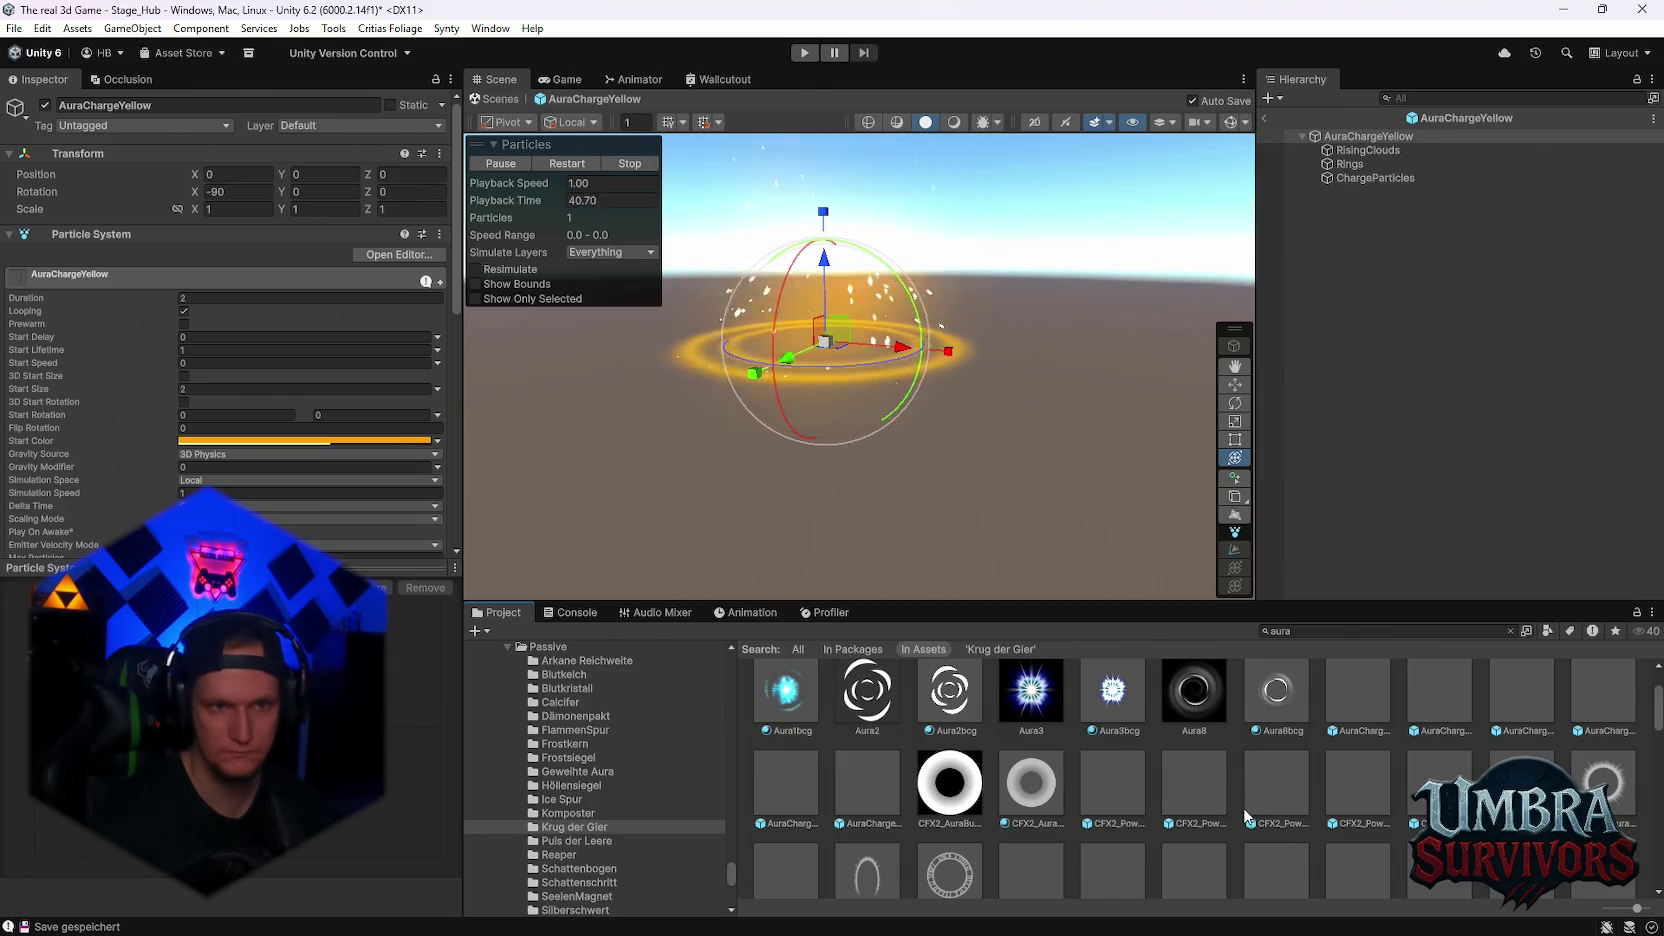
- Preview the CFX2 PowerAura prefabs, including the Green, Rainbow and CFX2_PowerAura_B variants
double_click(1113, 780)
double_click(1194, 778)
double_click(1261, 773)
double_click(1262, 773)
double_click(1349, 784)
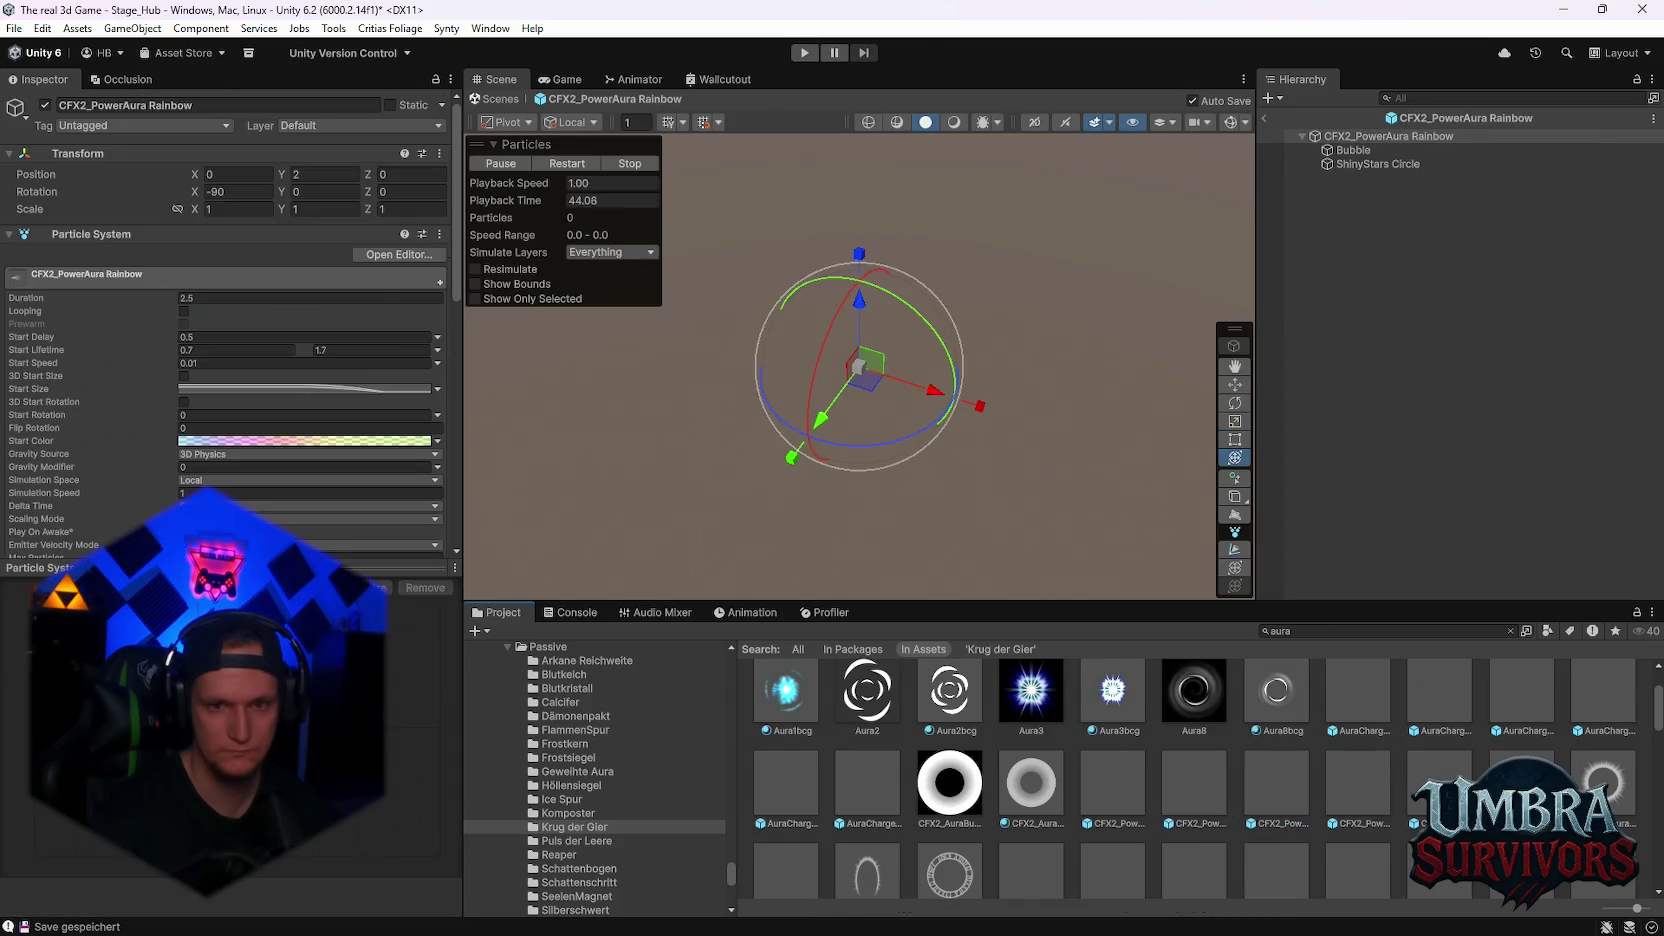
double_click(1441, 785)
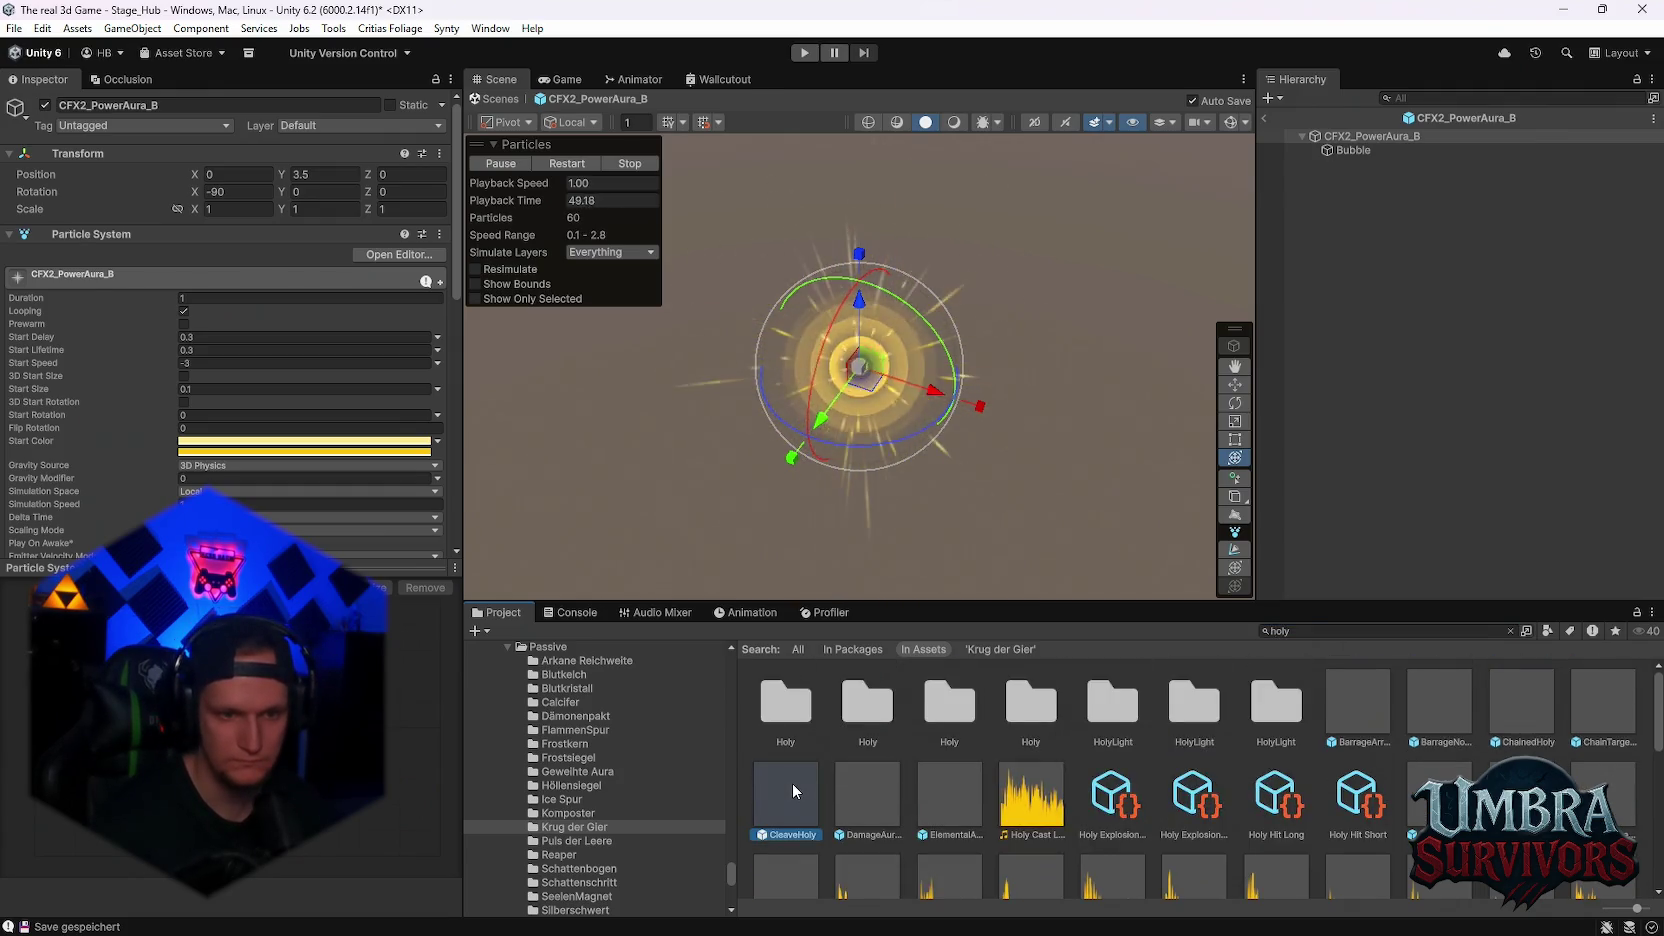
- Preview the CleaveHoly, DamageAuraHoly, ElementalAuraHoly, barrage and ChainedHoly prefabs
double_click(792, 783)
double_click(867, 784)
left_click(938, 794)
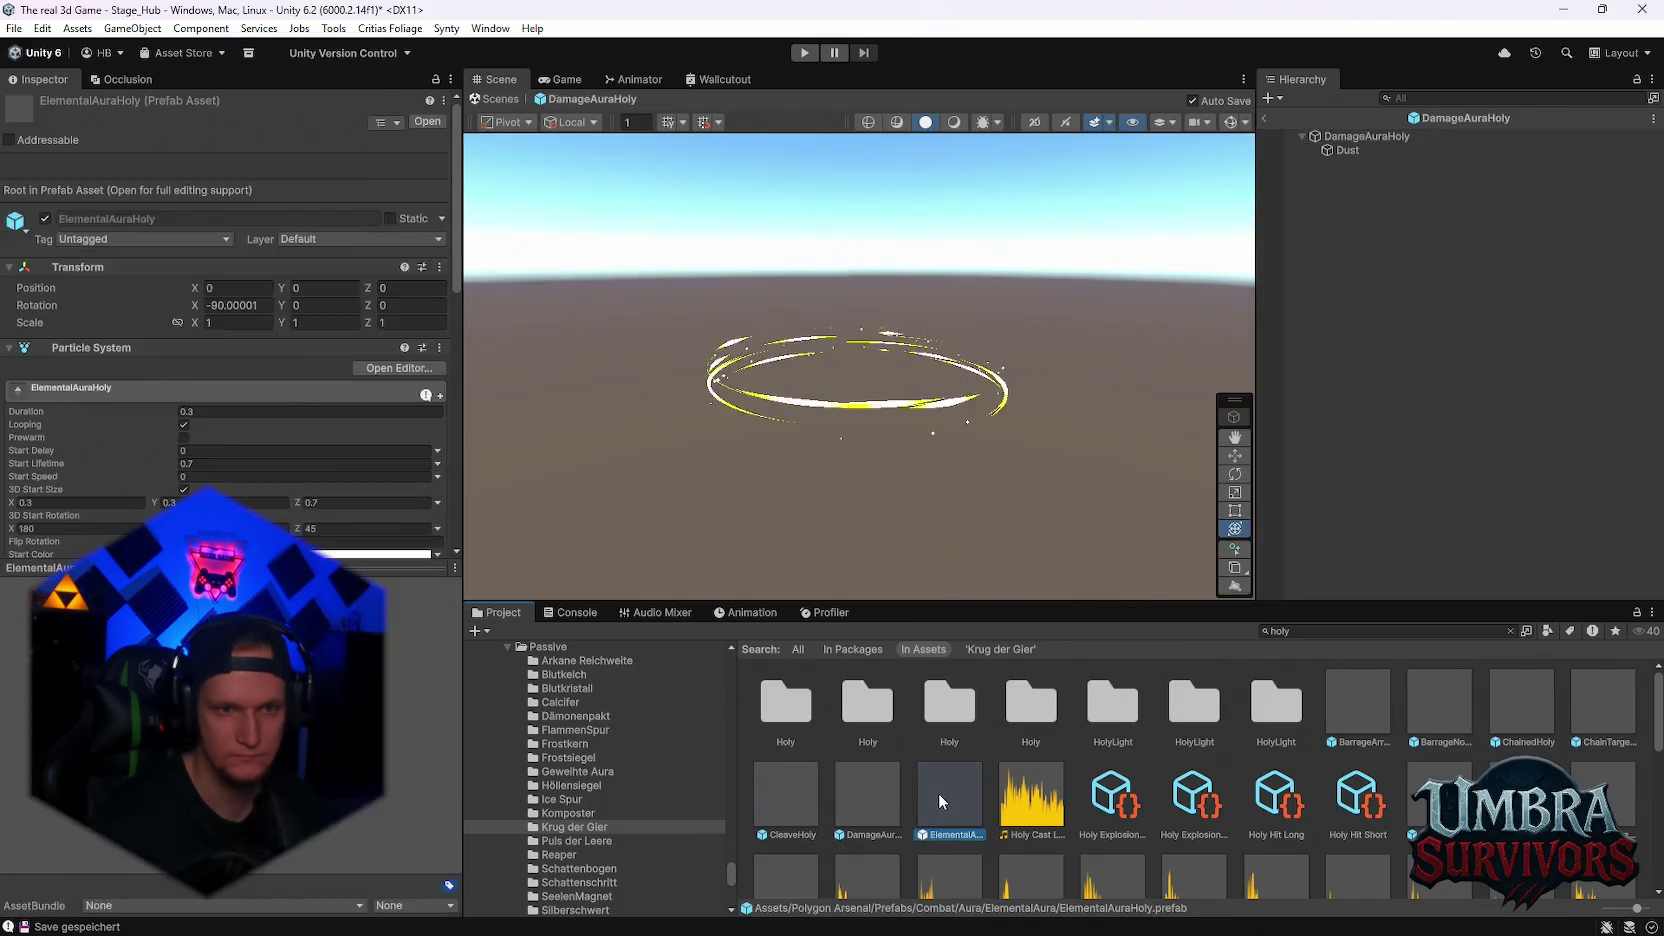
double_click(939, 793)
double_click(1360, 702)
double_click(1442, 713)
double_click(1500, 709)
double_click(1586, 710)
- Preview HolyEnchant, HolyBigExplosion, HolyMuzzle and MiniExploHoly, finishing on the HolyExplosion prefab
double_click(1440, 800)
double_click(1523, 800)
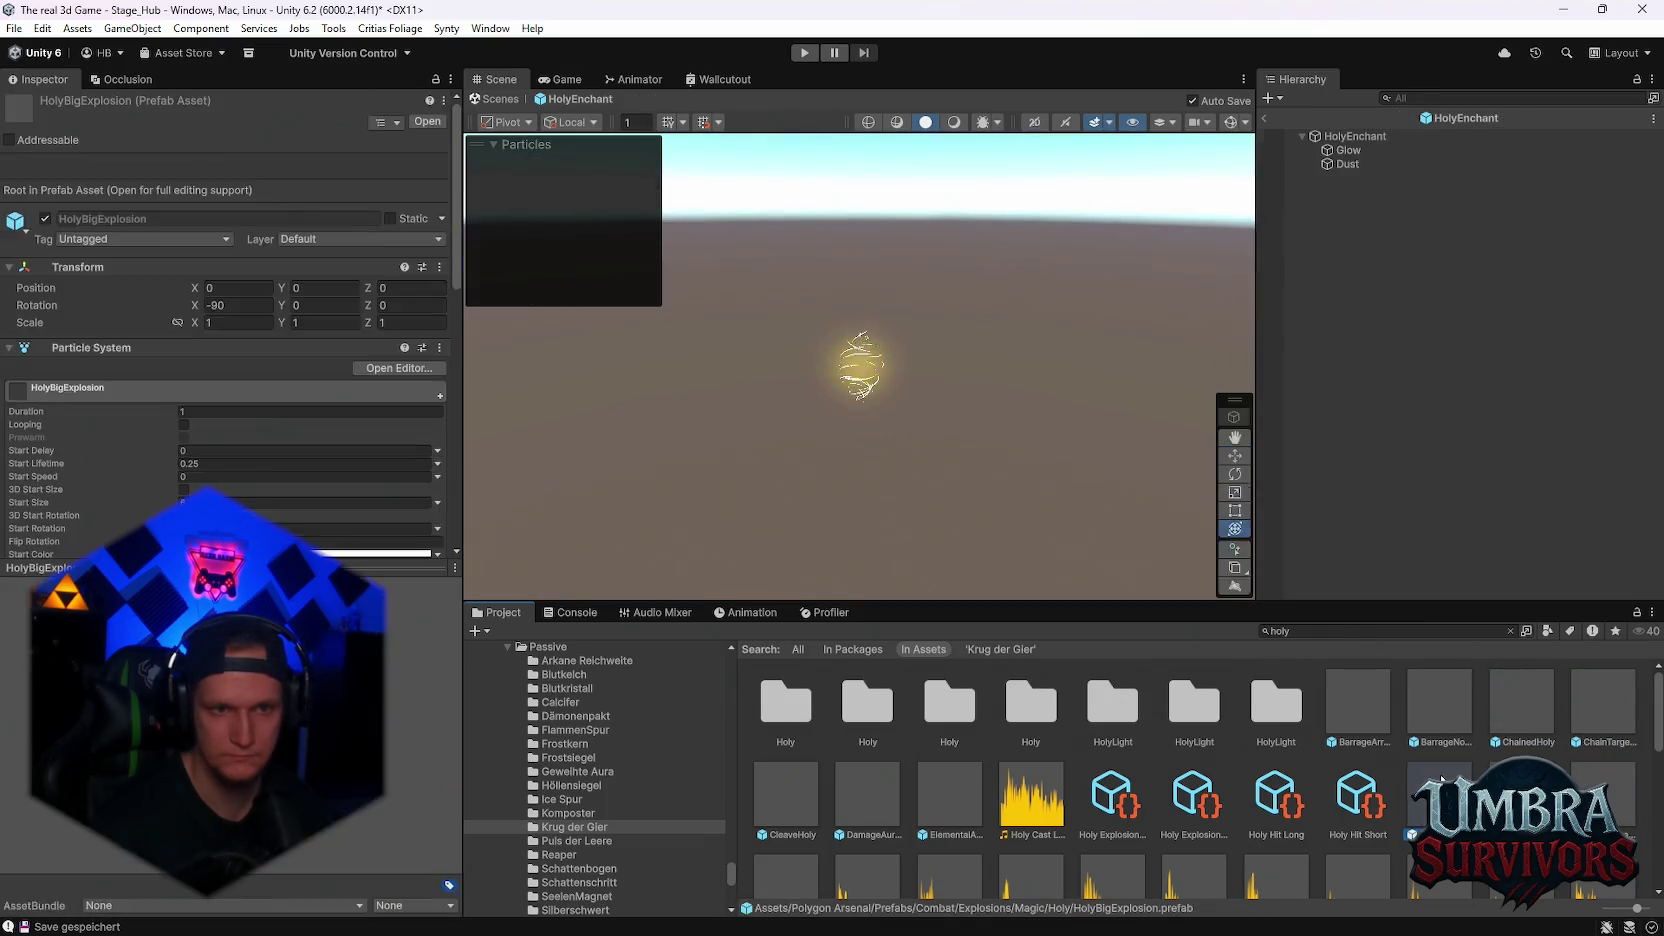
double_click(1604, 799)
scroll(1147, 807, "down", 2)
scroll(1147, 806, "down", 1)
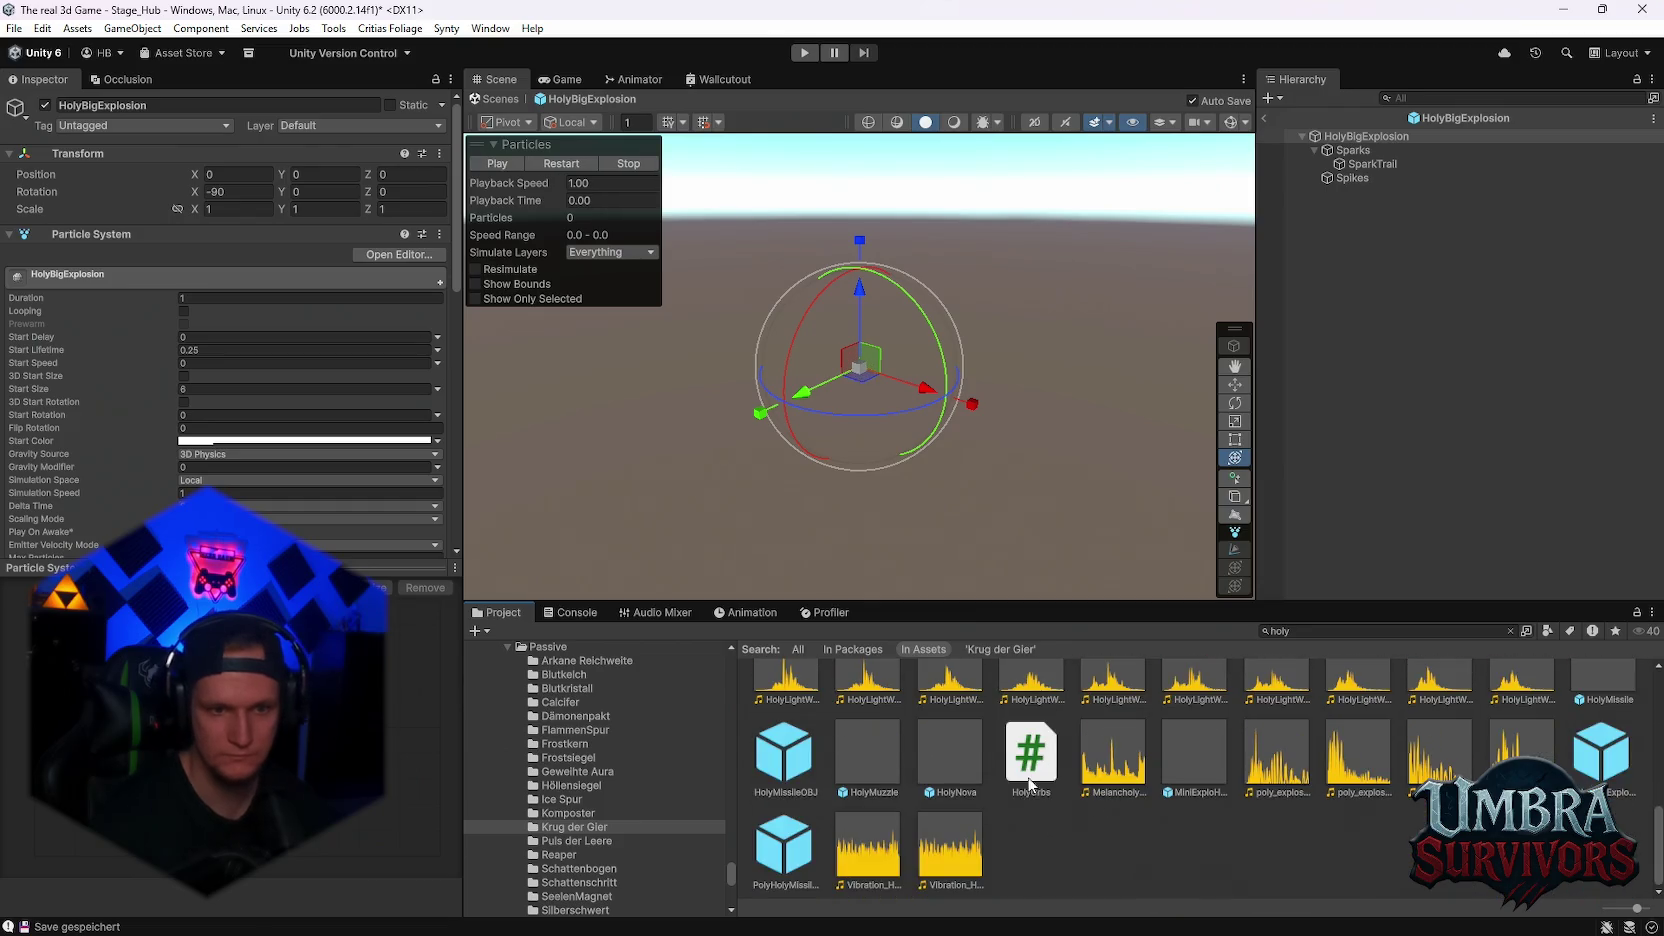
double_click(863, 765)
double_click(1214, 755)
scroll(861, 757, "up", 3)
scroll(815, 769, "up", 1)
double_click(803, 763)
scroll(1000, 764, "up", 3)
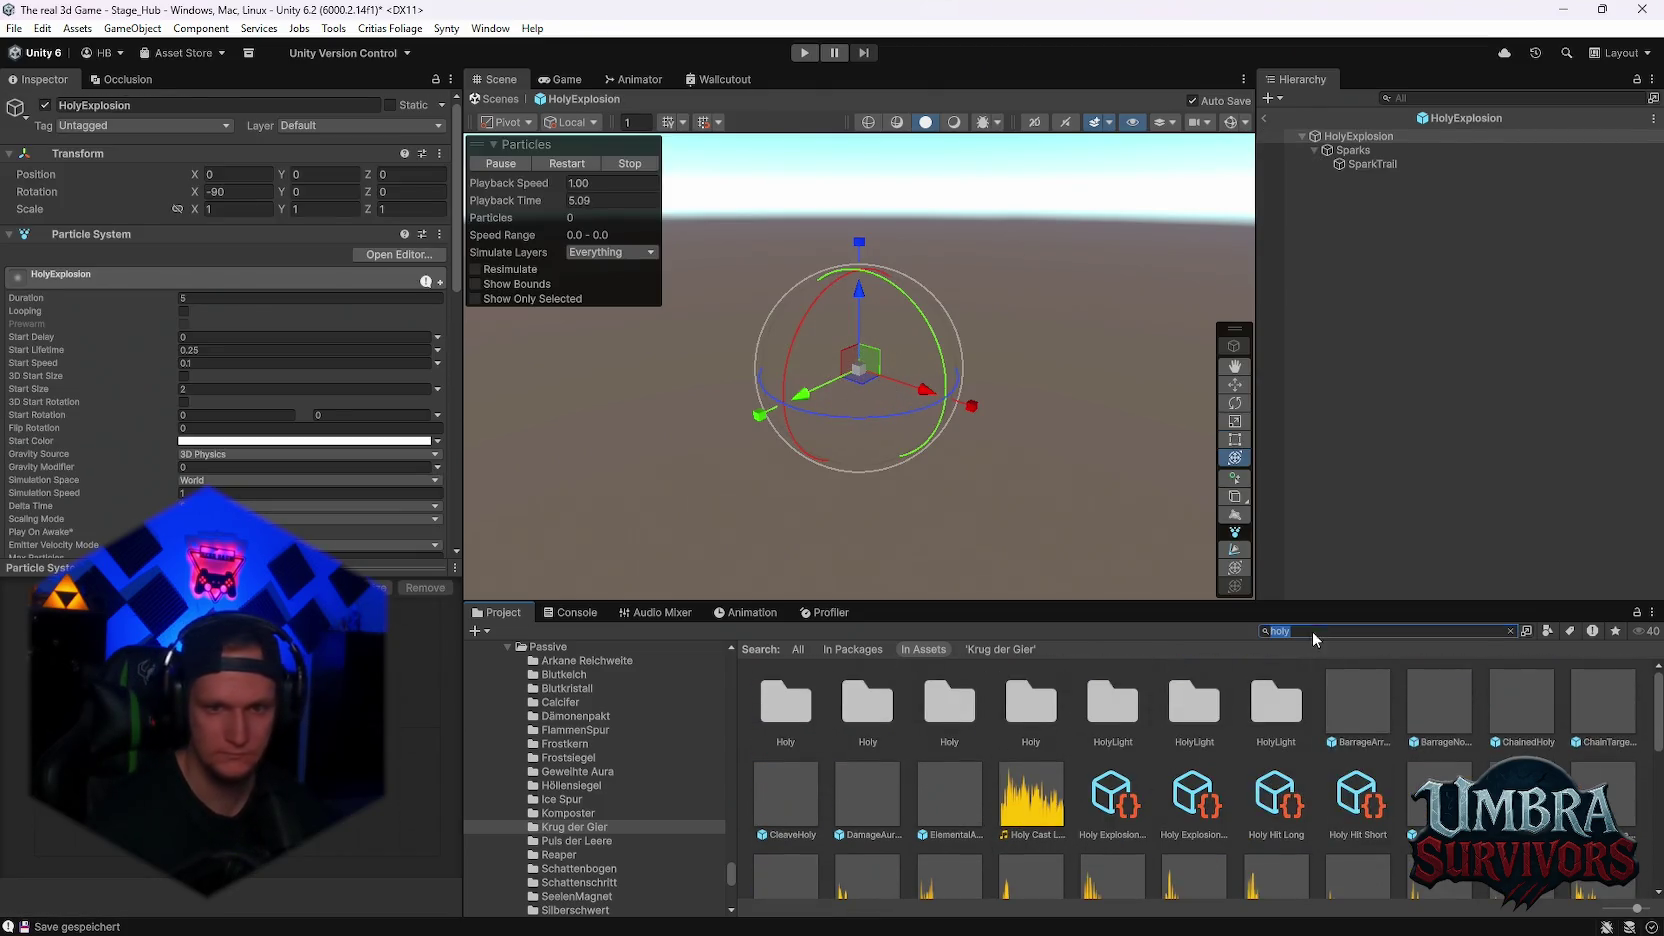
- Search for 'glow' and preview the CFX3_LightGlow A_Air (Blue, Orange) and C_Air (Blue) prefabs
type("glow")
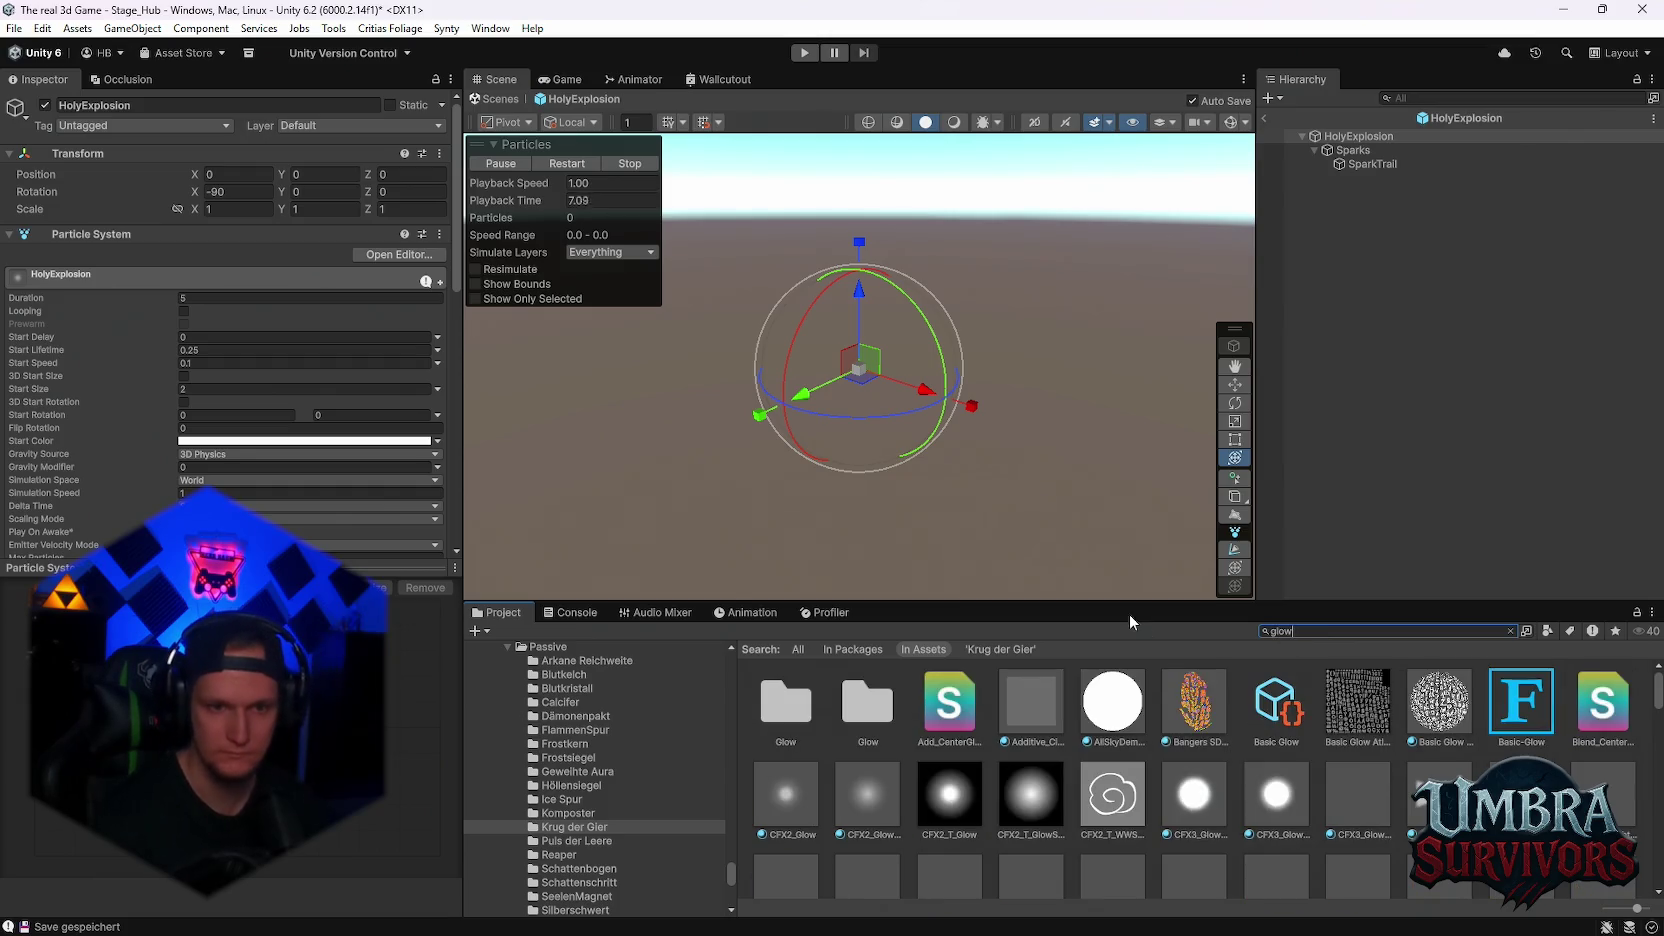
scroll(1073, 748, "down", 1)
double_click(1597, 752)
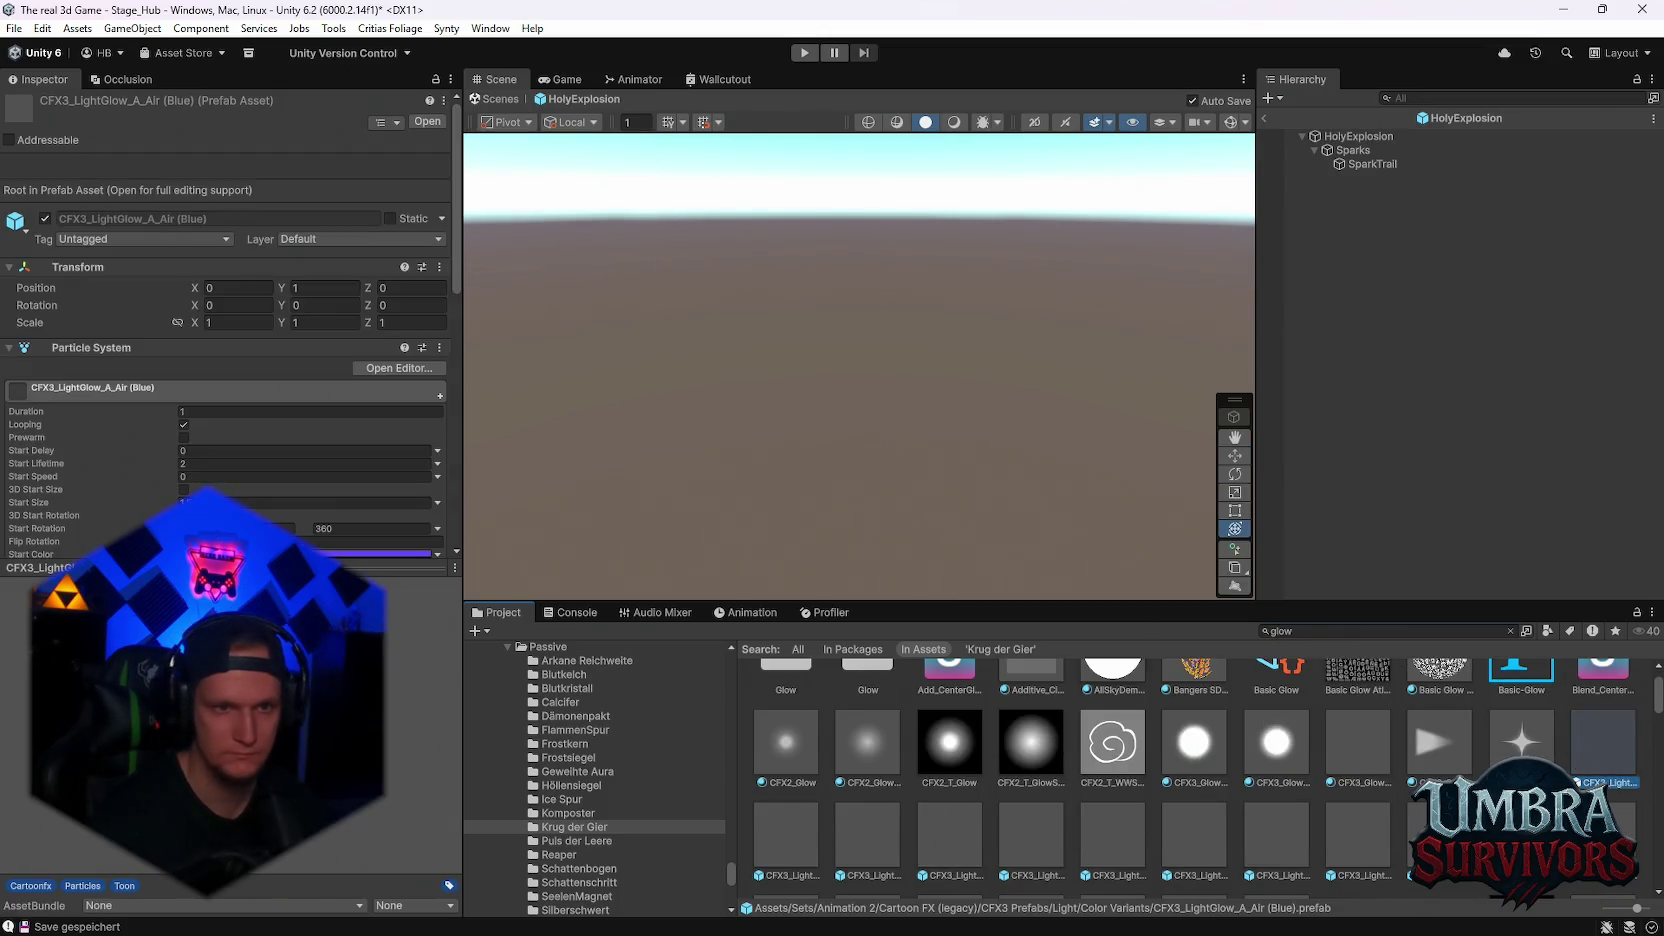
double_click(787, 836)
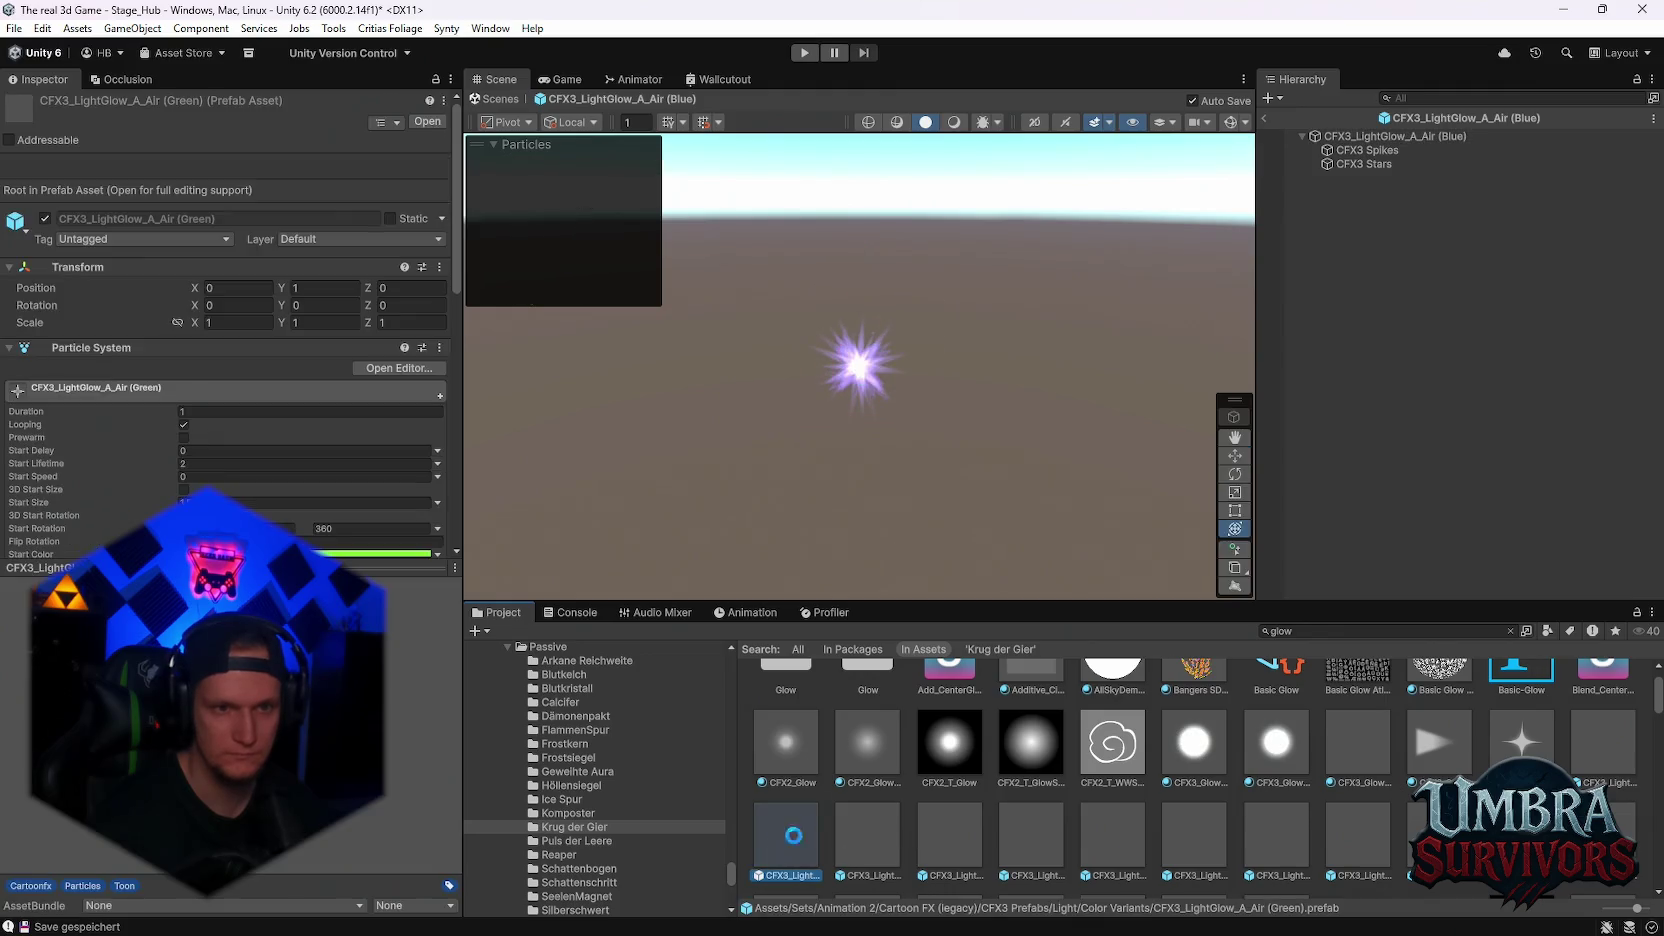
scroll(976, 831, "down", 1)
double_click(1064, 852)
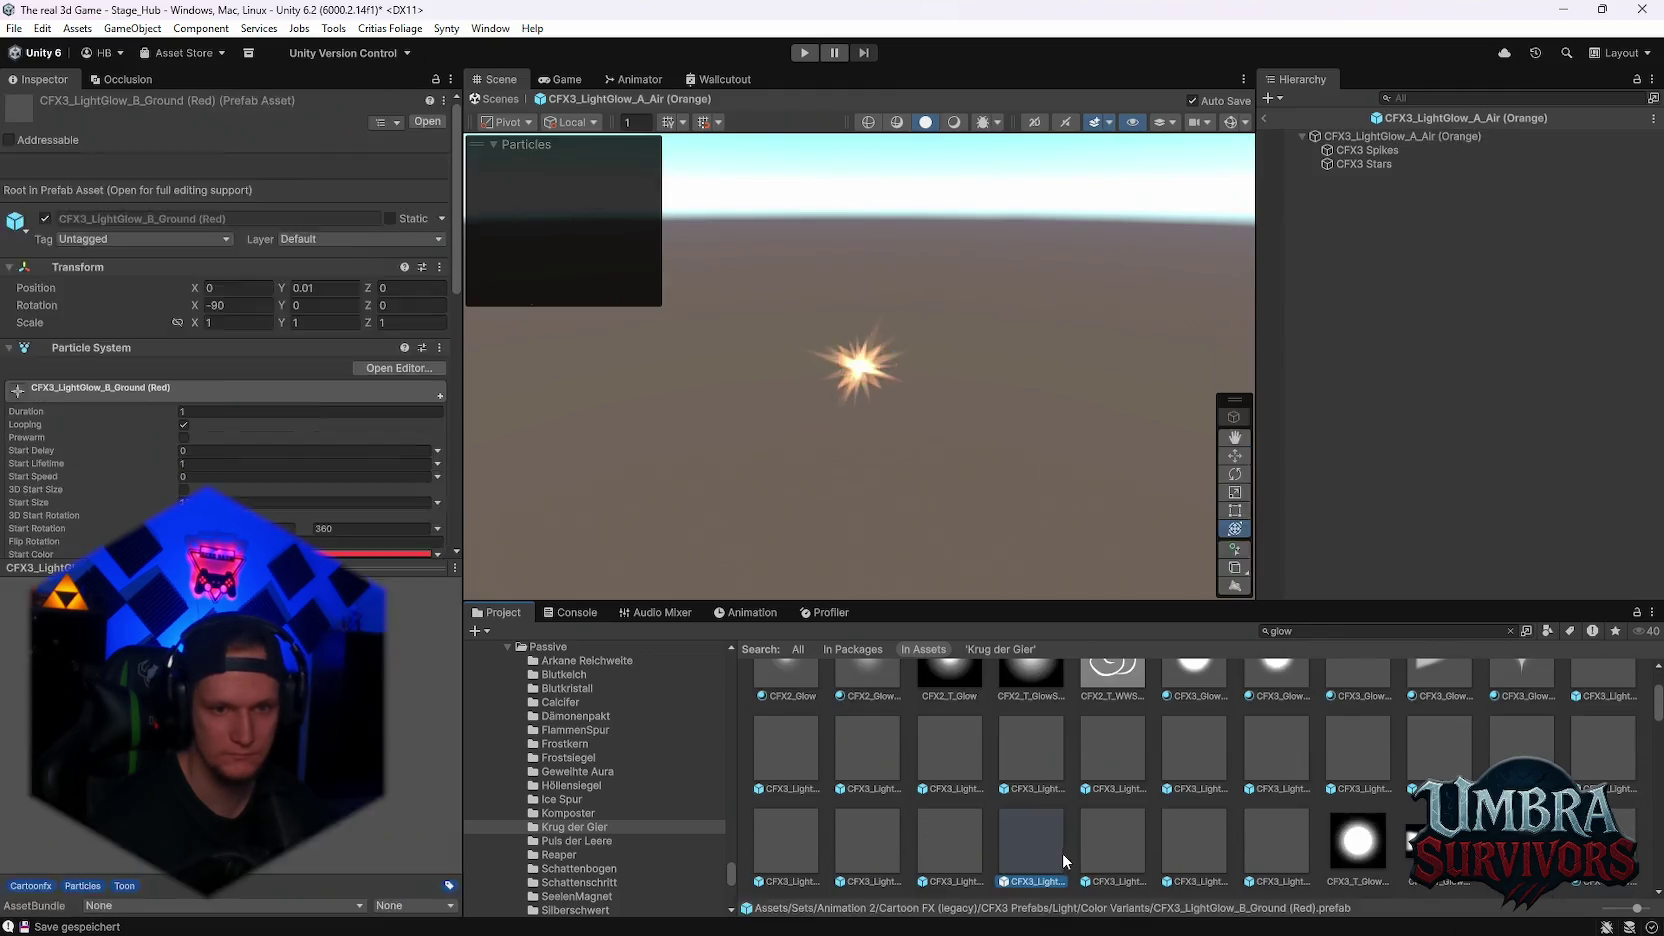
double_click(1115, 820)
scroll(1149, 787, "down", 1)
scroll(1150, 788, "down", 4)
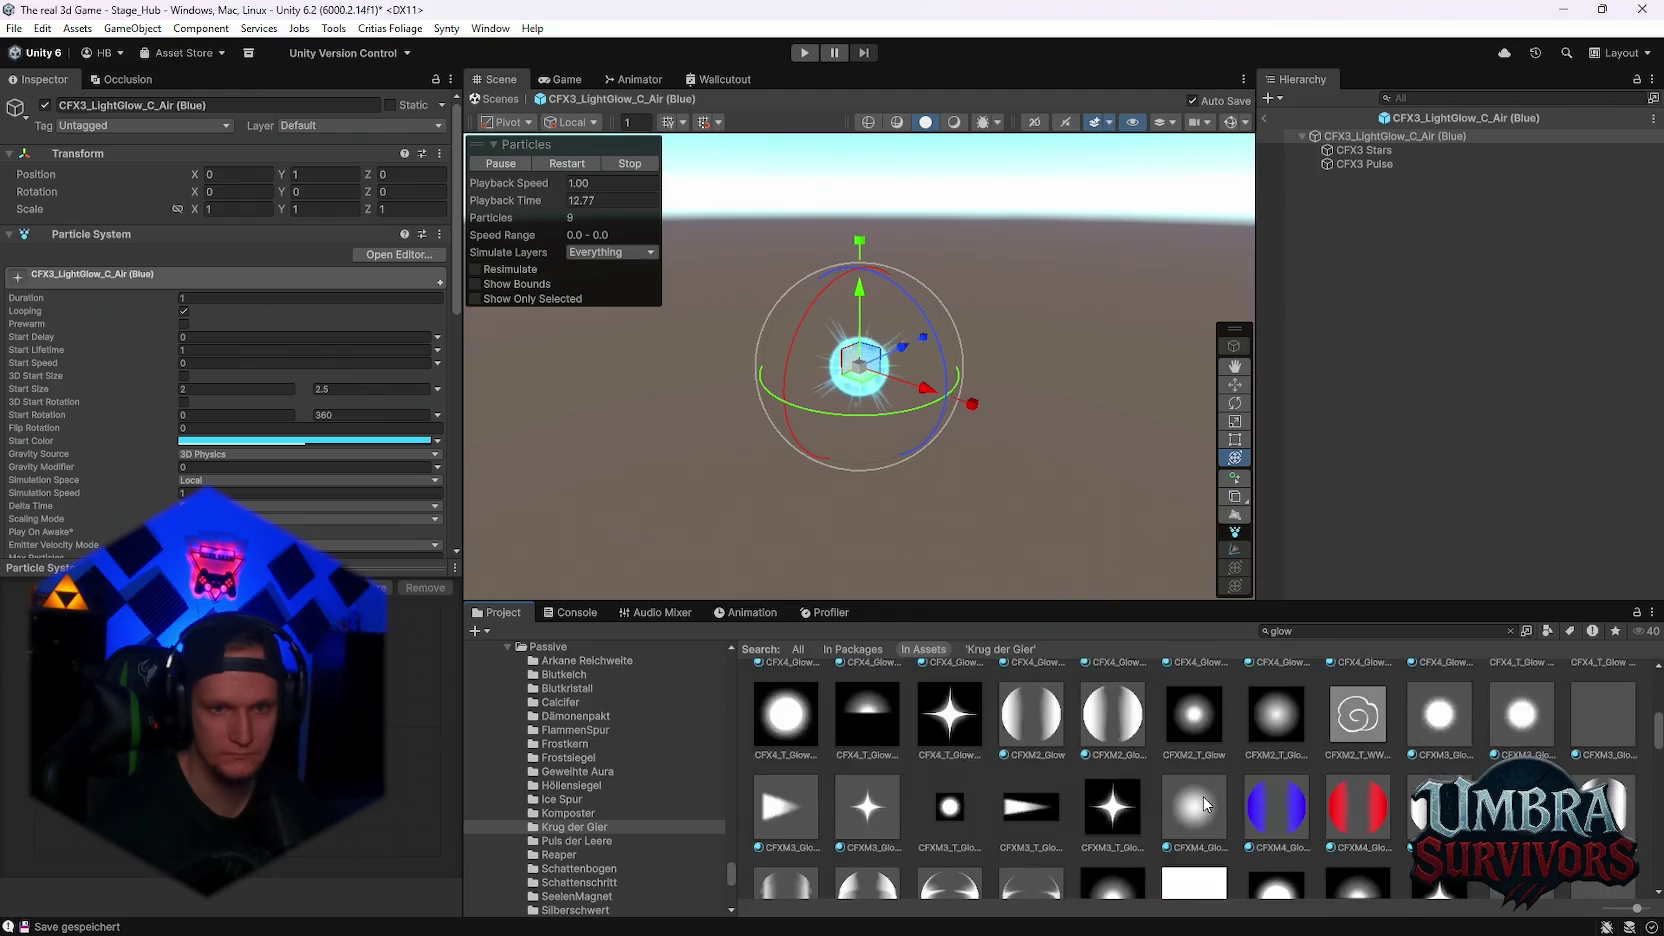
- Preview the CFXR Impact Glowing HDR no-flare variants and the orange glowing cross impact
double_click(1178, 783)
double_click(1139, 775)
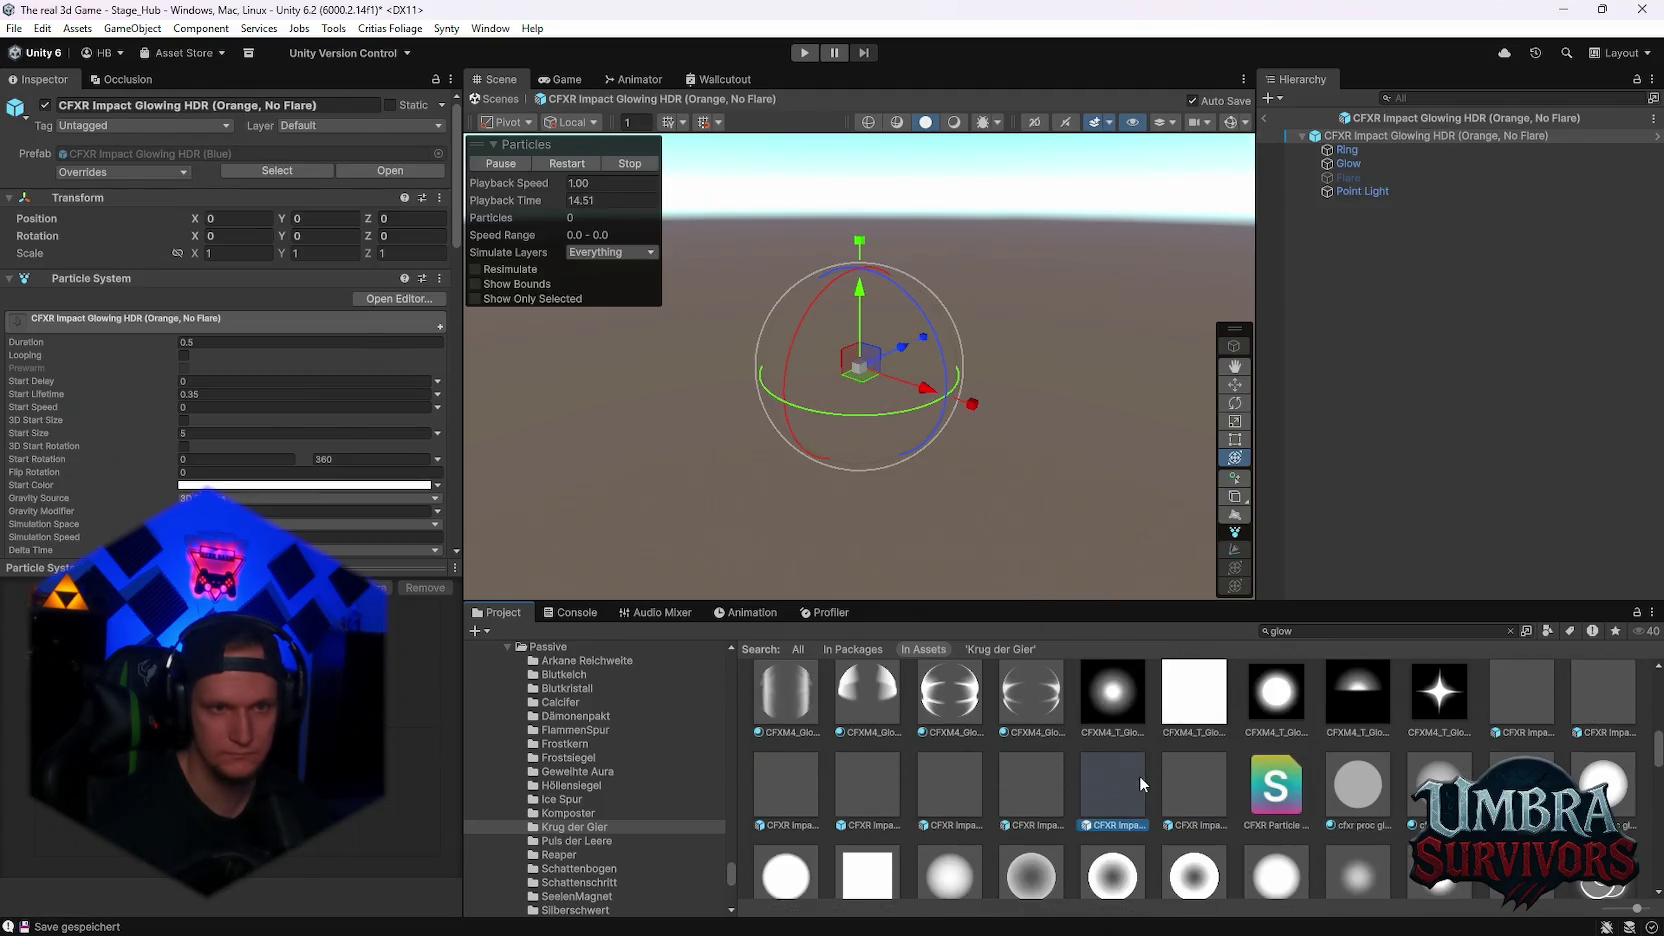
left_click(970, 765)
double_click(970, 765)
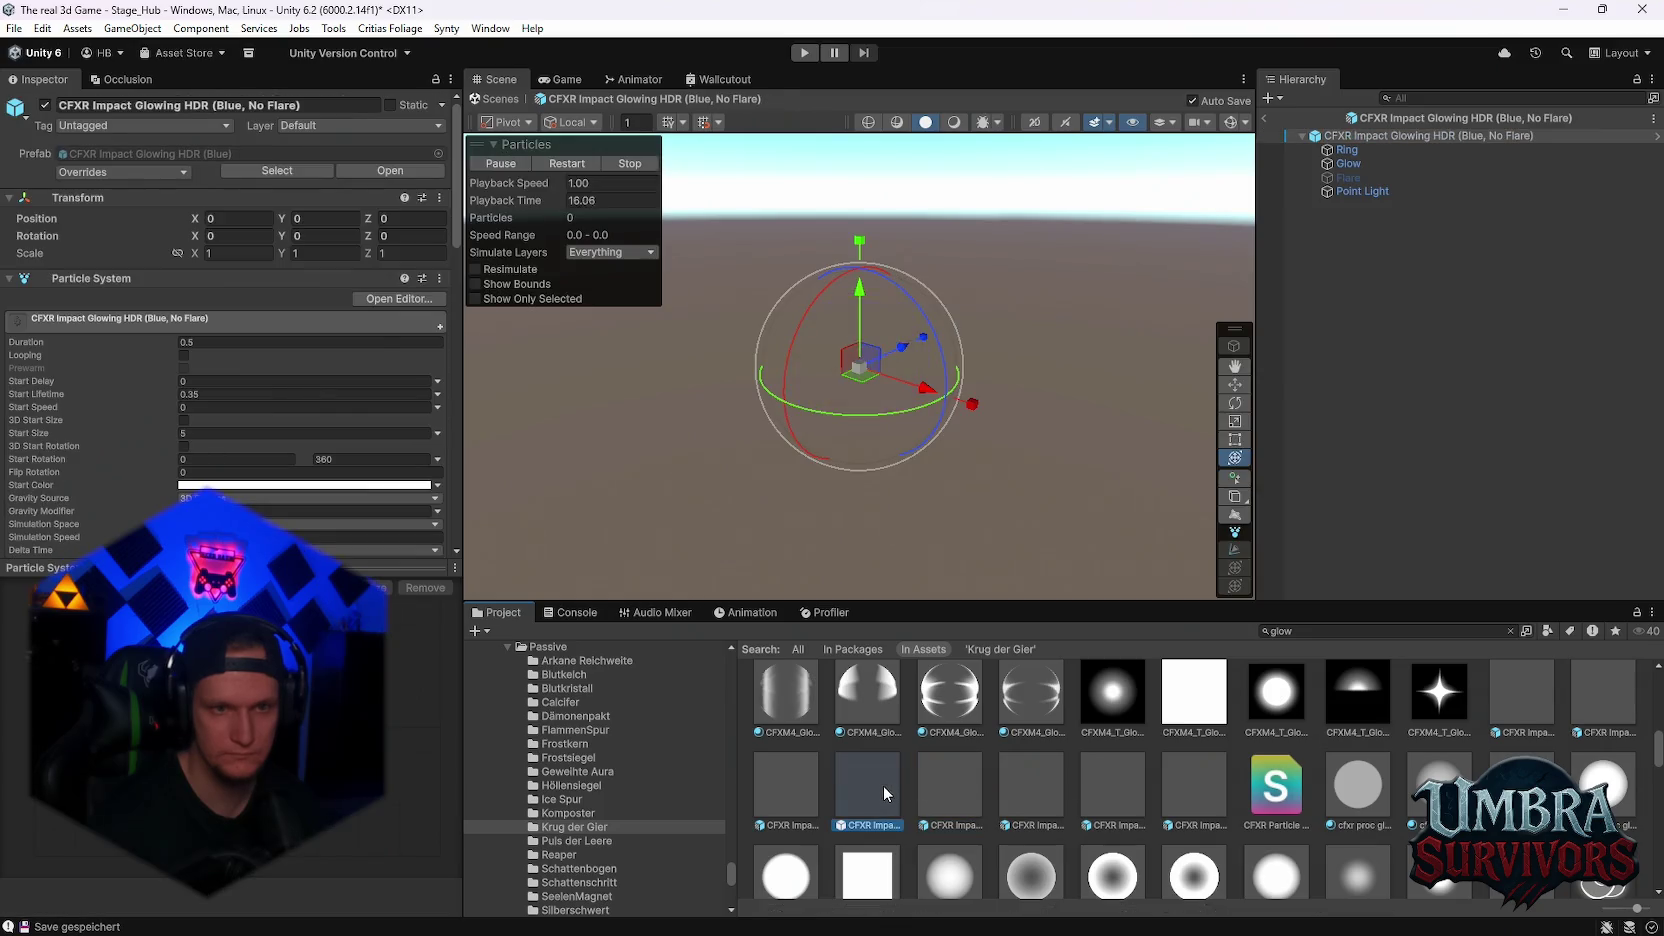
double_click(883, 785)
double_click(787, 786)
scroll(948, 749, "down", 2)
double_click(1037, 783)
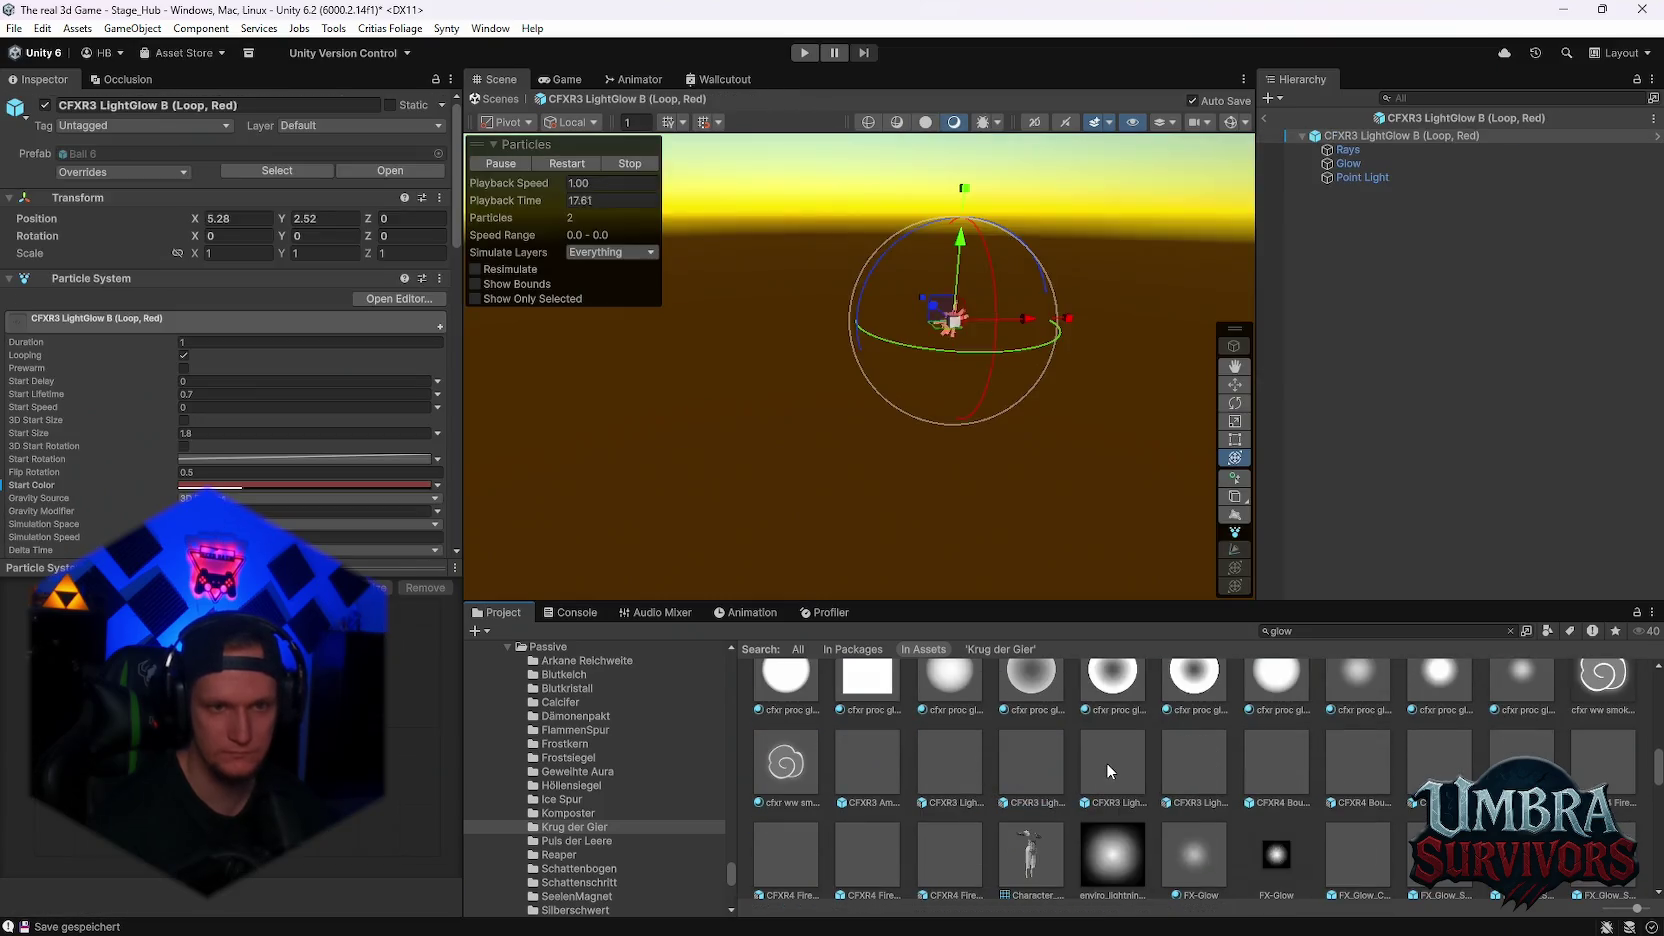
double_click(1110, 762)
- Preview CFXR3 LightGlow C (Loop, Green), GlowPortalGreen, GlowPortalPink and the glow powerup prefabs
double_click(1174, 750)
double_click(1268, 740)
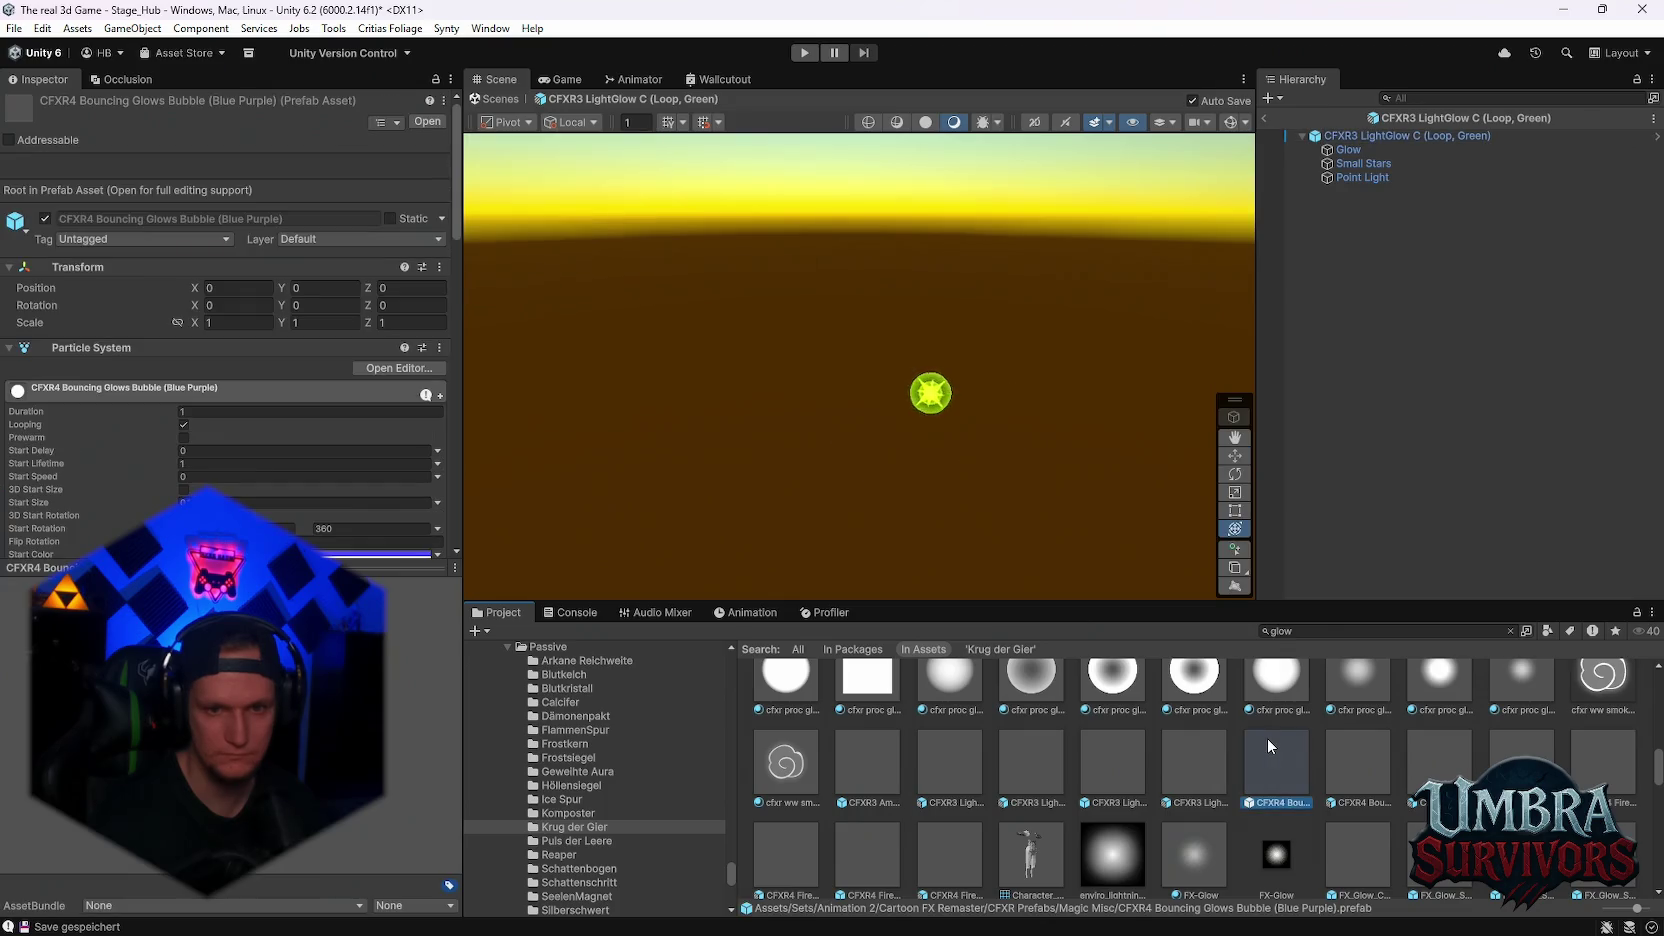
scroll(1290, 745, "down", 2)
double_click(1254, 816)
double_click(1351, 822)
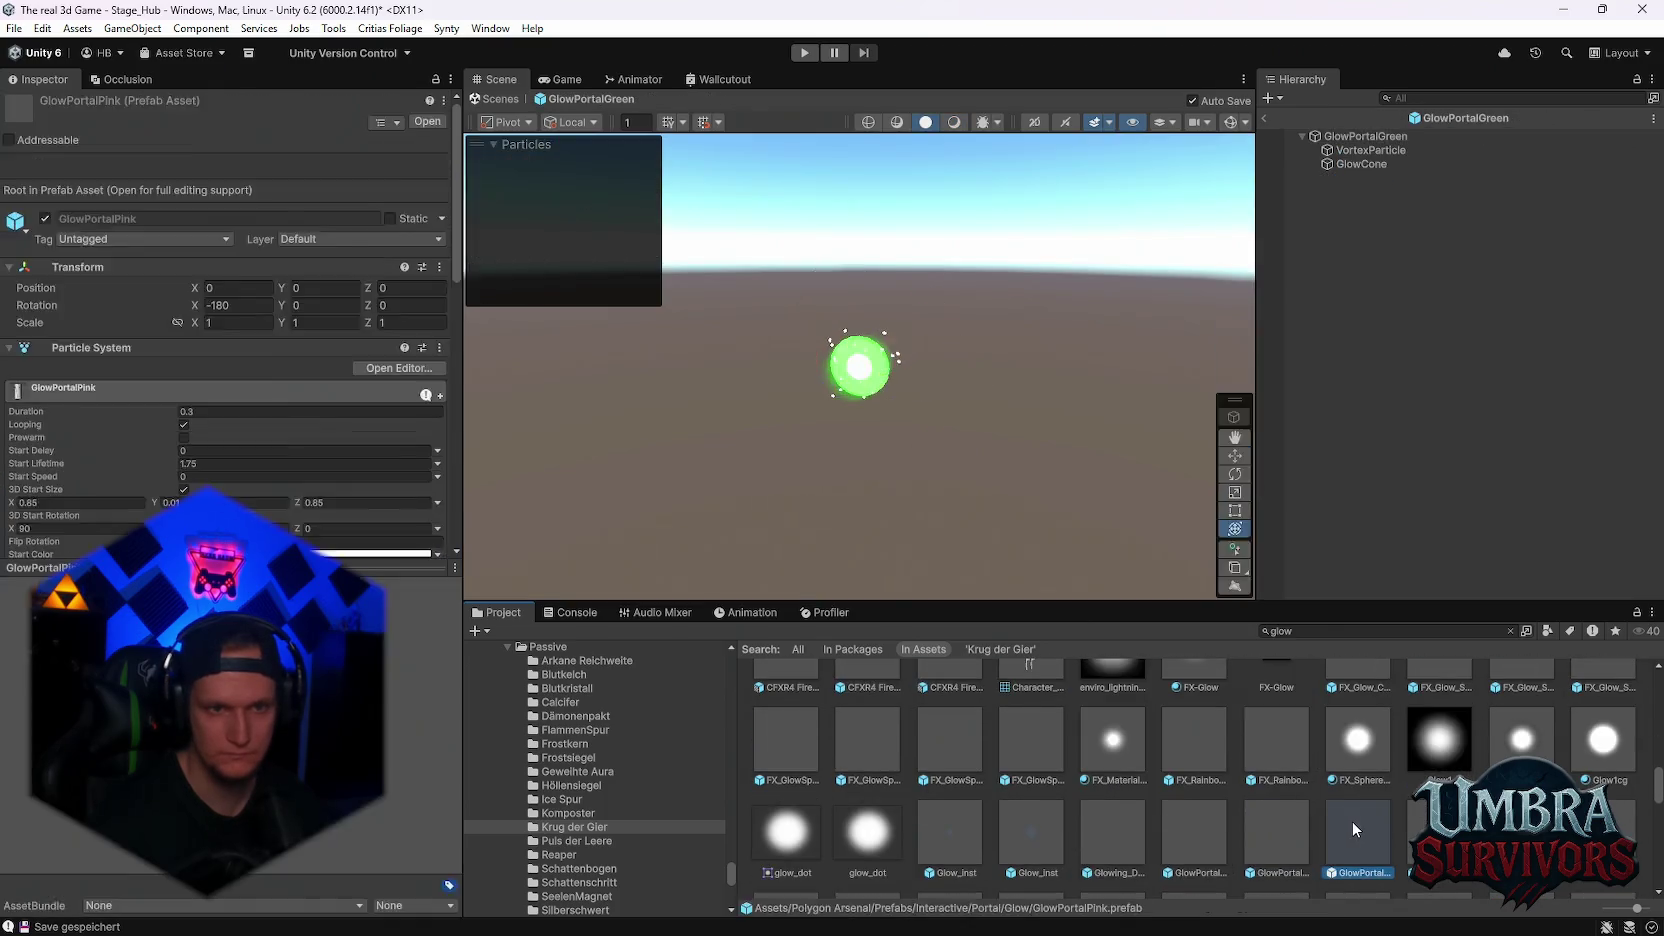
scroll(1319, 803, "down", 1)
double_click(1288, 803)
double_click(1350, 805)
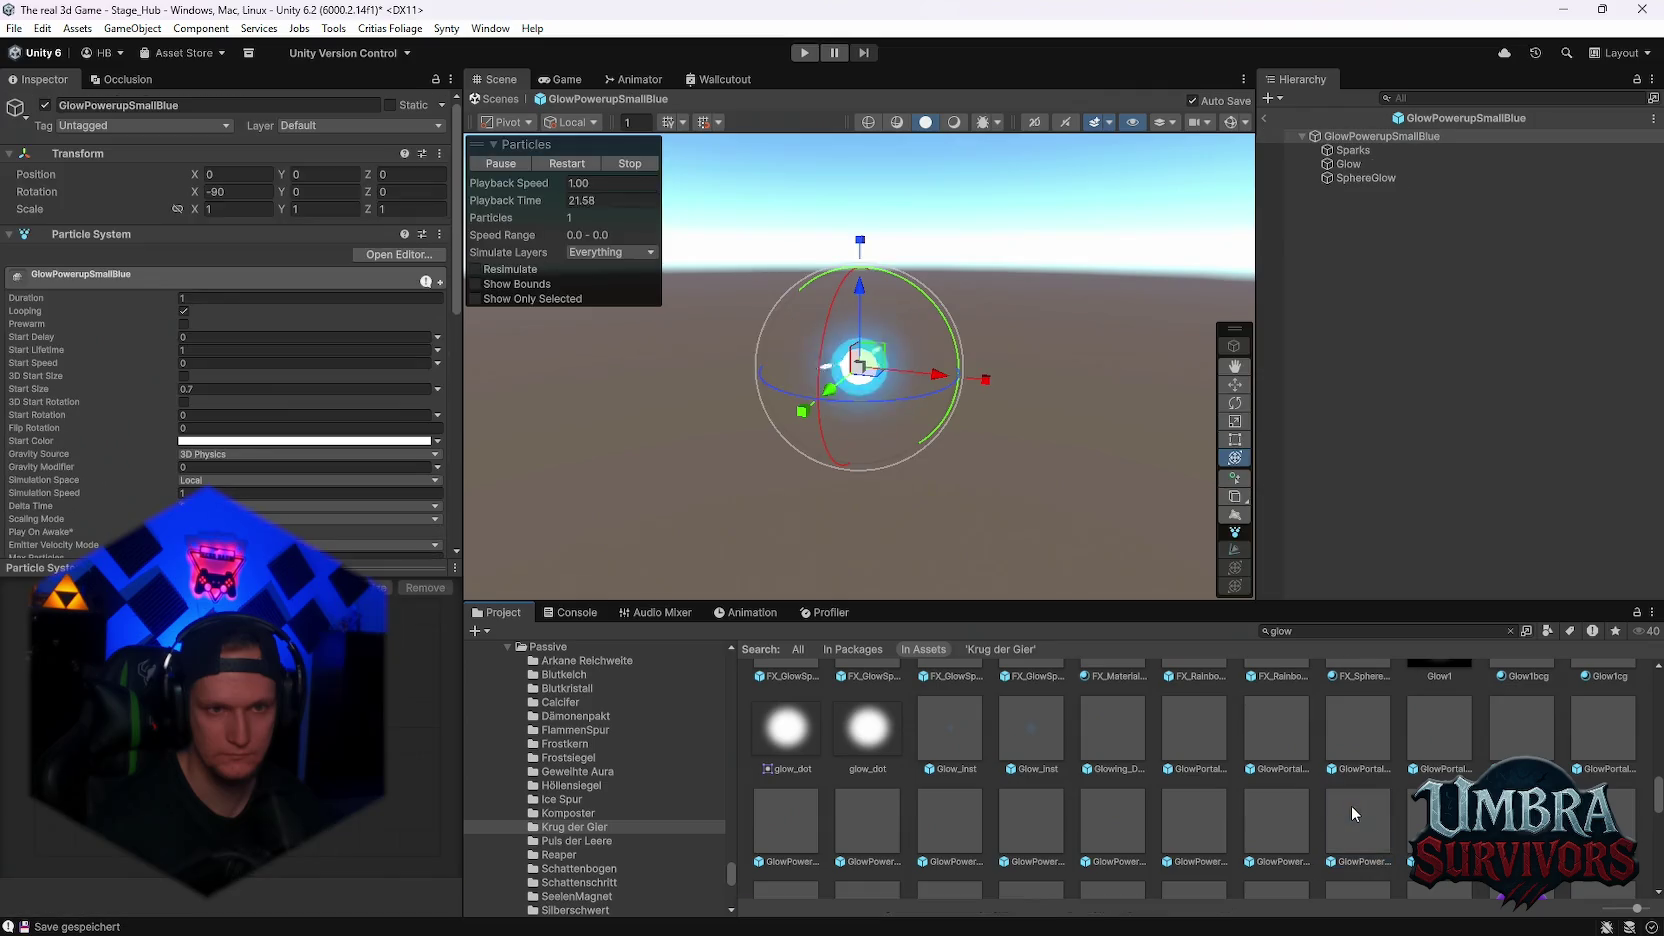
scroll(1350, 805, "down", 1)
double_click(1444, 758)
scroll(1444, 756, "down", 1)
- Preview the glow zone effects, including GlowZoneRed, and GlowPowerupSmall Yellow, Purple and Pink
double_click(1339, 766)
double_click(1272, 767)
double_click(1203, 762)
double_click(899, 759)
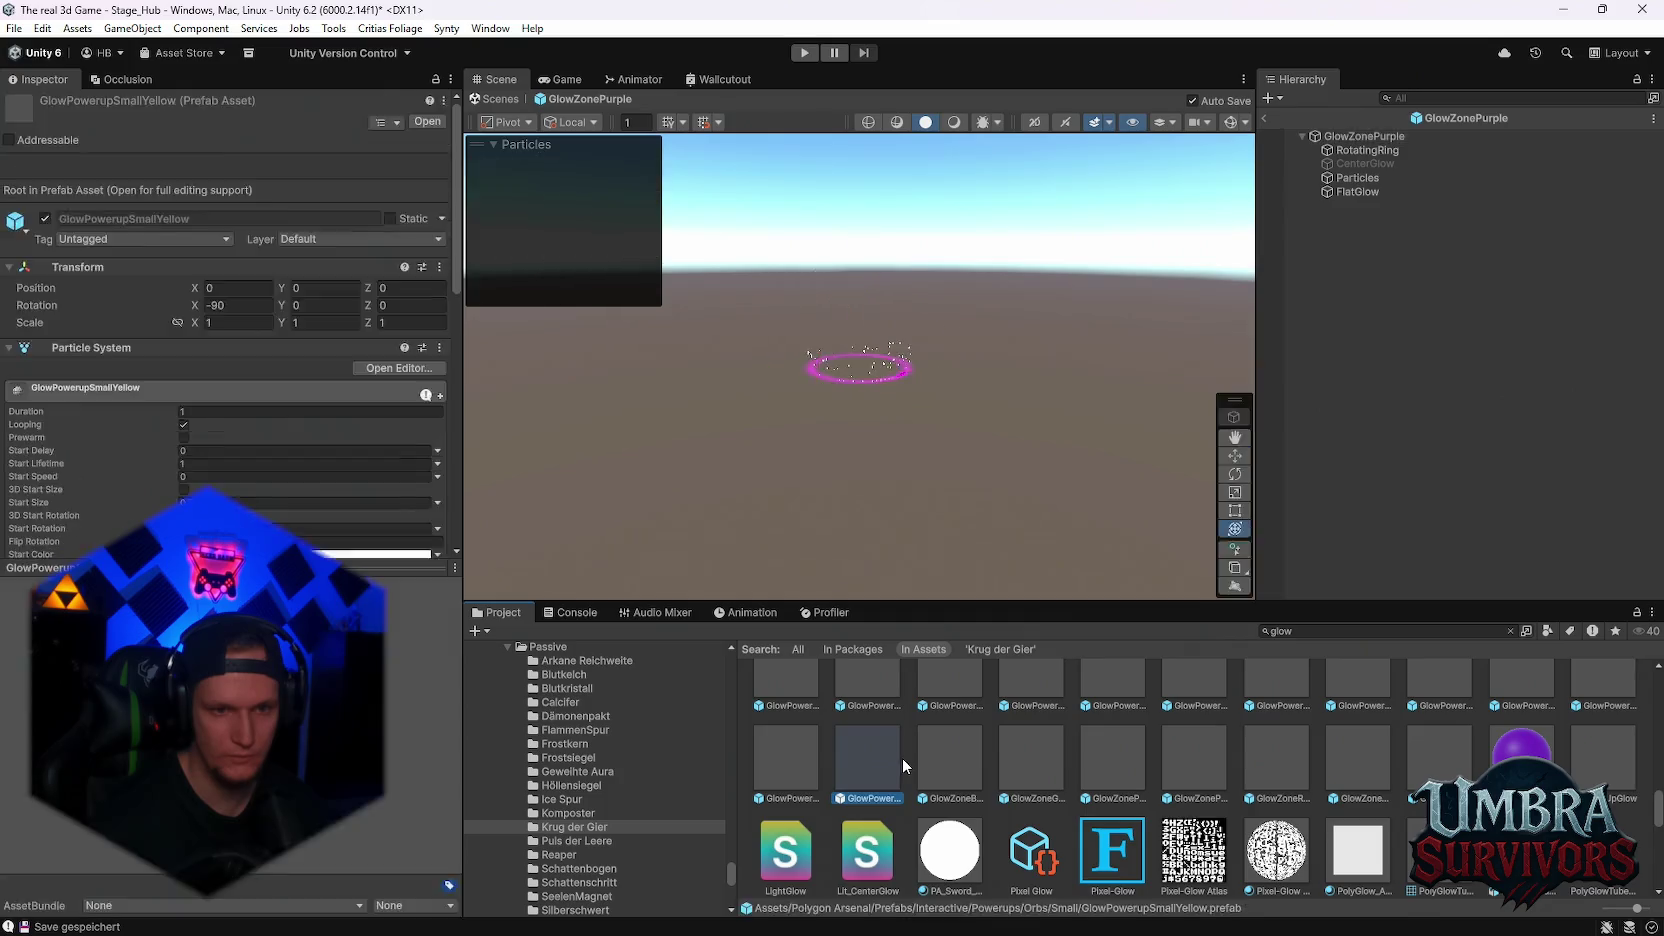
scroll(1125, 785, "down", 3)
scroll(1125, 786, "down", 4)
scroll(1125, 786, "up", 6)
scroll(1584, 763, "up", 2)
double_click(1583, 763)
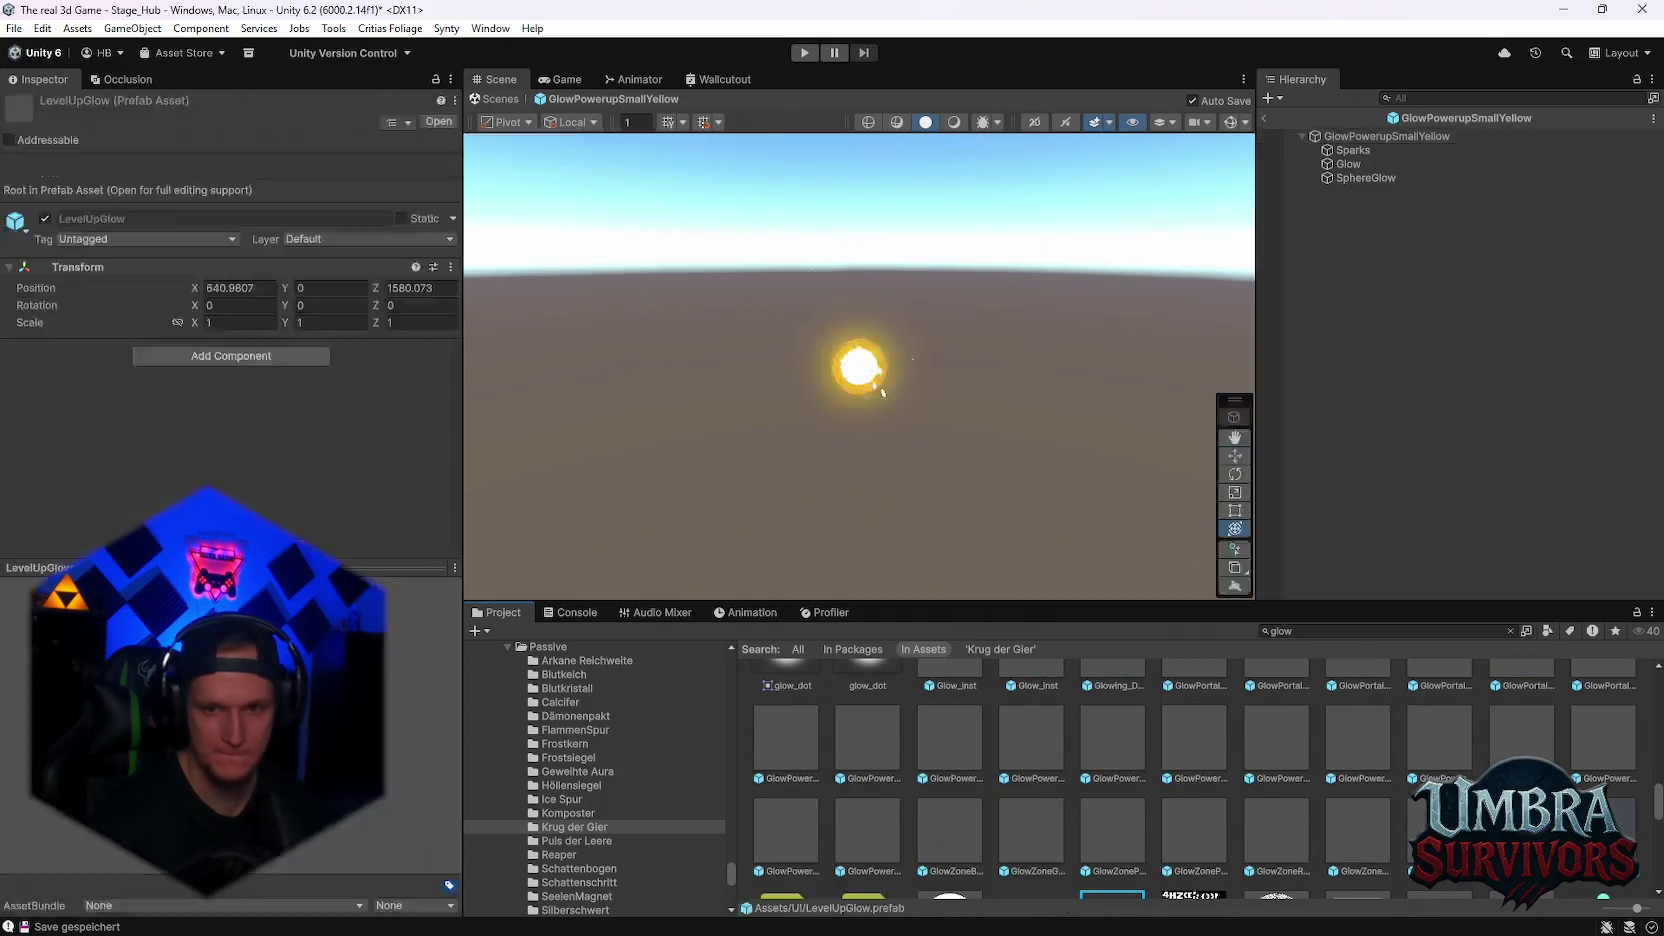
double_click(1494, 748)
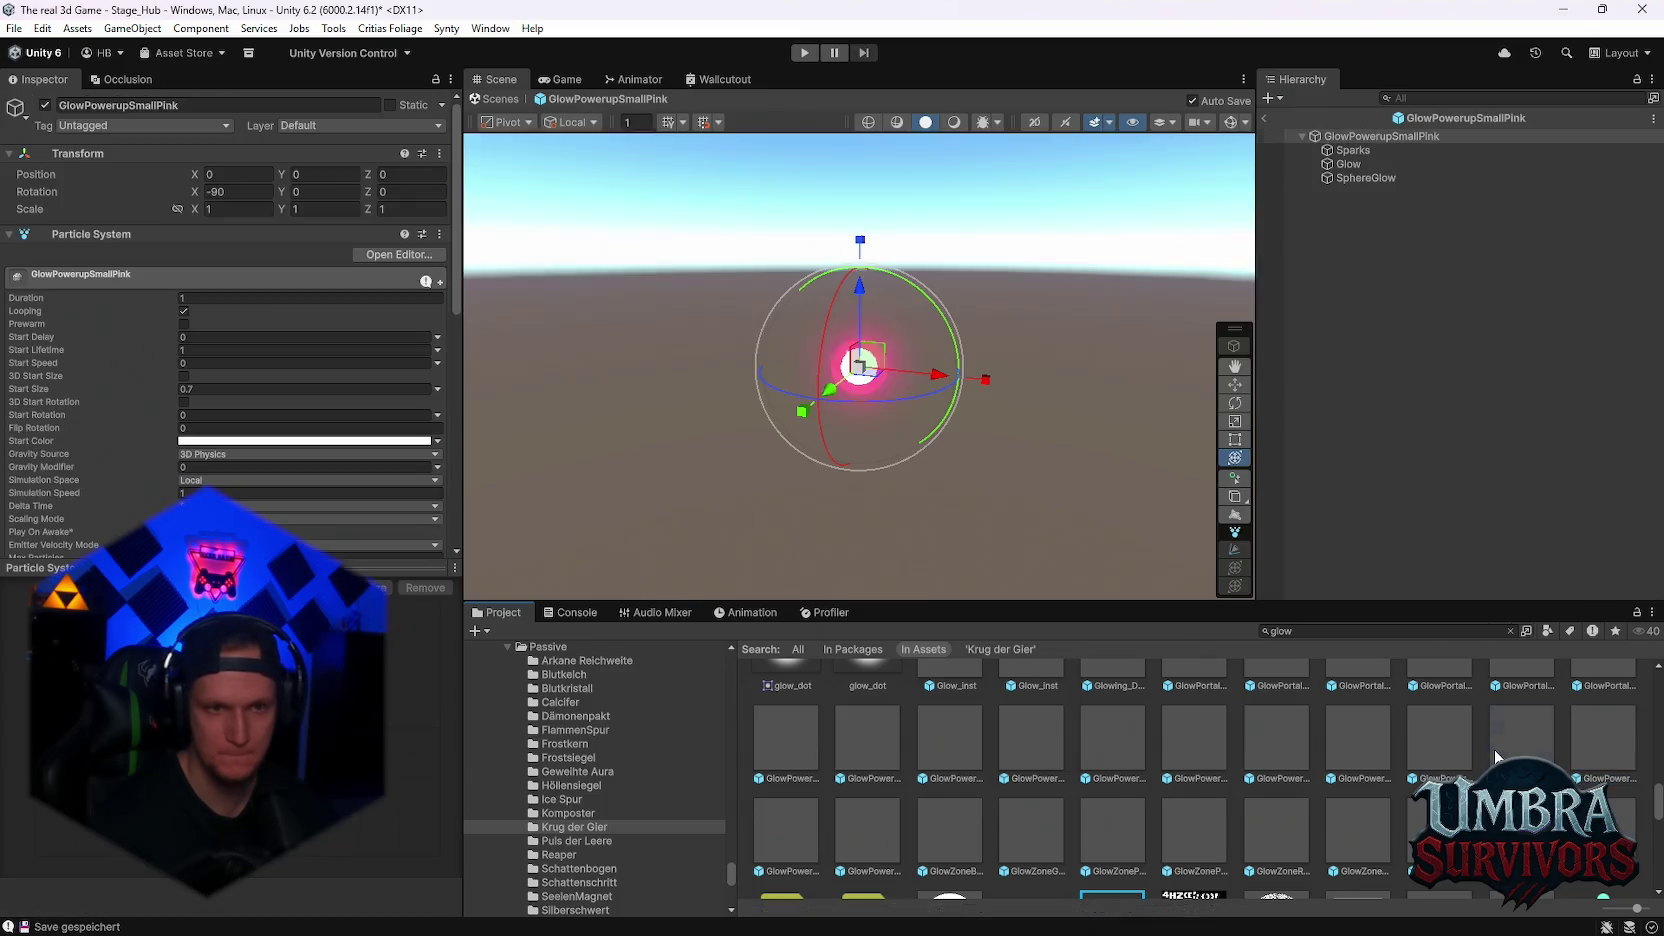
scroll(1494, 749, "up", 2)
scroll(1563, 765, "up", 1)
- Preview FX_Glow_Soft 2, FX_Glow_Cube, FX_GlowSpot_02 and FX_GlowSpot_01
double_click(1600, 692)
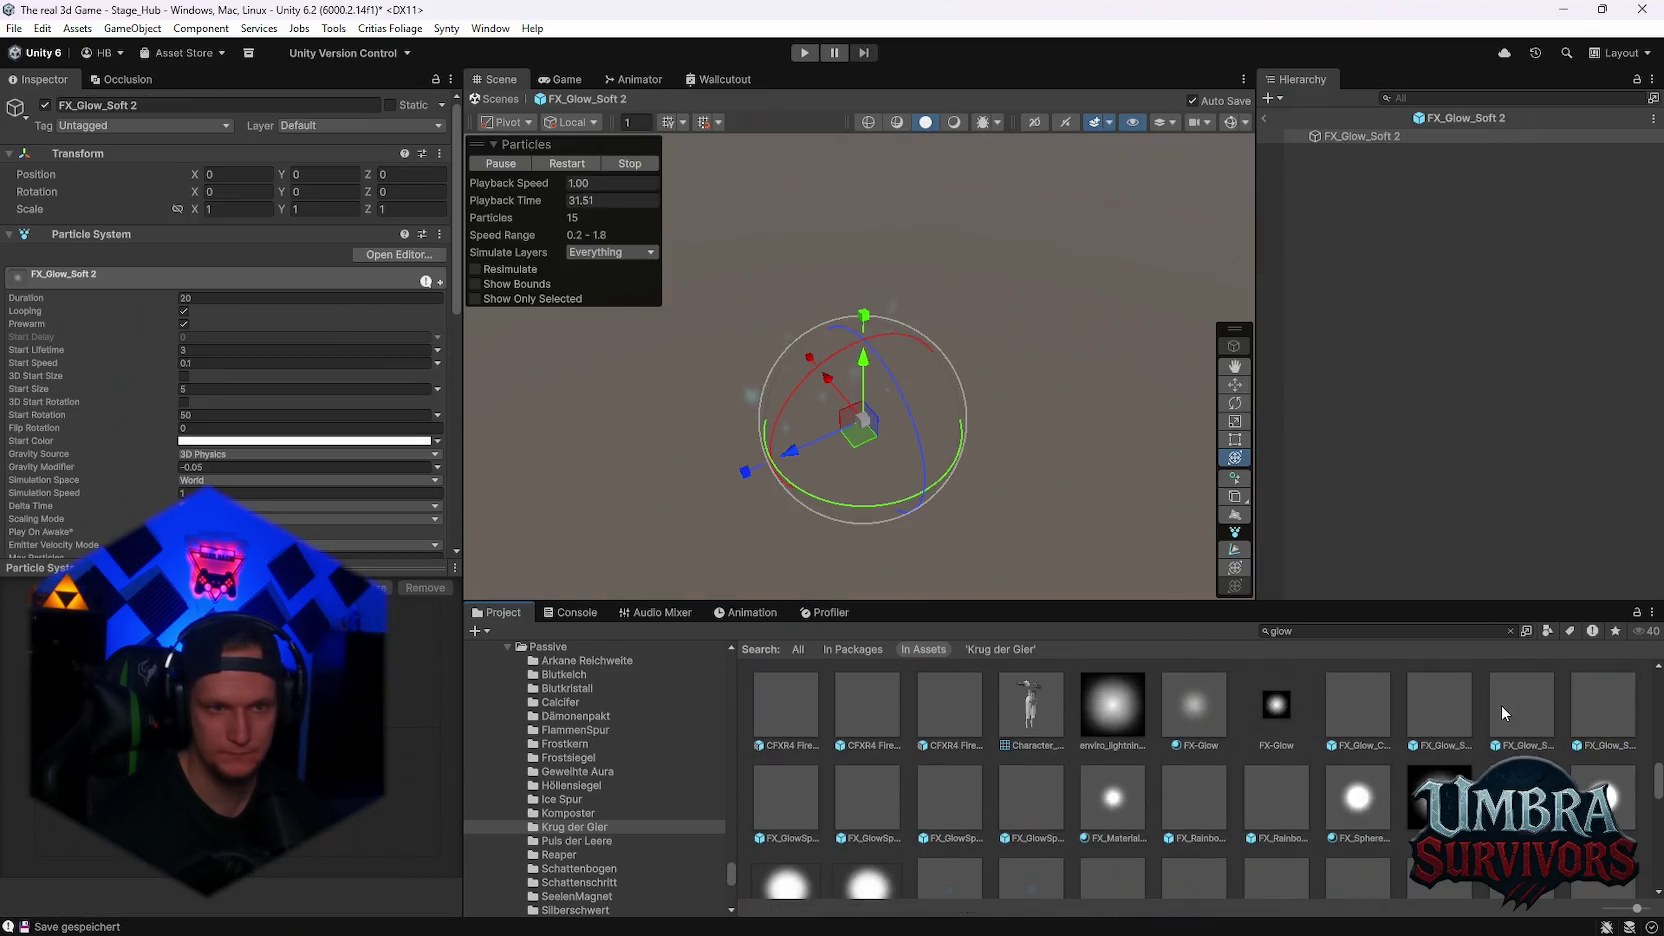
double_click(1359, 704)
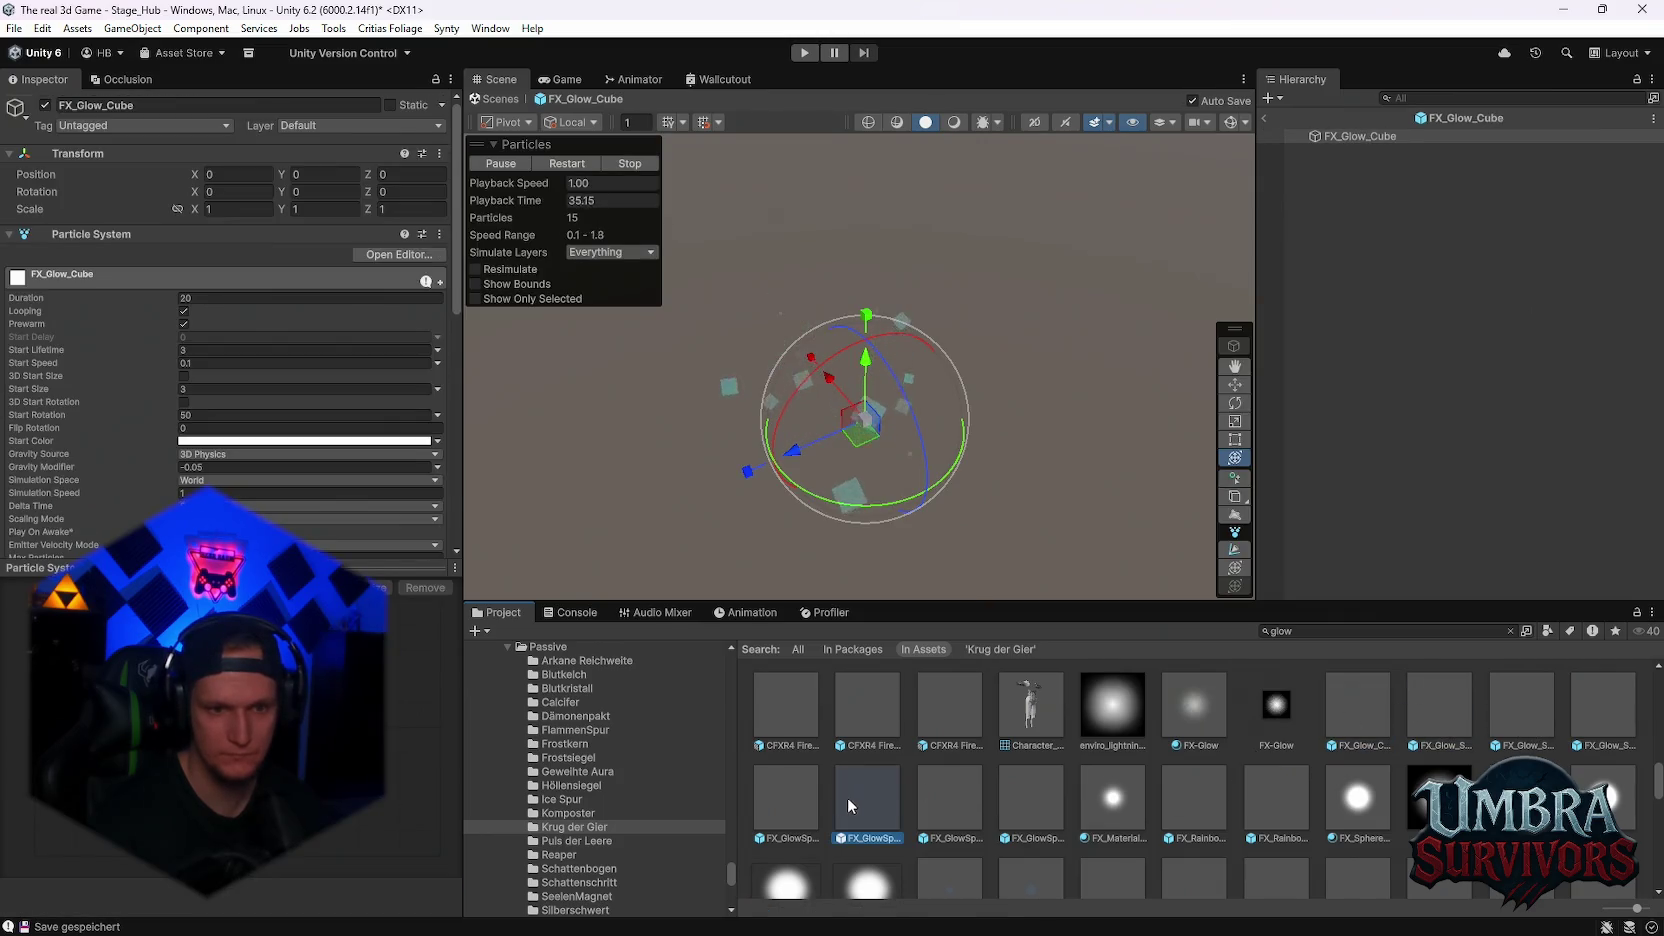
double_click(839, 796)
left_click(946, 793)
double_click(853, 787)
double_click(768, 784)
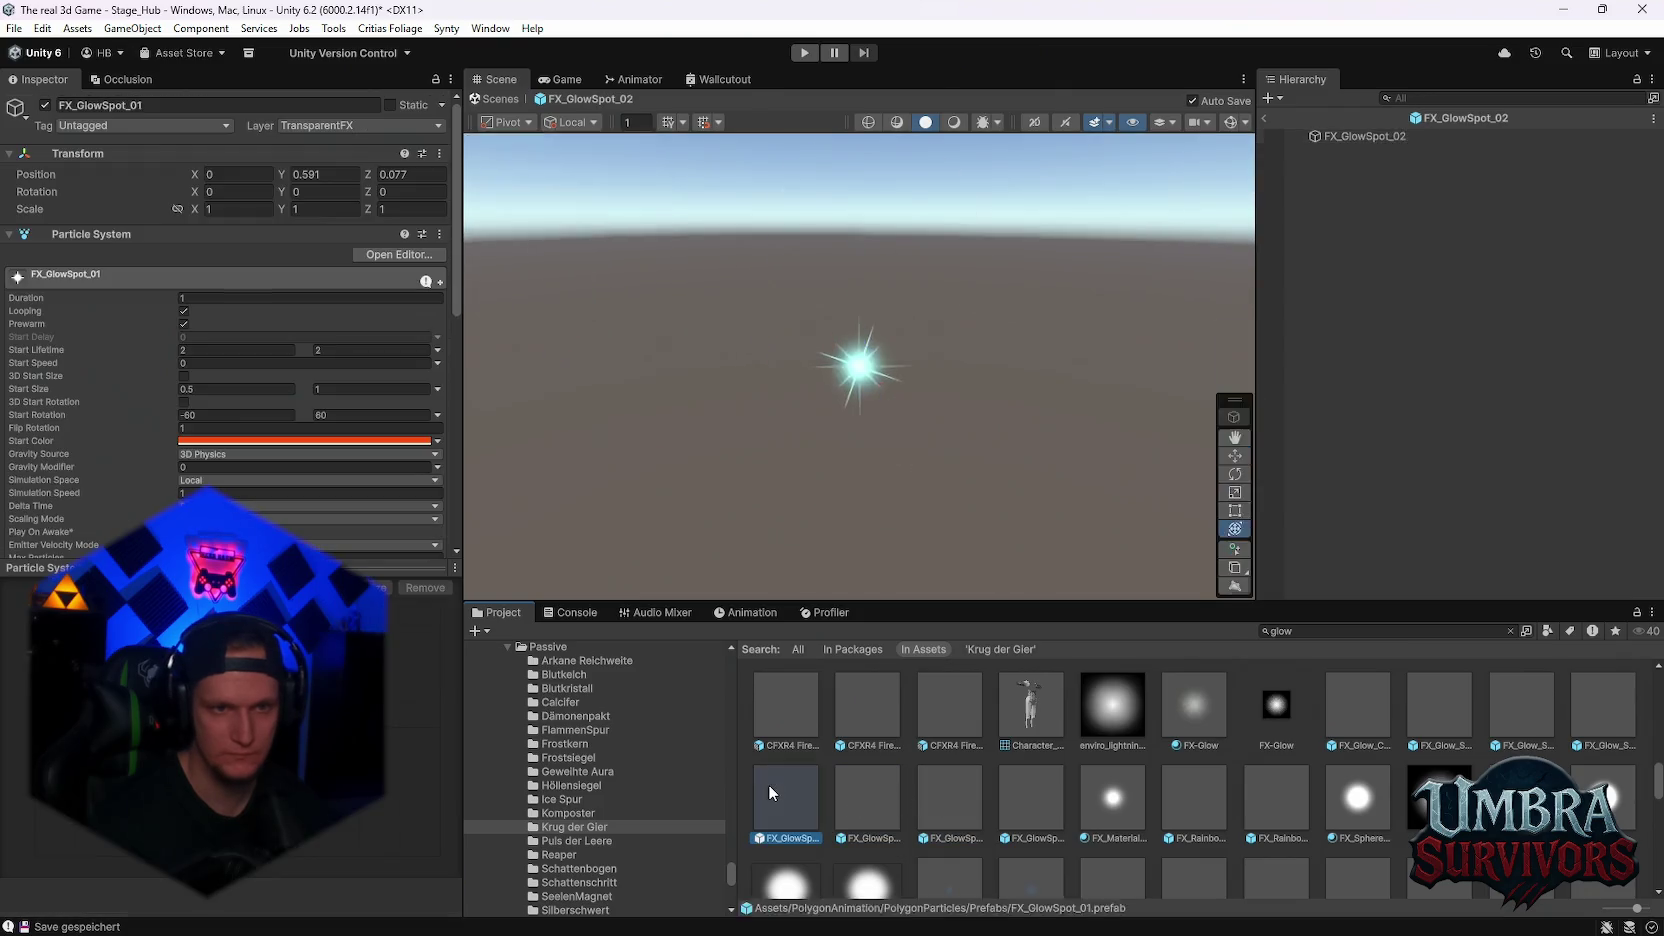
- Preview the firework glow effects, then reopen CFXR3 LightGlow C (Loop, Green) and select the search term
double_click(848, 709)
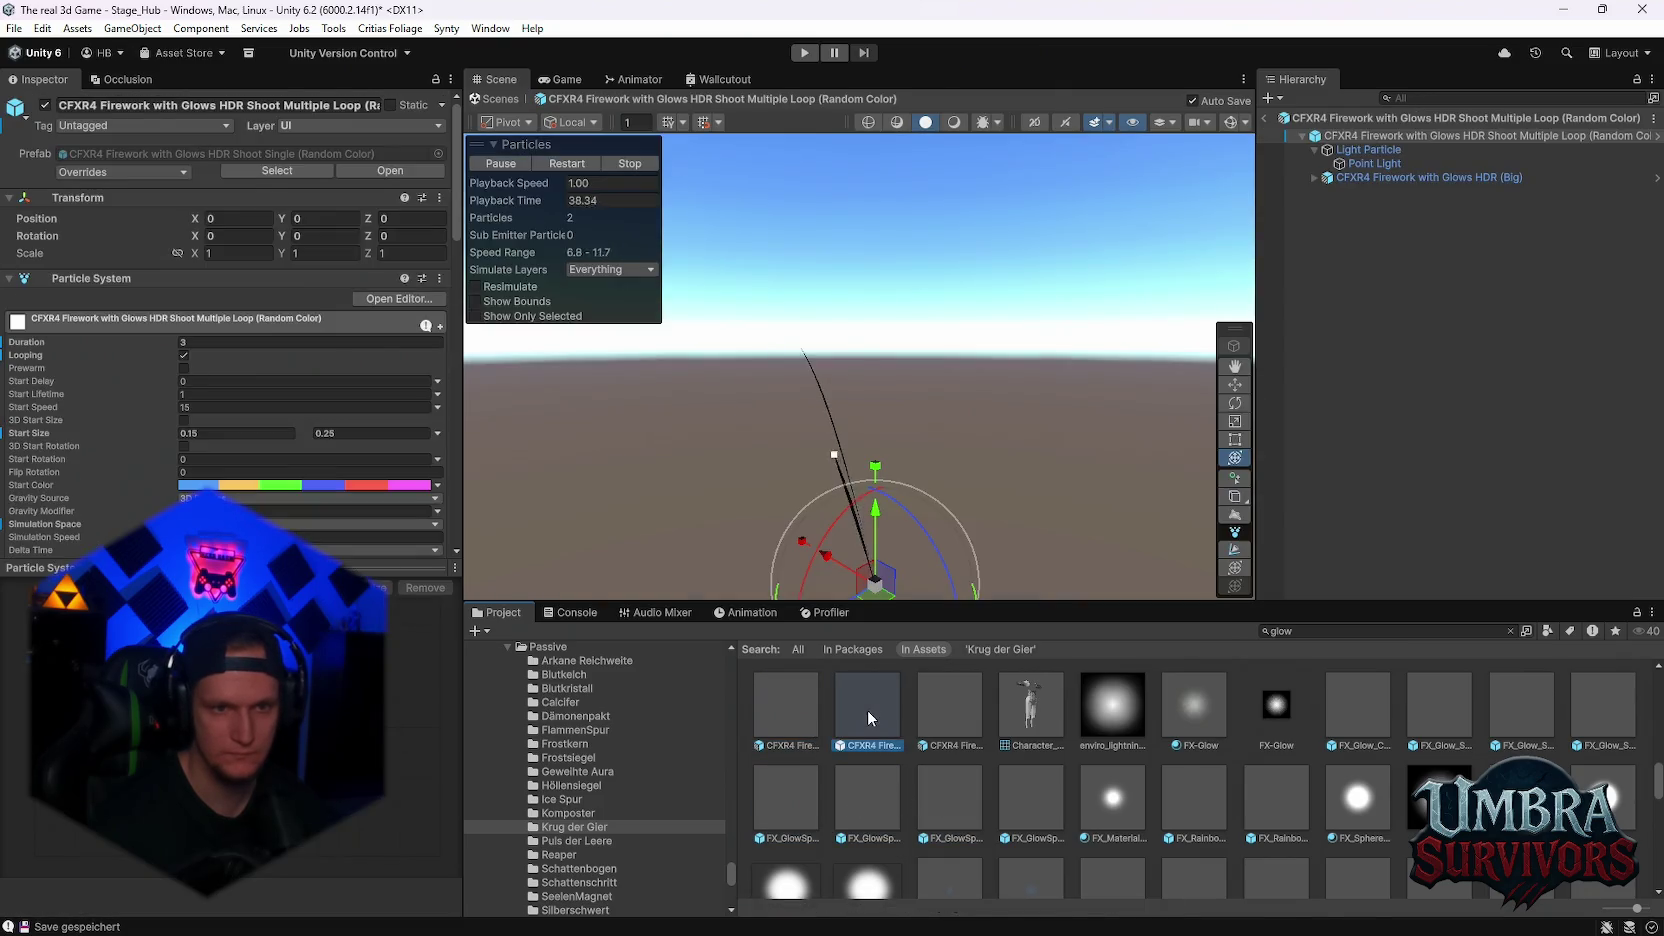
double_click(951, 706)
scroll(1100, 780, "up", 3)
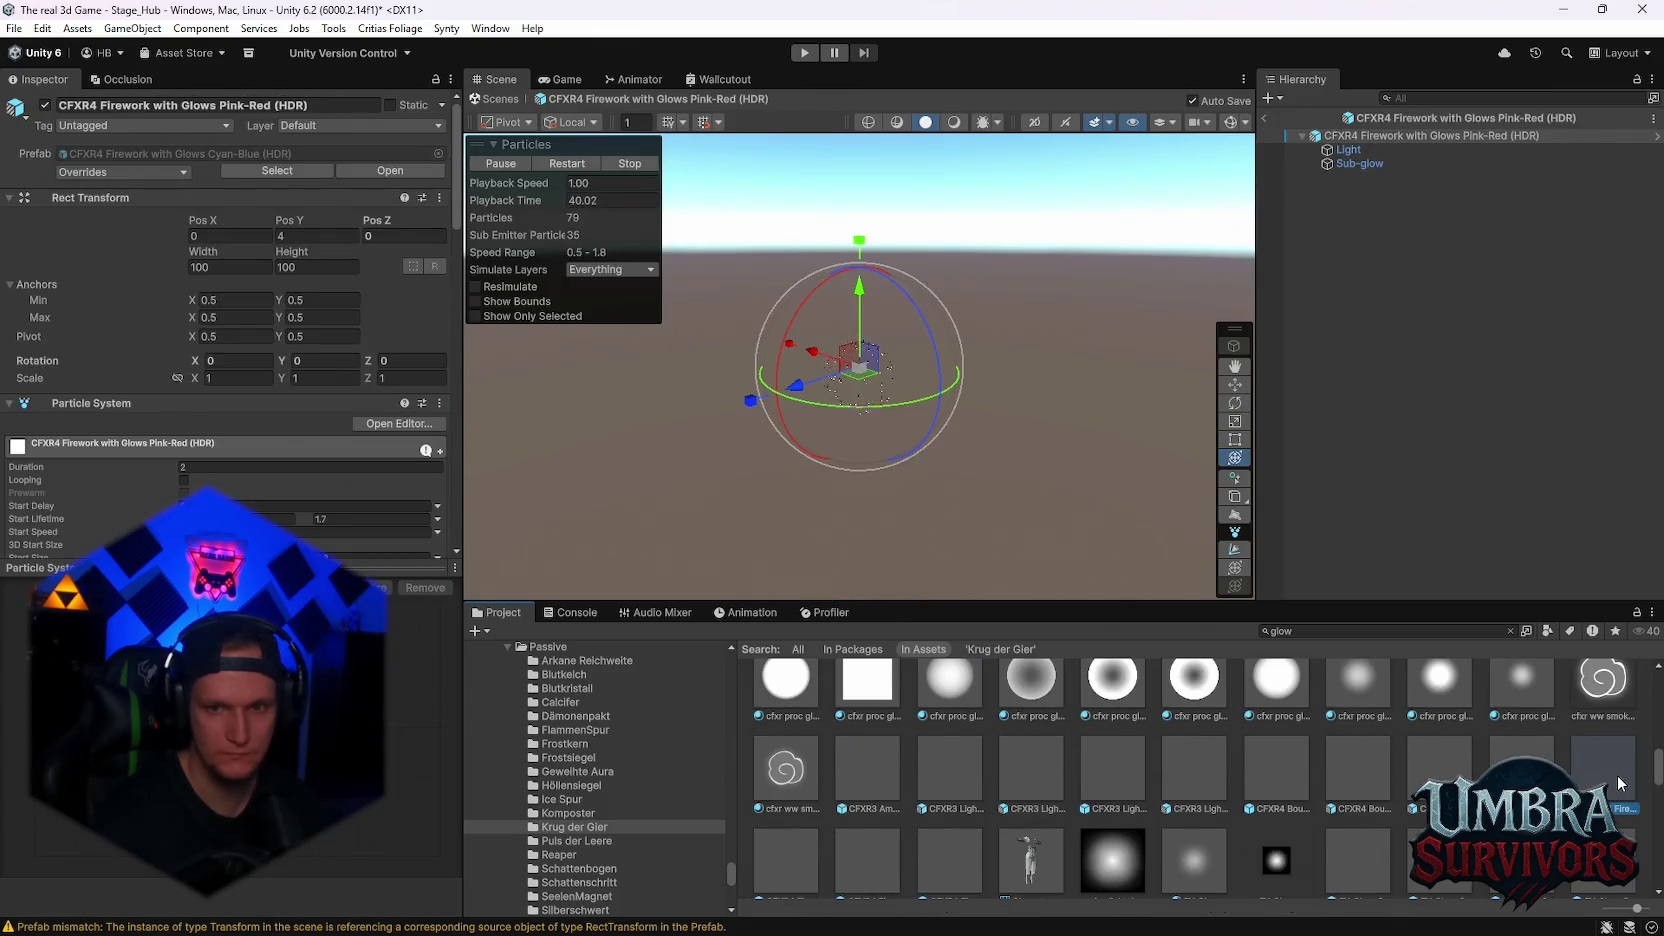
double_click(1622, 784)
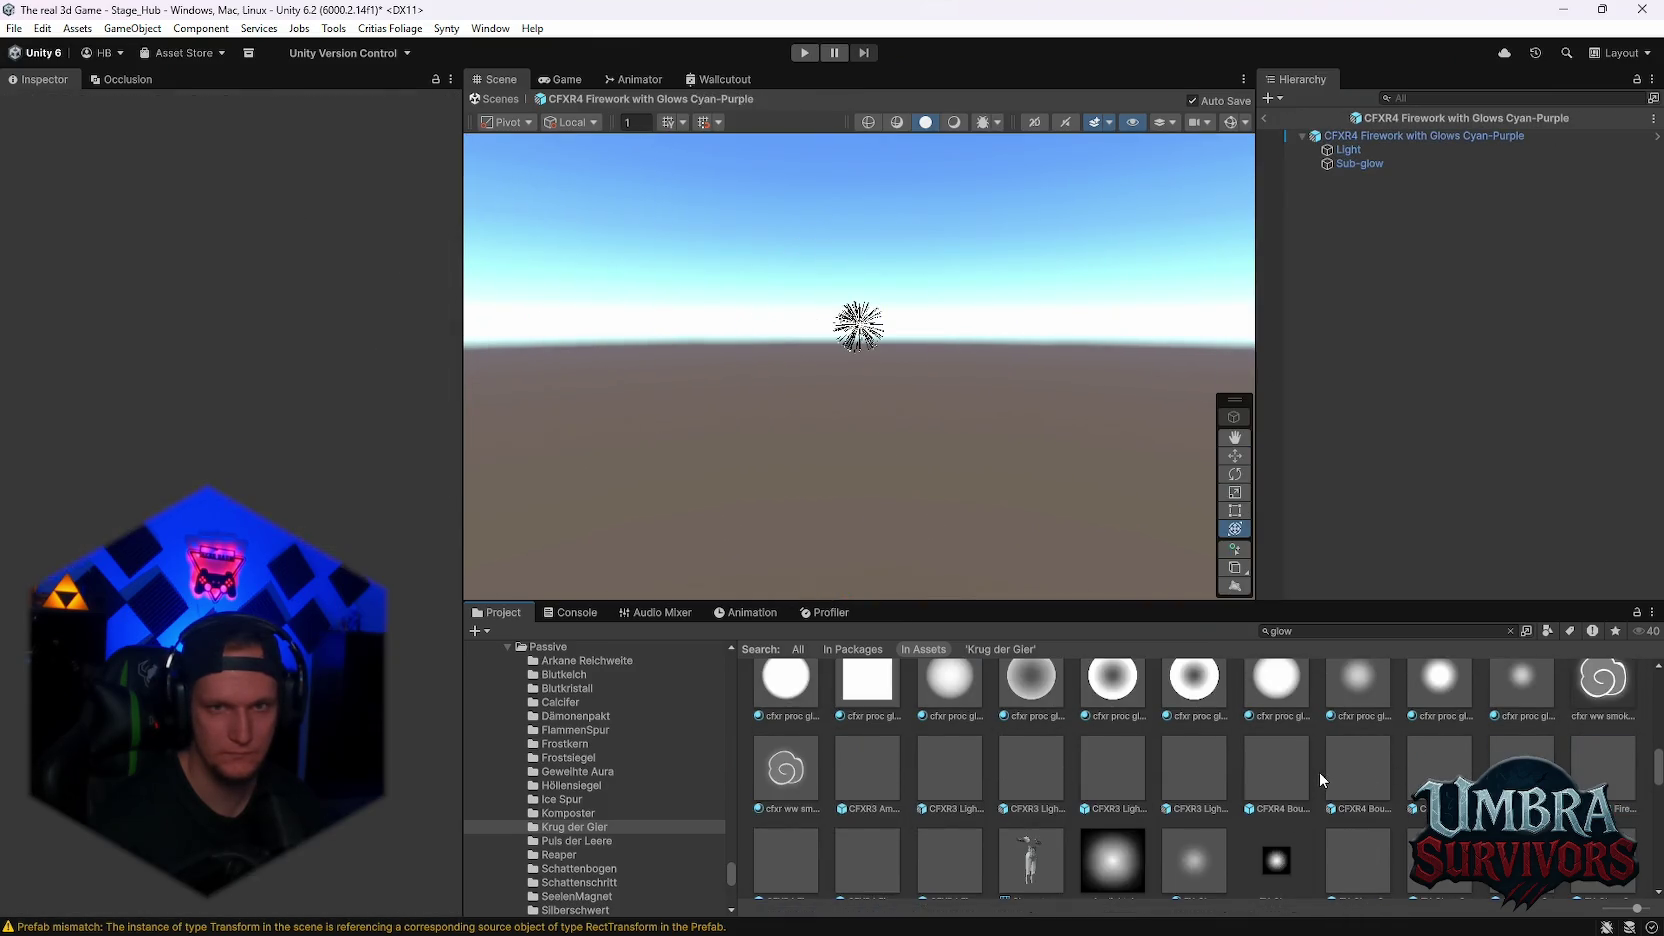
double_click(1327, 774)
double_click(1272, 769)
double_click(1176, 761)
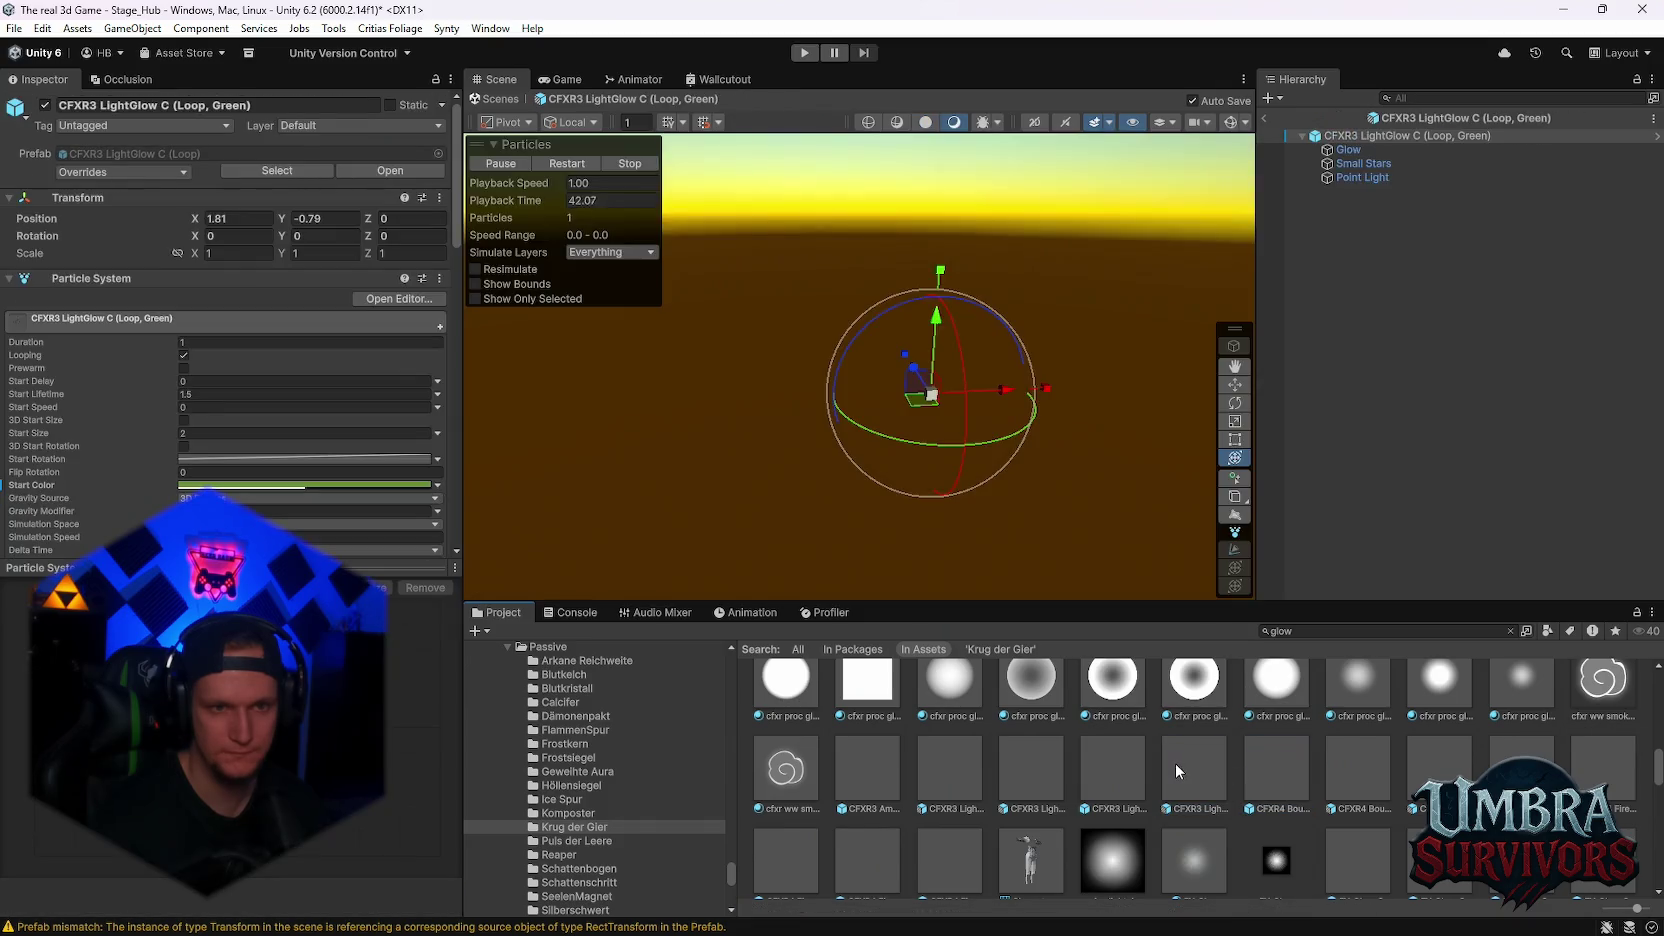
left_click(1284, 630)
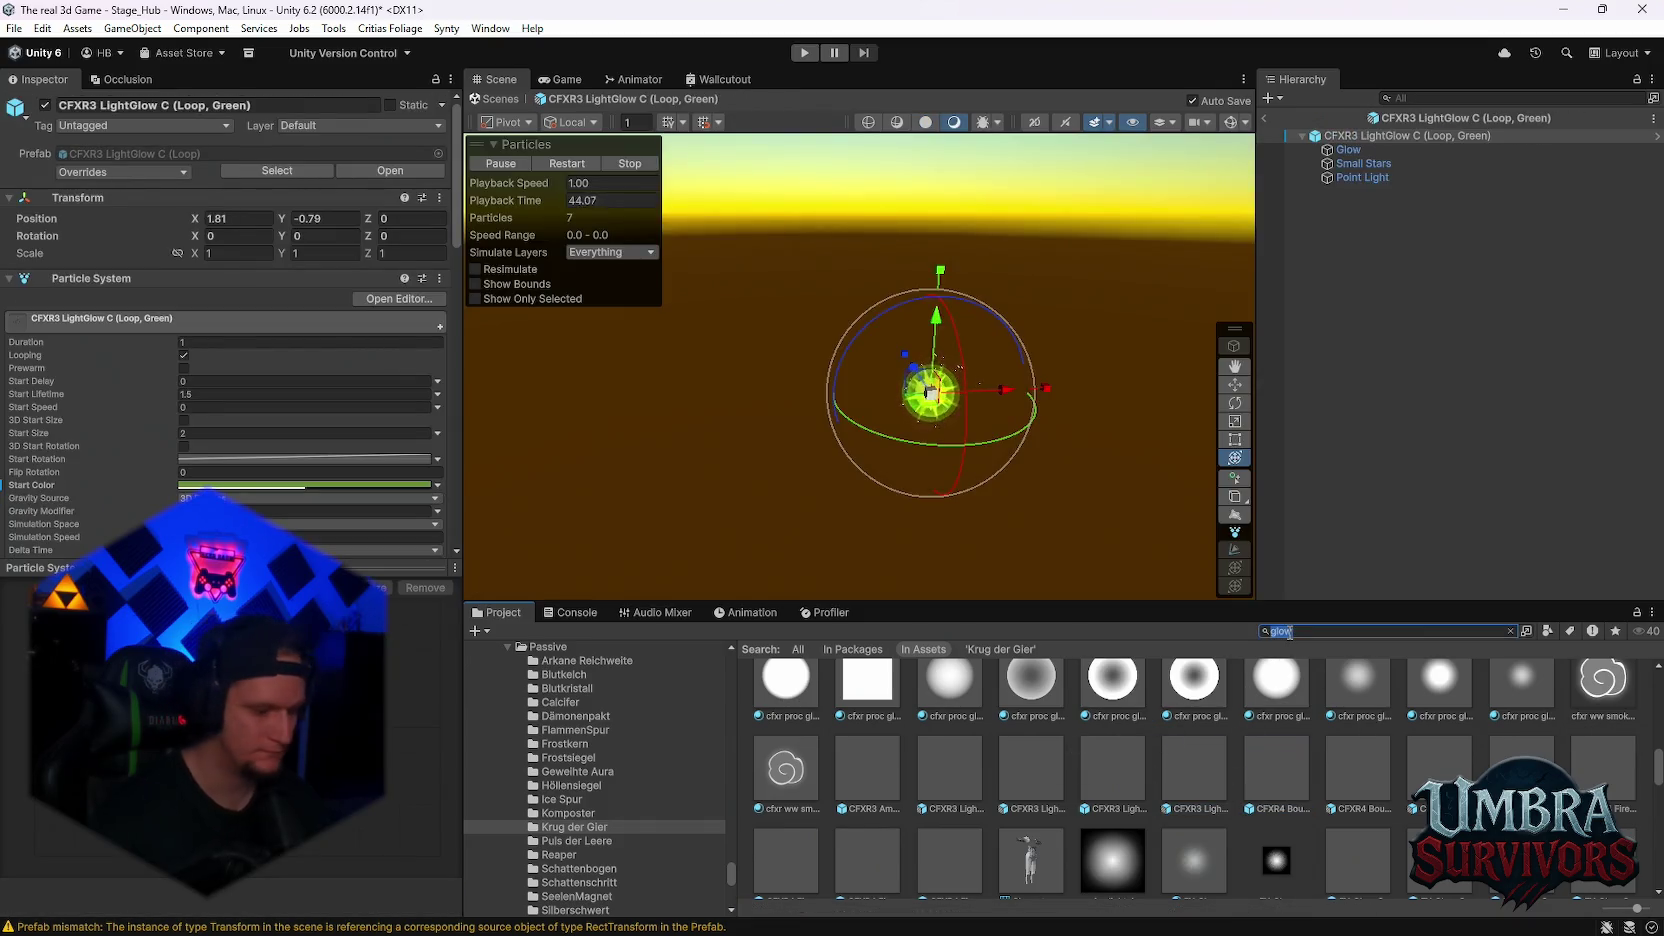
- Search for 'aura', preview AuraChargeYellow, and inspect the CFX3_AuraRays MULT material
type("aura")
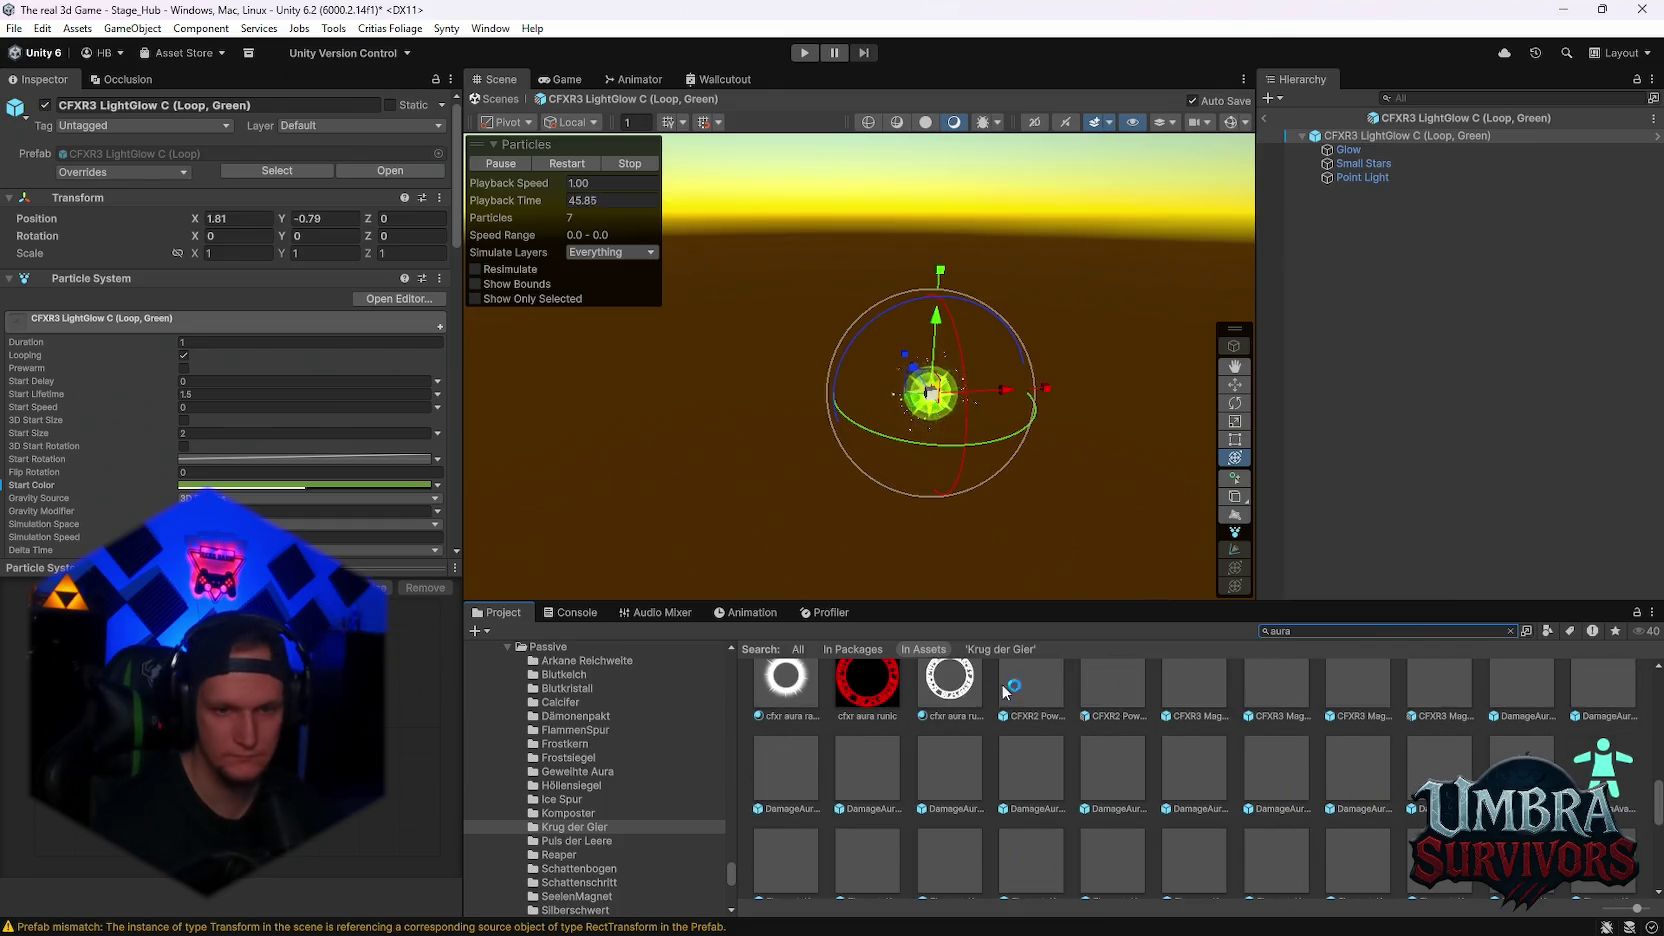
scroll(1290, 777, "up", 2)
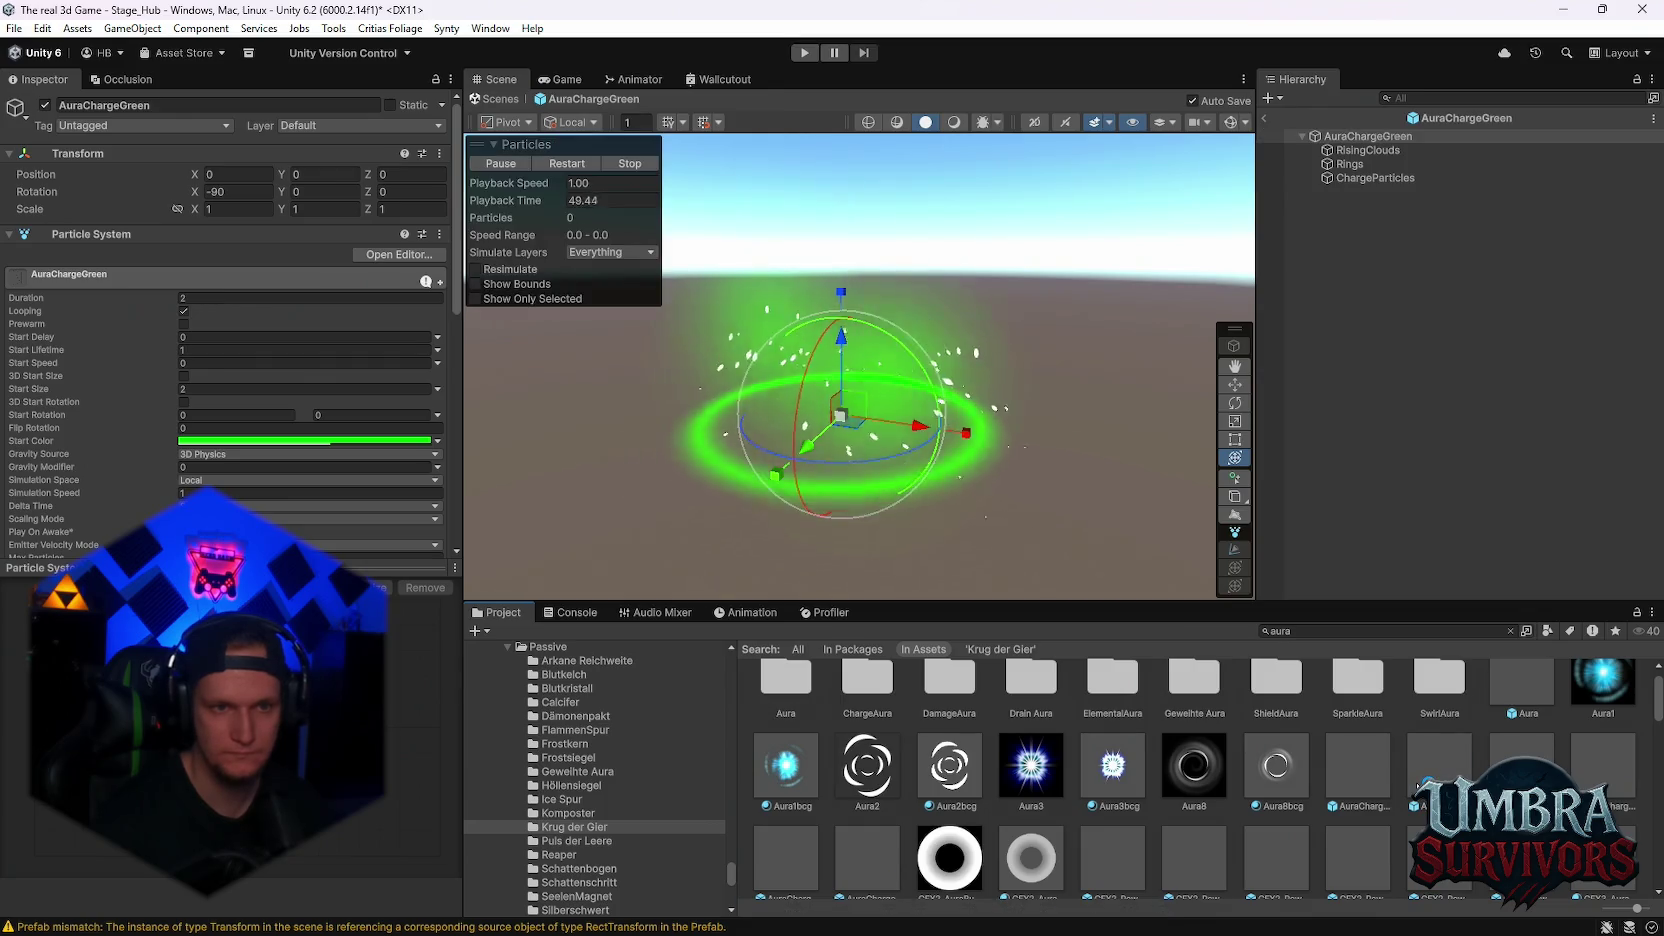
scroll(1367, 763, "down", 1)
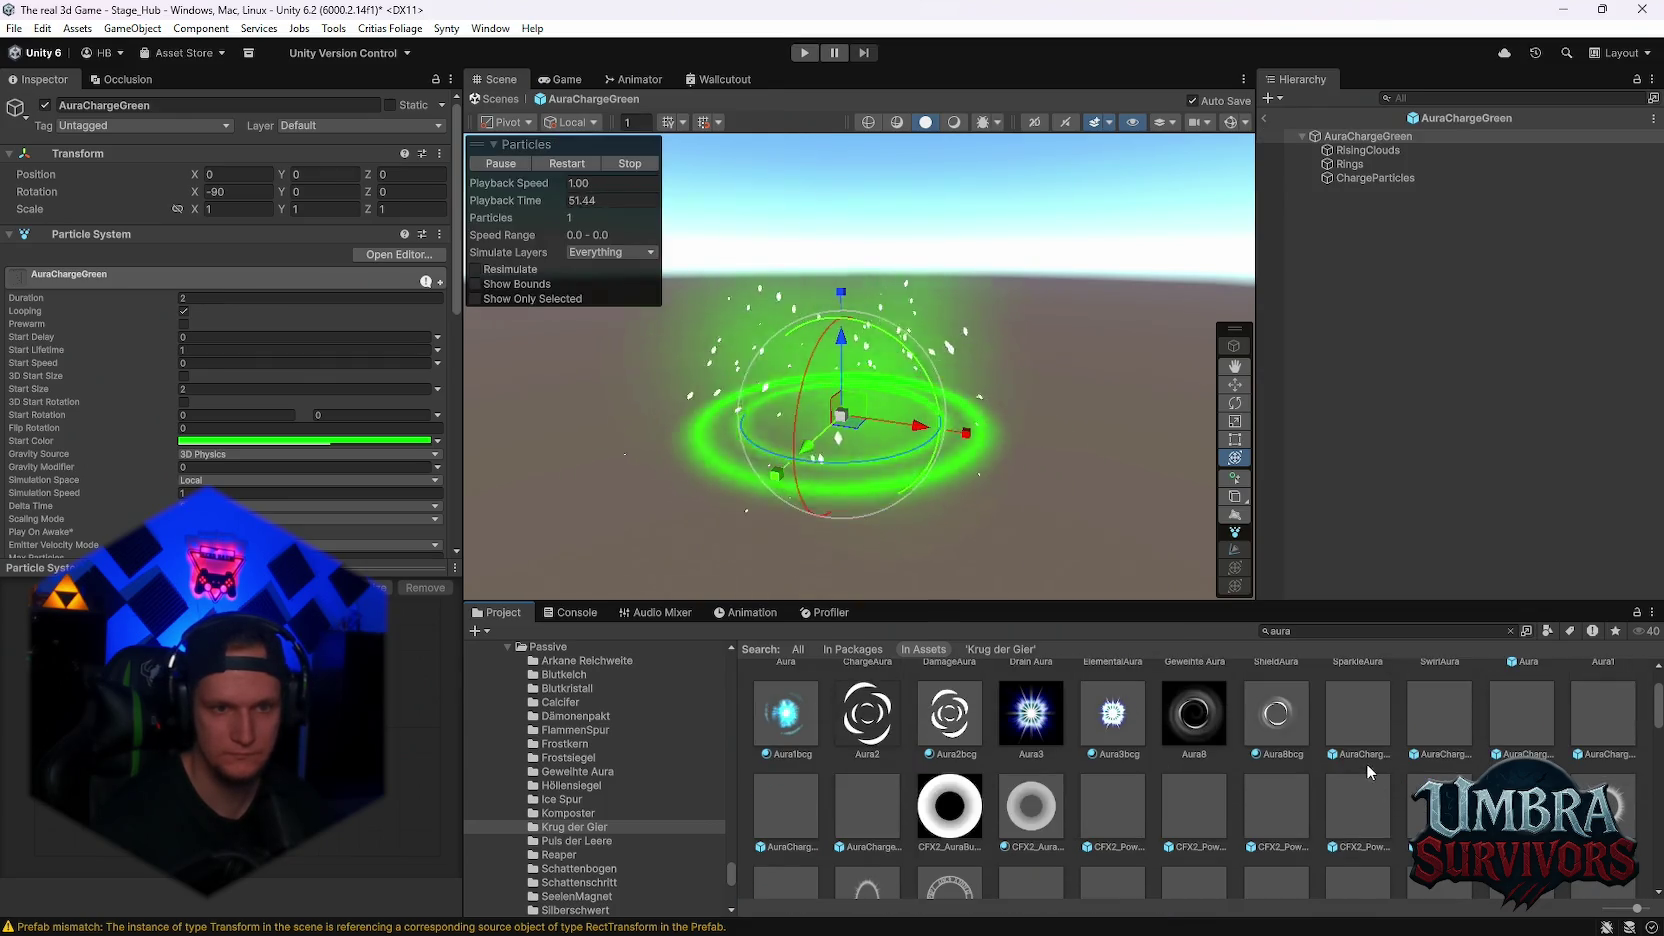
double_click(1366, 760)
scroll(1200, 791, "down", 1)
left_click(780, 835)
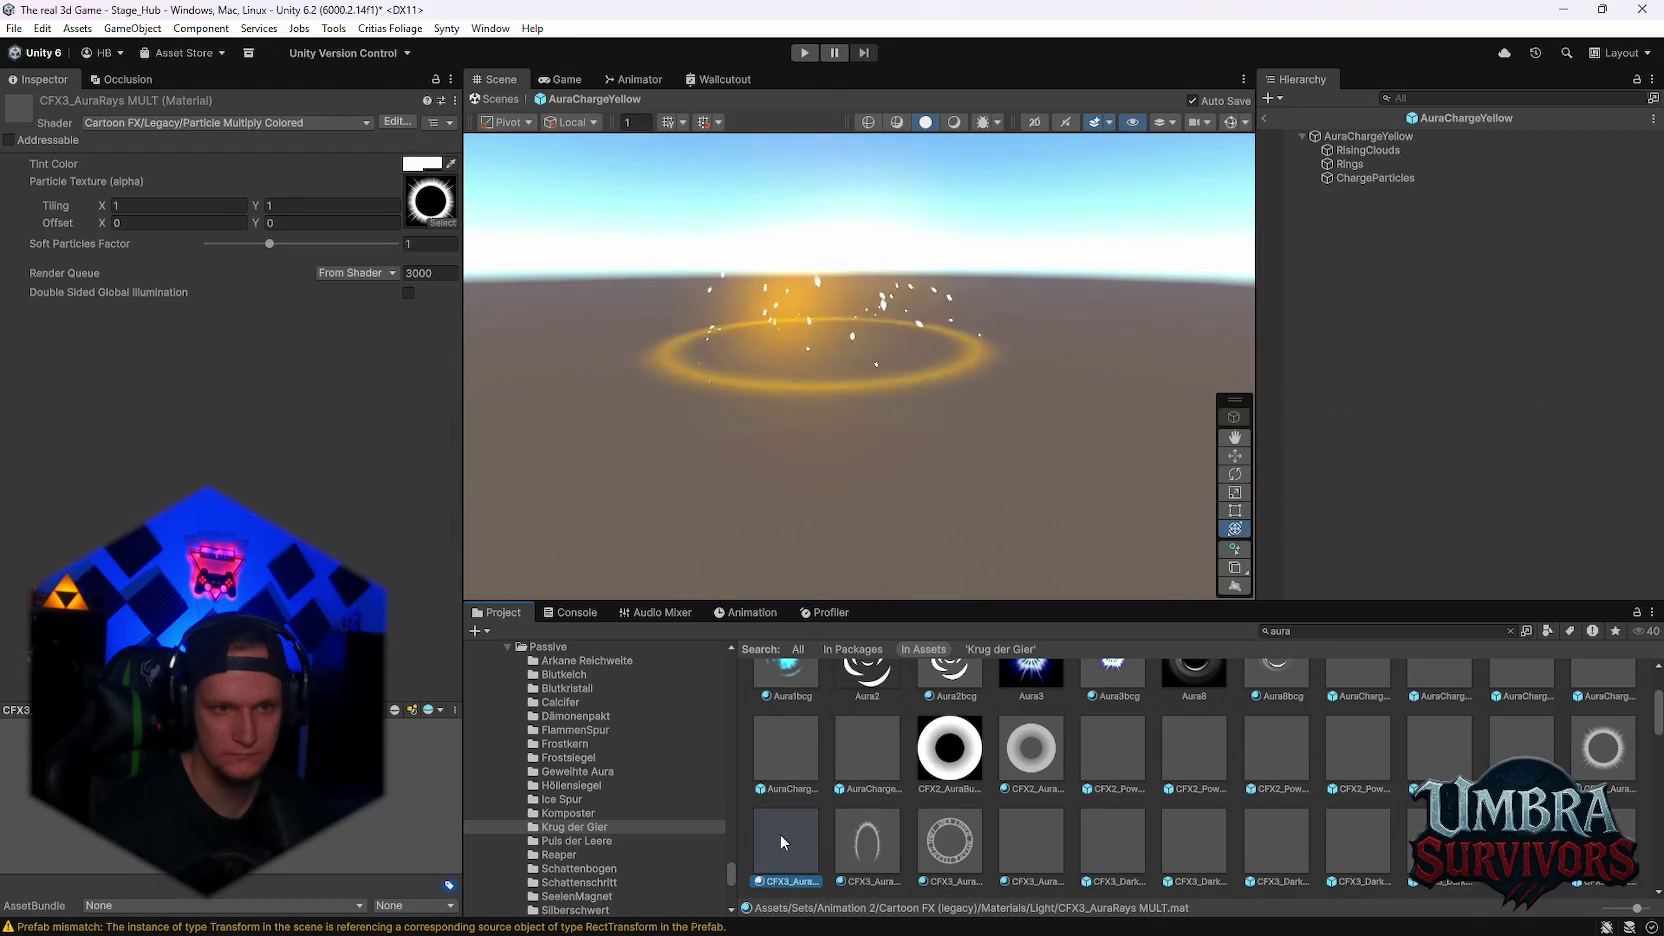
- Preview the CFX3 DarkMagicAura effects (A, red, blue runic, C) and the pink, runic D and red C magic auras
double_click(1113, 826)
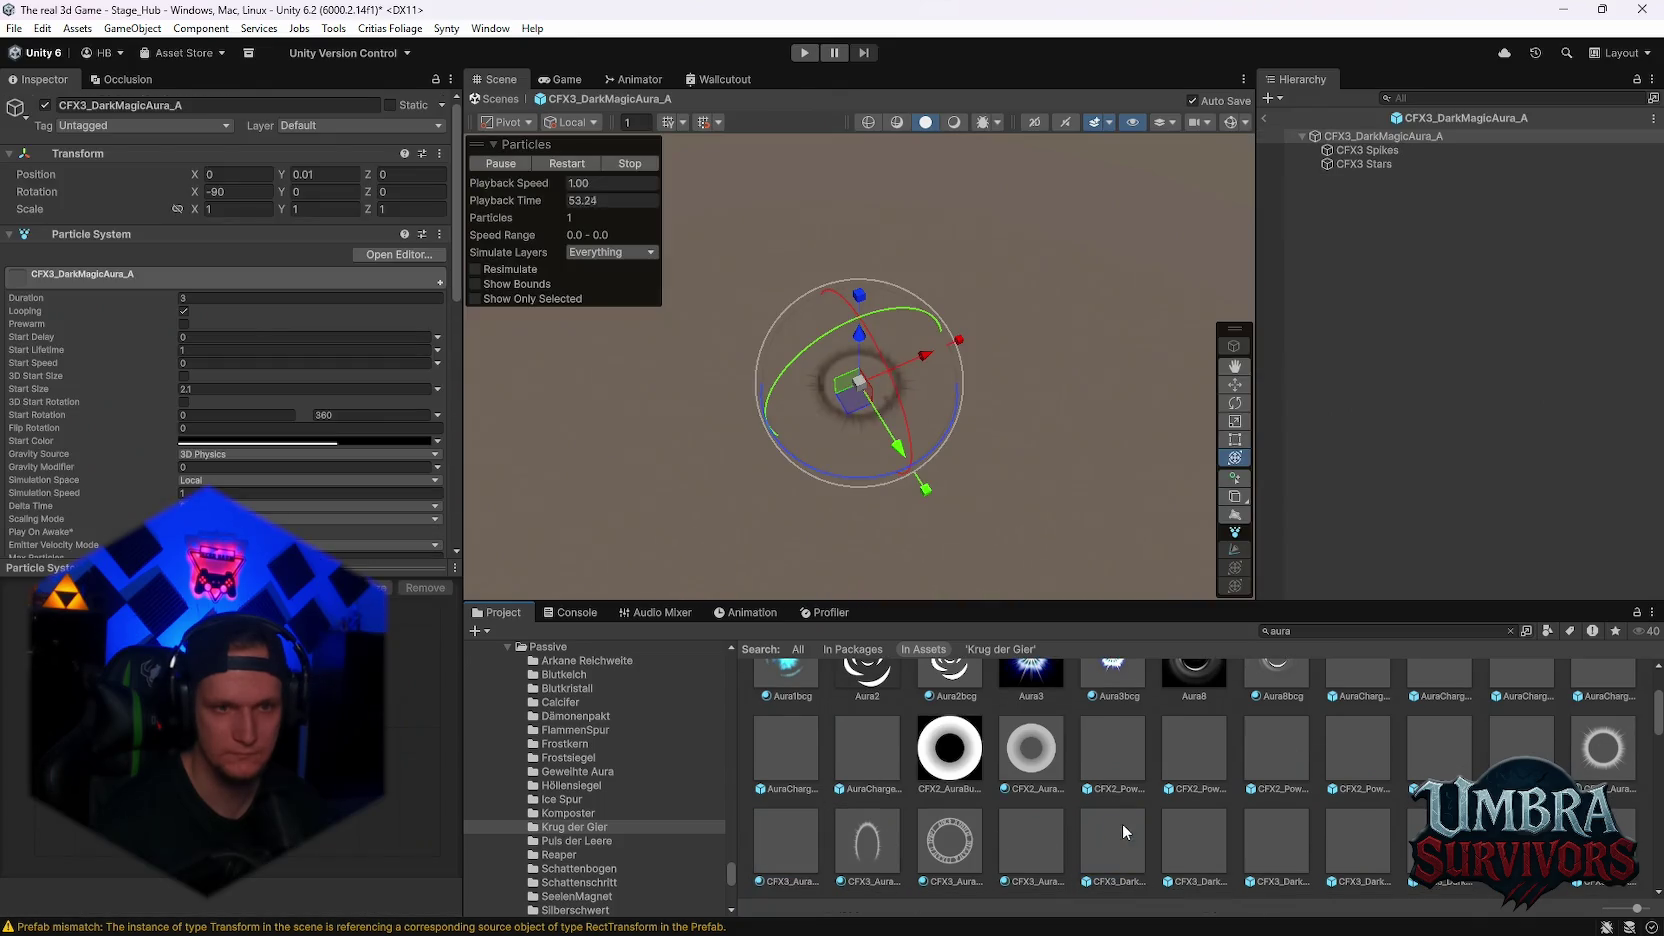
left_click(1263, 832)
double_click(1264, 832)
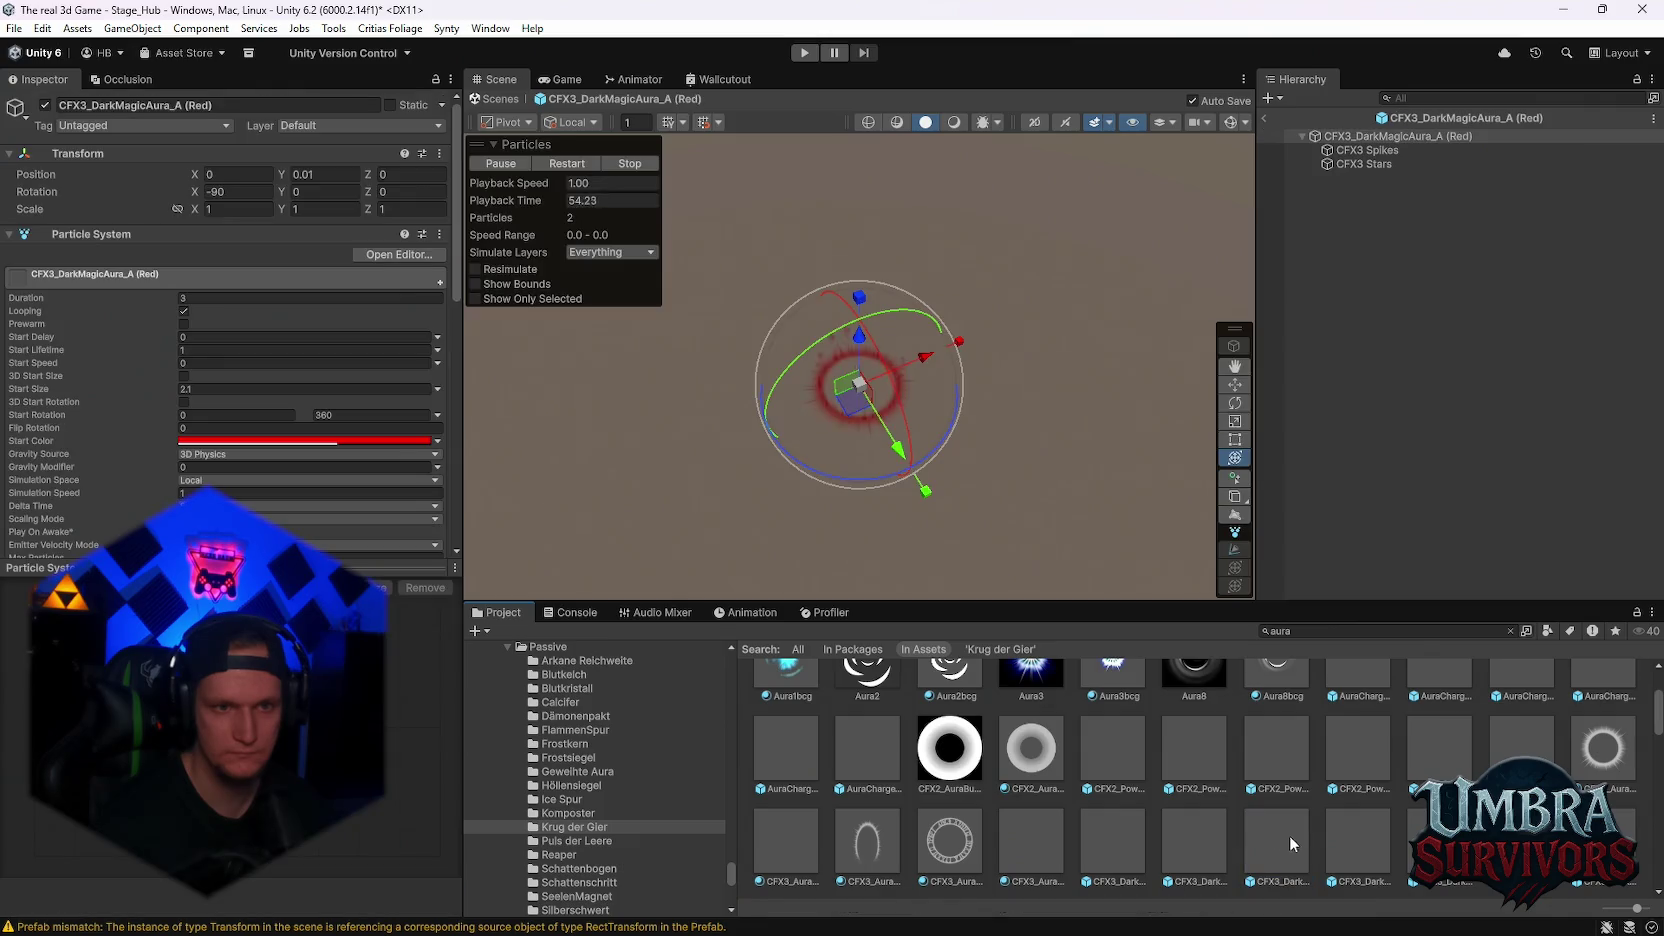
scroll(1350, 829, "down", 1)
double_click(1439, 796)
double_click(1602, 791)
scroll(1330, 791, "down", 2)
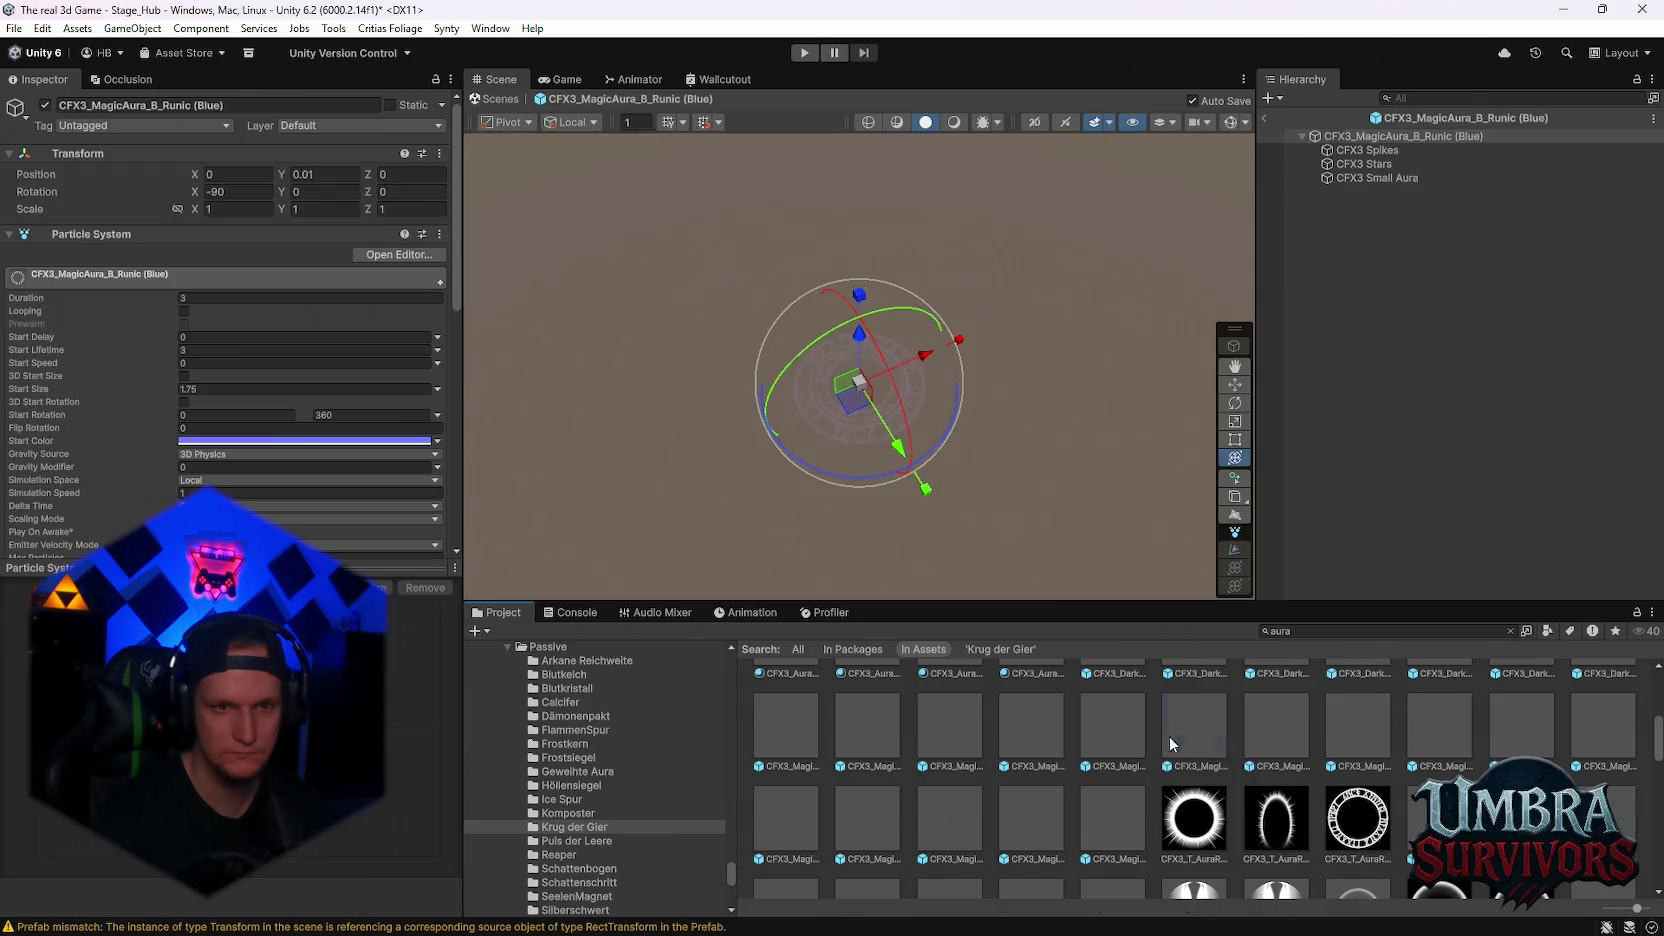
double_click(1075, 739)
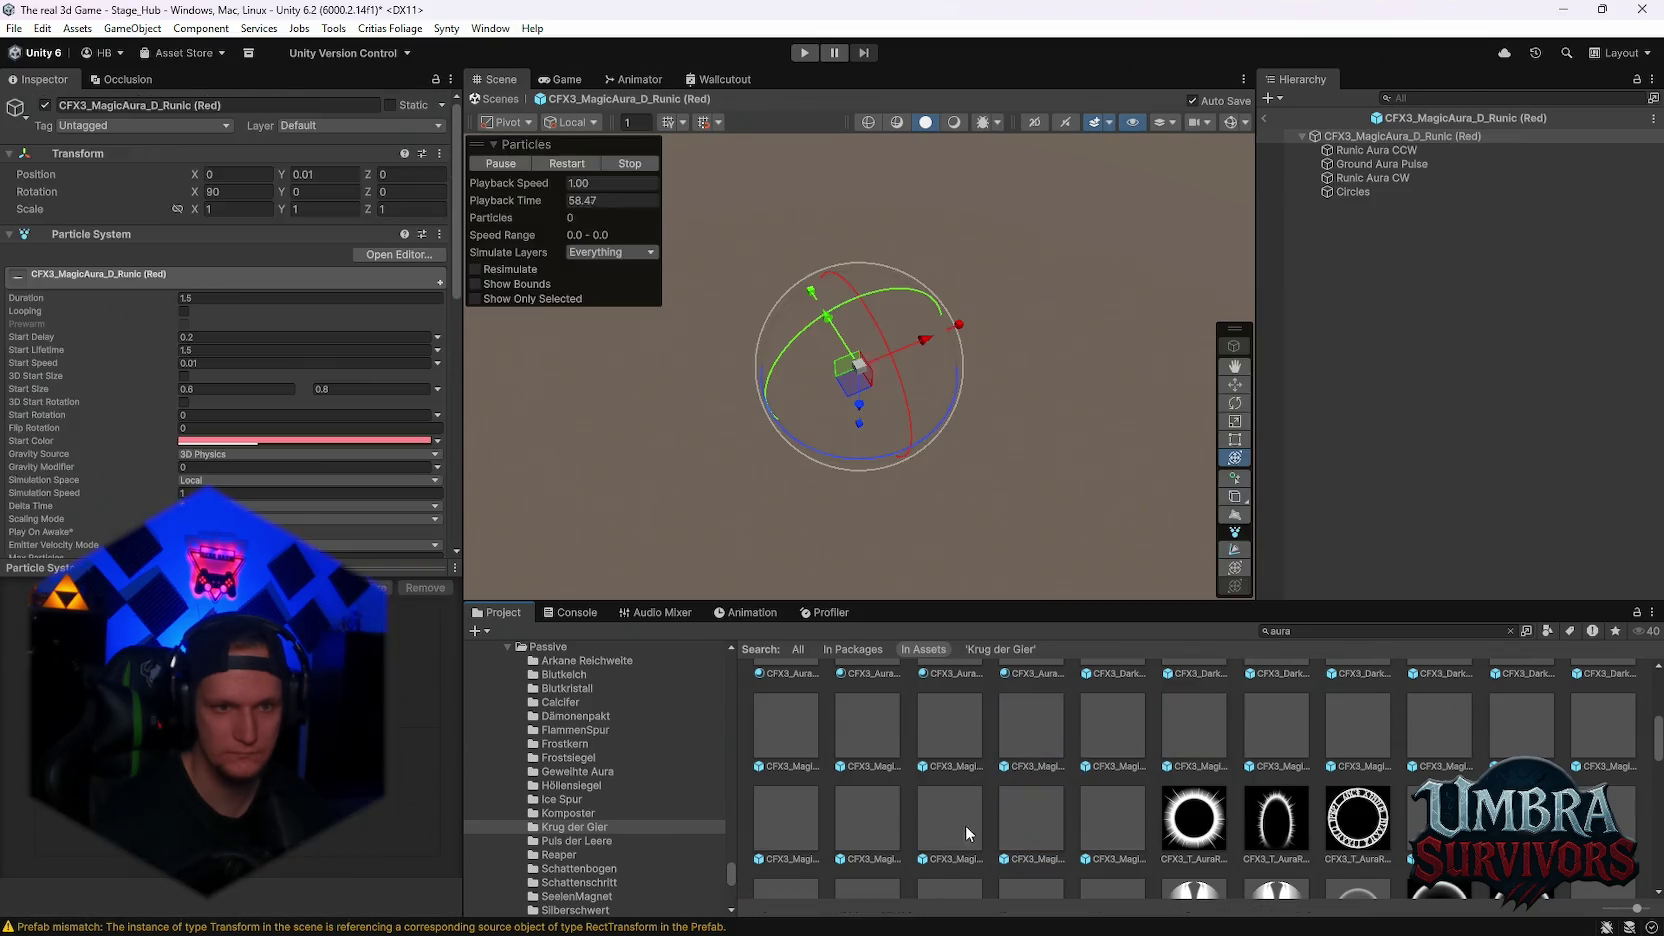
double_click(946, 821)
double_click(801, 814)
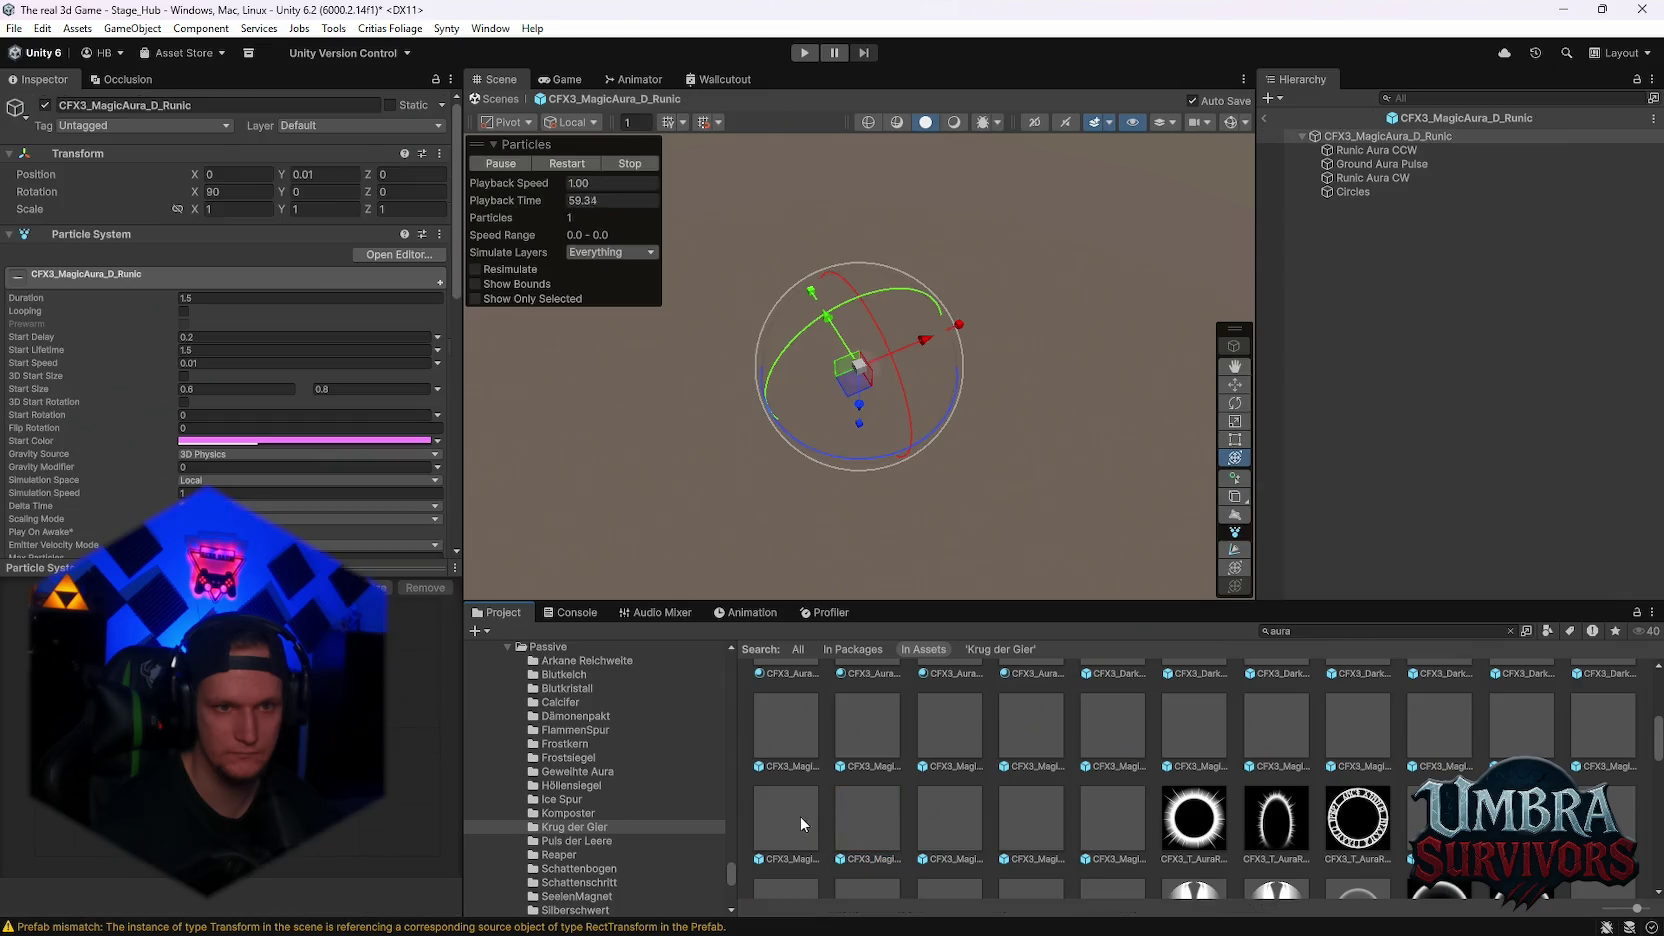
scroll(866, 798, "down", 2)
- Preview the spiky character and sphere auras, CFXR2 Power Aura Alt (Loop), Aura A variants and DamageAuraFire
left_click(787, 836)
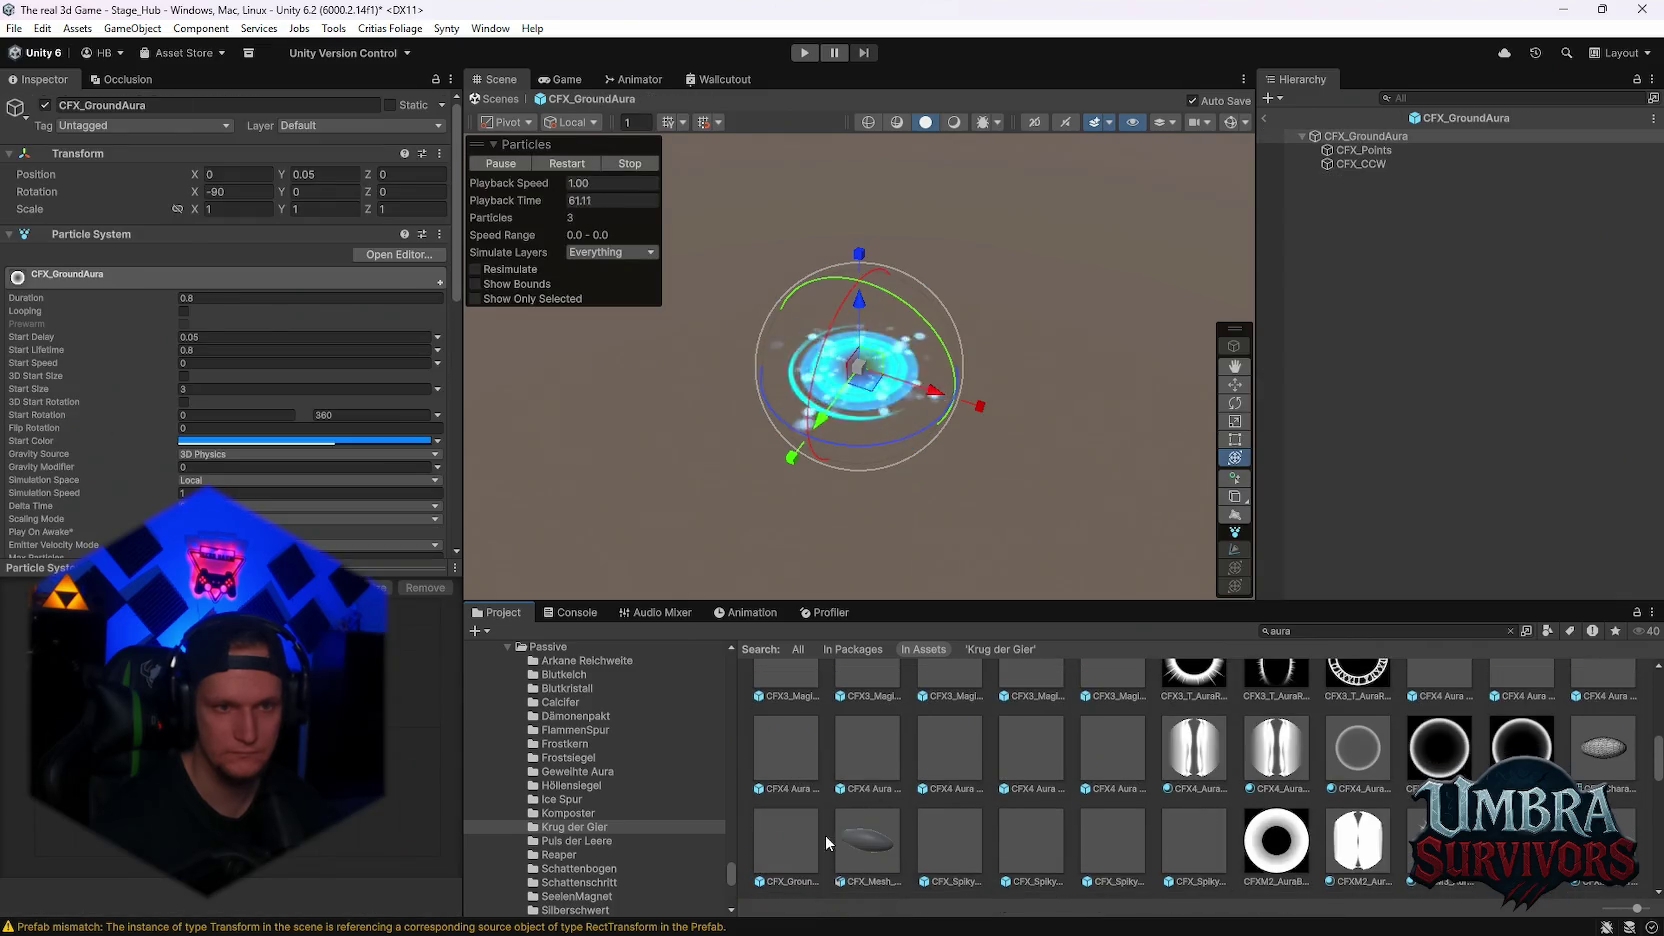
double_click(944, 842)
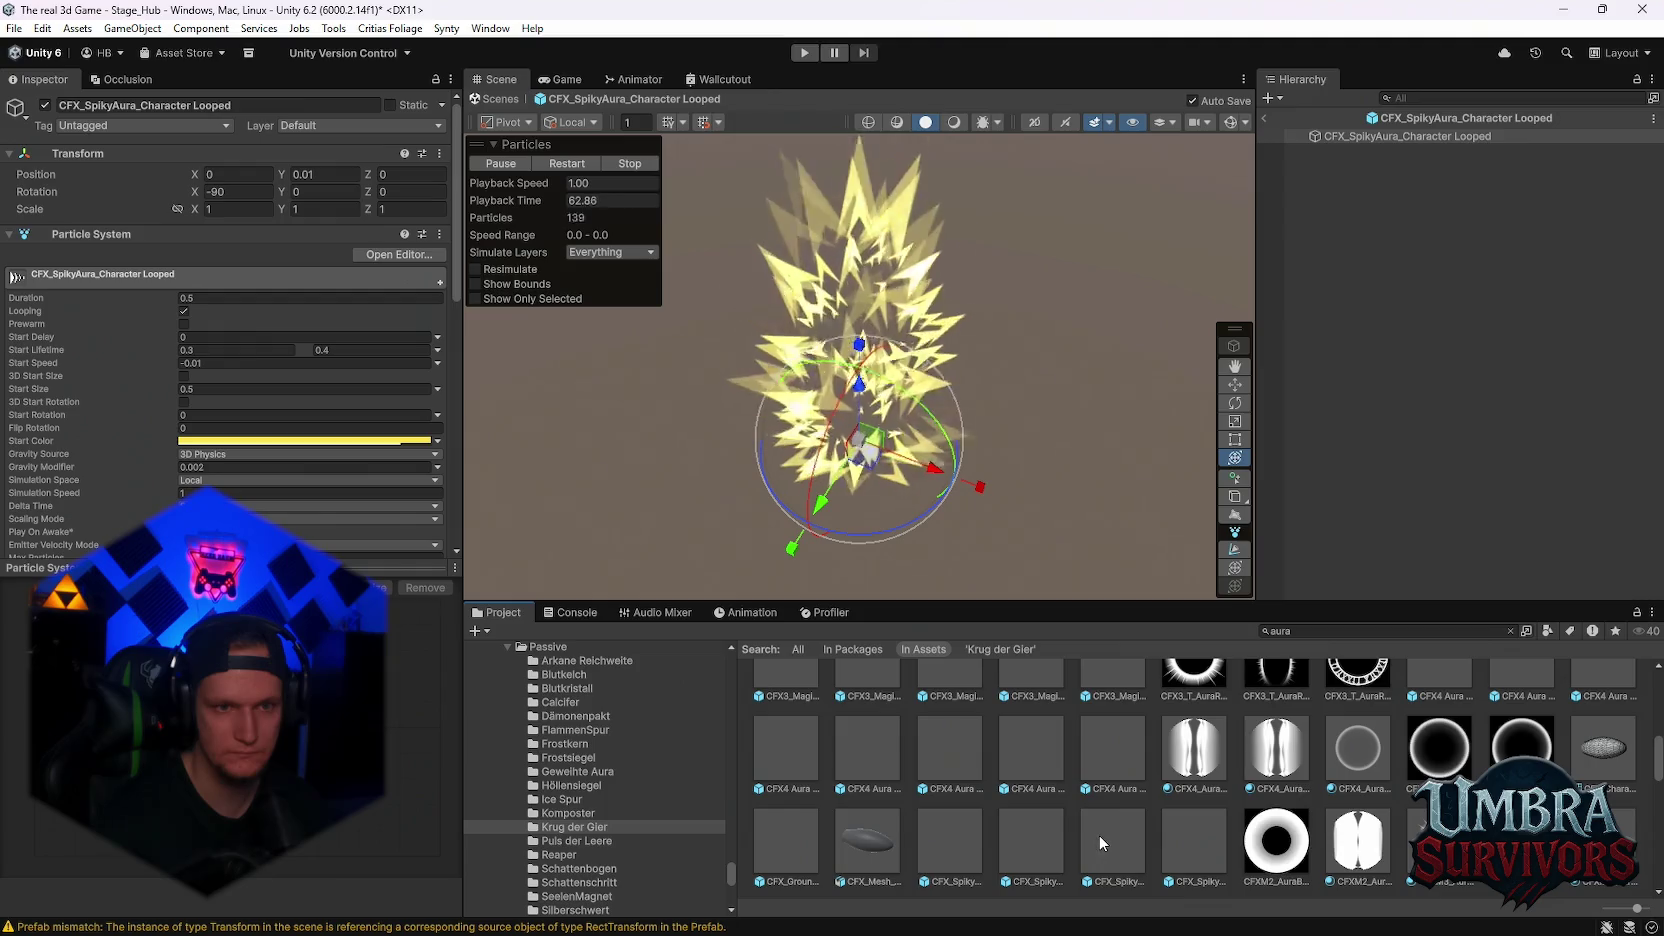
double_click(1170, 843)
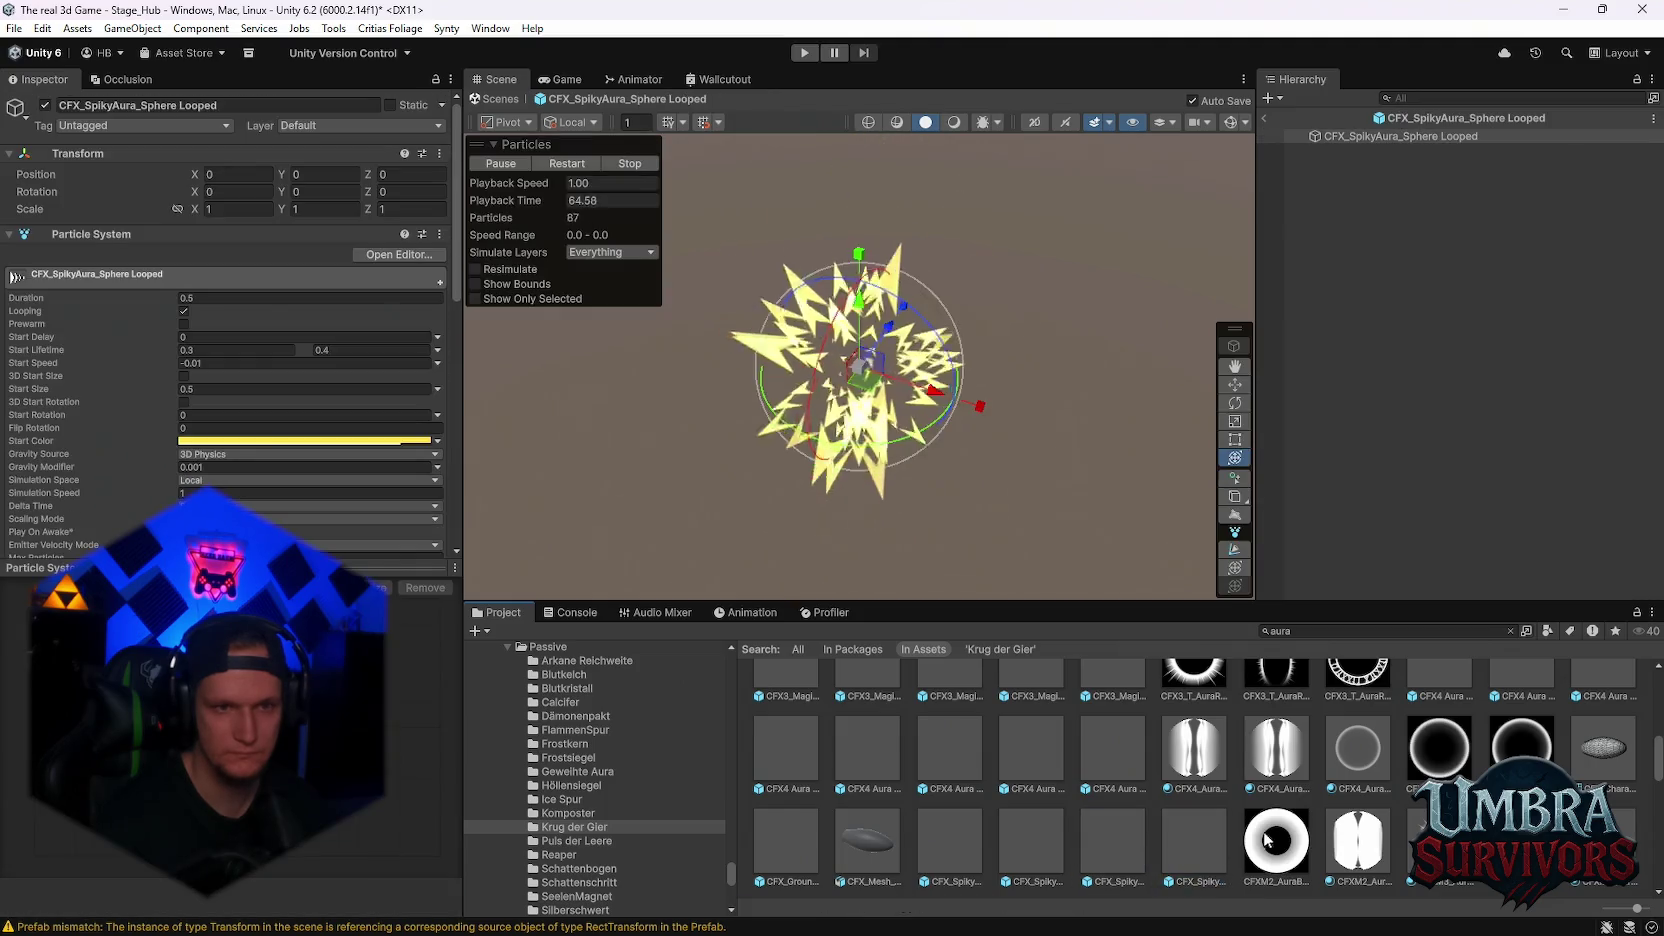
scroll(1200, 800, "down", 1)
left_click(1531, 751)
scroll(1409, 755, "down", 1)
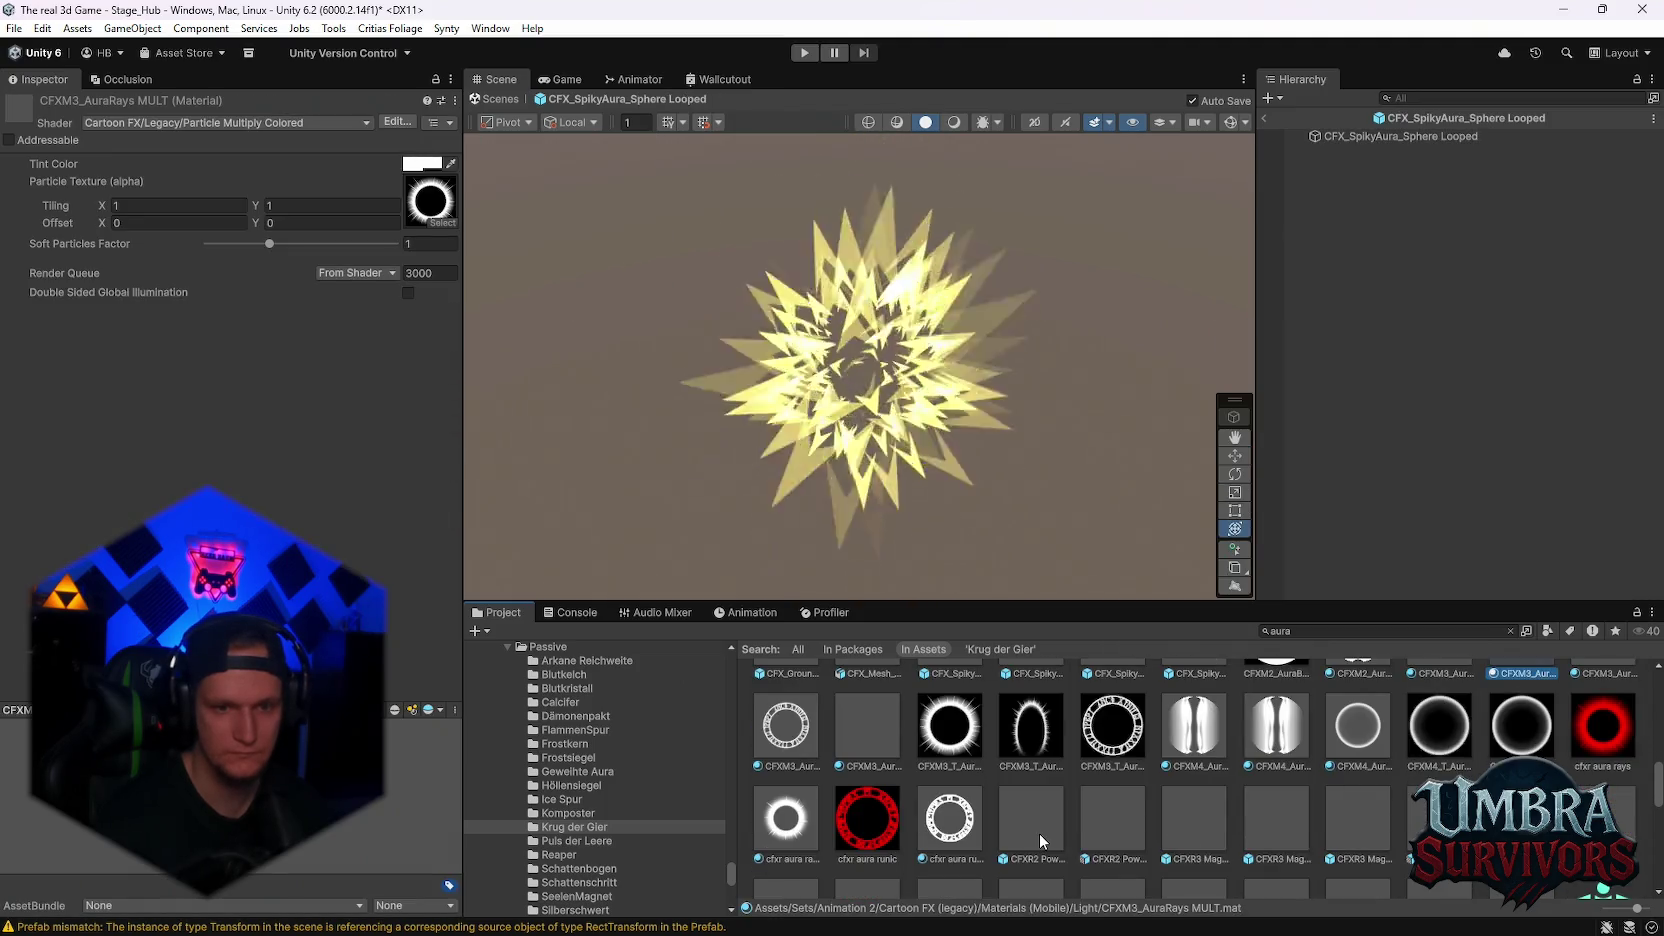
double_click(1107, 825)
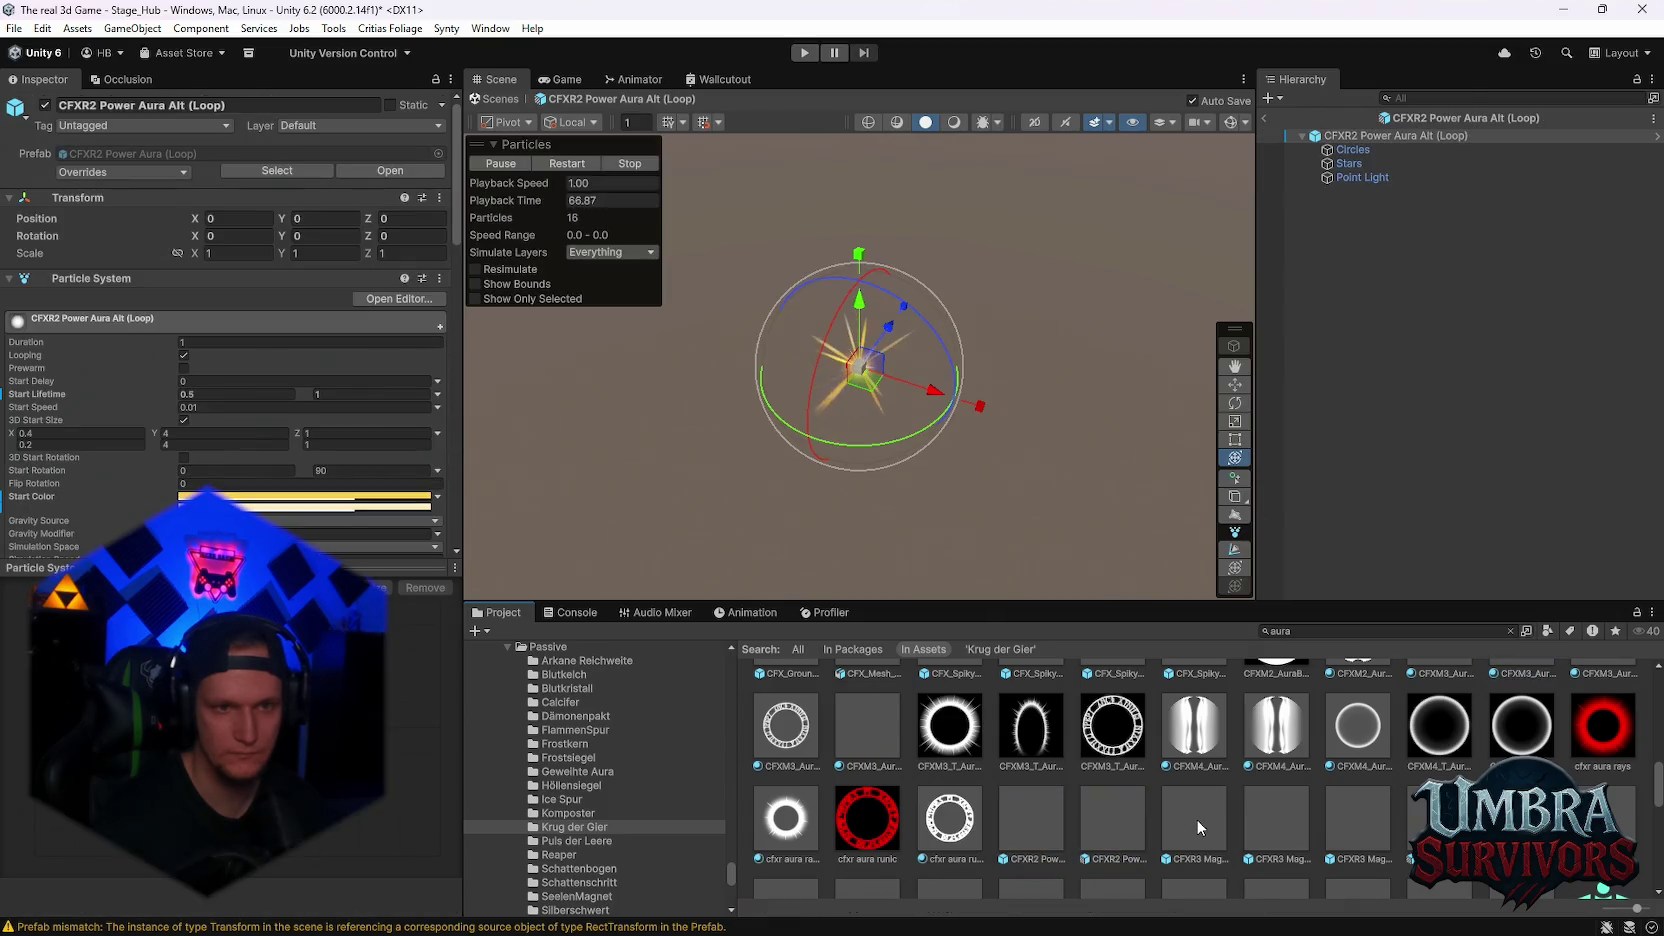
double_click(1199, 826)
double_click(1285, 813)
left_click(1378, 817)
double_click(1379, 818)
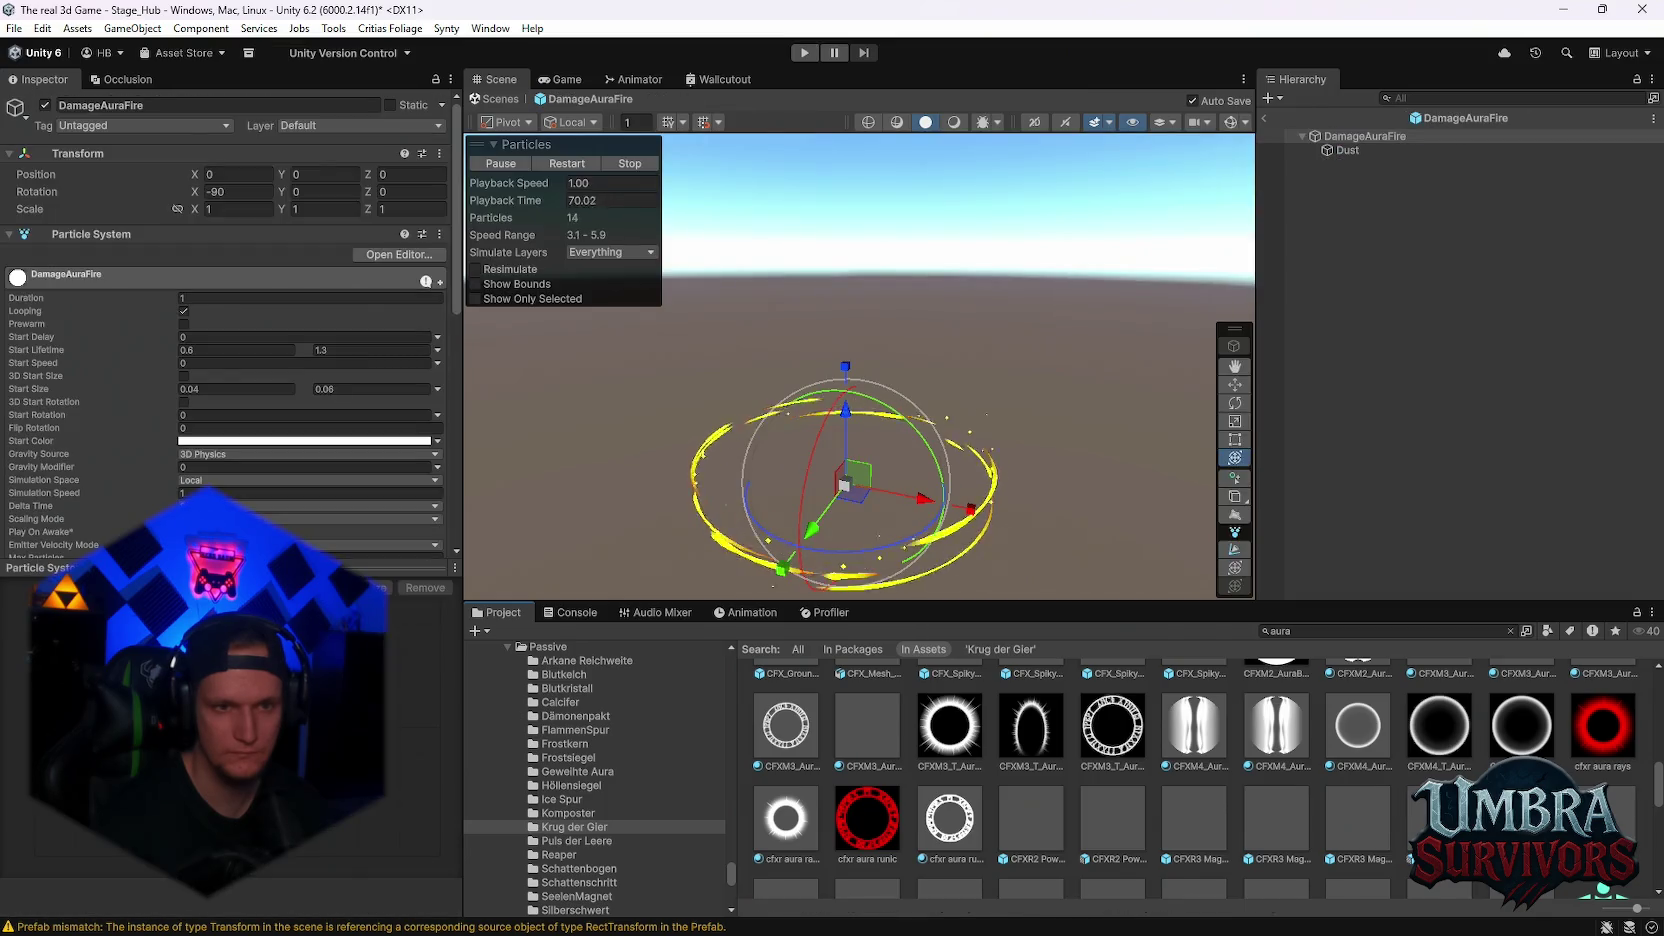
- Preview DamageAuraFrost, DamageAuraLife, ElementalAuraLife2 and ElementalAuraWater, and inspect an FX-Aura material
scroll(1076, 765, "down", 2)
double_click(787, 801)
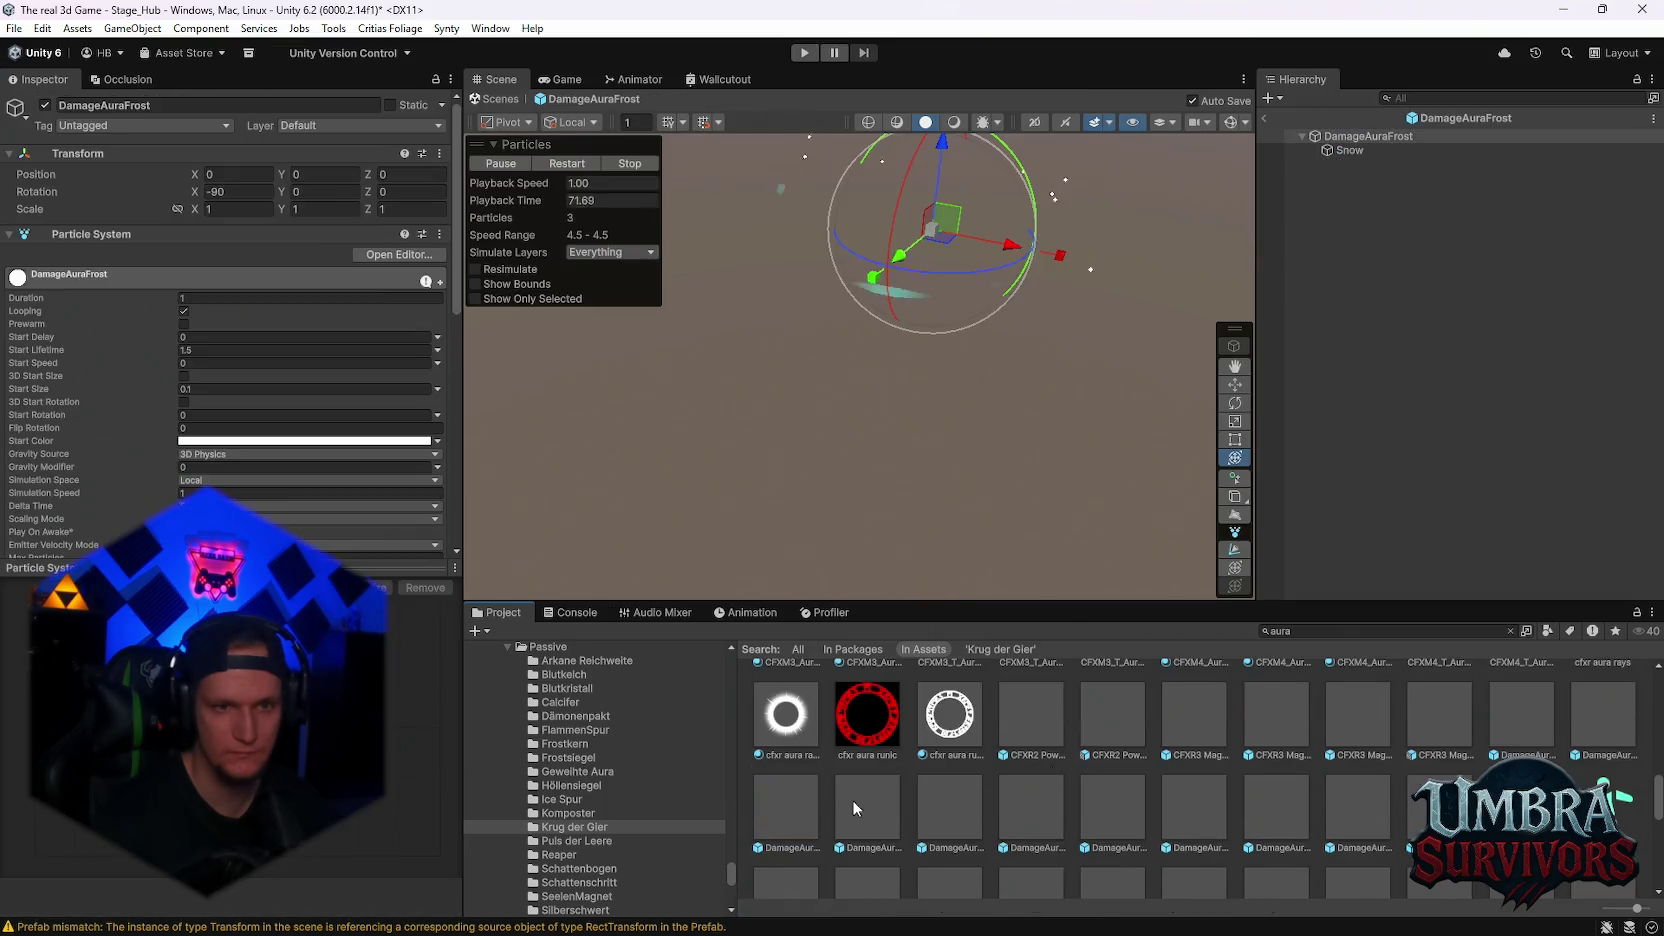
double_click(871, 805)
scroll(1083, 844, "down", 2)
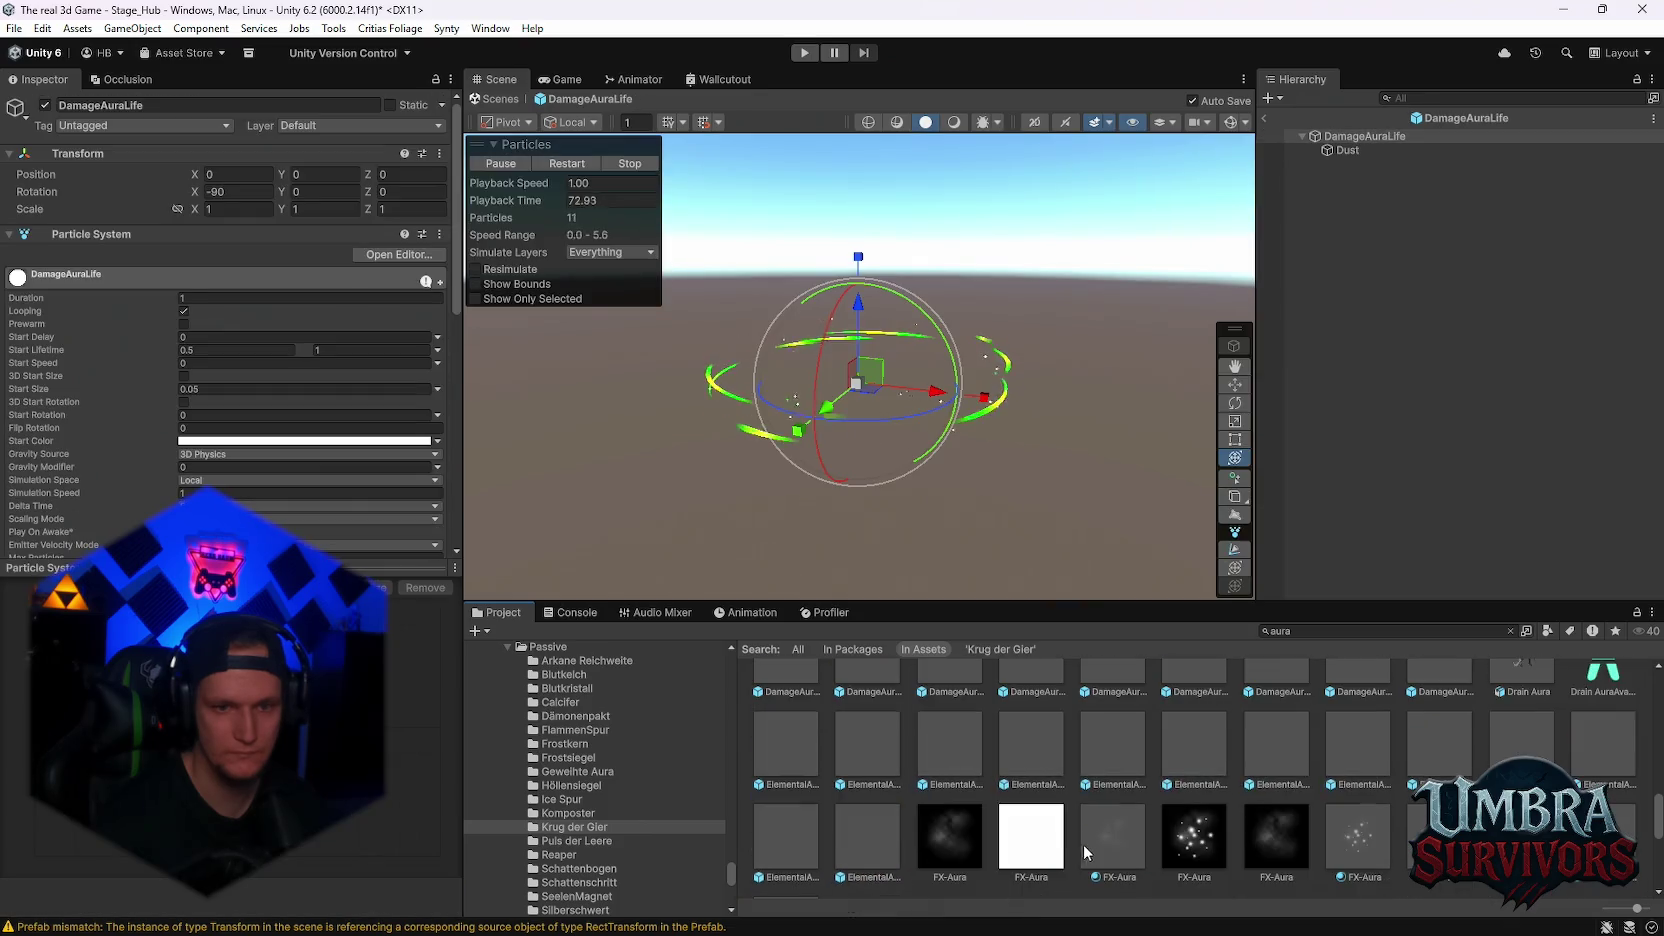
double_click(1110, 775)
scroll(1238, 795, "down", 2)
double_click(892, 747)
left_click(787, 818)
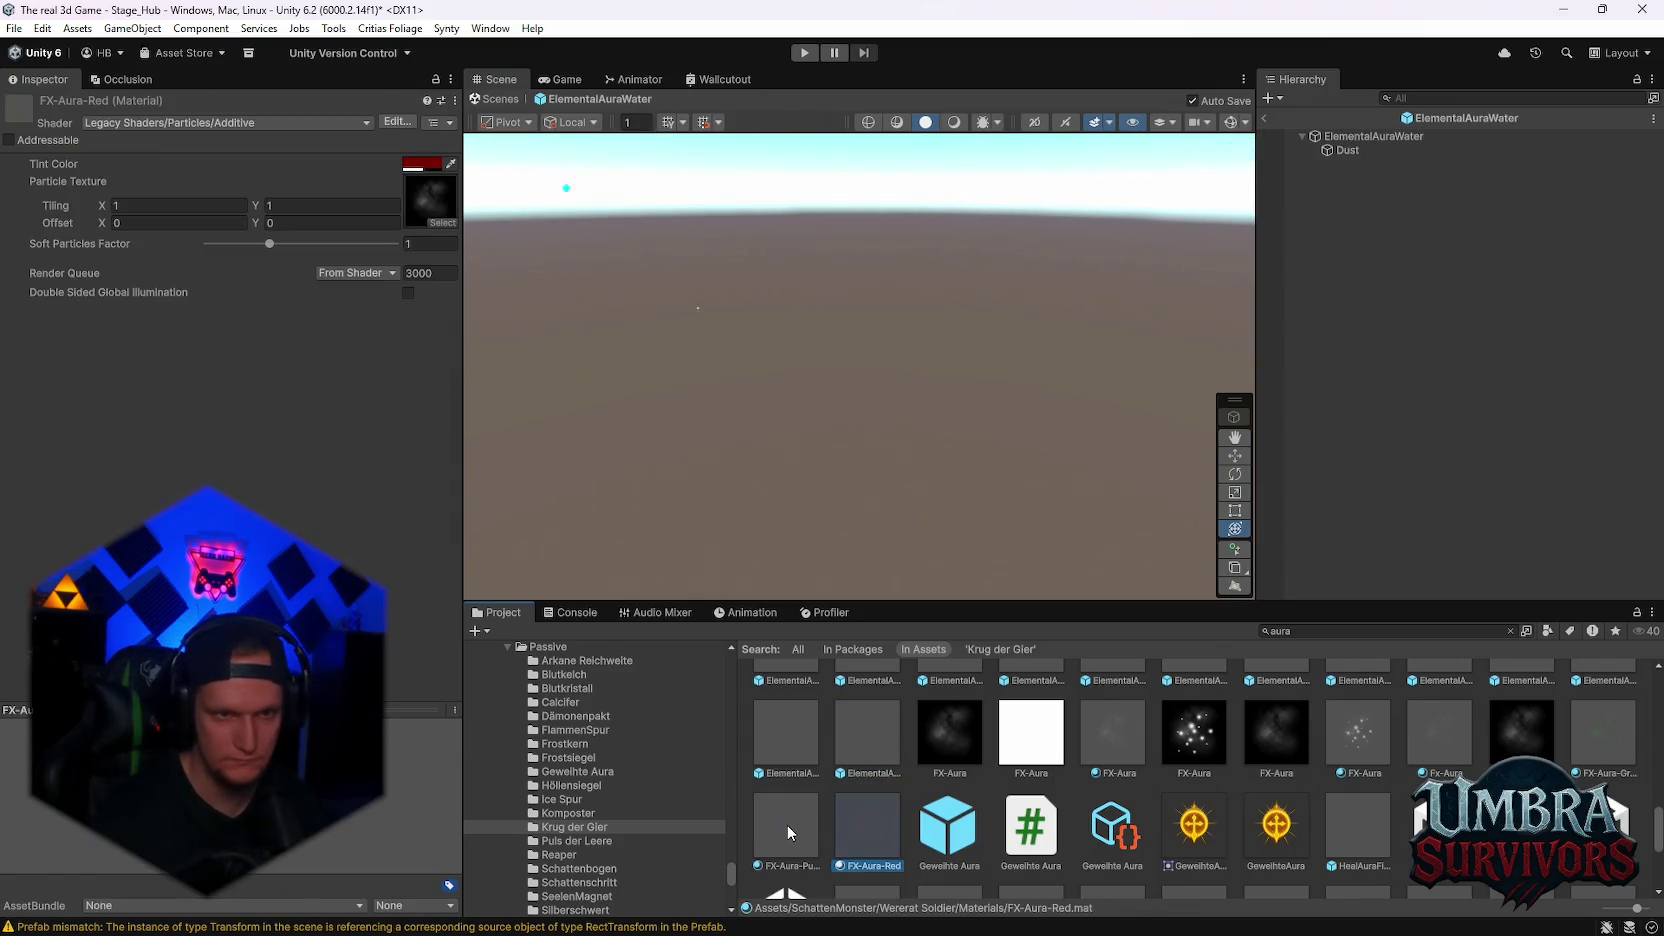
scroll(940, 810, "down", 2)
- Preview ShieldAuraBlue, SparkleAuraRed and the SwirlAura Blue and Pink prefabs, then return to Stage_Hub
double_click(946, 786)
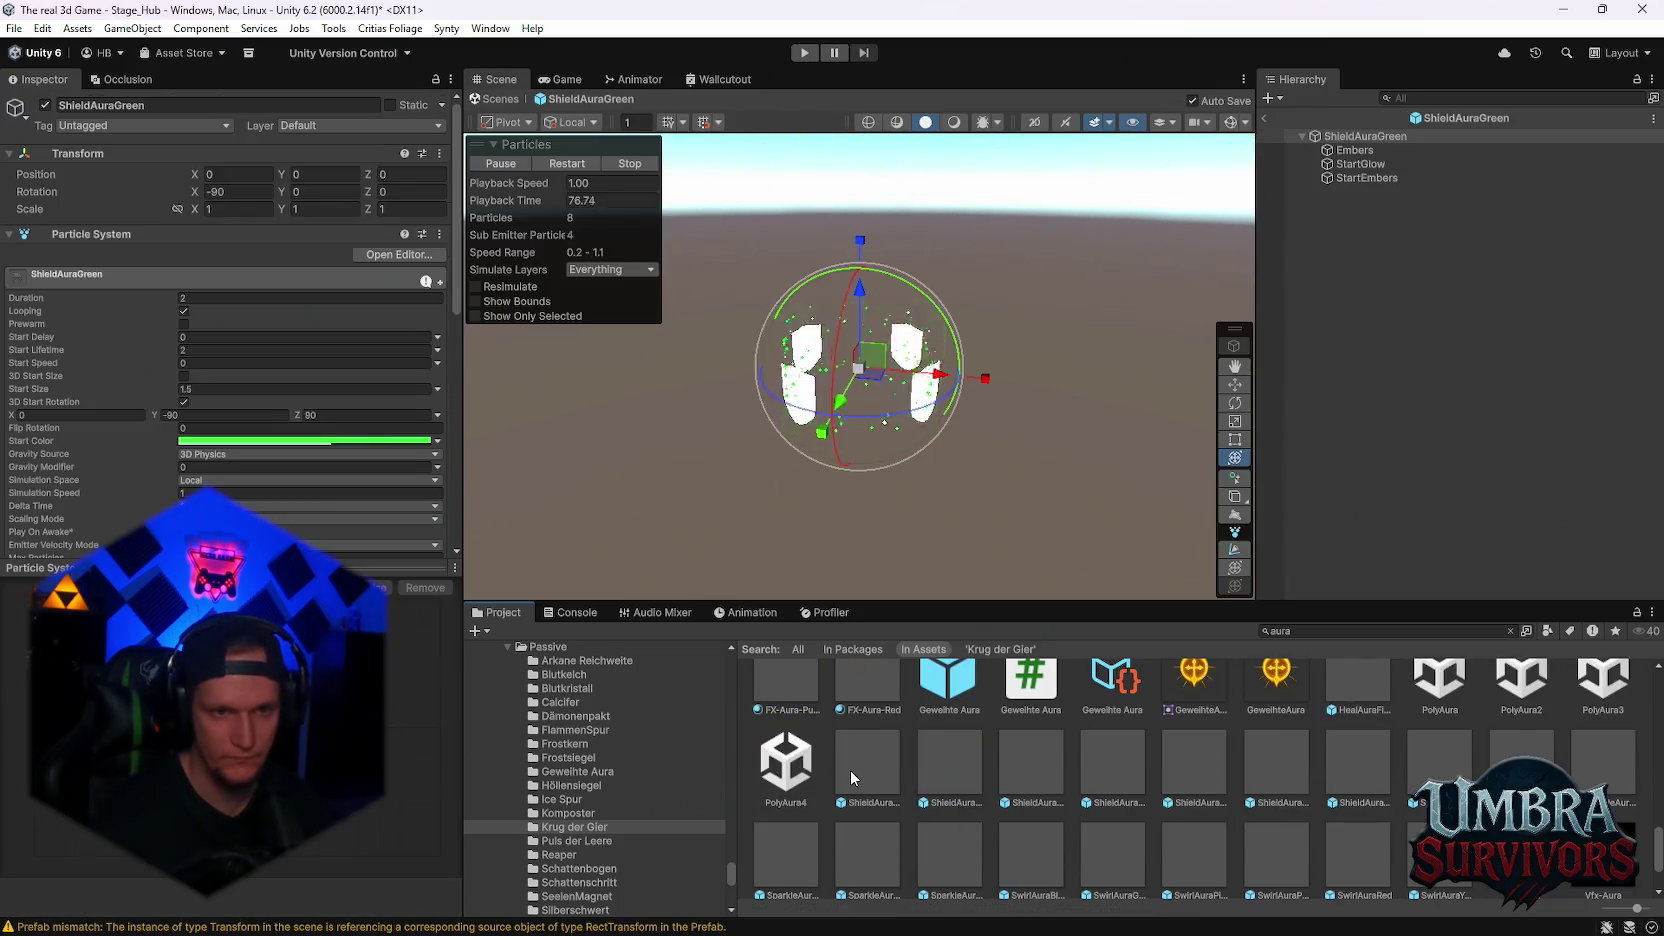
double_click(811, 853)
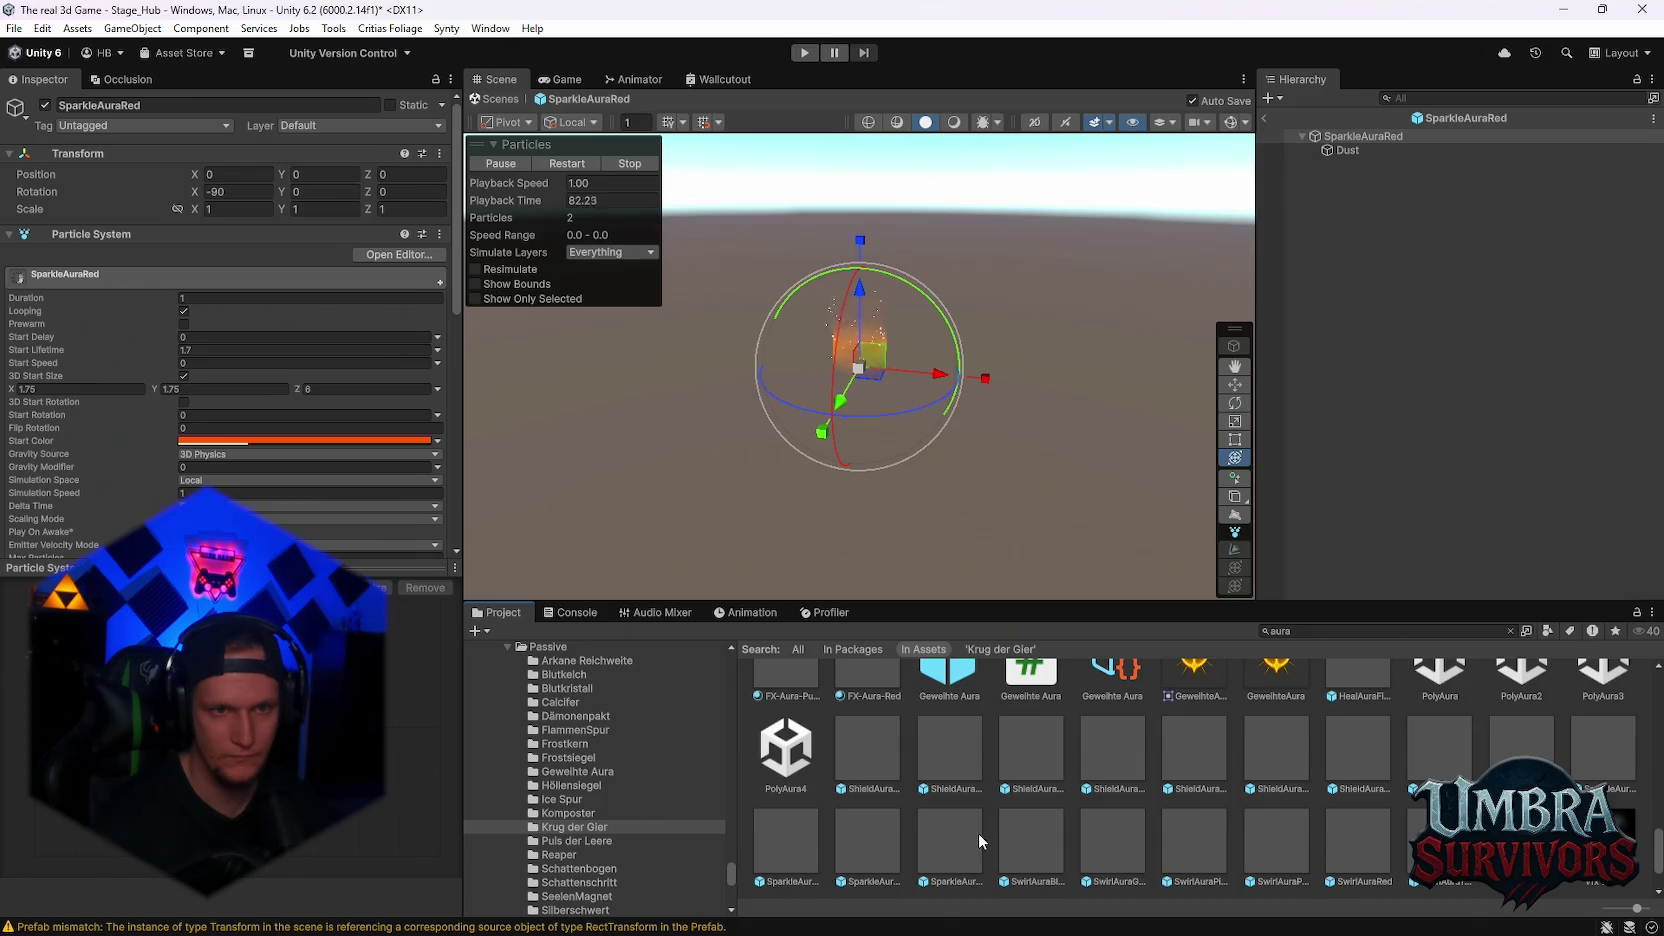
double_click(1000, 833)
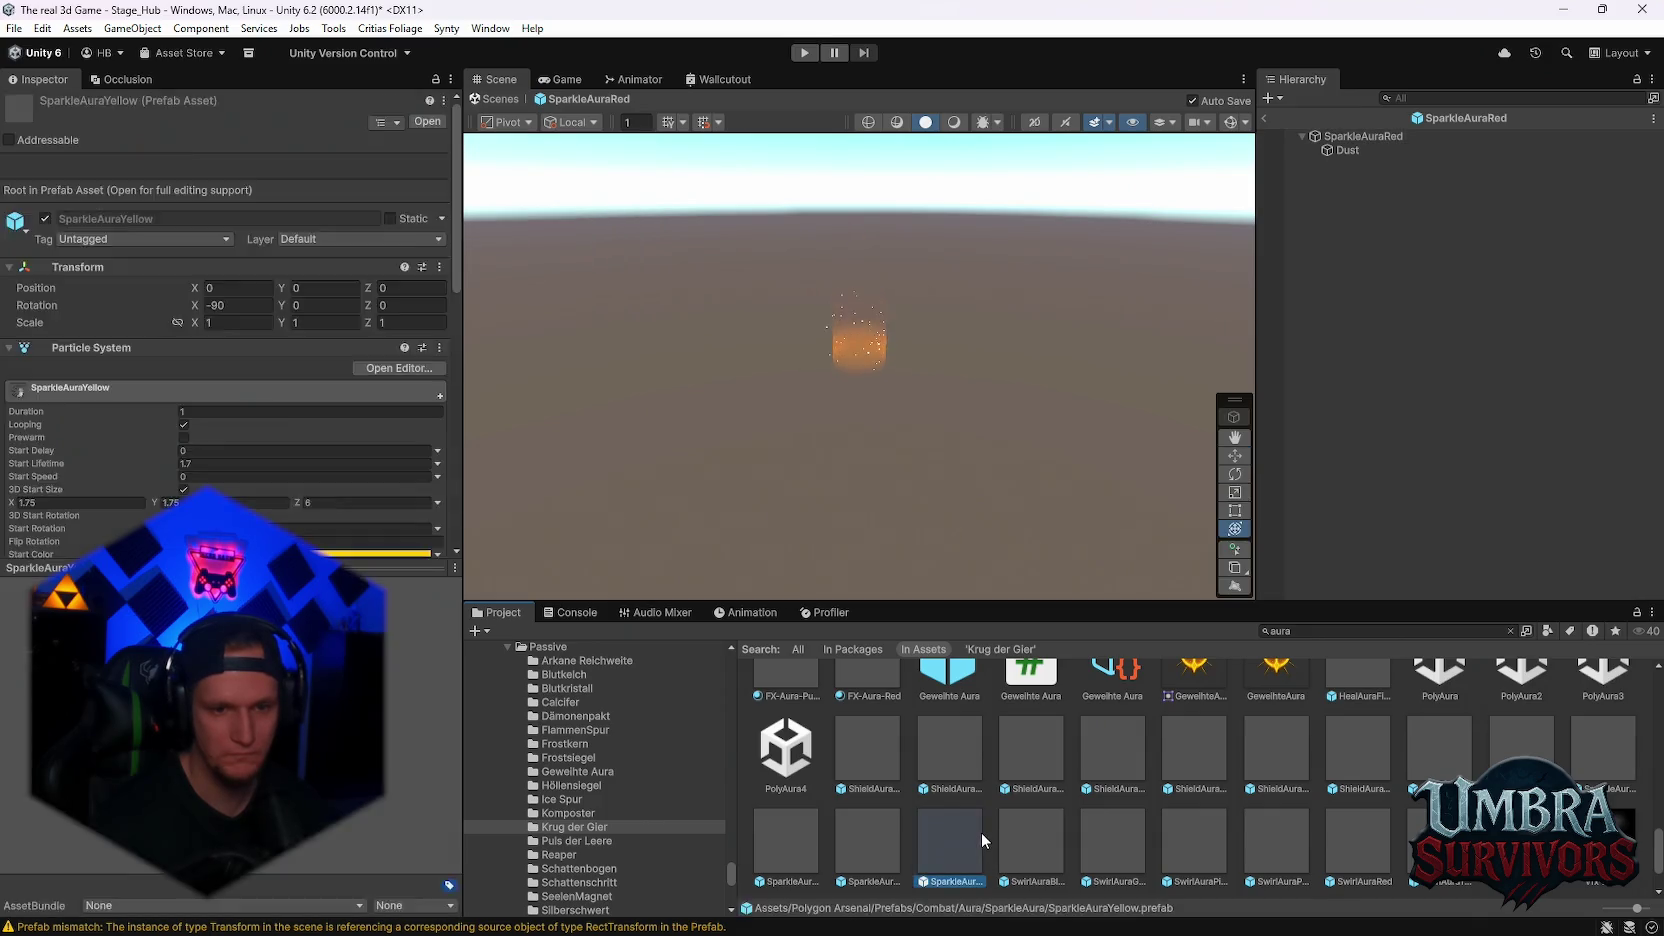
double_click(1092, 843)
double_click(1196, 849)
left_click(1270, 119)
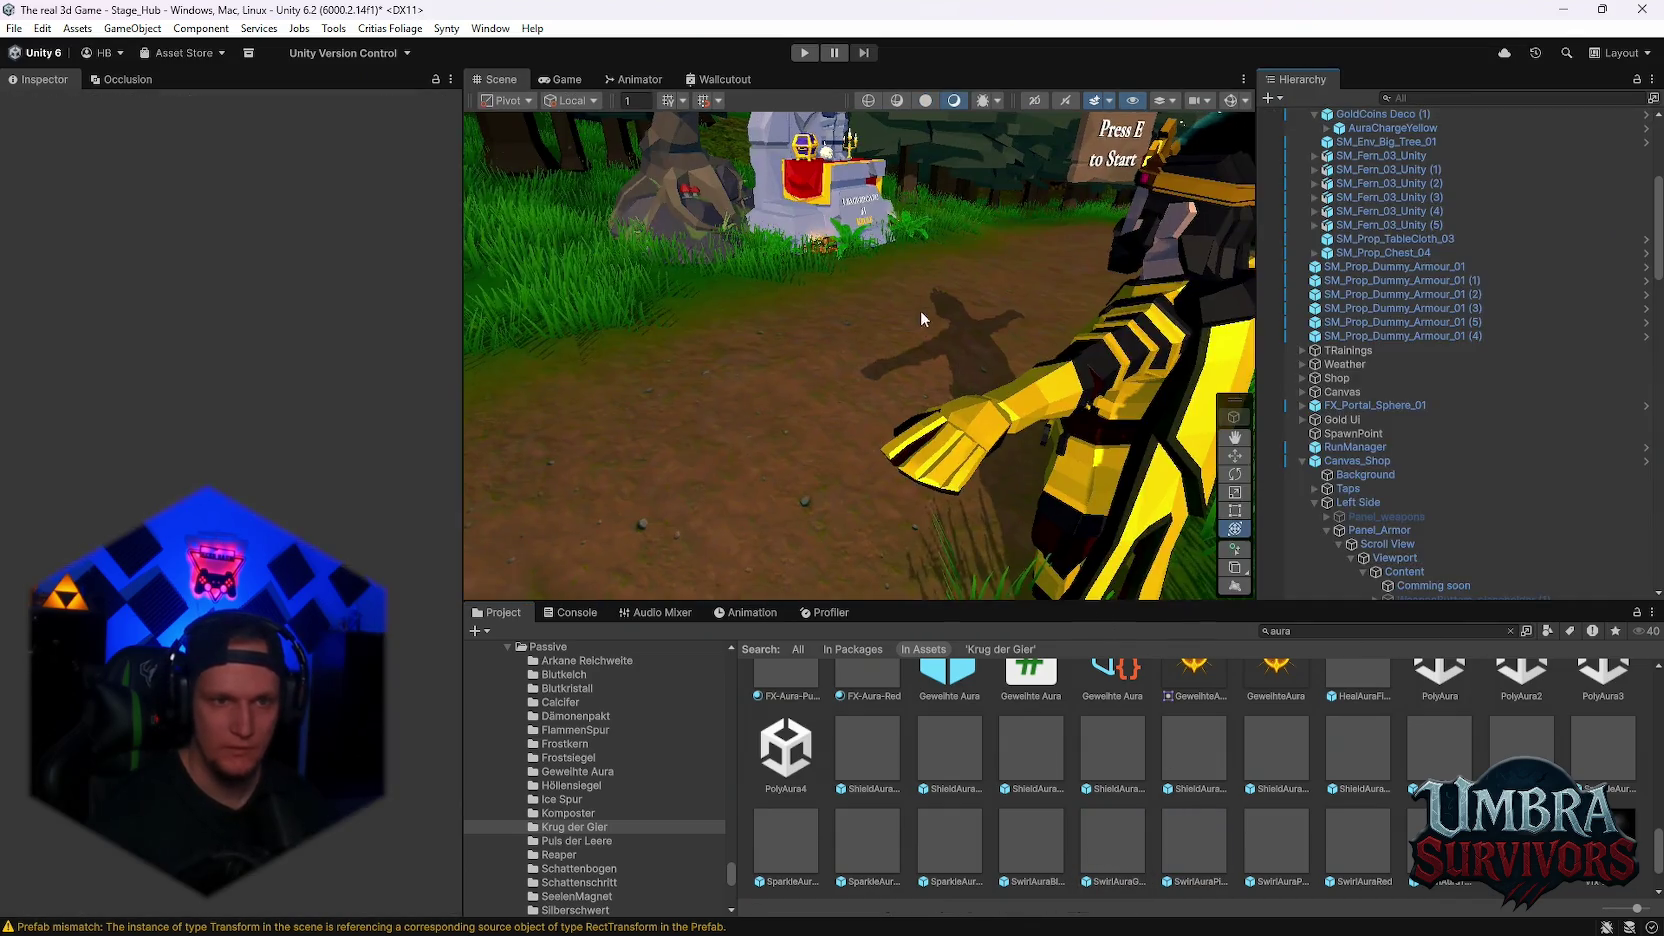
- Pan and zoom the Scene view around the leaderboard statue and the character
left_click_drag(924, 319, 903, 361)
scroll(820, 241, "up", 6)
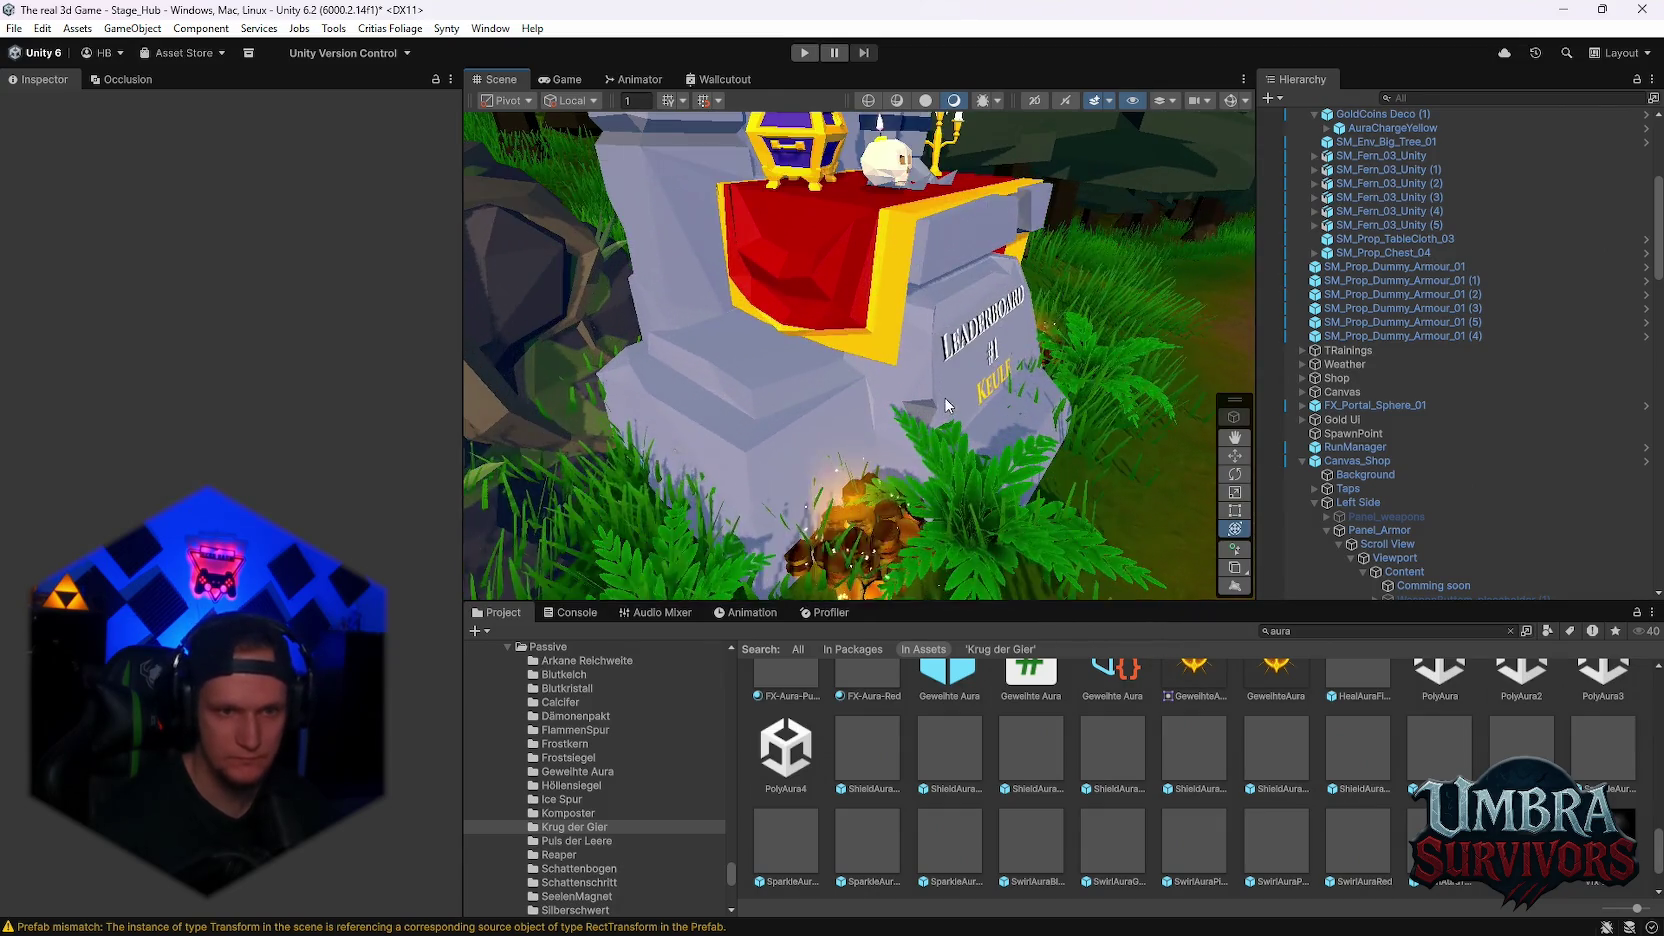
scroll(940, 400, "down", 8)
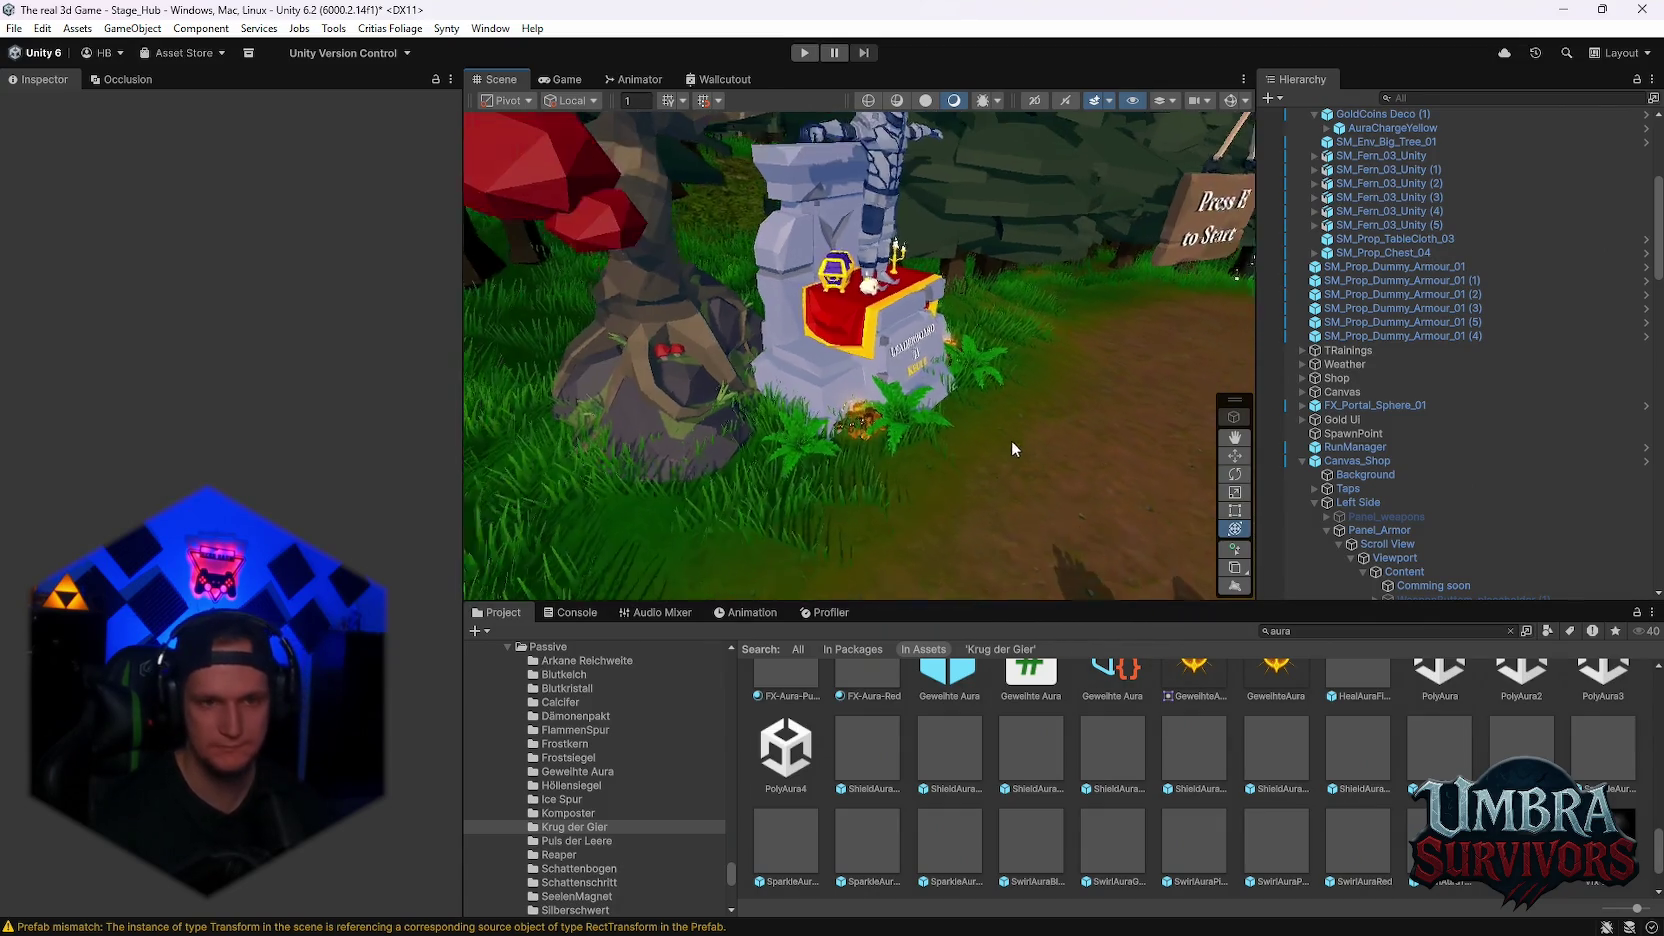
mouse_move(1081, 474)
left_mouse_down()
mouse_move(999, 356)
mouse_move(998, 402)
mouse_move(910, 453)
mouse_move(996, 474)
left_mouse_up()
scroll(1383, 510, "down", 6)
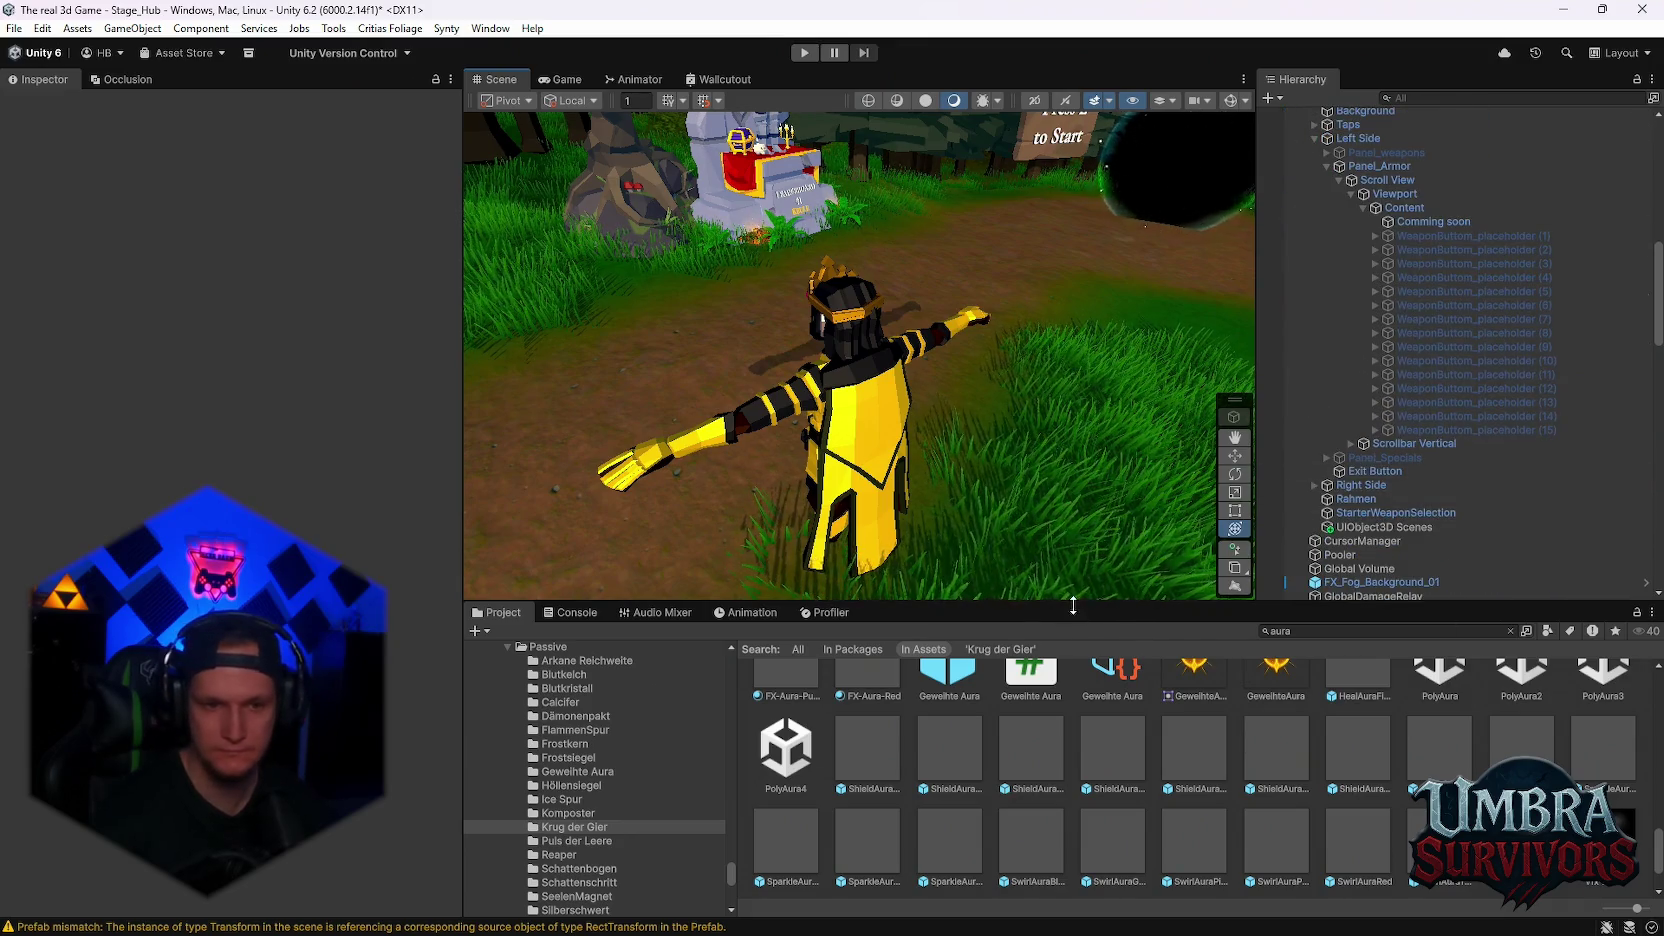
scroll(938, 461, "down", 2)
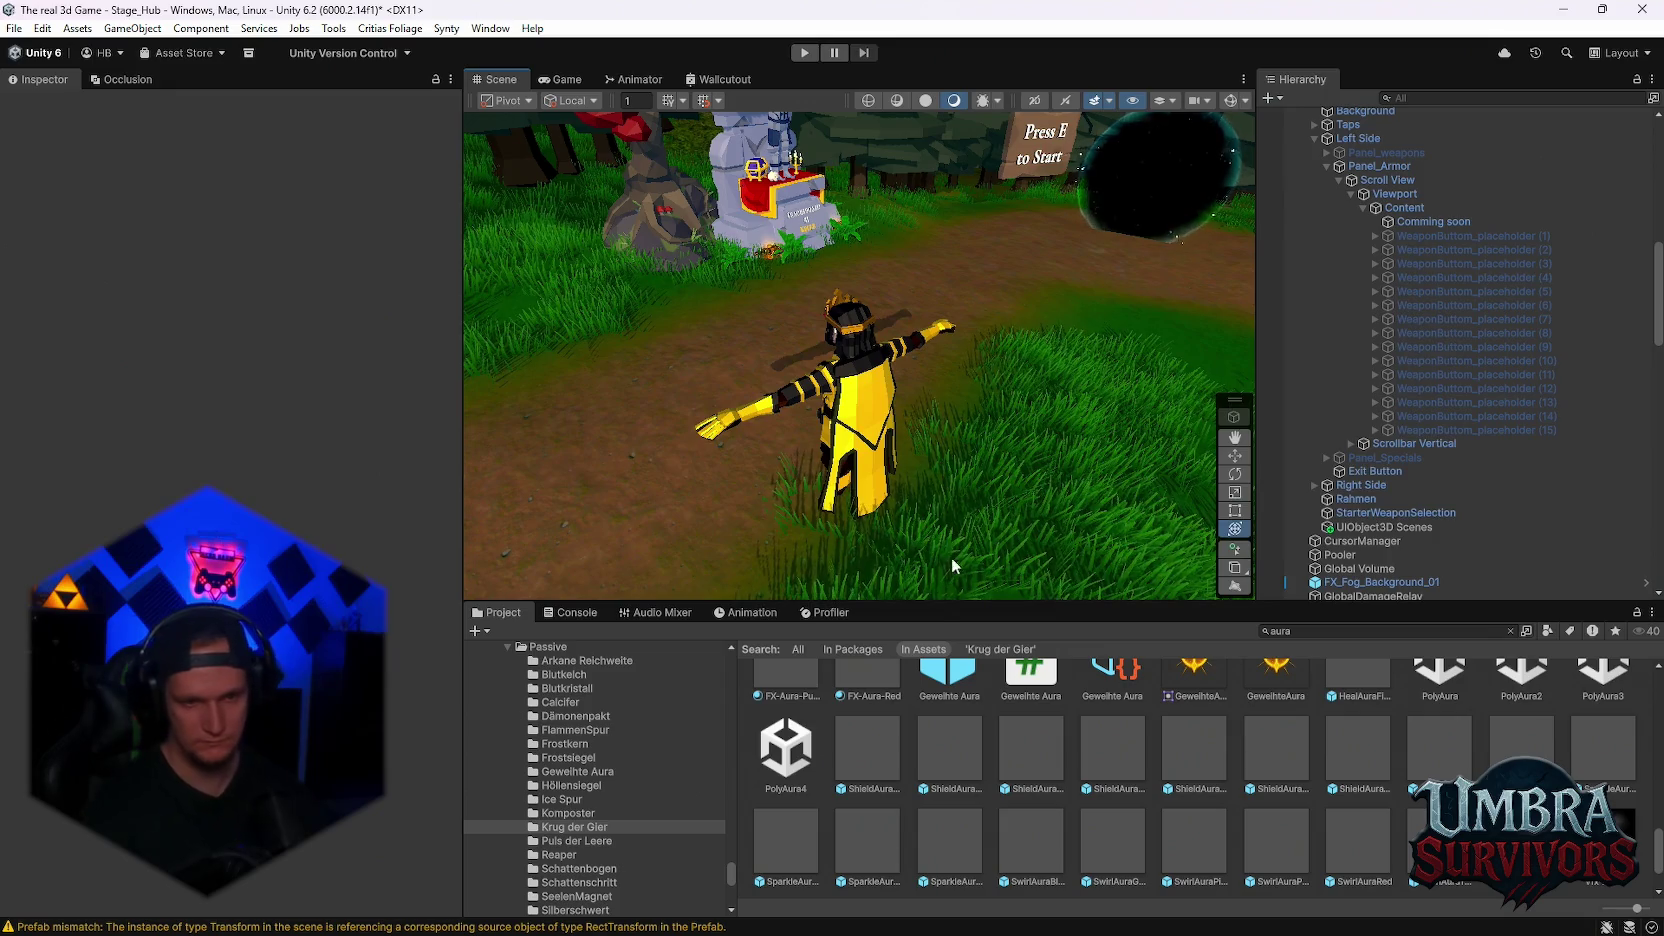
scroll(1380, 743, "up", 3)
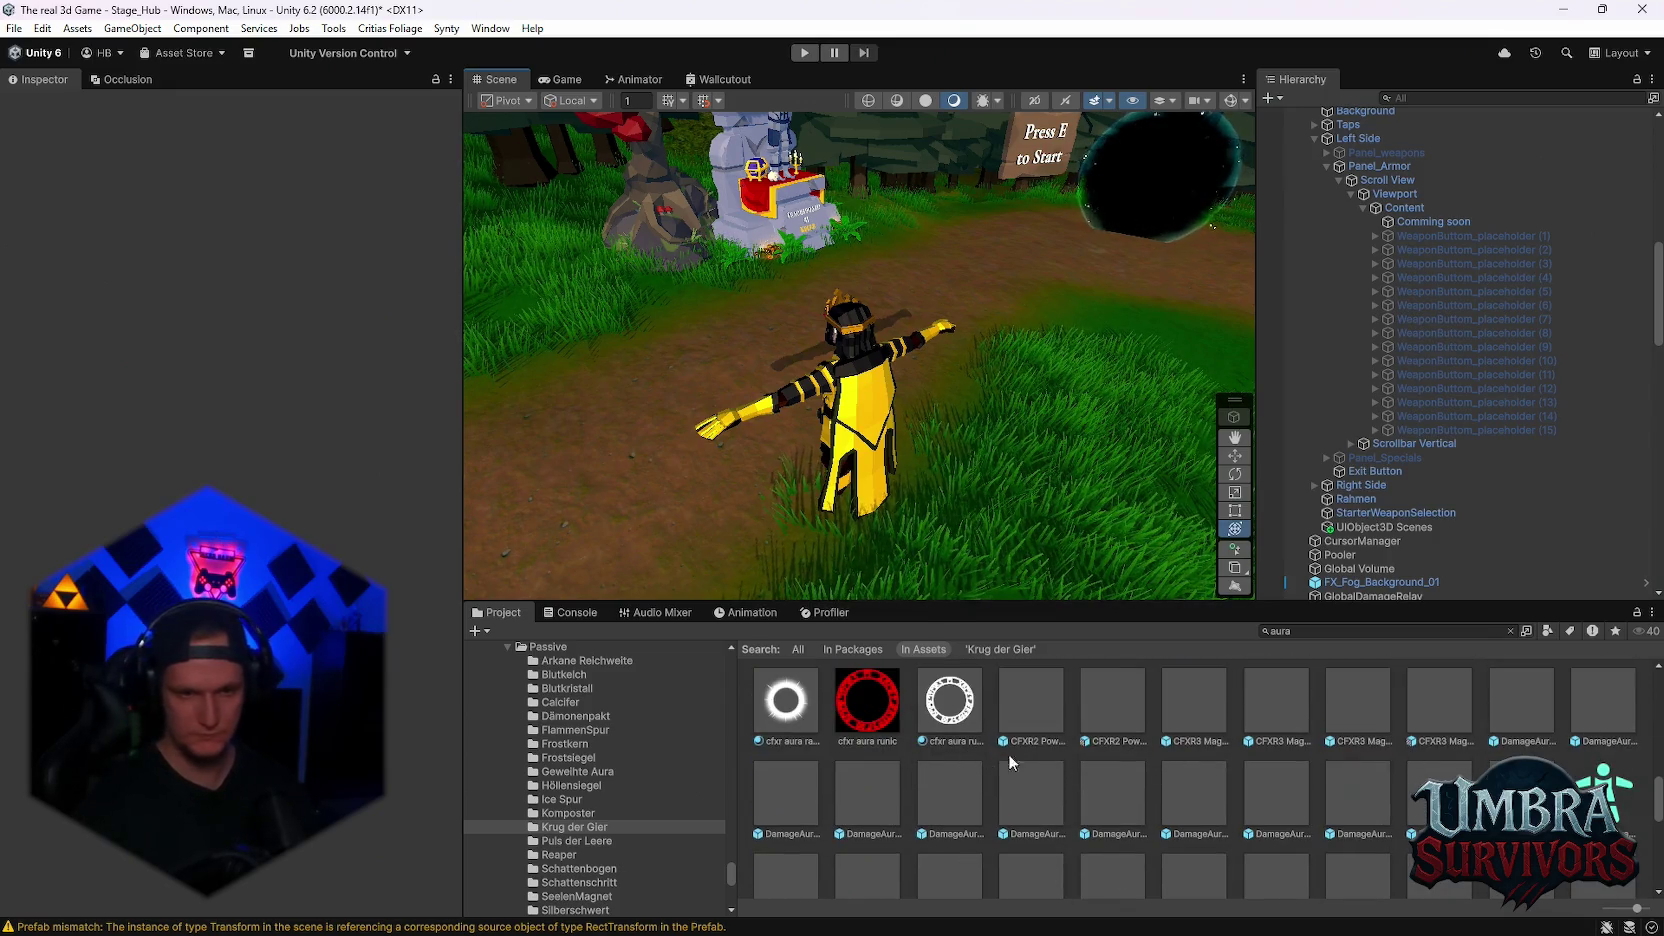
scroll(633, 833, "down", 2)
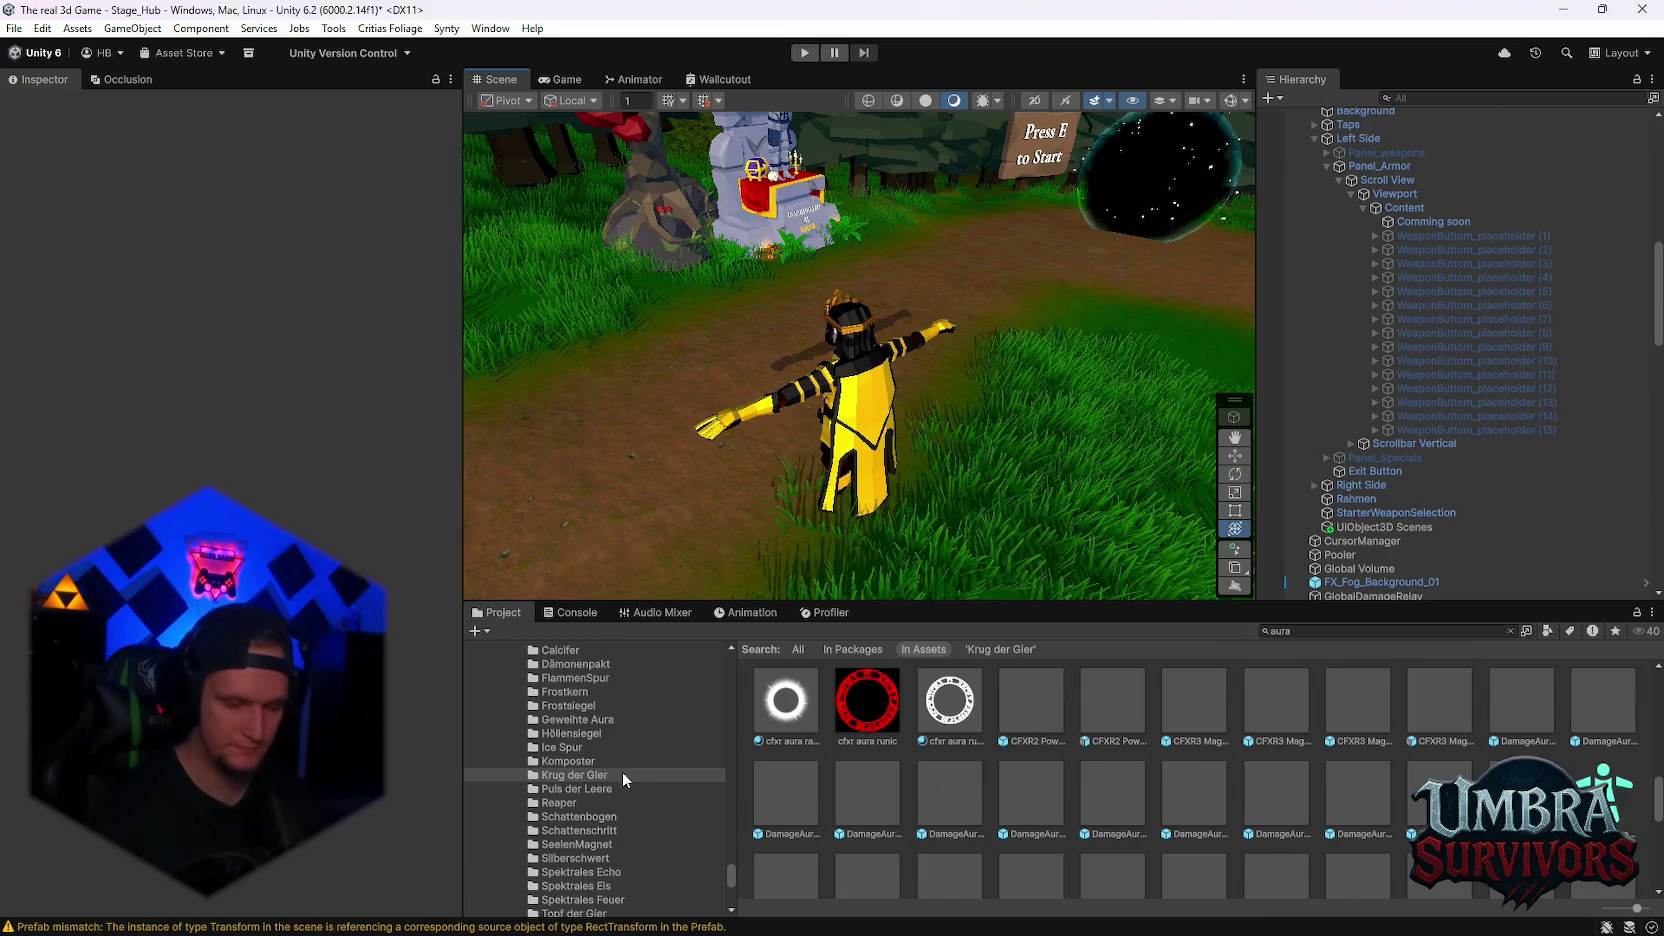
scroll(580, 758, "up", 5)
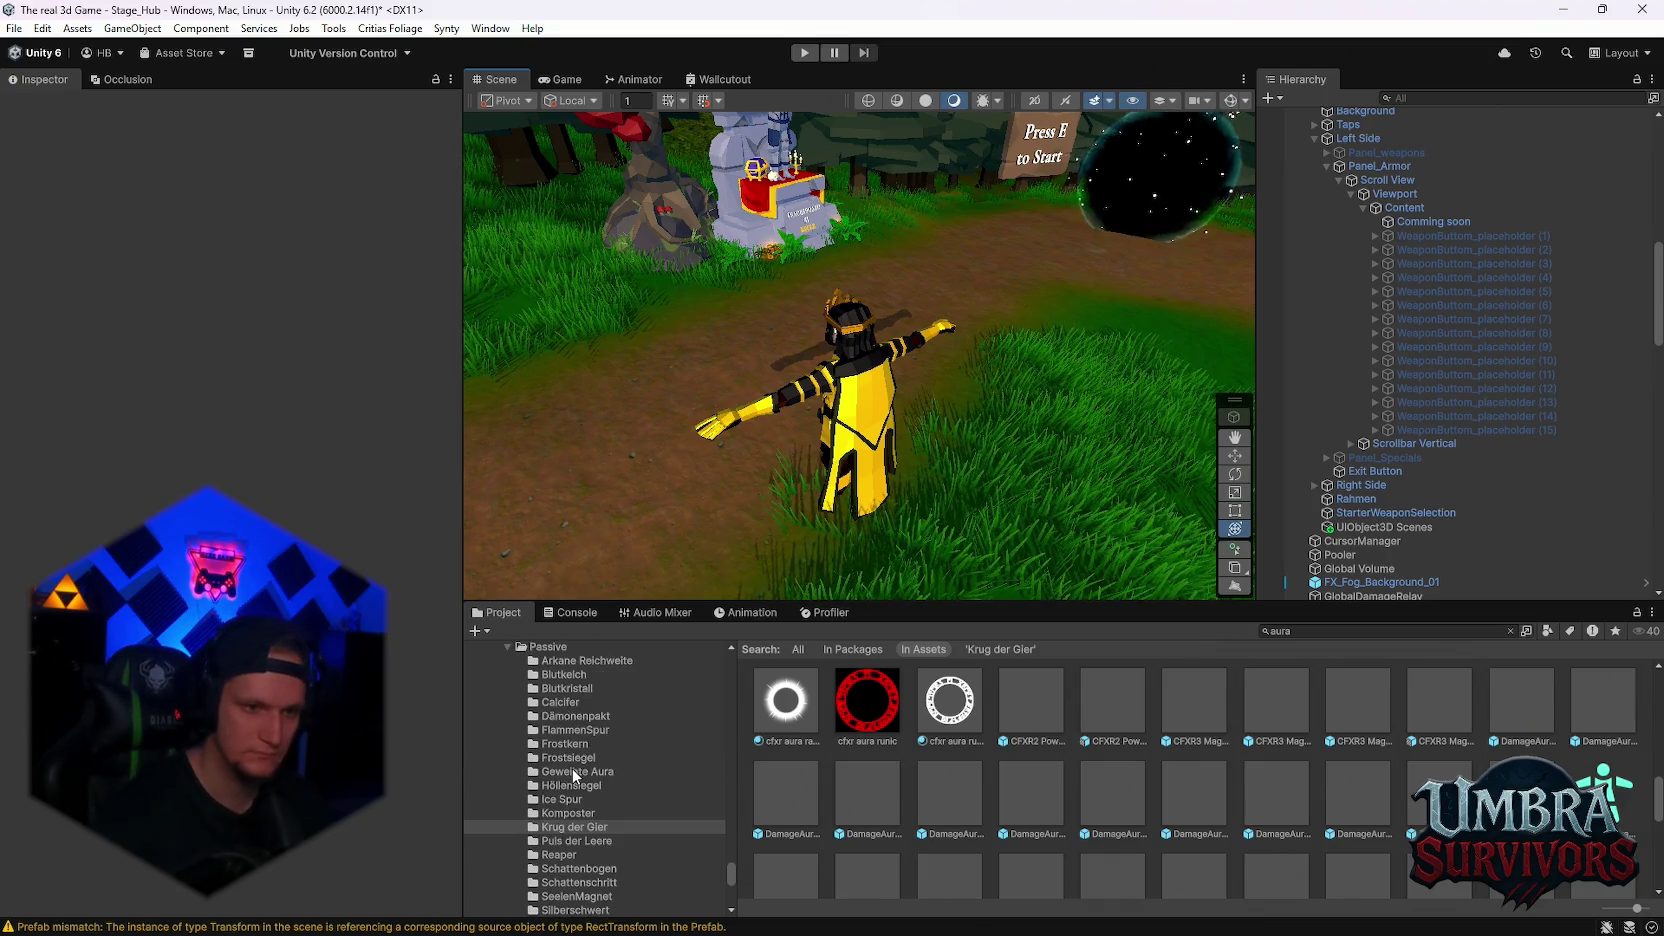
scroll(644, 815, "down", 1)
scroll(642, 807, "down", 2)
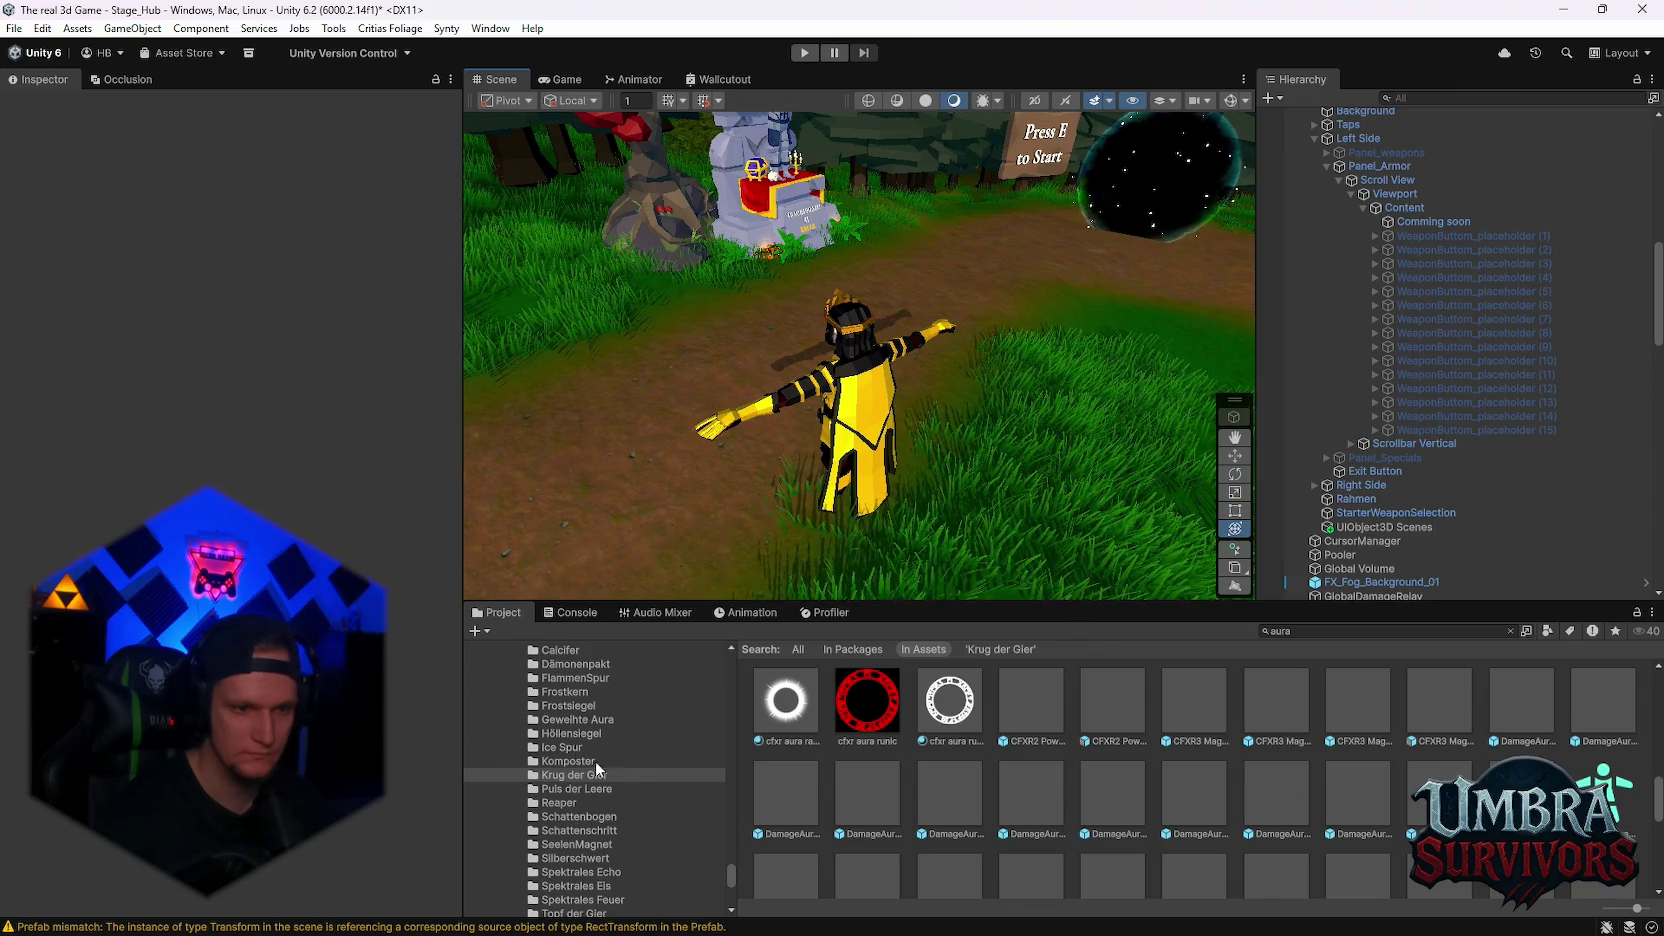
scroll(595, 810, "down", 3)
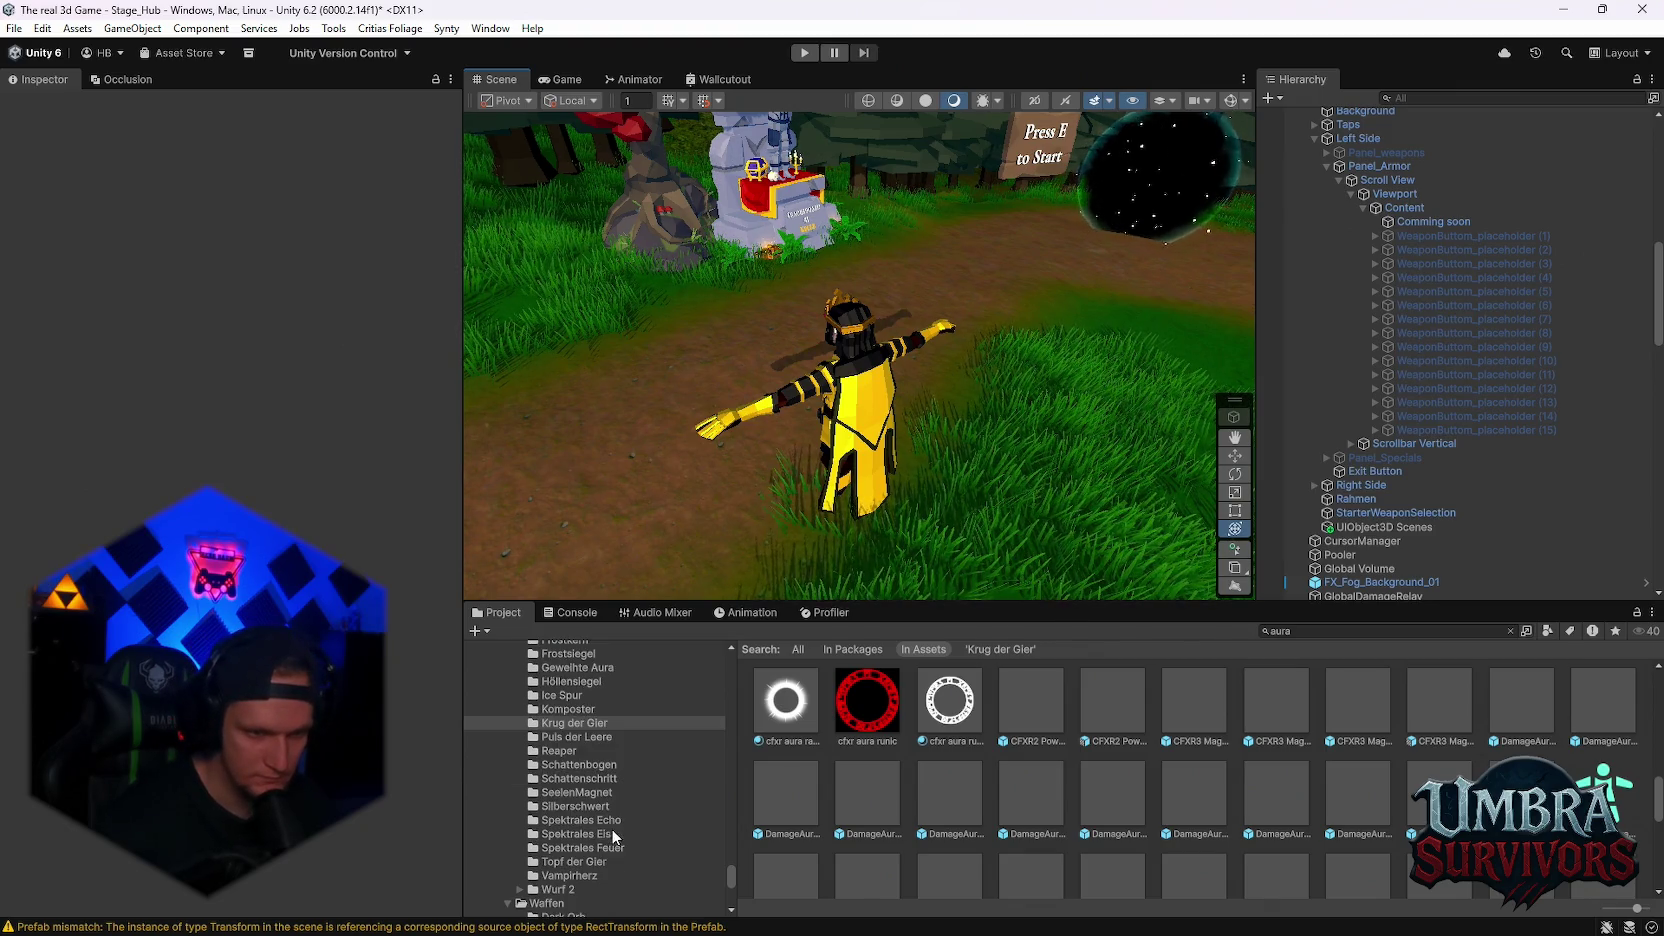
- Open the Passive/Calcifer folder and show the Calcifer script's code in the Inspector
scroll(598, 842, "up", 3)
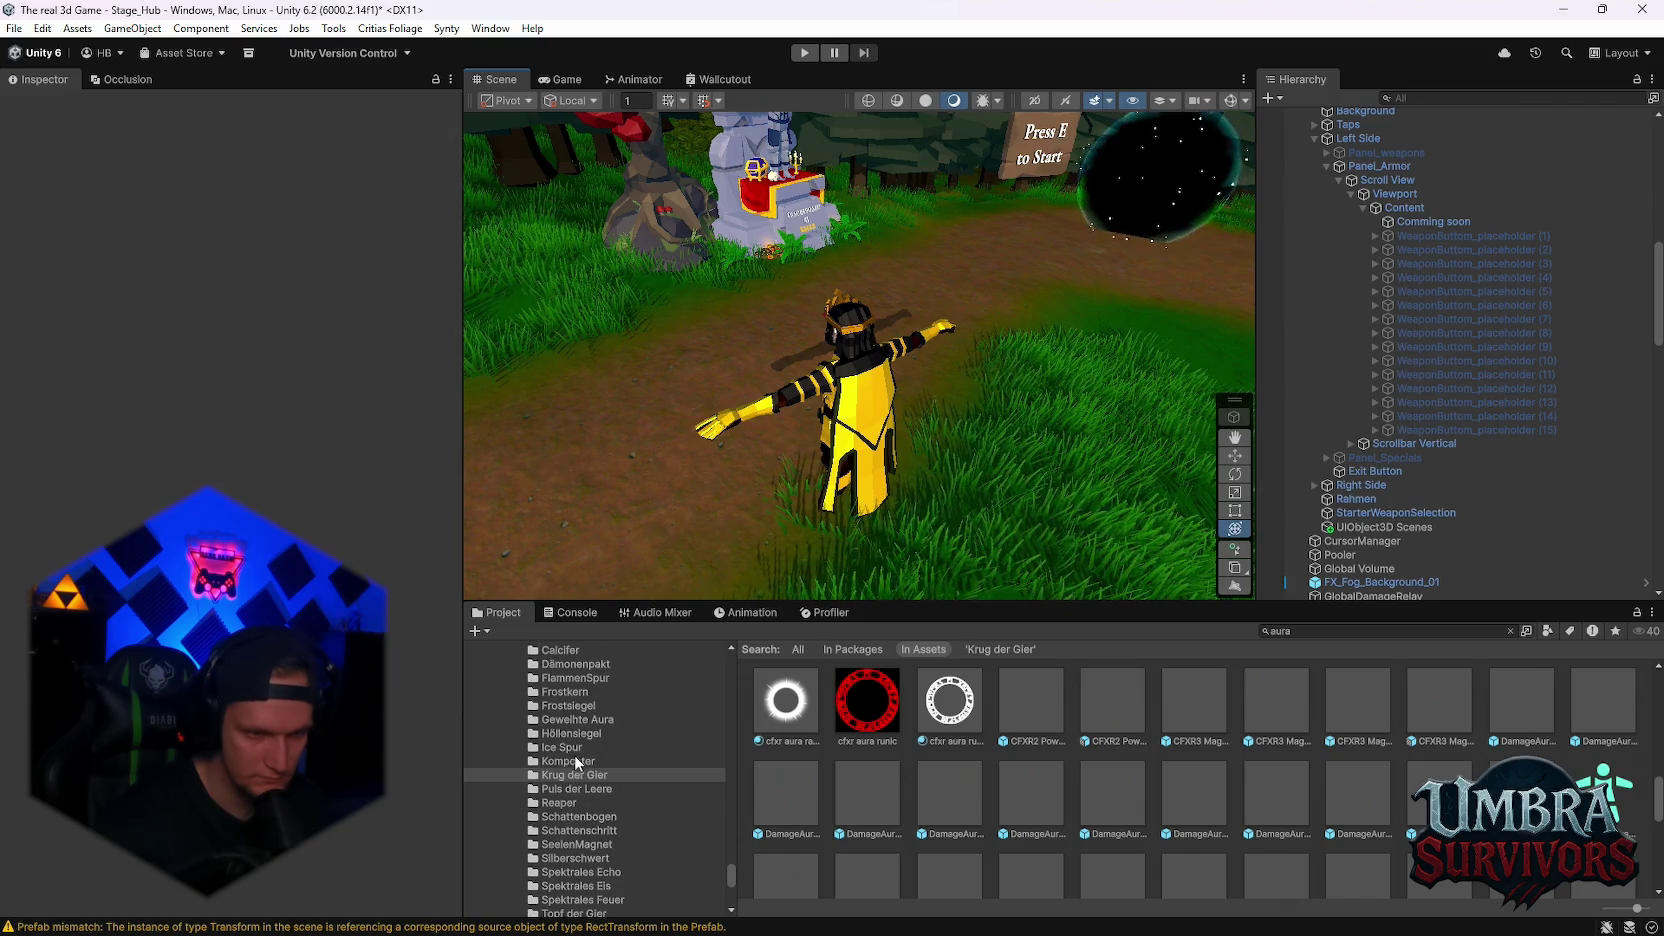
scroll(575, 763, "up", 3)
left_click(562, 702)
left_click(805, 714)
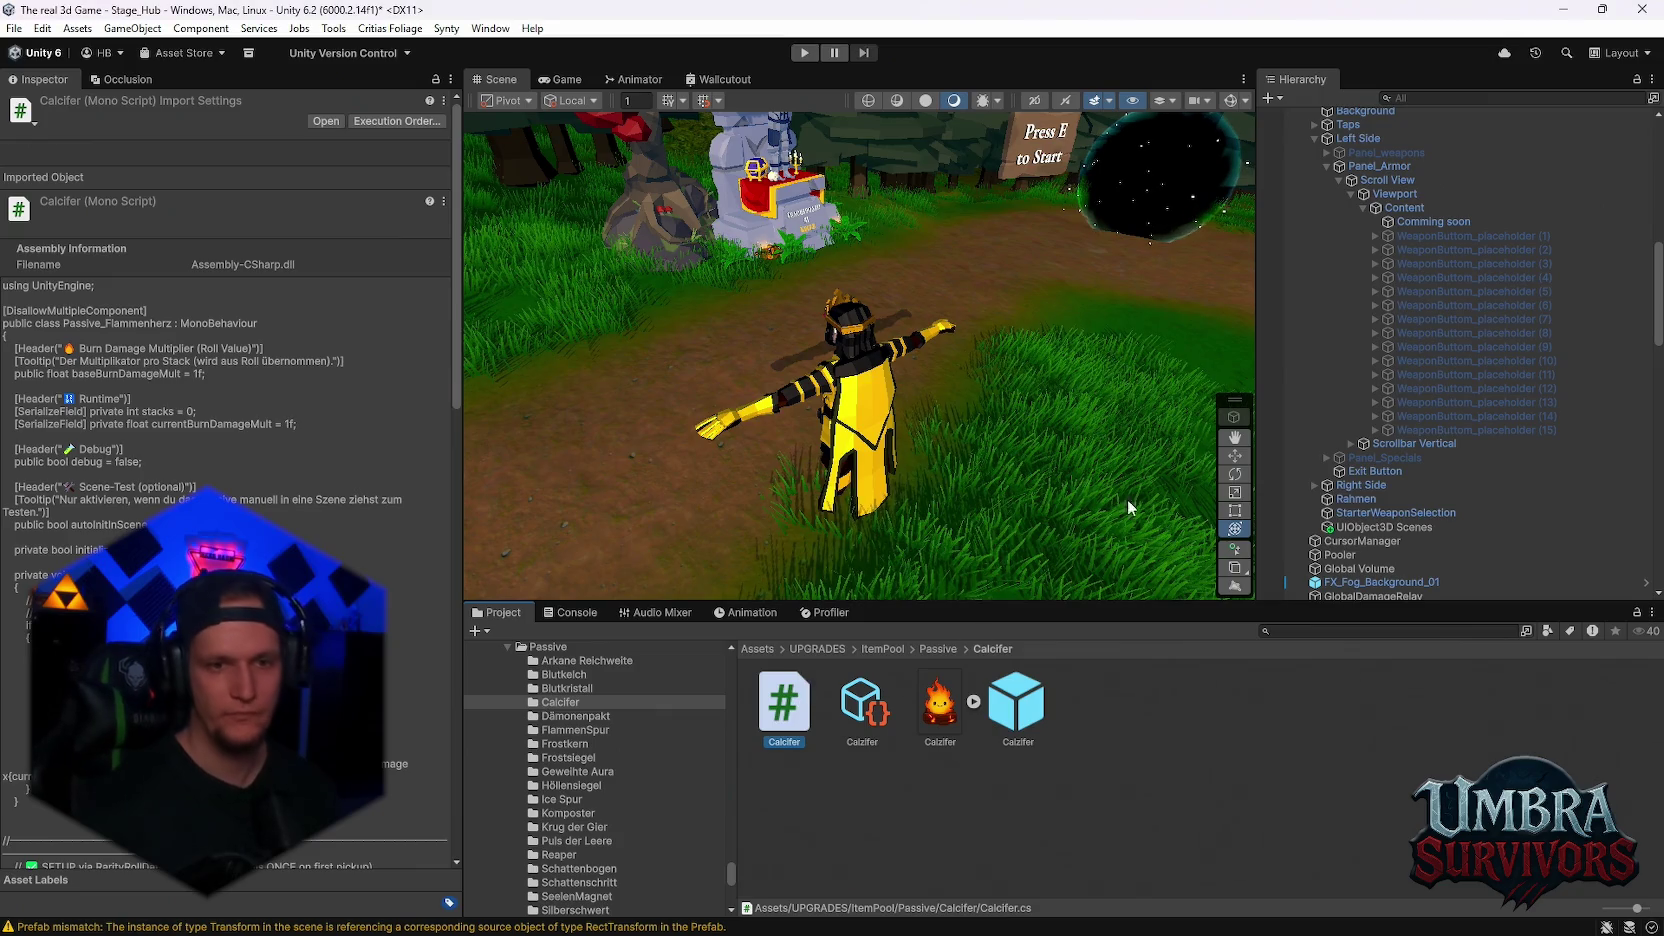
- Bring up the actions menu for the new Calcifer1 script copy
scroll(601, 780, "up", 6)
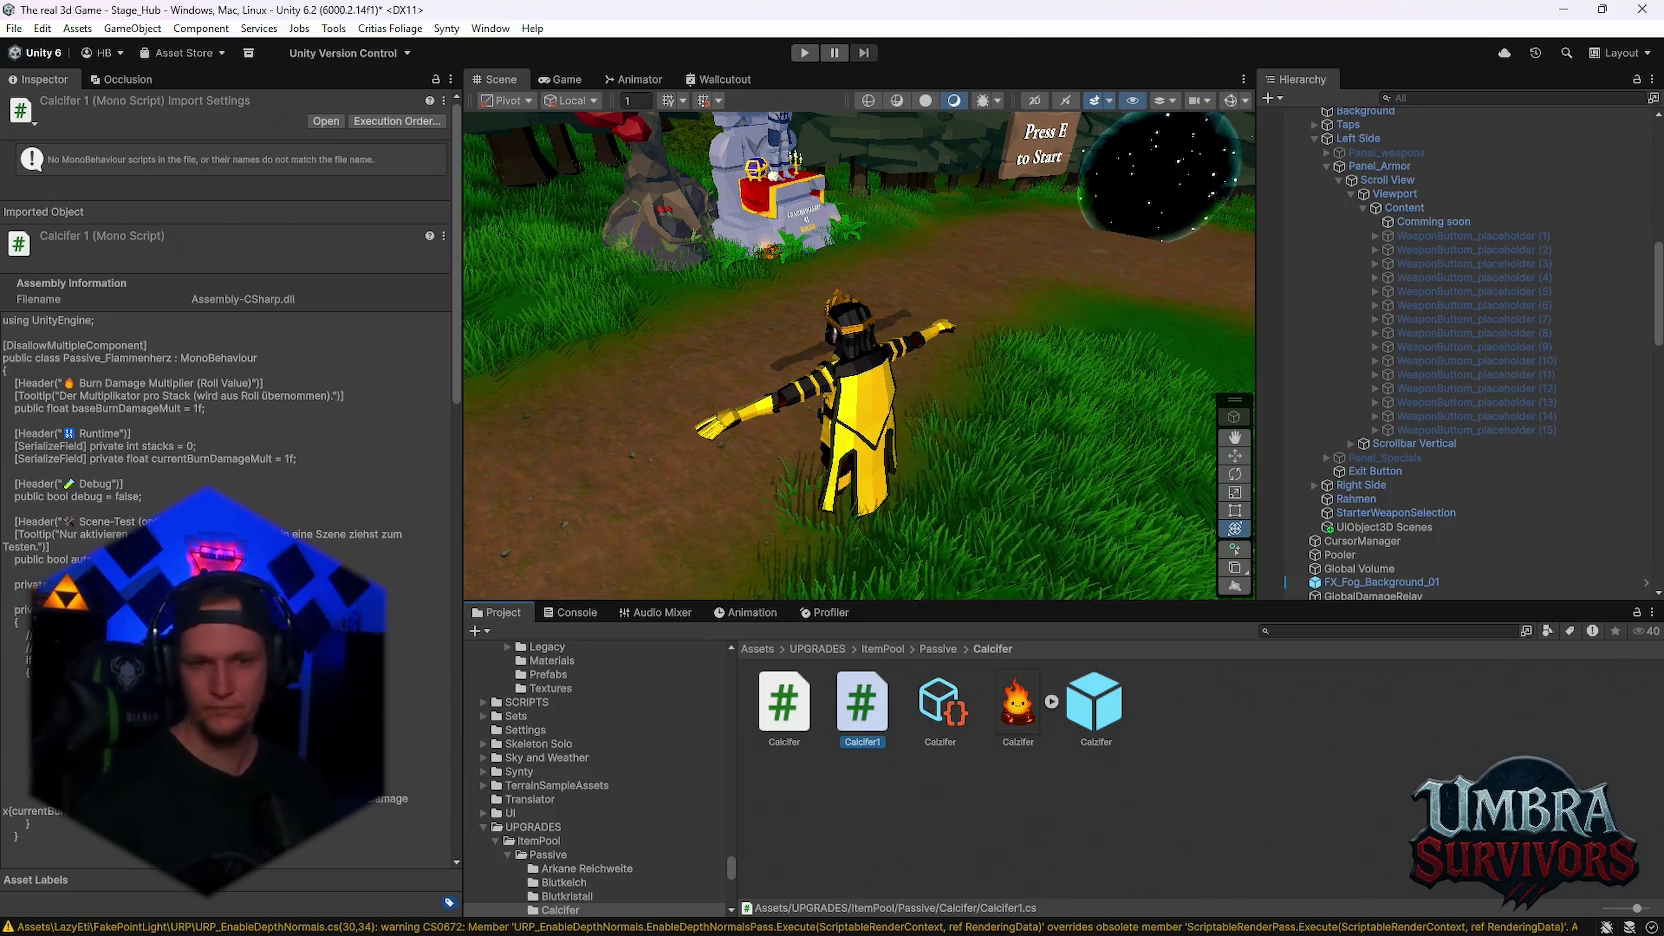
right_click(866, 725)
- Rename the Calcifer1 script and the duplicated Calzifer upgrade data to FireMage
left_click(931, 285)
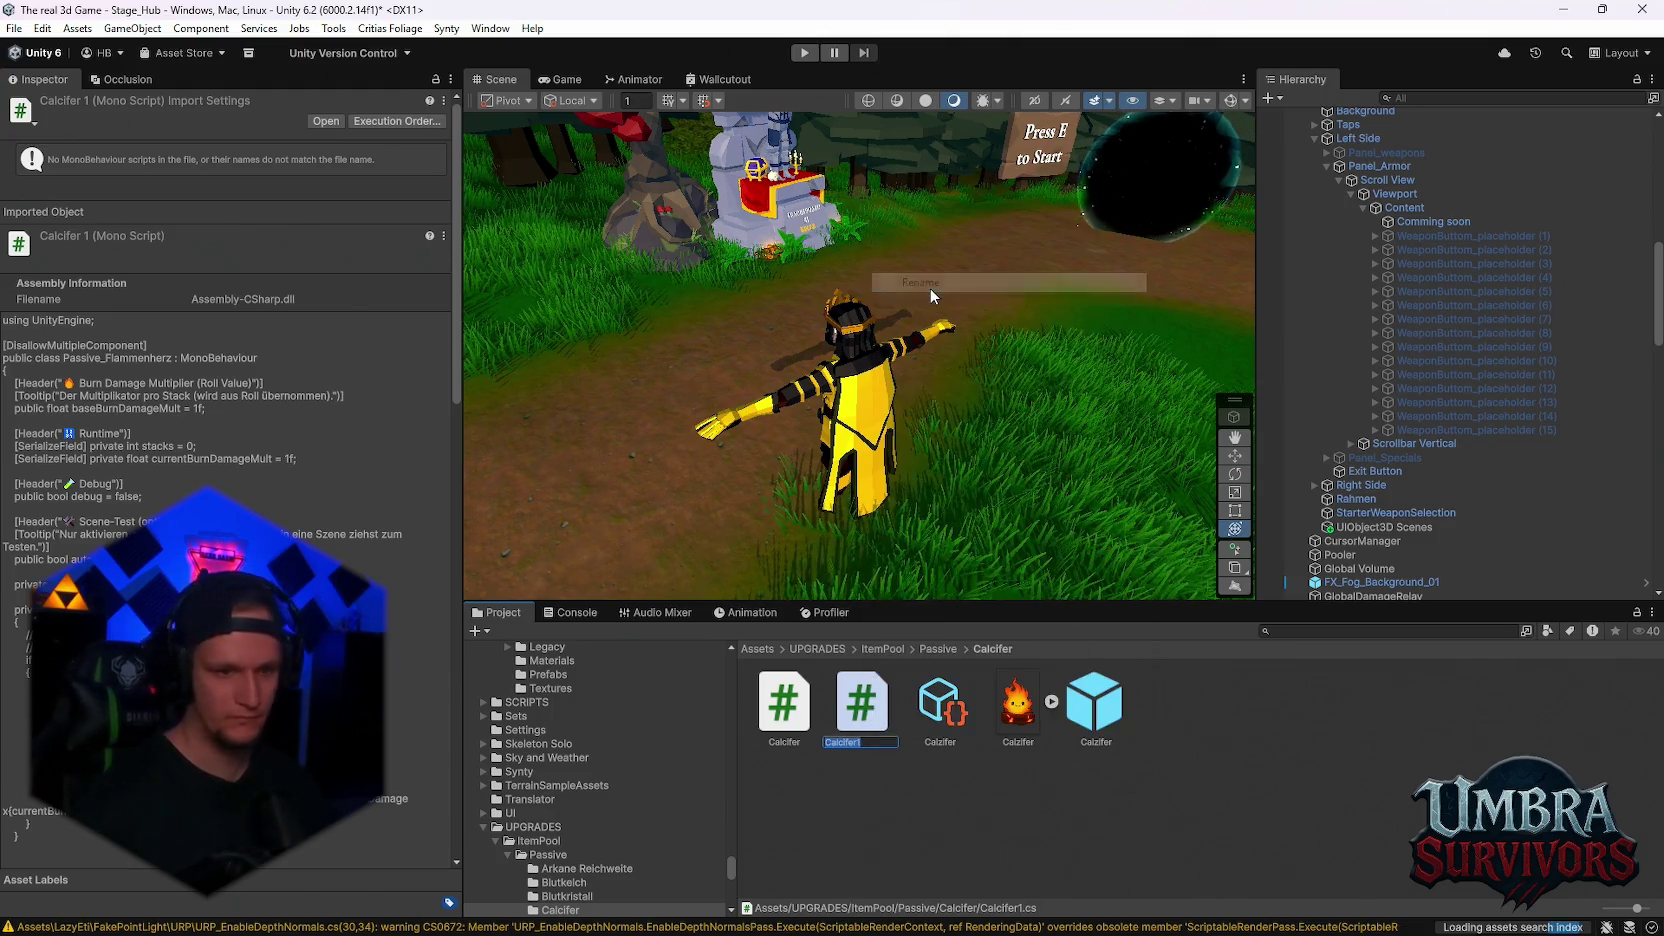
type("FireMage")
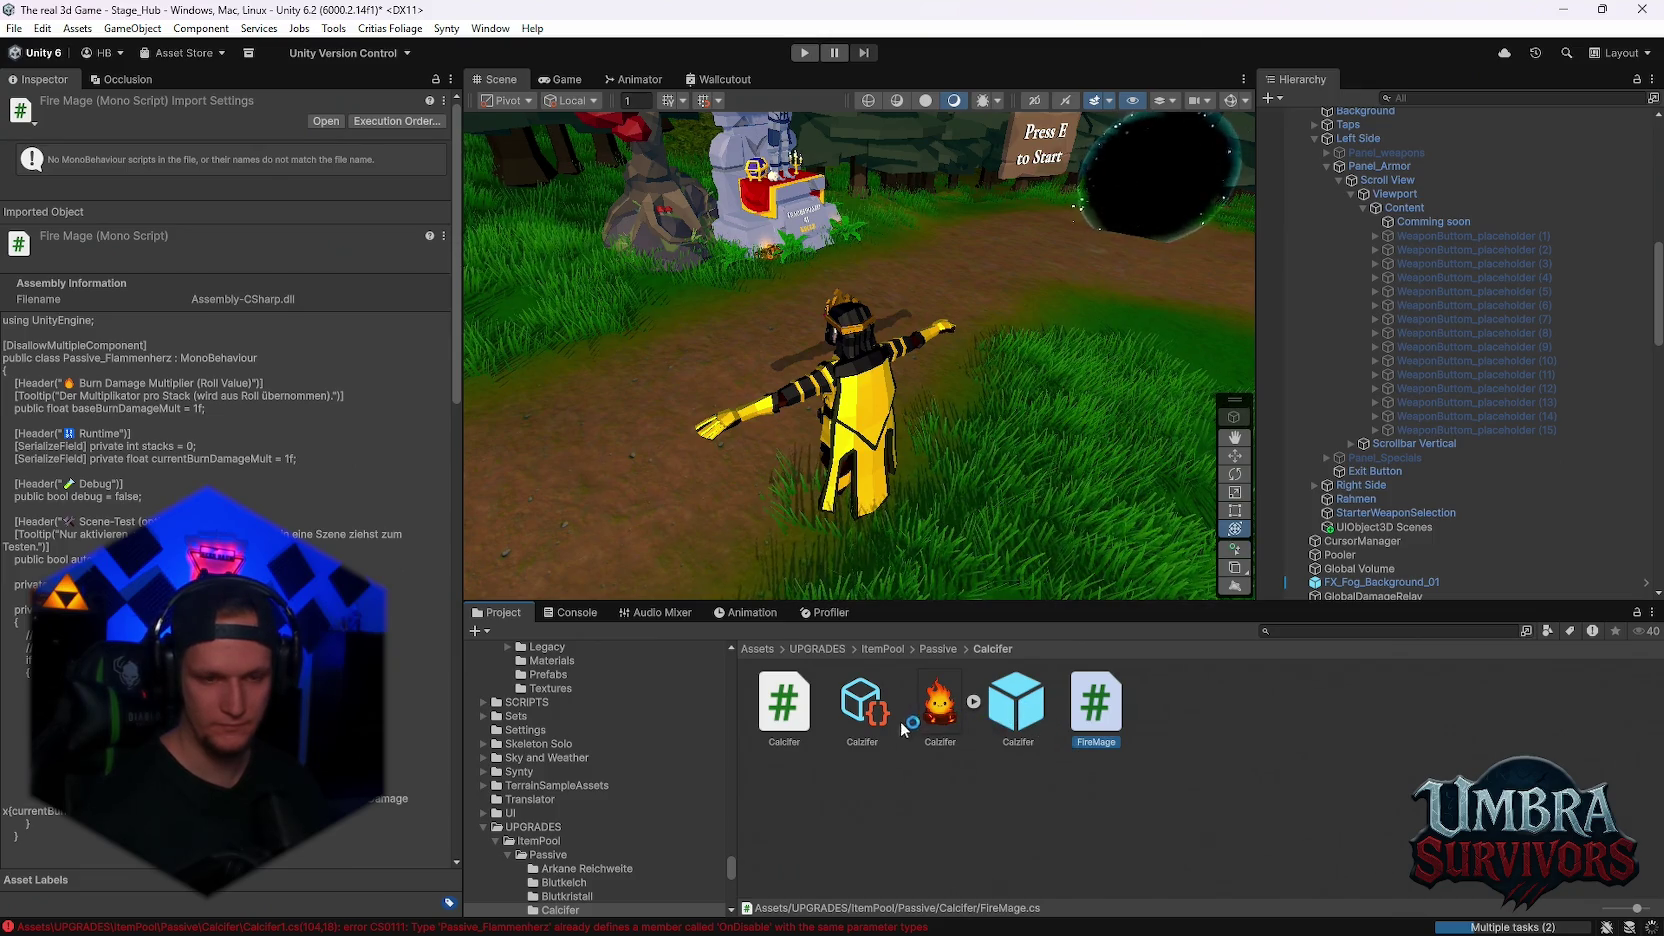
left_click(862, 703)
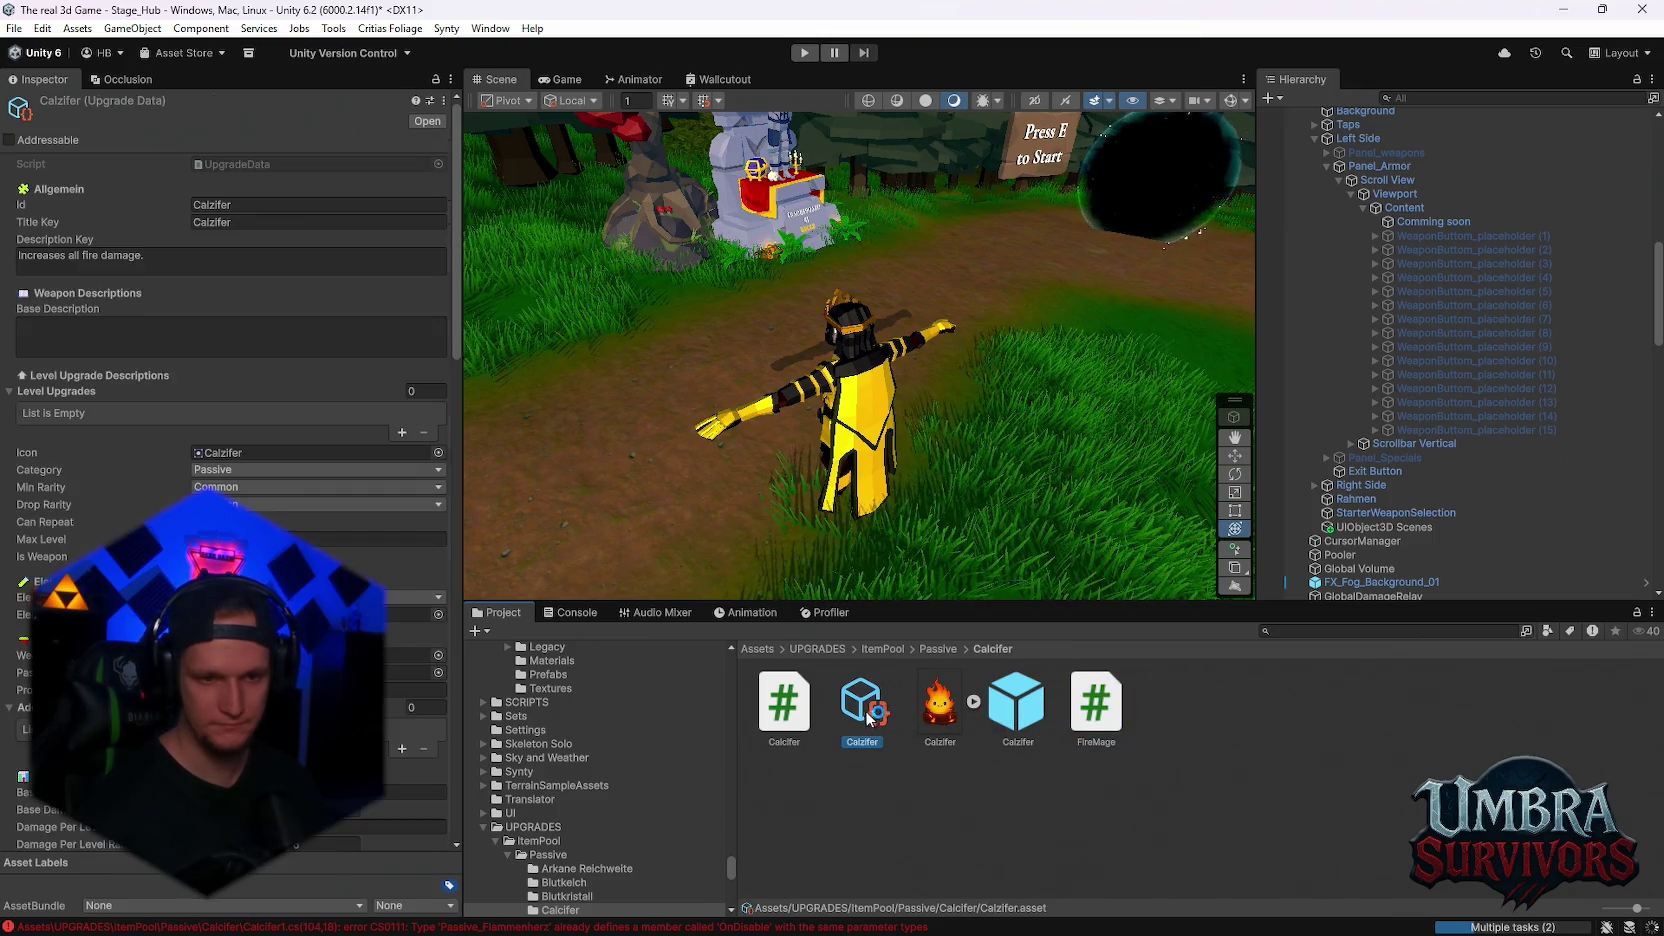
key("ctrl+d")
left_click(1033, 733)
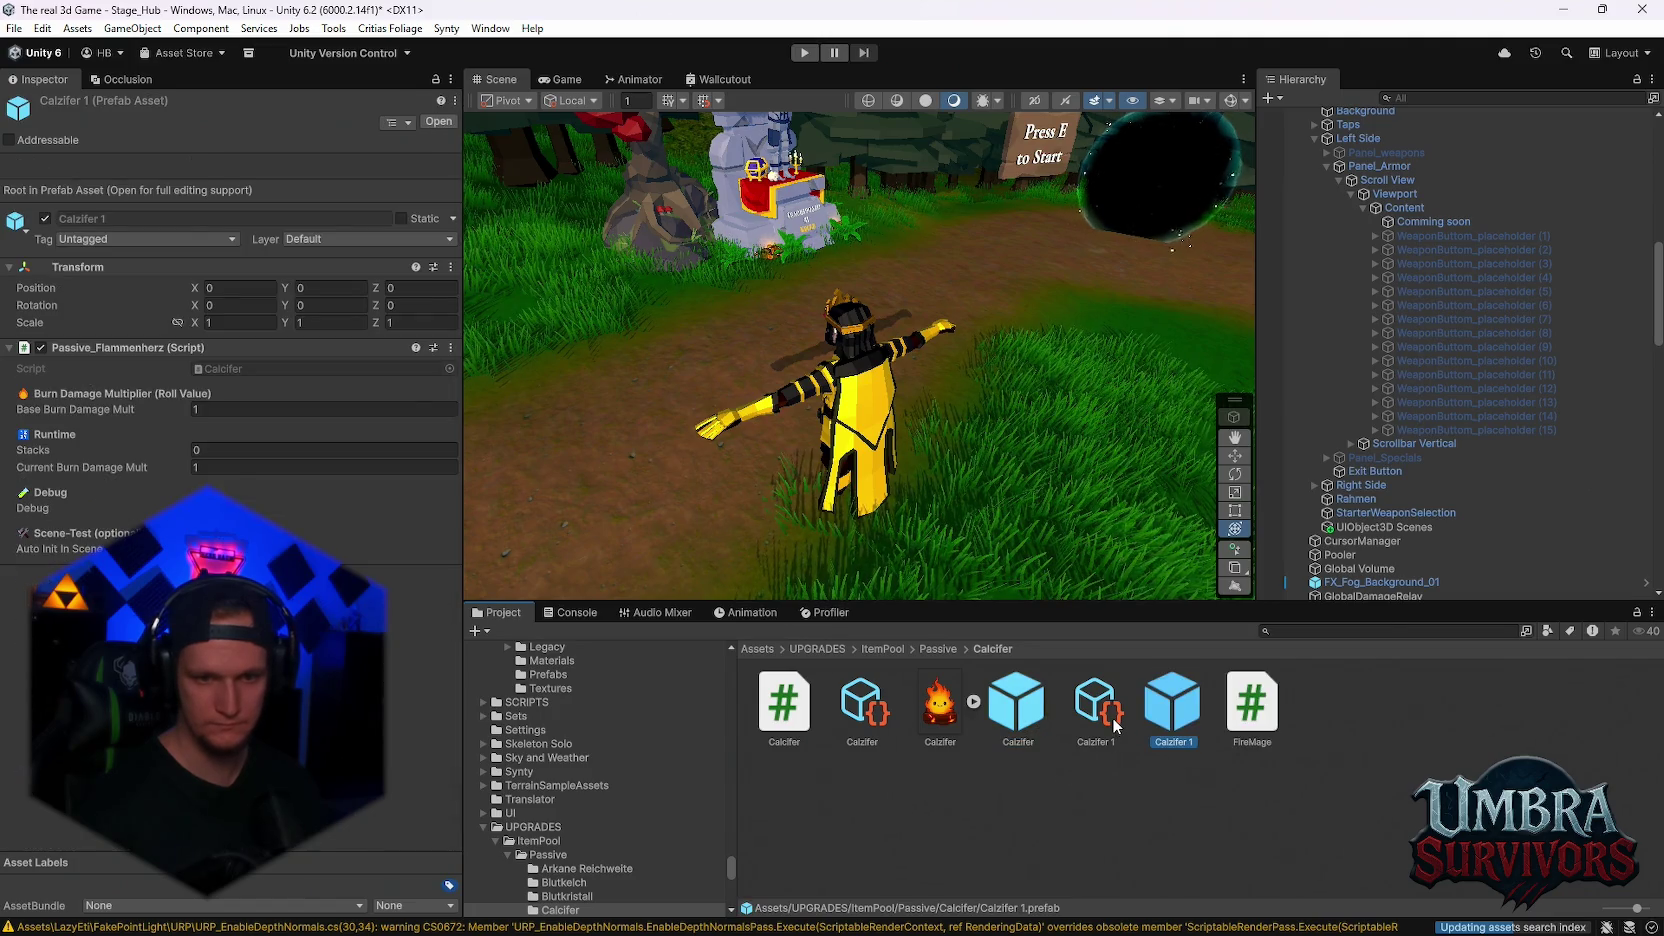
right_click(1082, 721)
left_click(1190, 270)
type("FireMage")
key("Return")
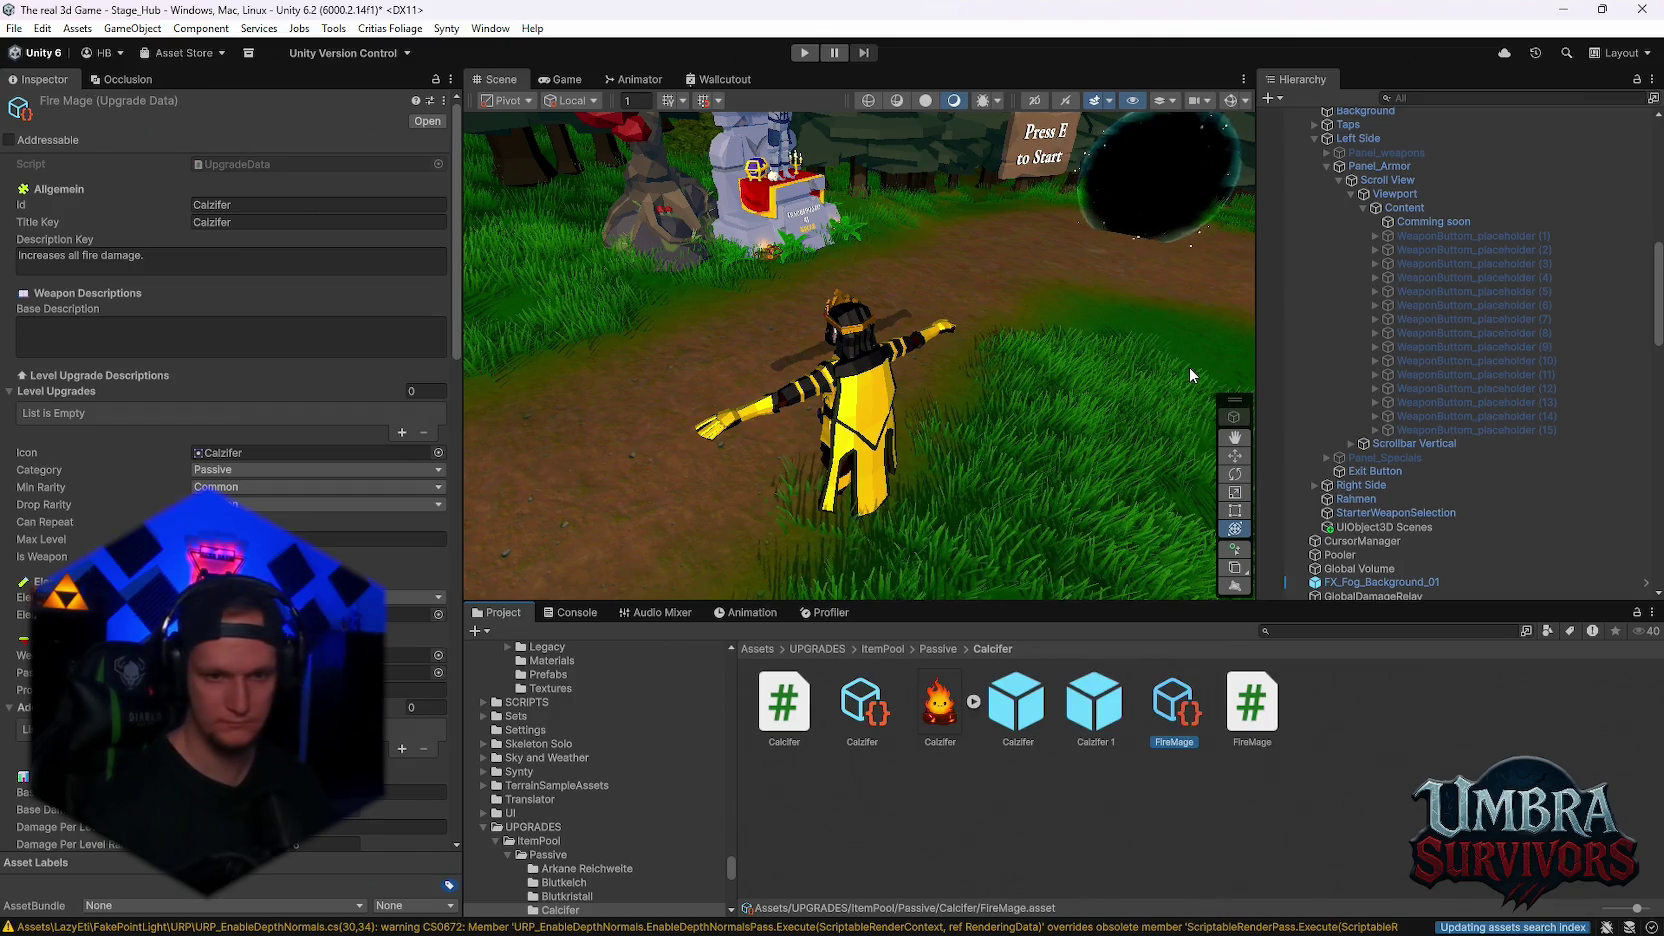
- Rename the Calzifer 1 prefab copy to FireMage
right_click(1095, 704)
left_click(1159, 243)
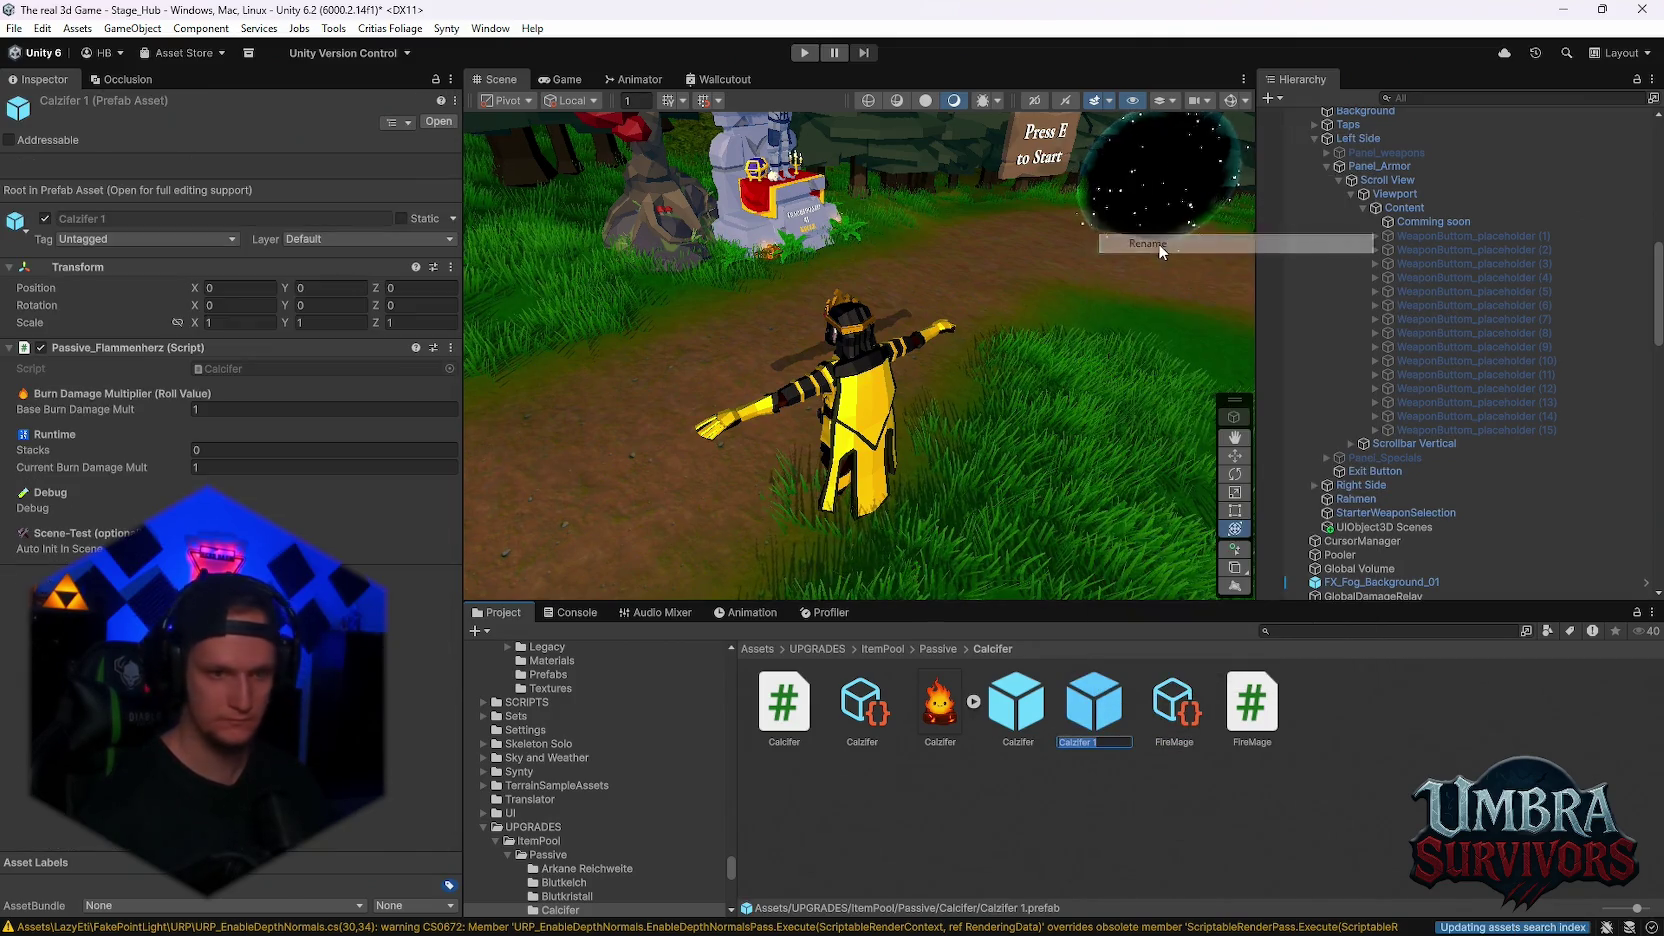
type("FireM")
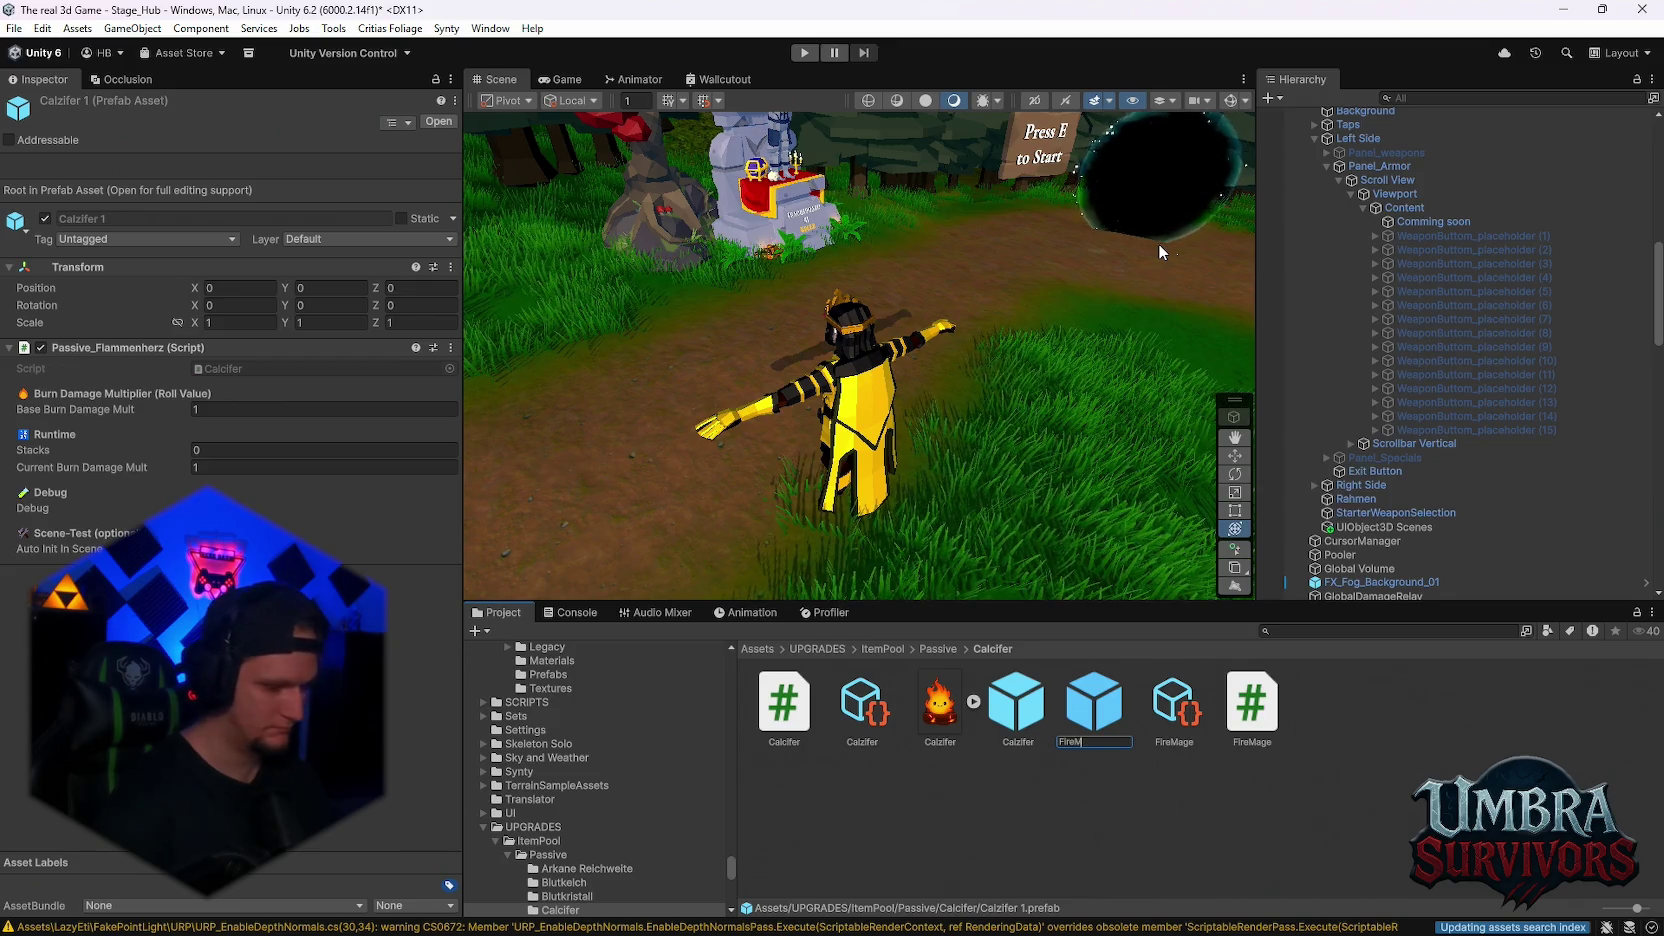
type("age")
key("Return")
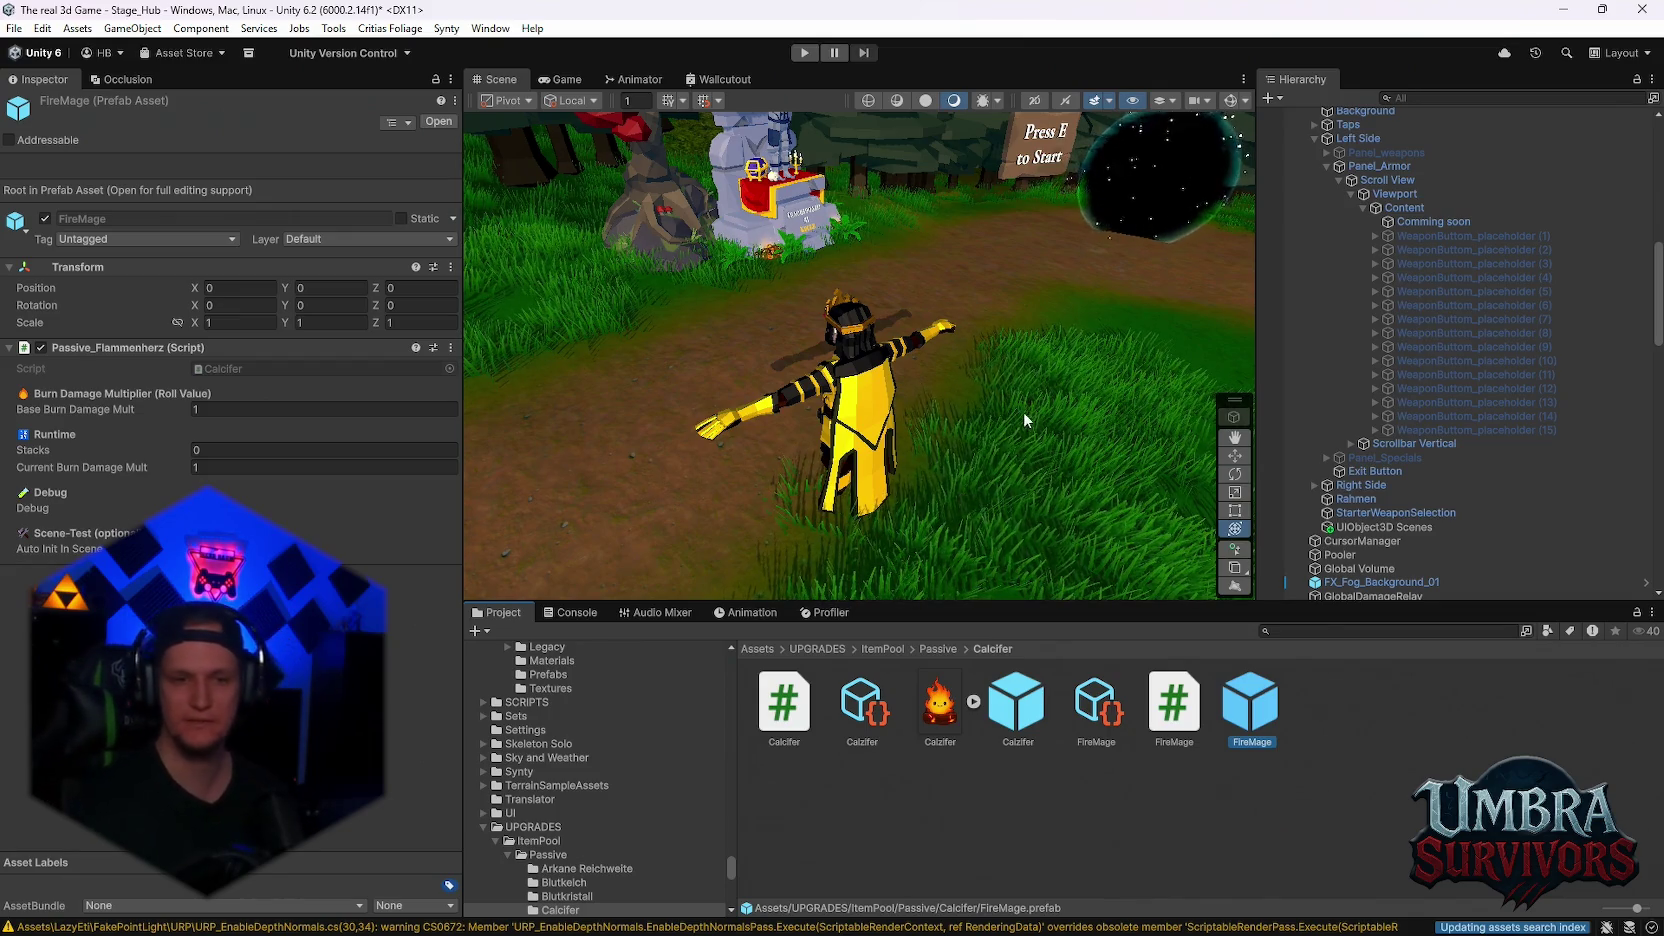
- Delete FireMage.cs, FireMage.prefab and FireMage.asset together, confirming the deletion
left_click_drag(1279, 793, 1116, 701)
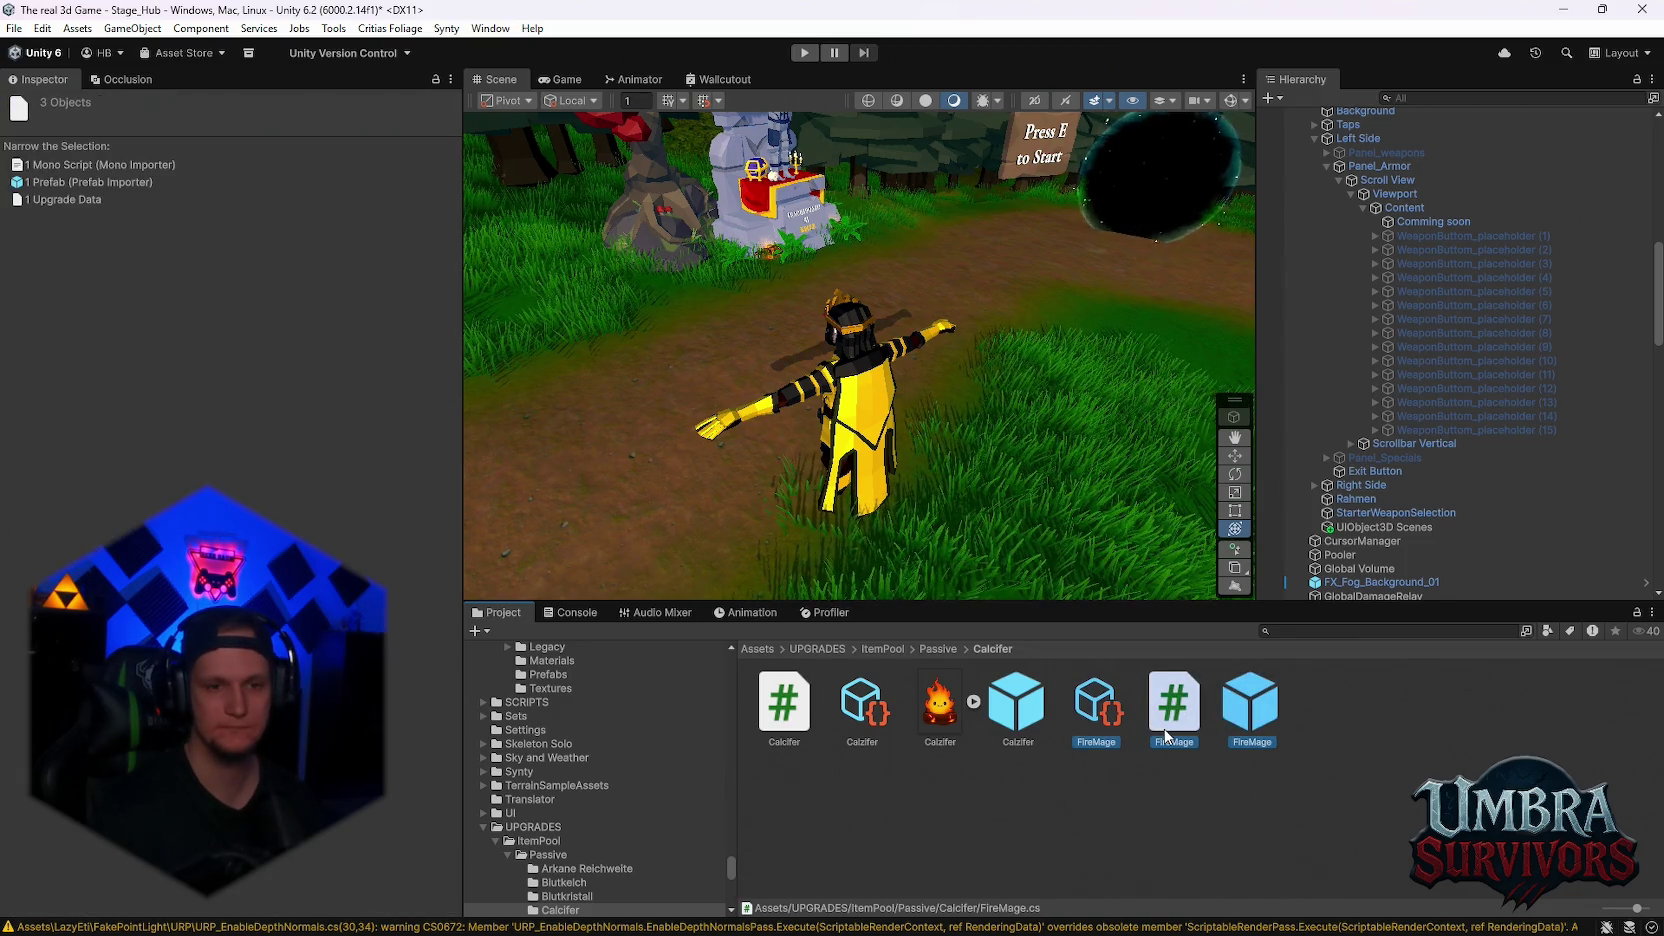
key("Delete")
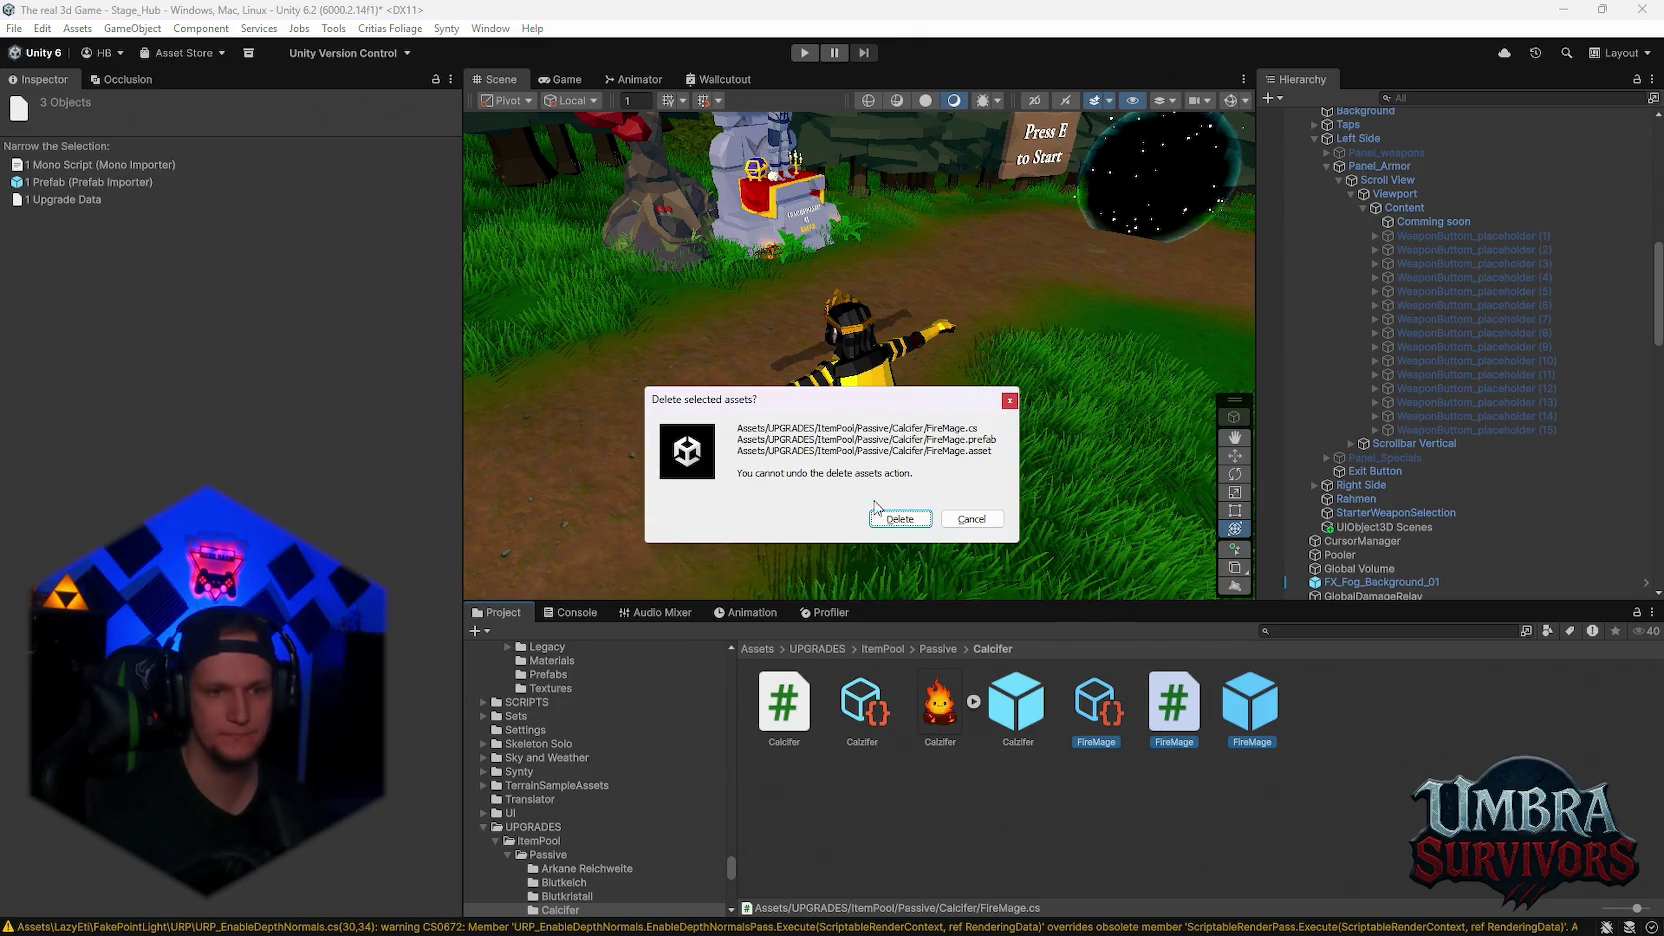
left_click(887, 519)
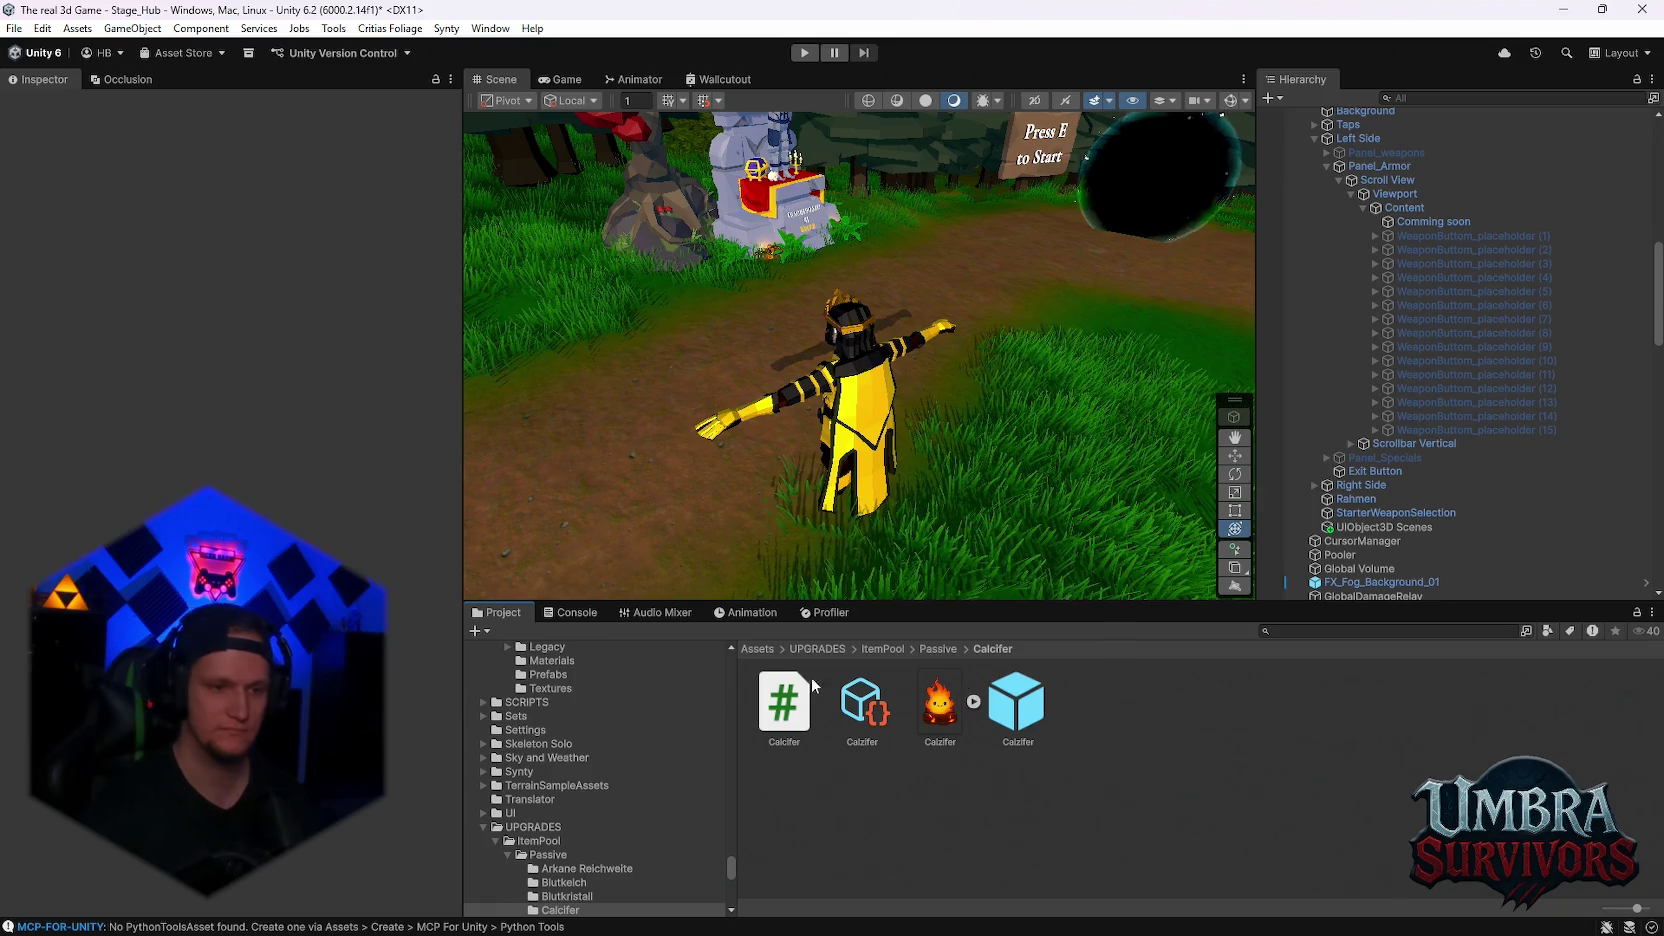
- Open the Höllensiegel passive folder and display its Passive_HellSeal script code
scroll(556, 743, "down", 3)
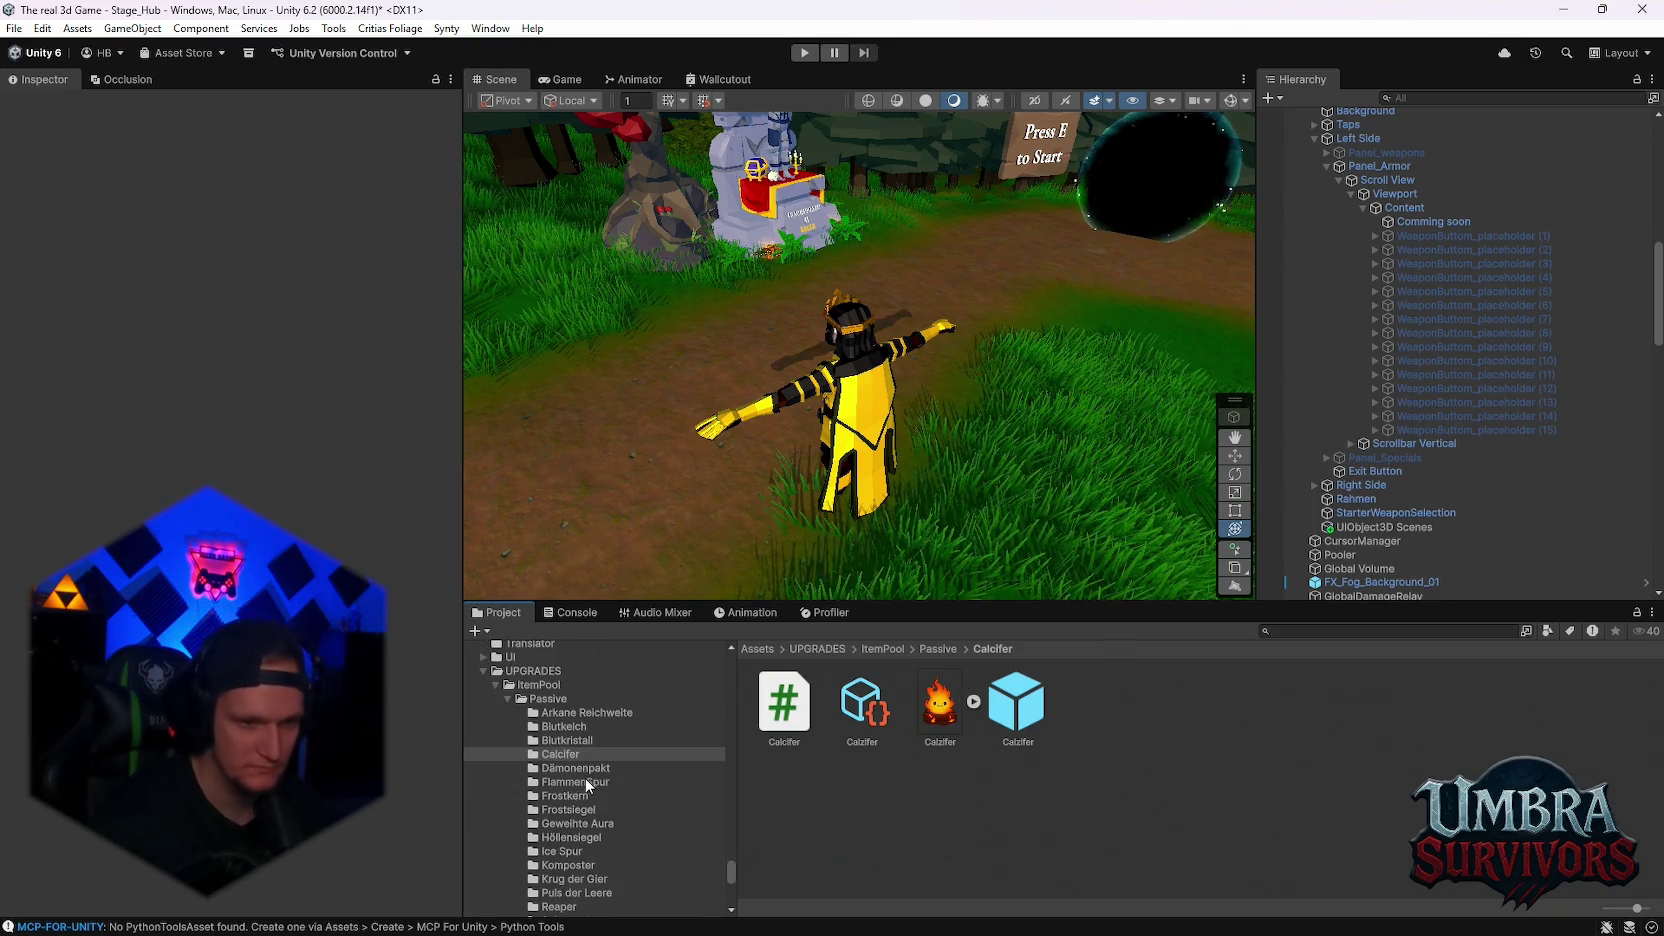
left_click(579, 837)
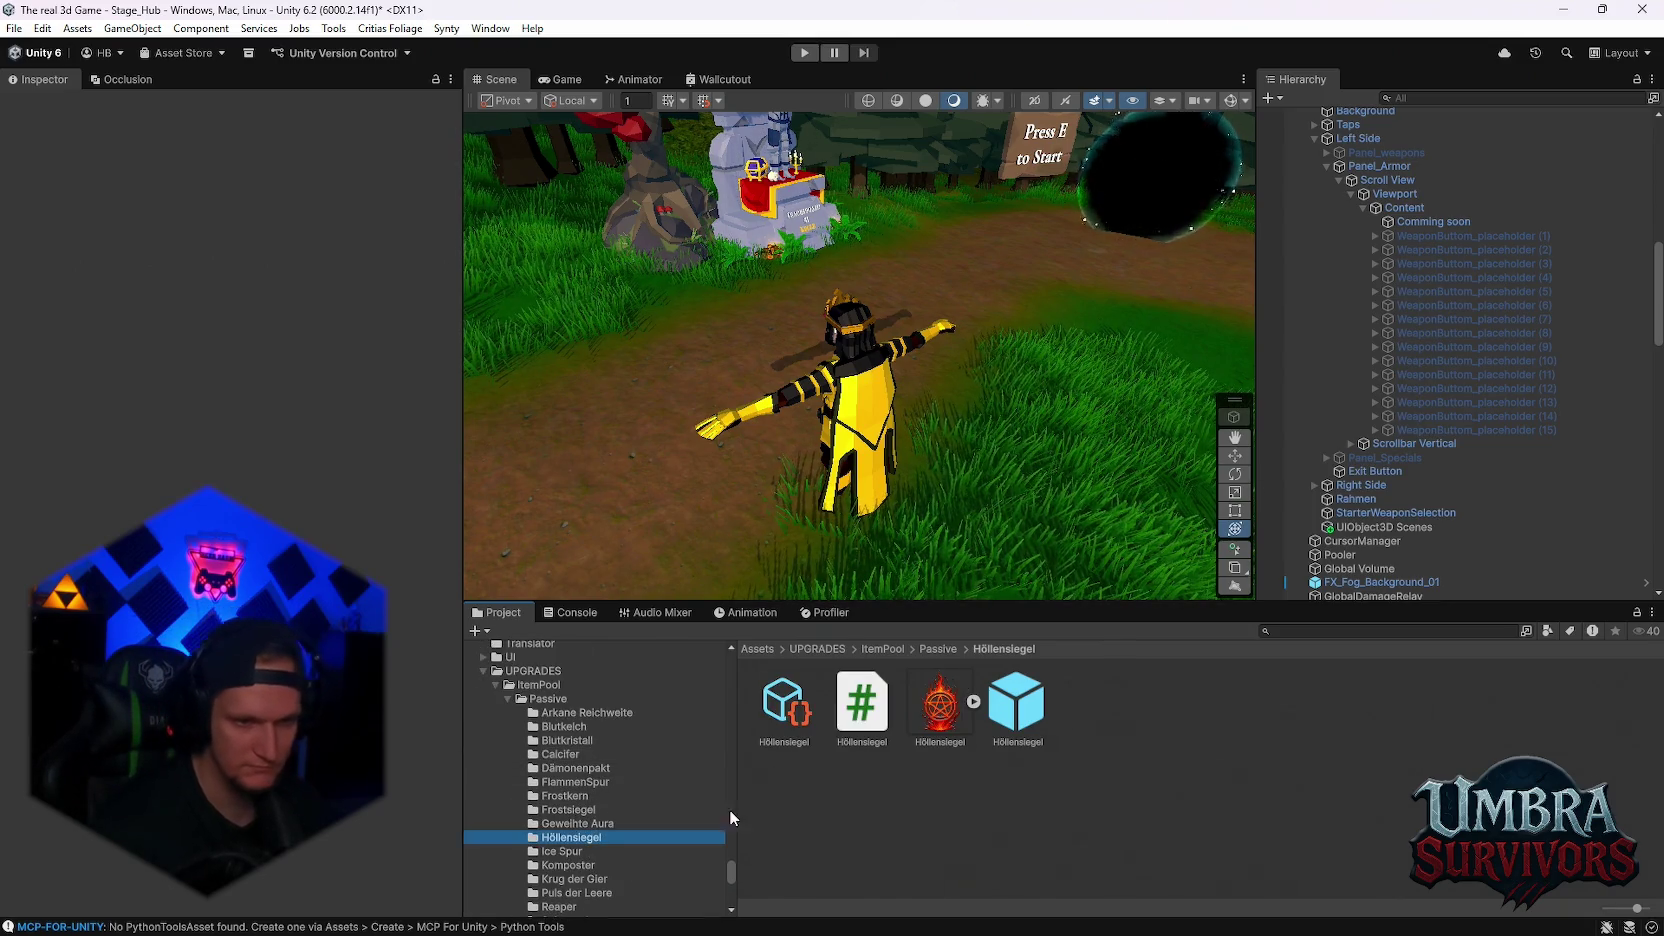
left_click(868, 721)
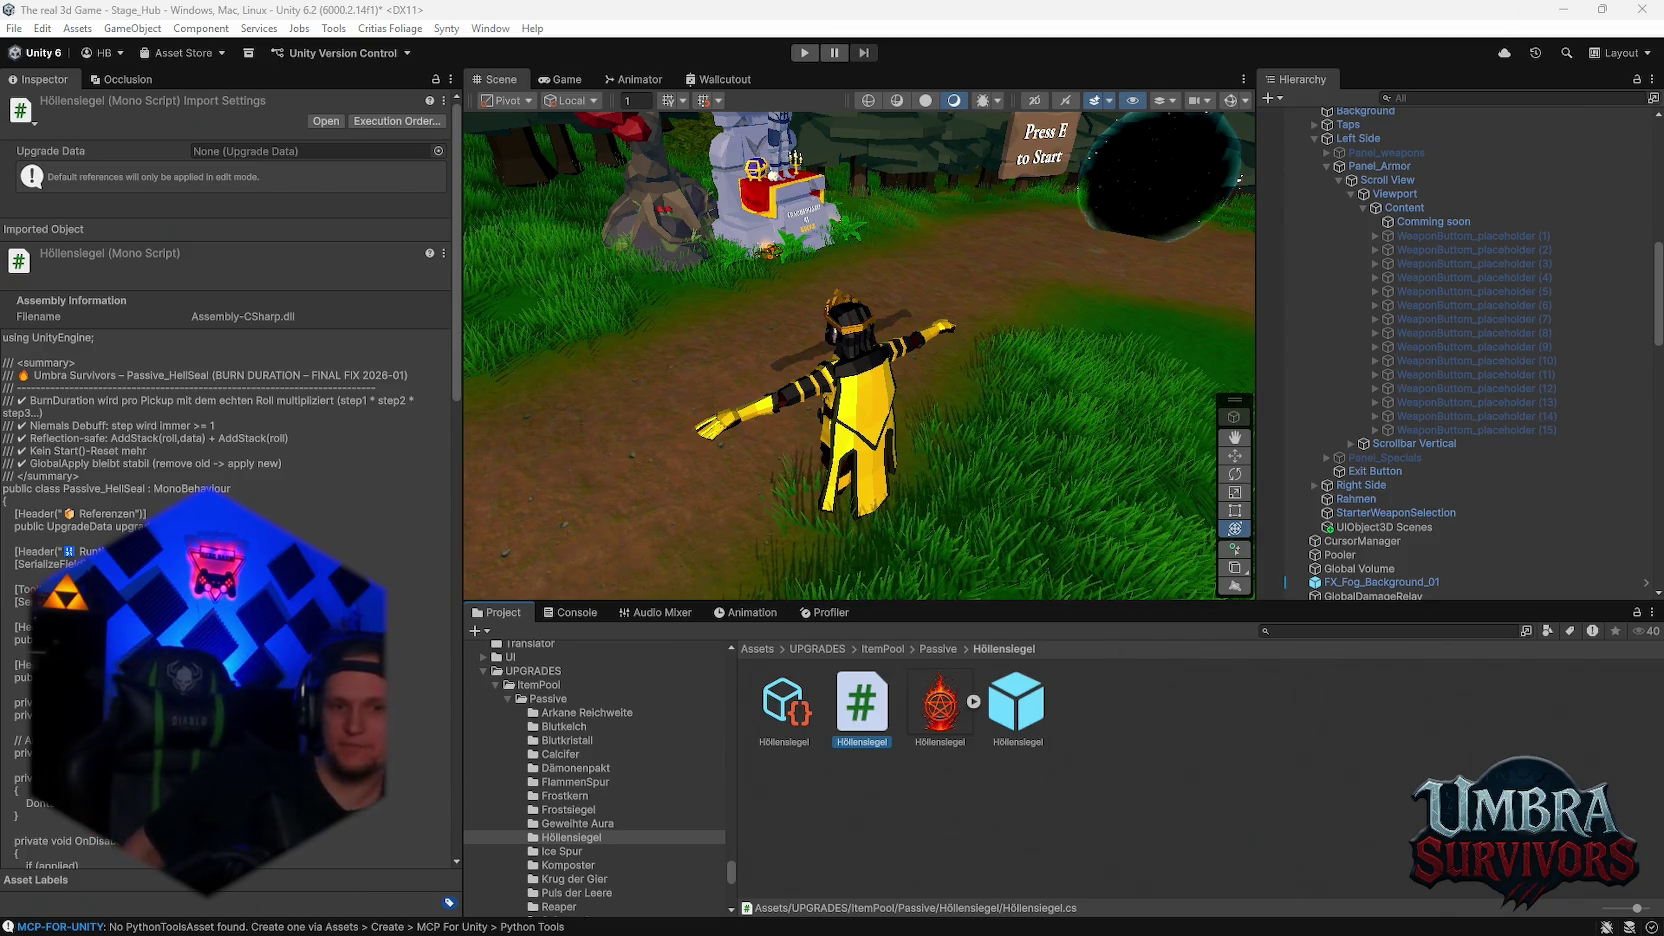
left_click(1454, 632)
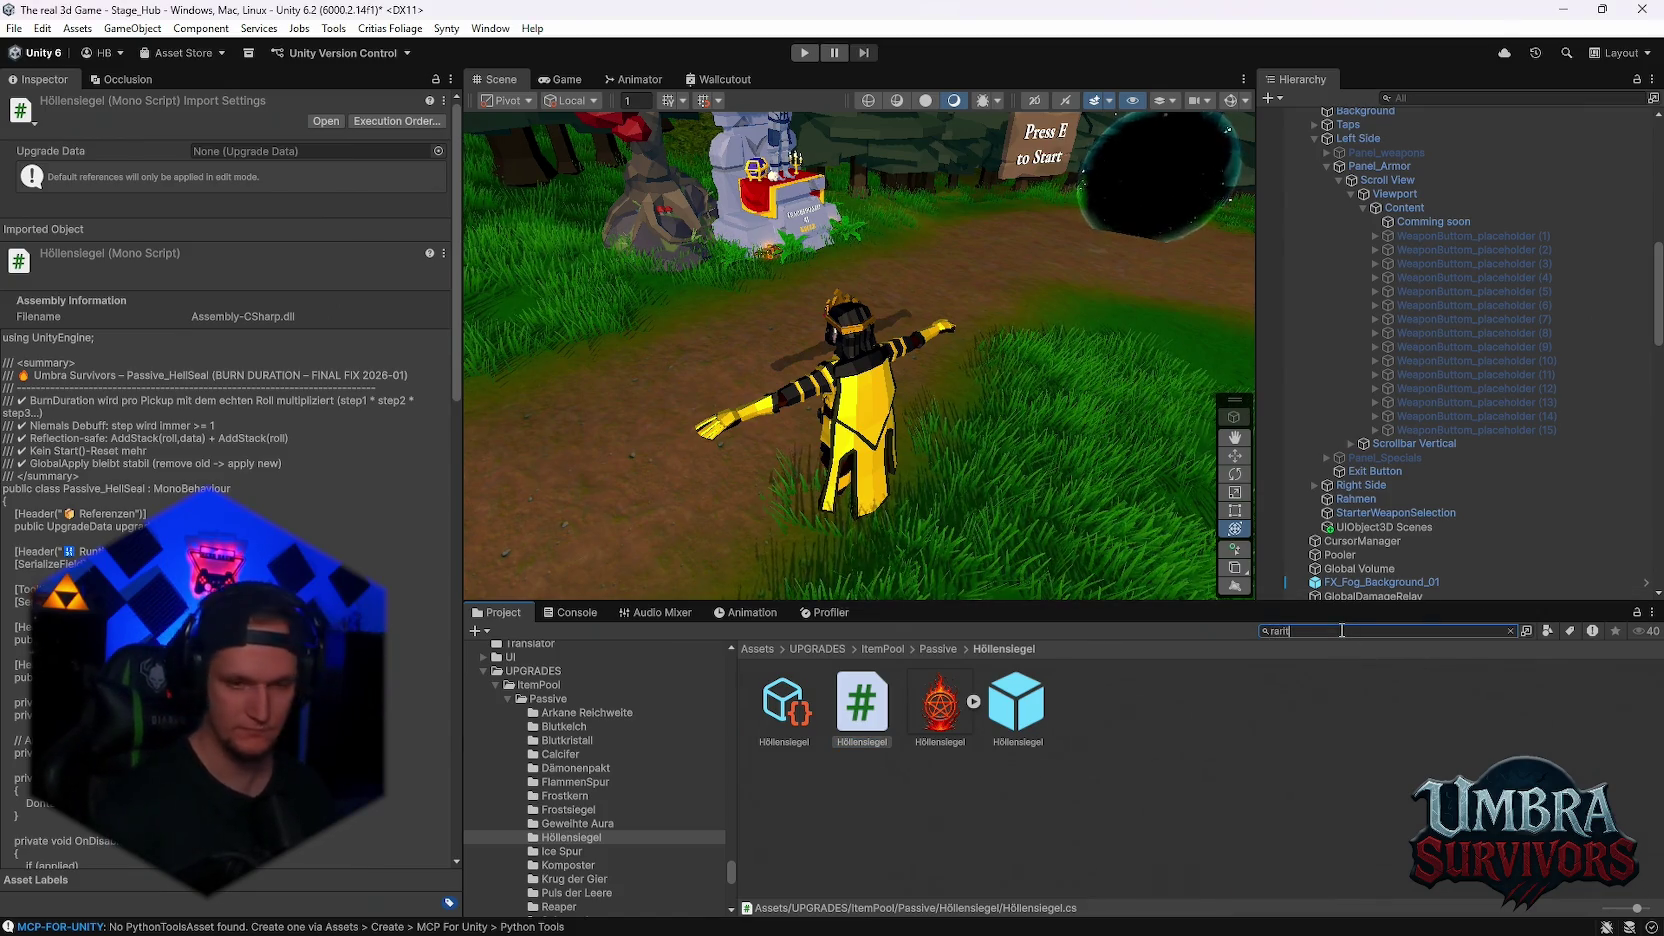
- Search the project for 'rarity' and review the RarityRollData roll values
type("y")
left_click(1174, 704)
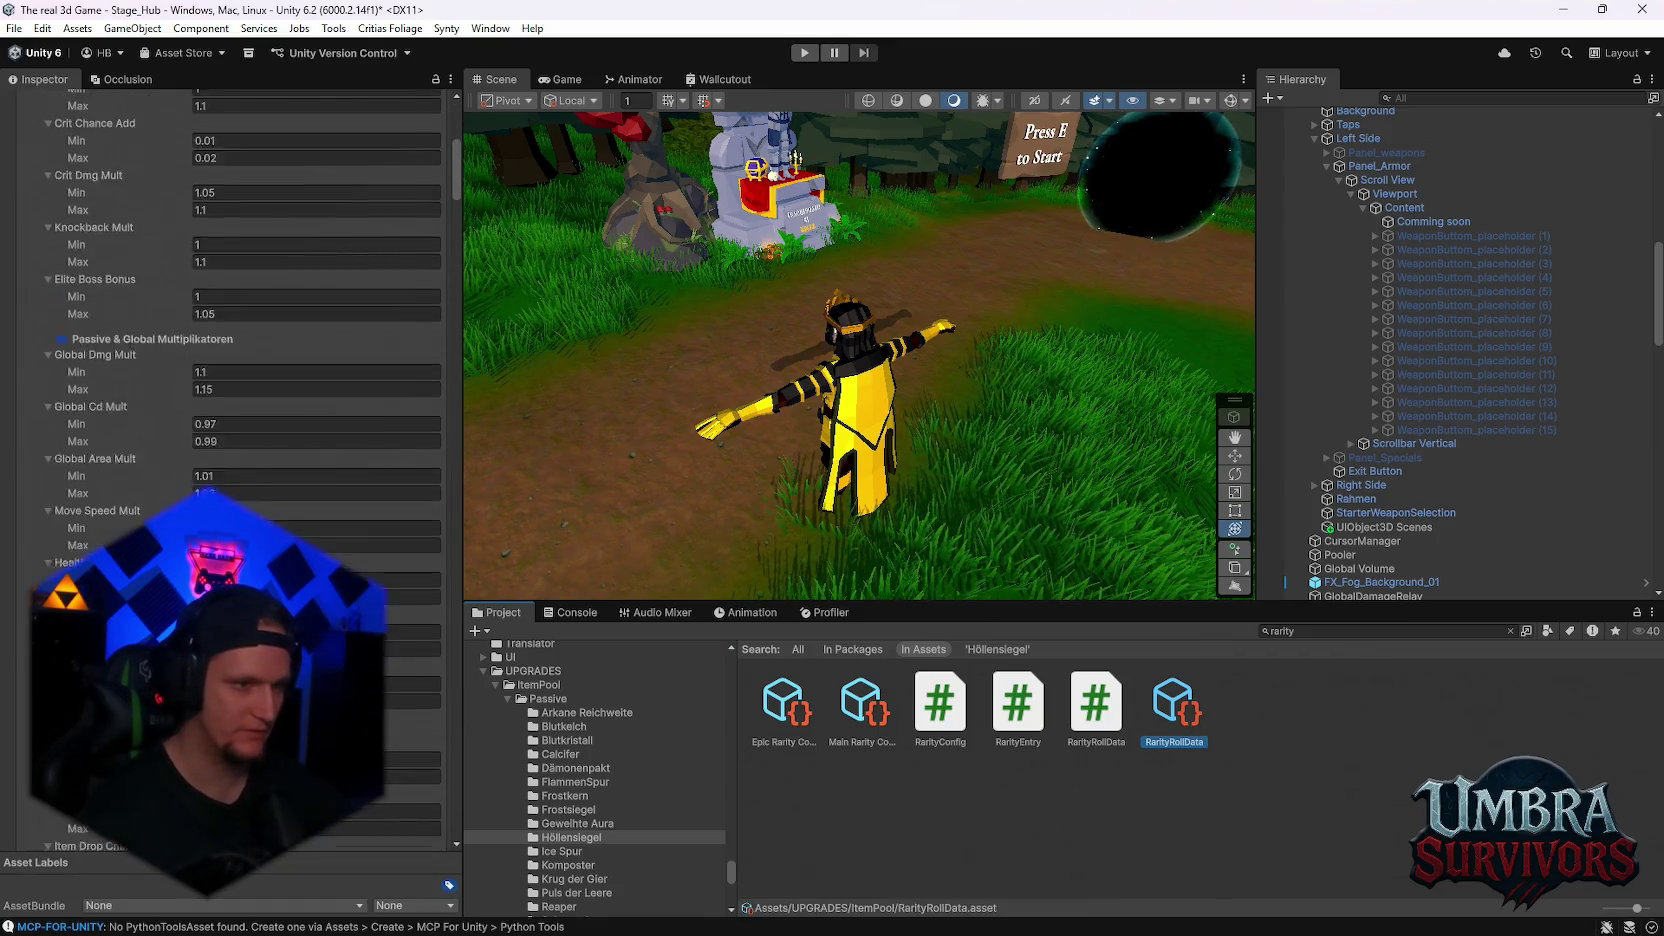
scroll(266, 513, "down", 10)
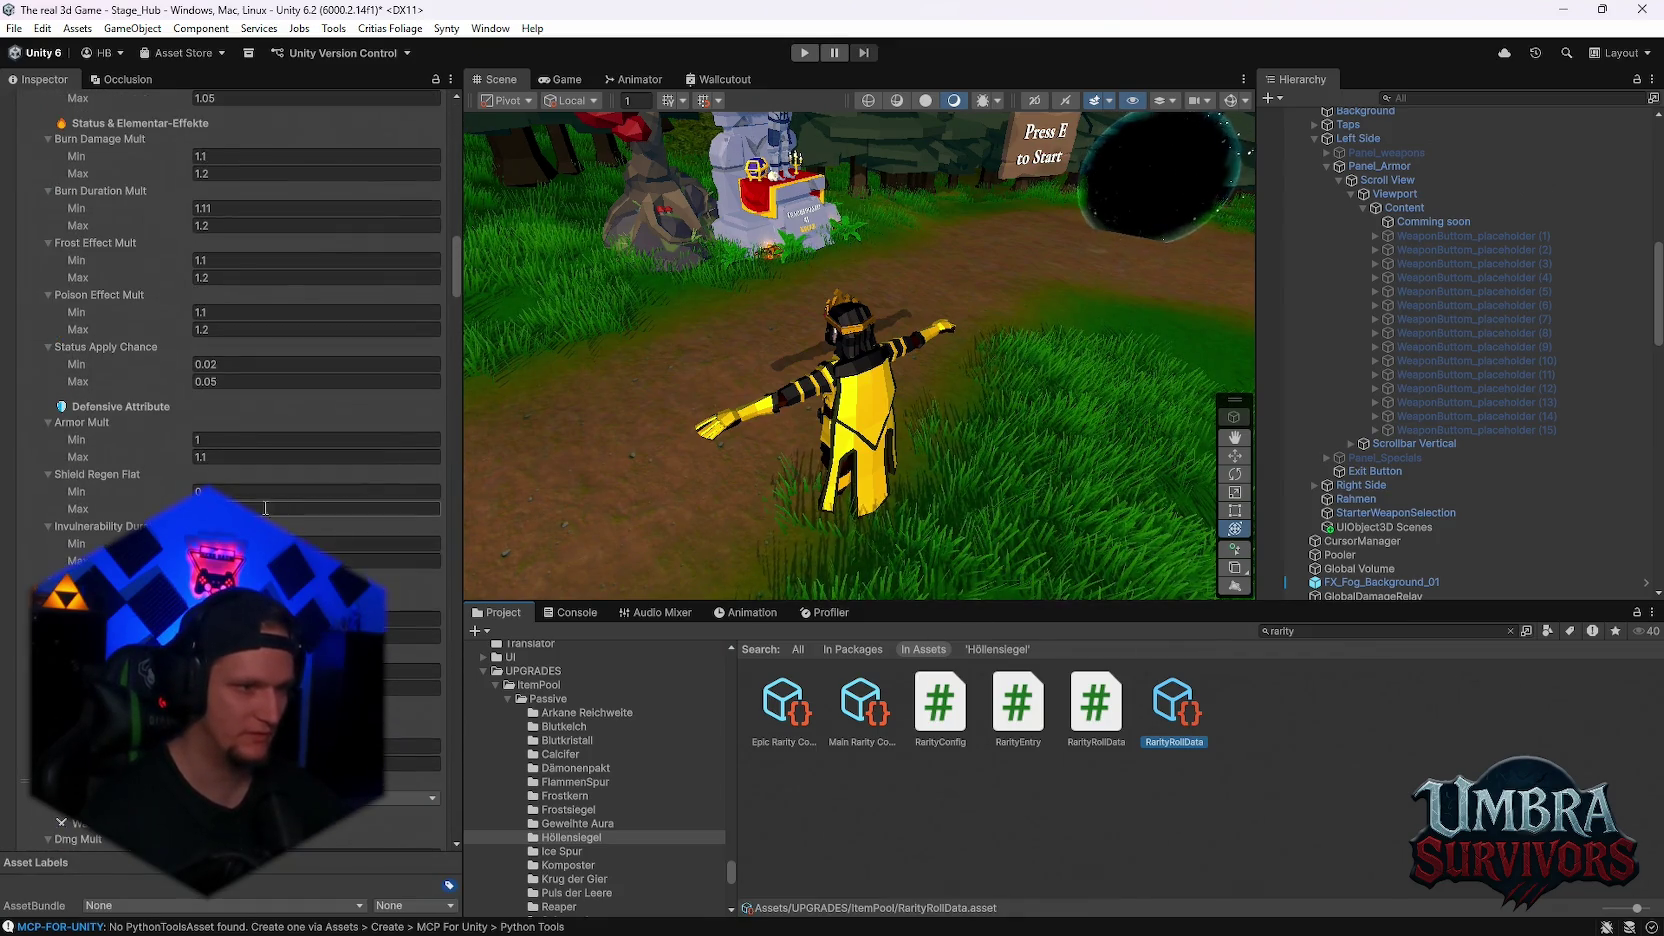
scroll(267, 509, "up", 3)
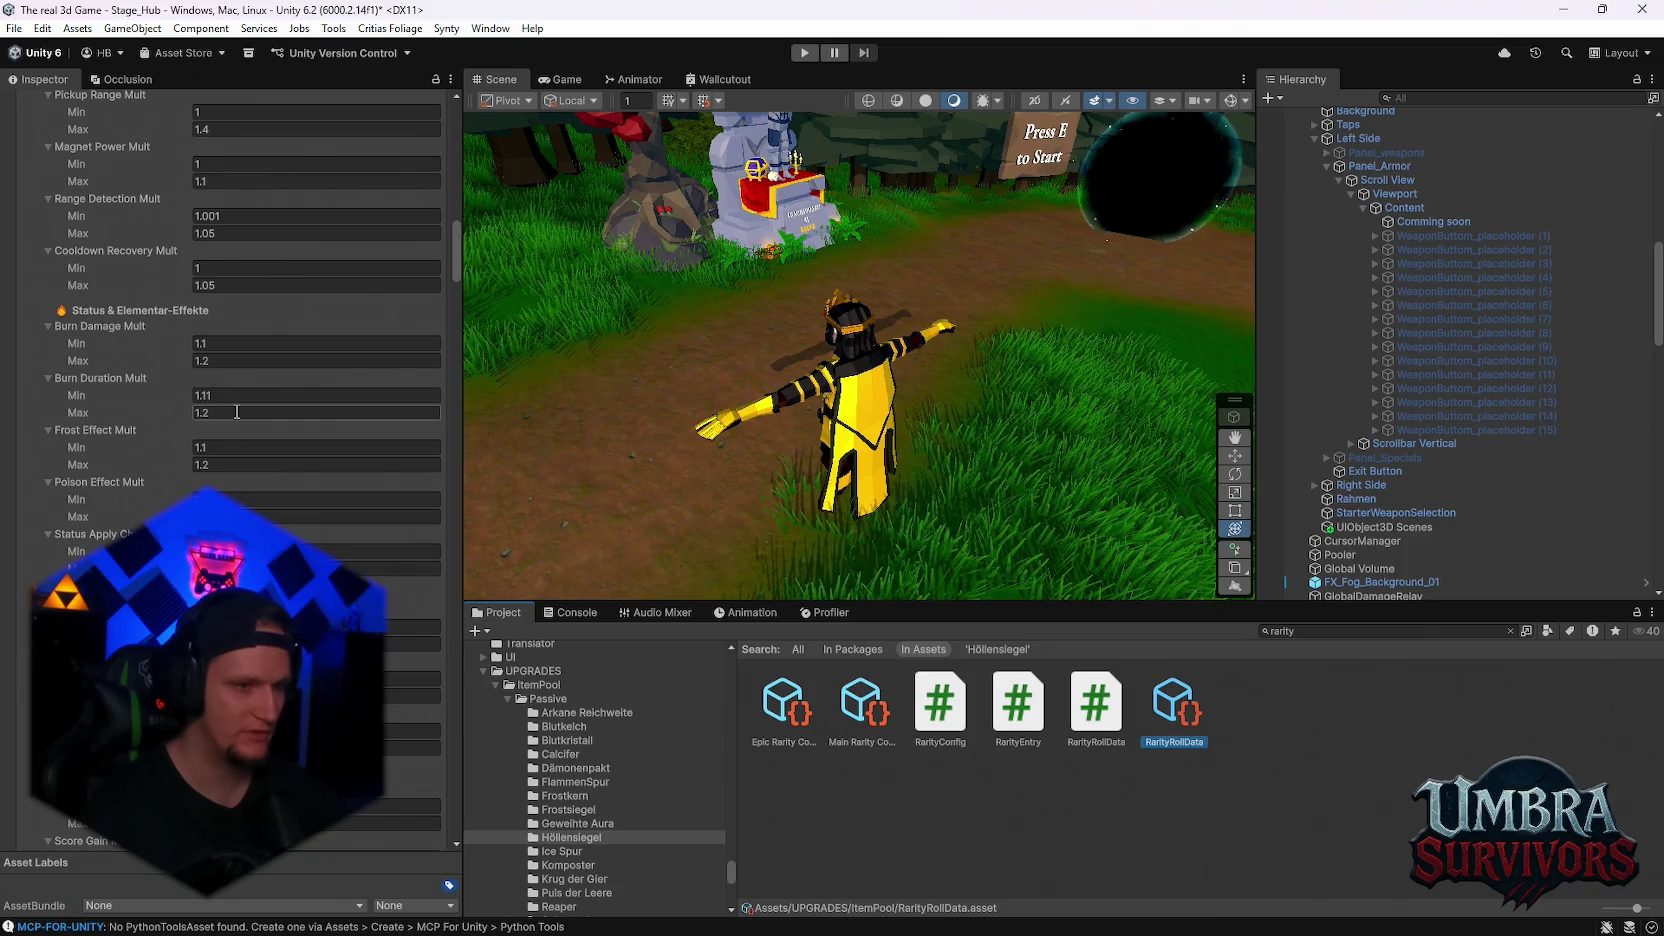
scroll(237, 411, "up", 15)
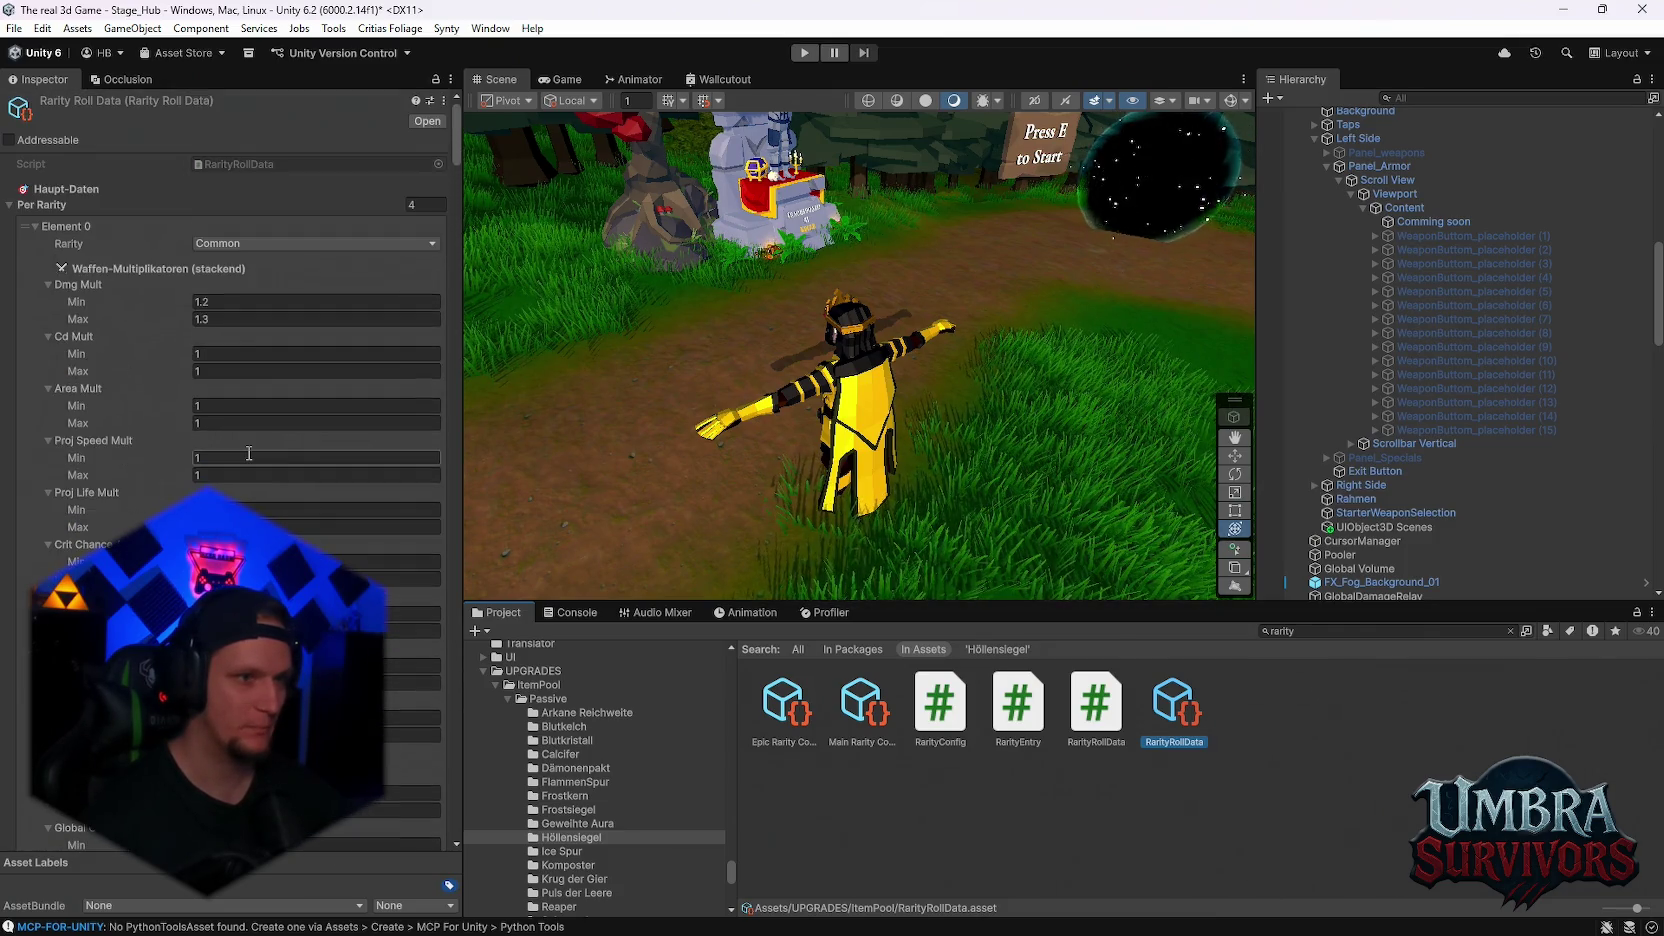
scroll(249, 452, "down", 8)
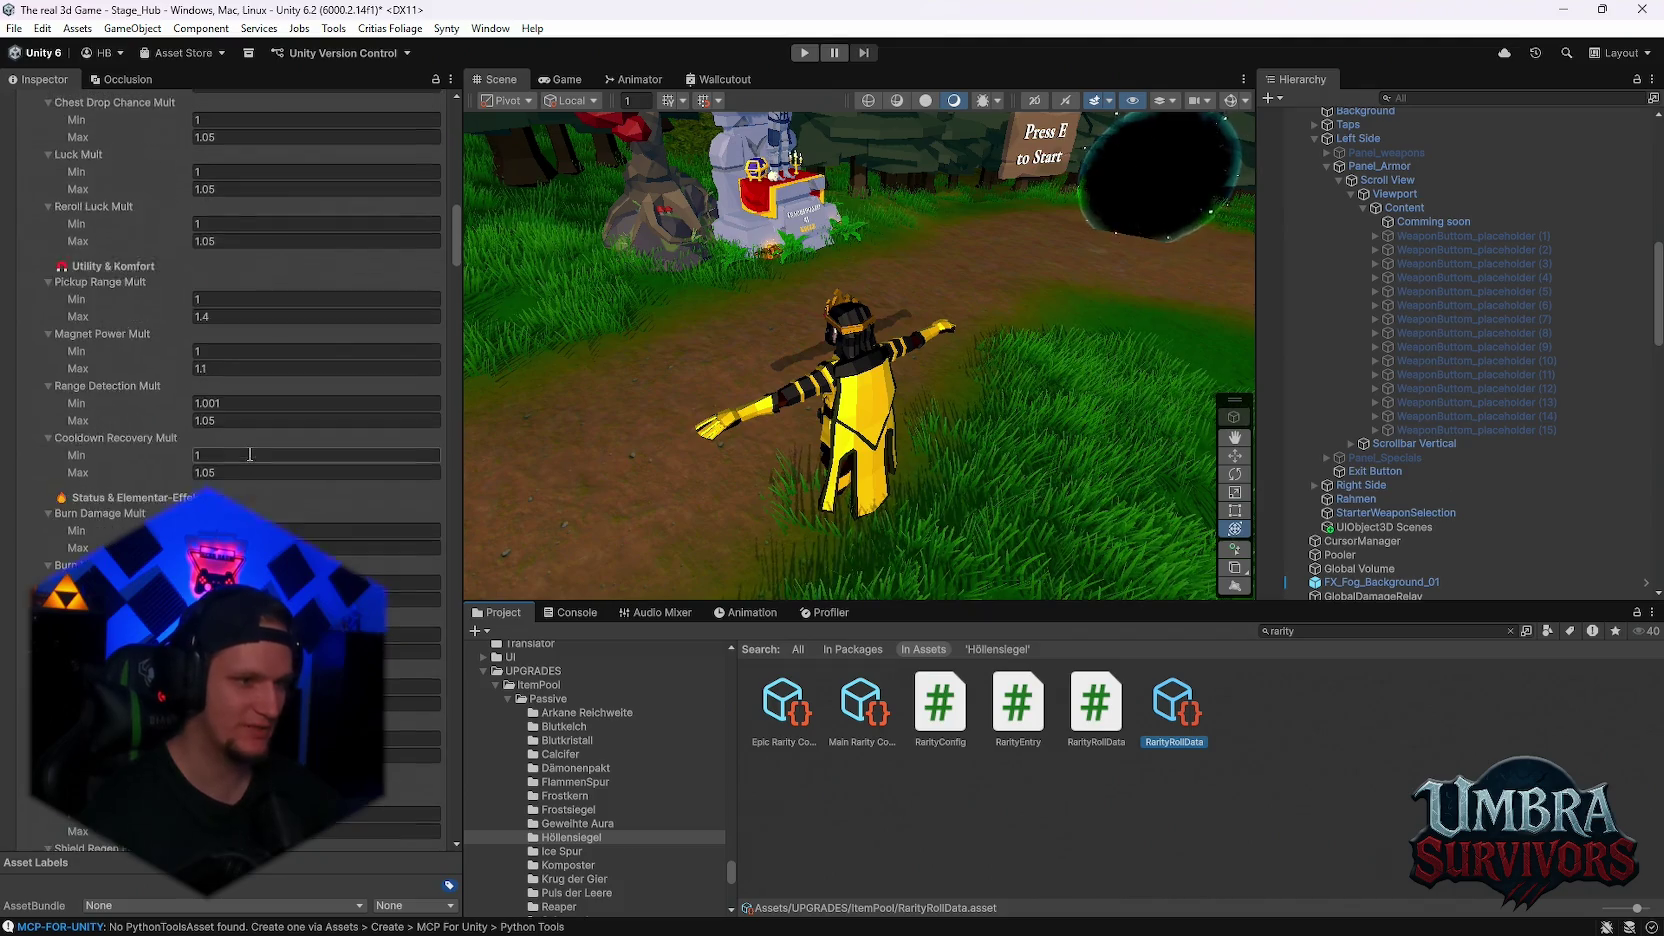
scroll(247, 451, "down", 2)
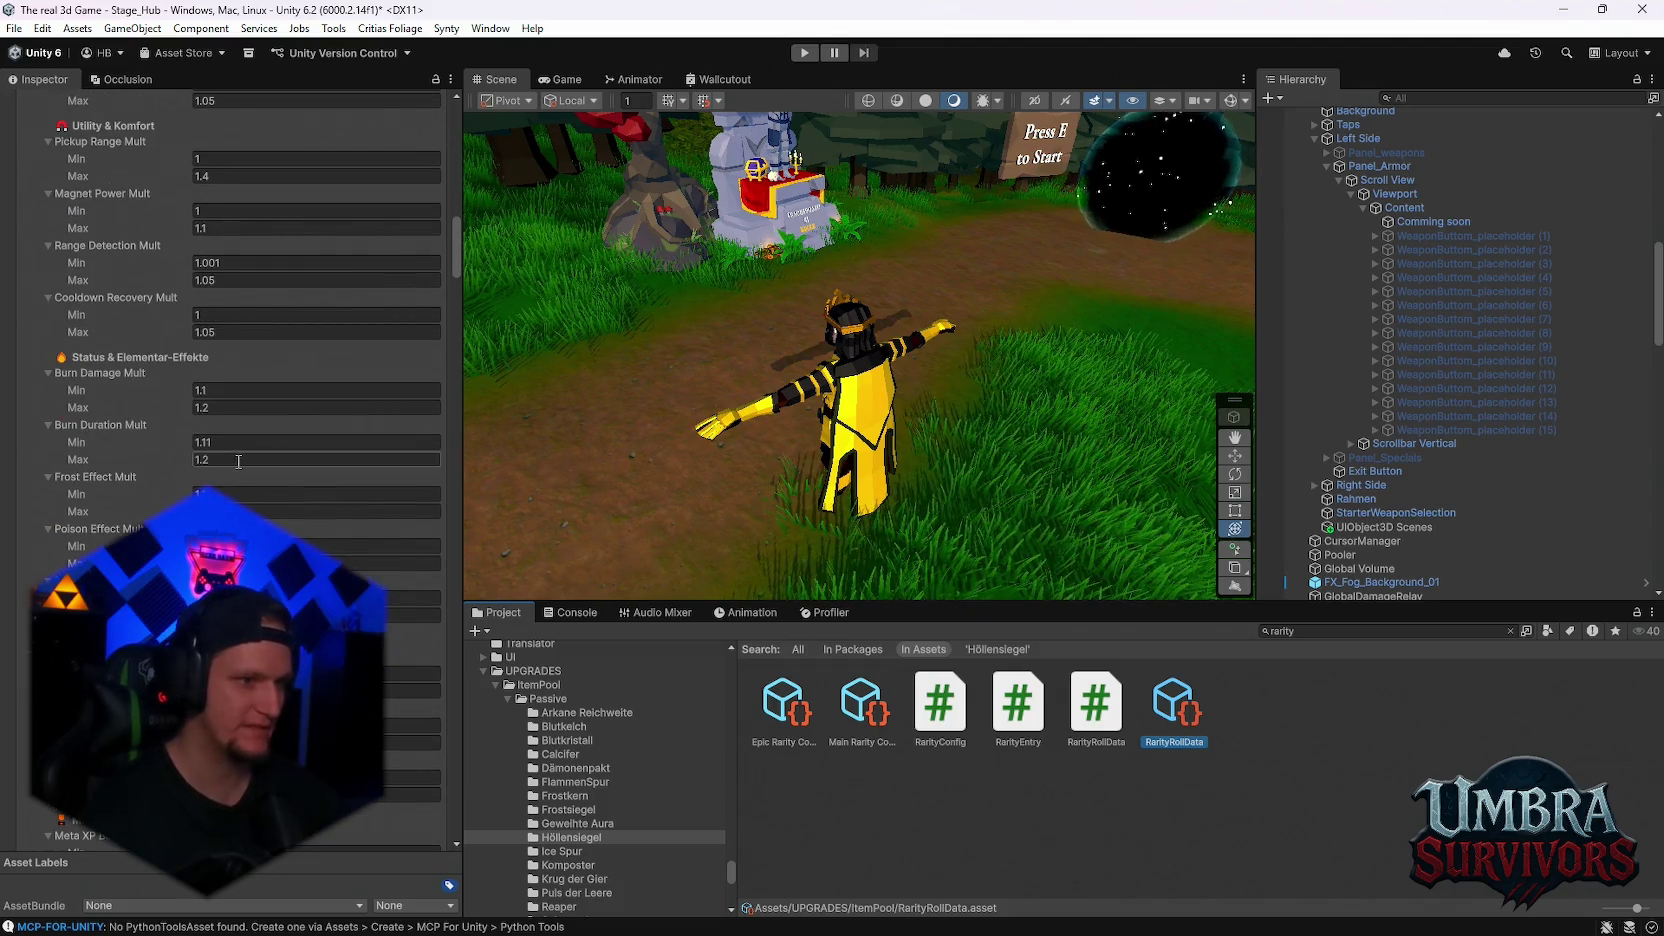
scroll(238, 461, "down", 2)
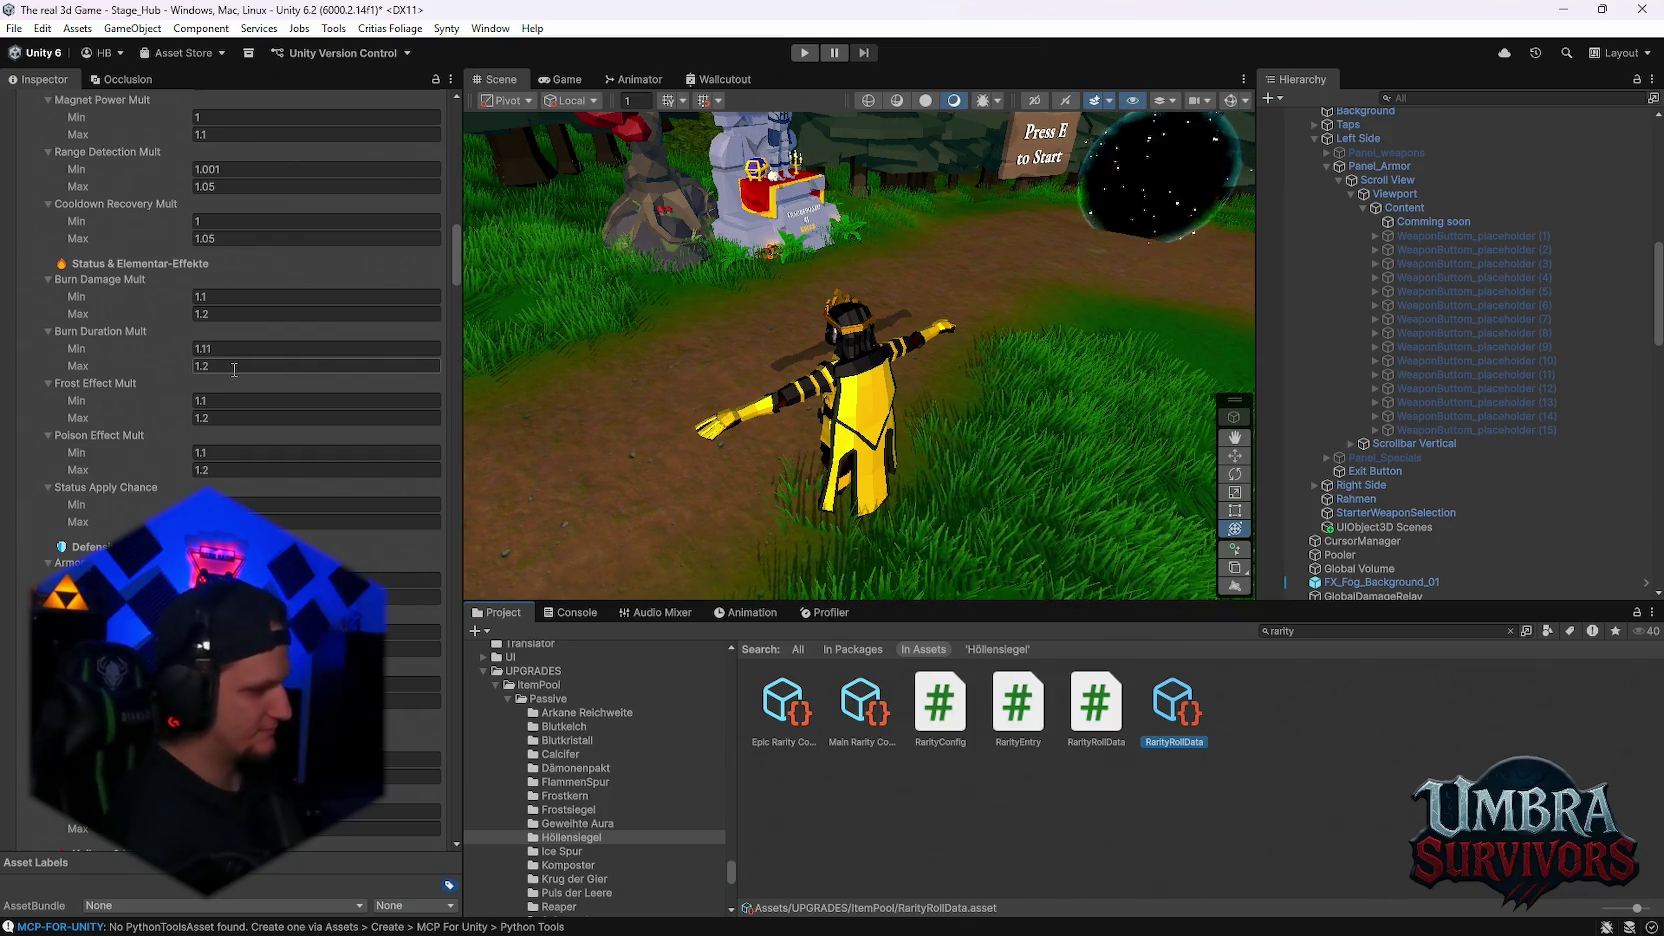
scroll(175, 458, "down", 3)
scroll(176, 452, "down", 10)
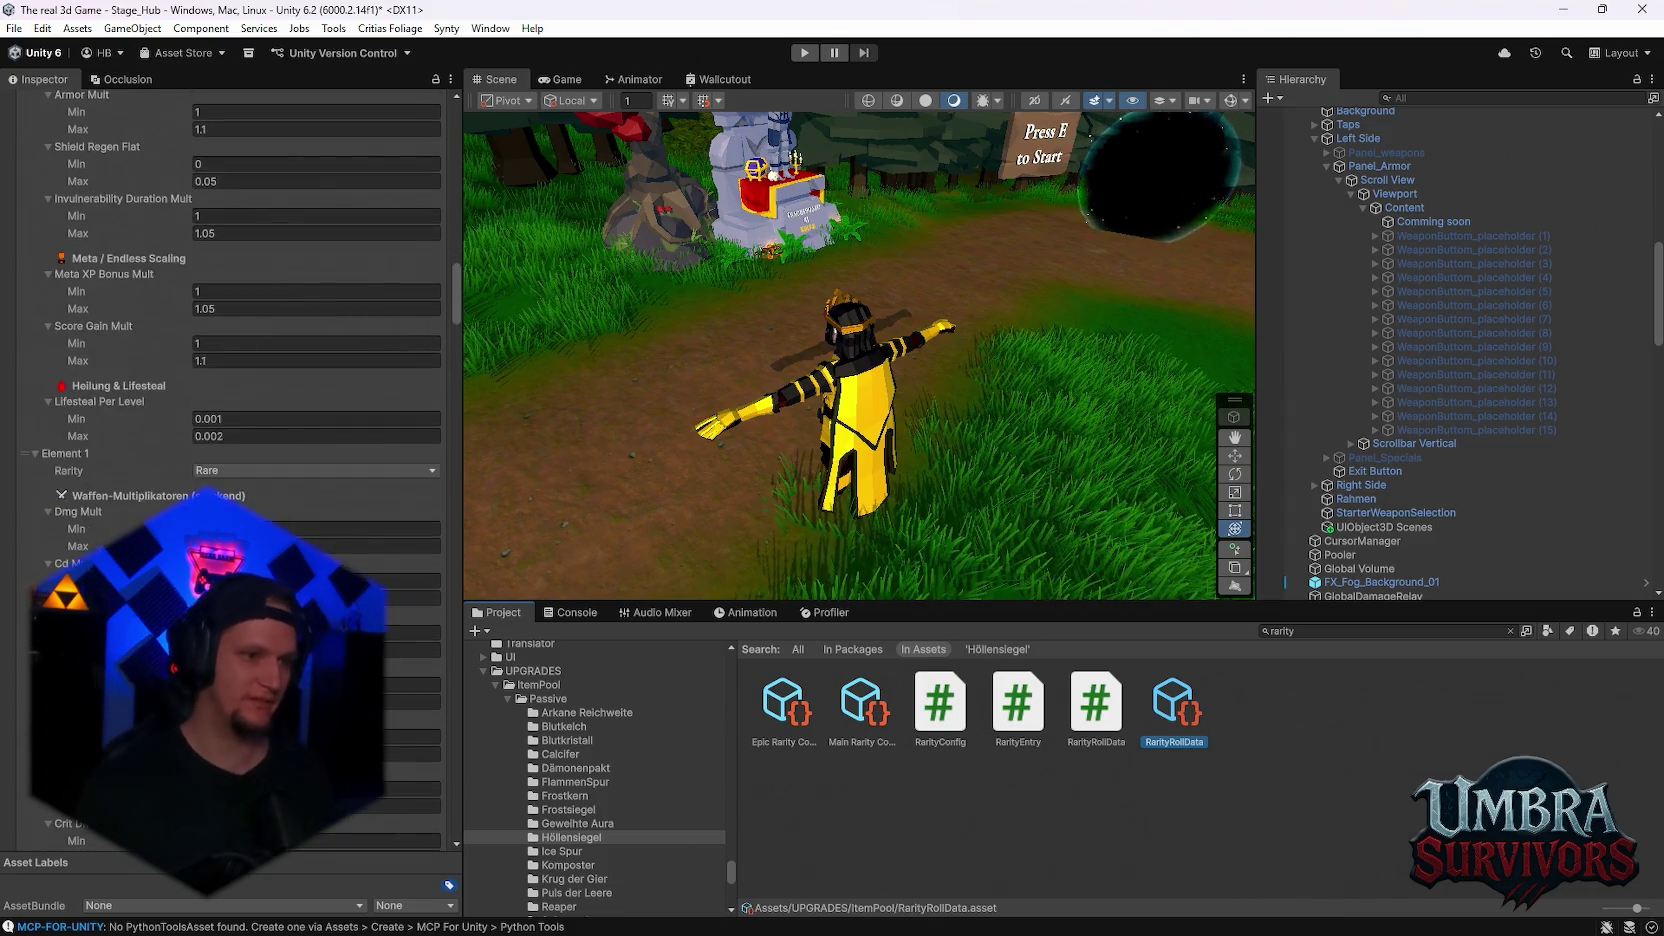
scroll(311, 523, "down", 10)
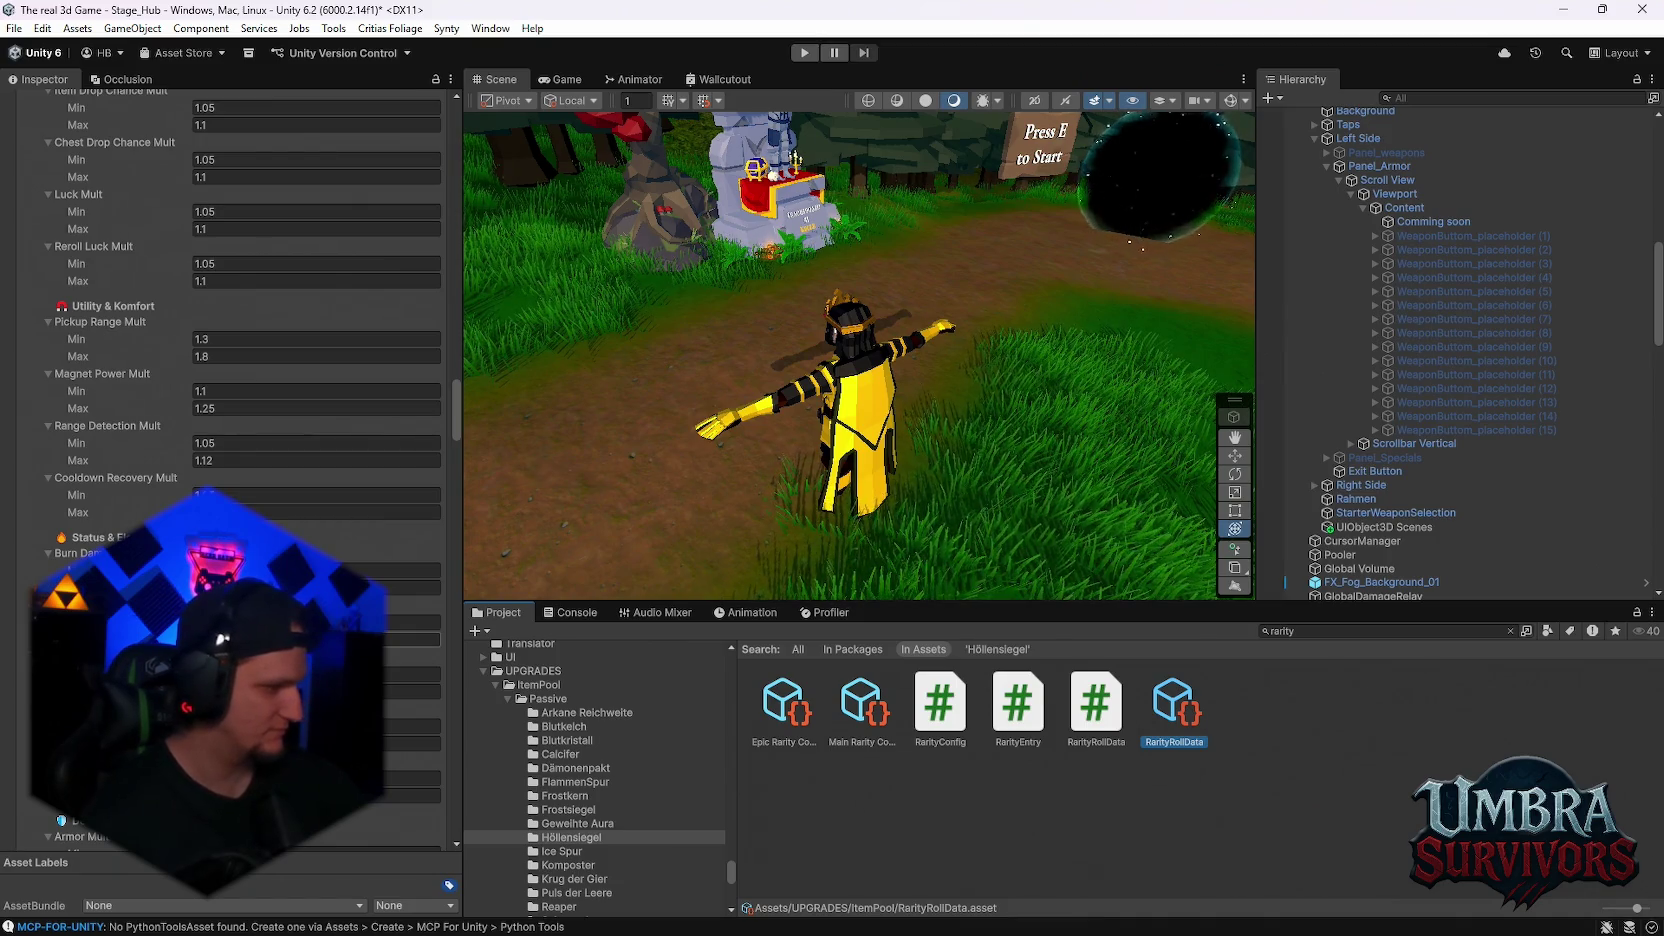
scroll(231, 300, "down", 15)
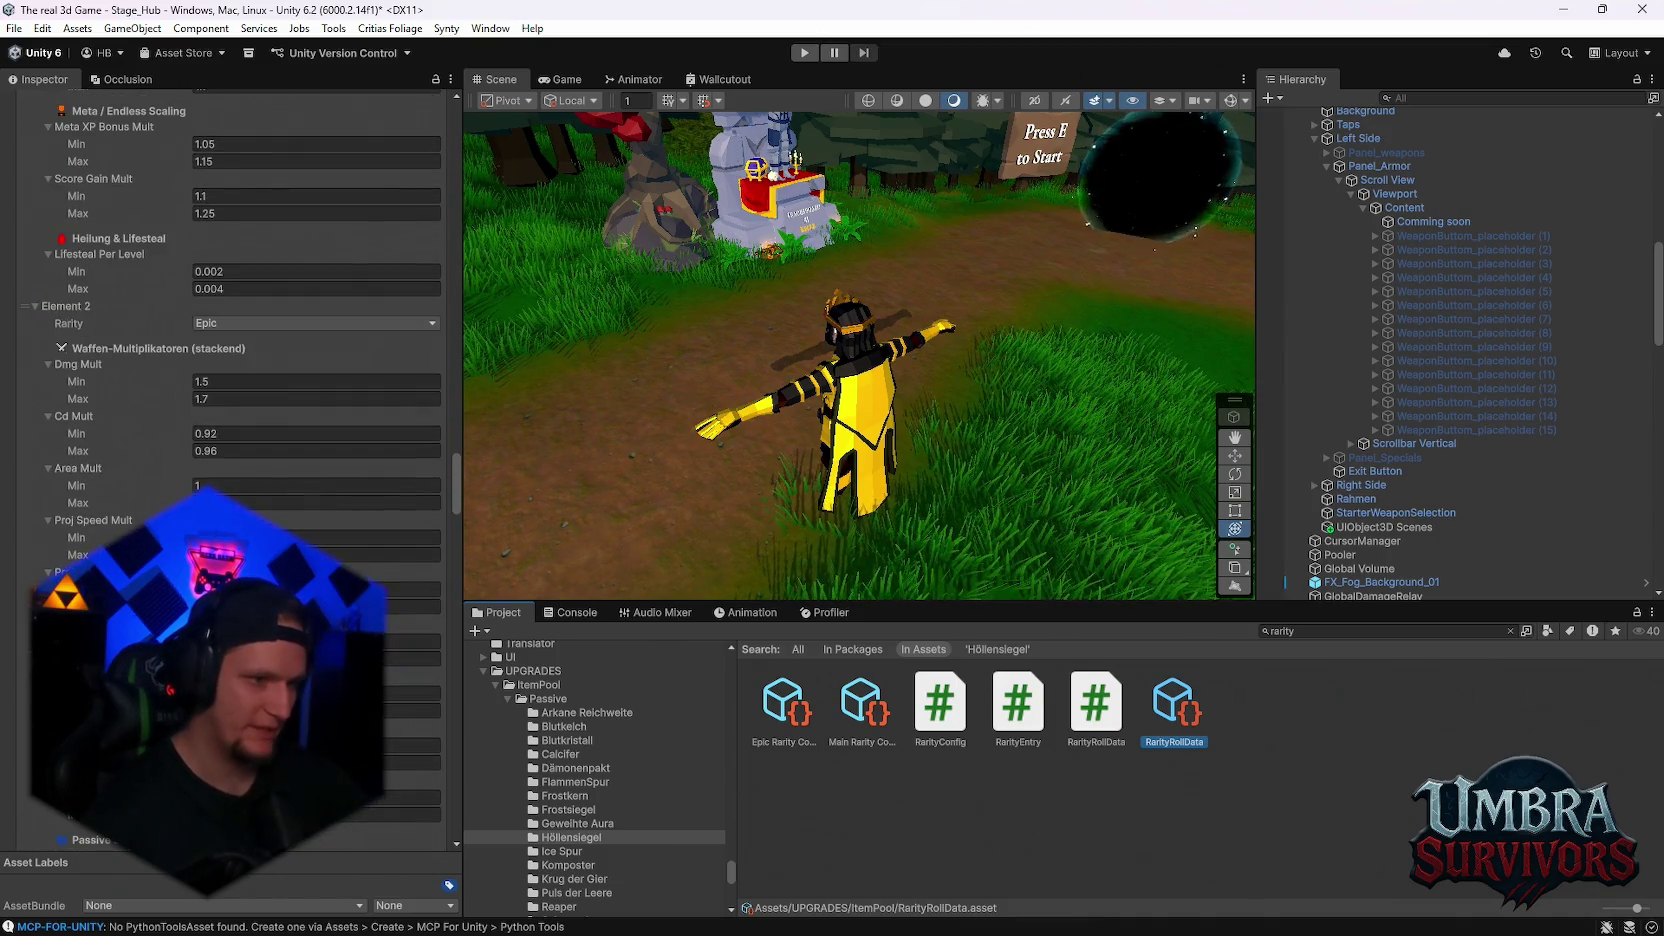
scroll(230, 300, "down", 10)
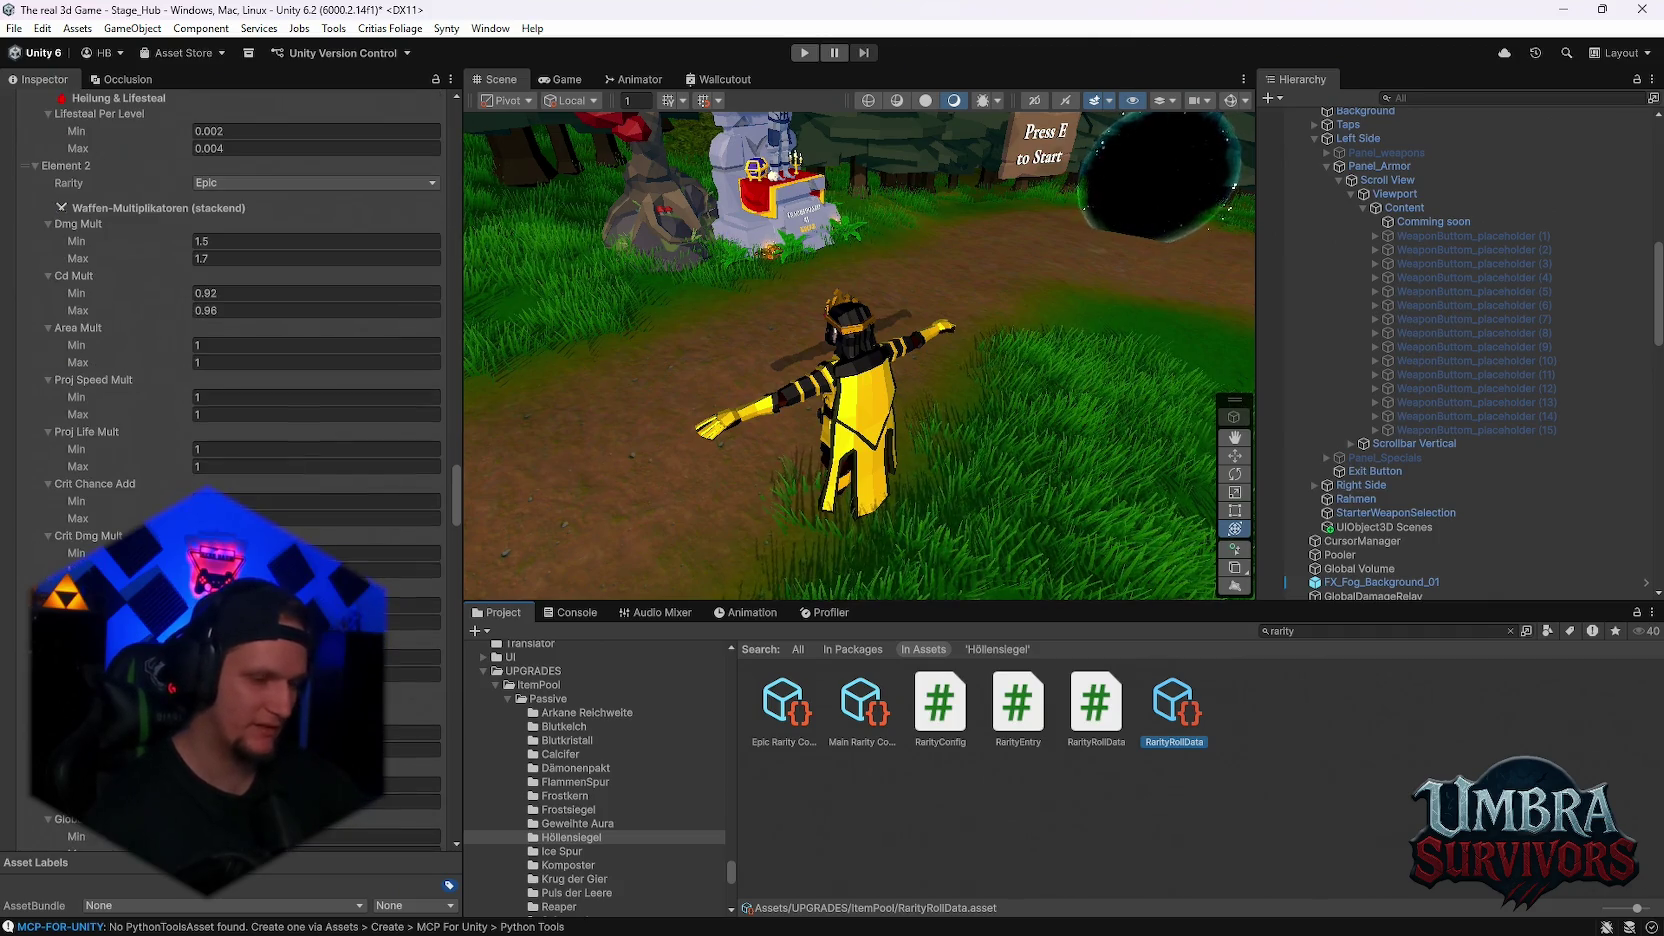
scroll(230, 301, "down", 5)
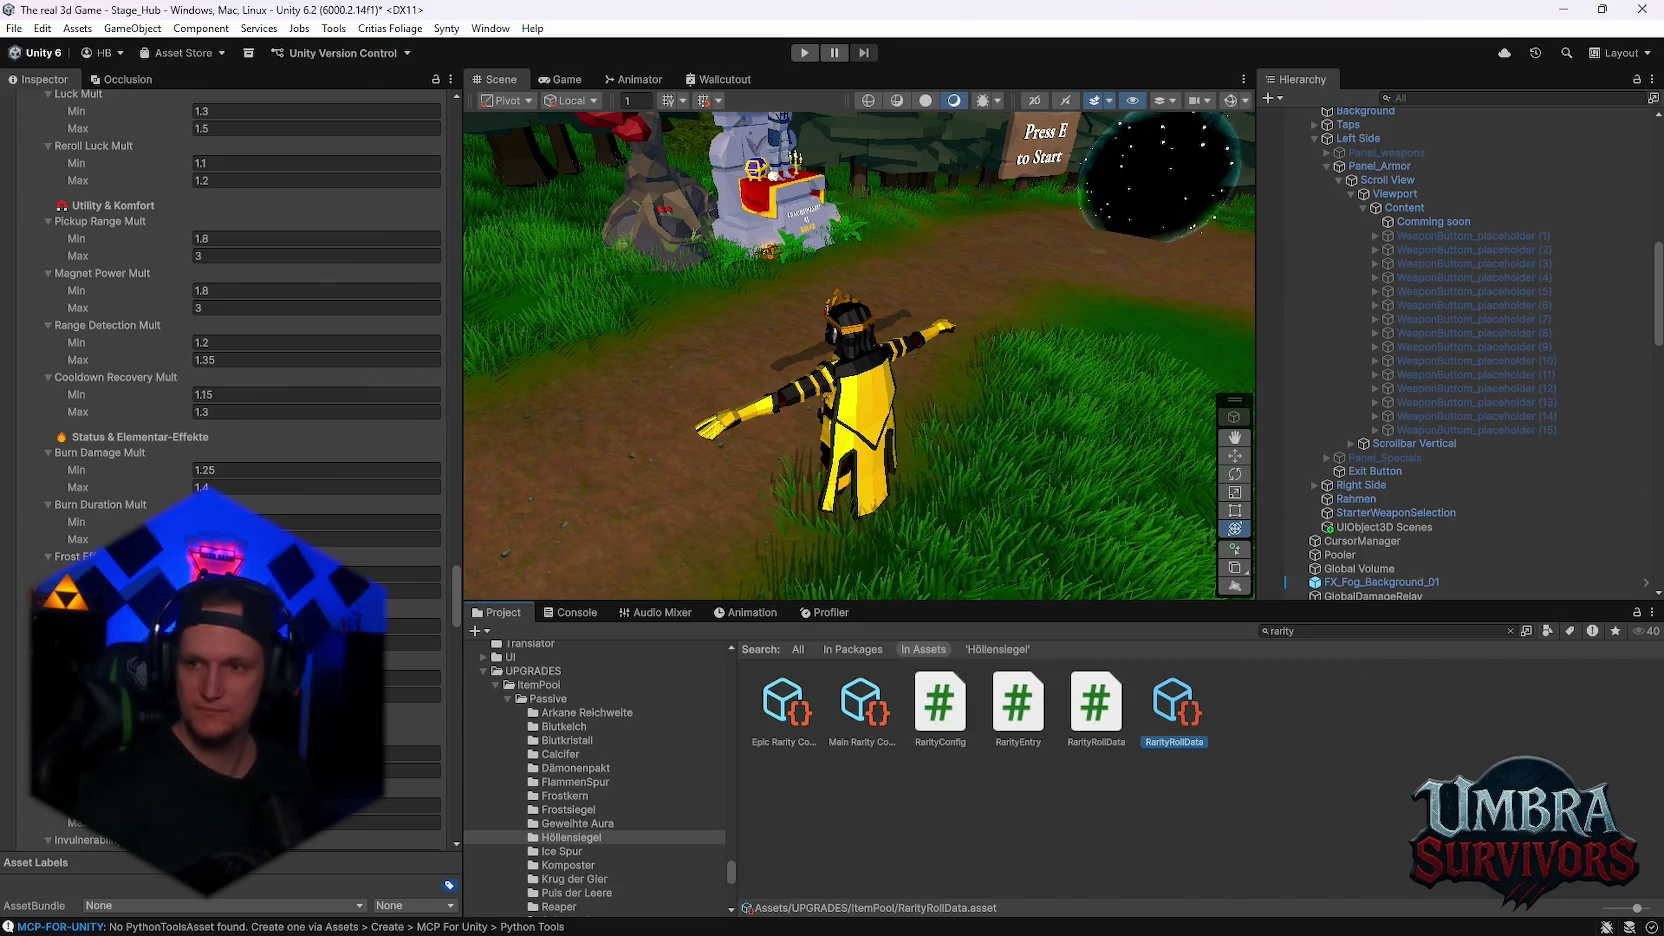
- Check Main Rarity Config (Common 0.85, Rare 0.12, Epic 0.027, Legendary 0.003), then open Höllensiegel upgrade data
left_click(930, 801)
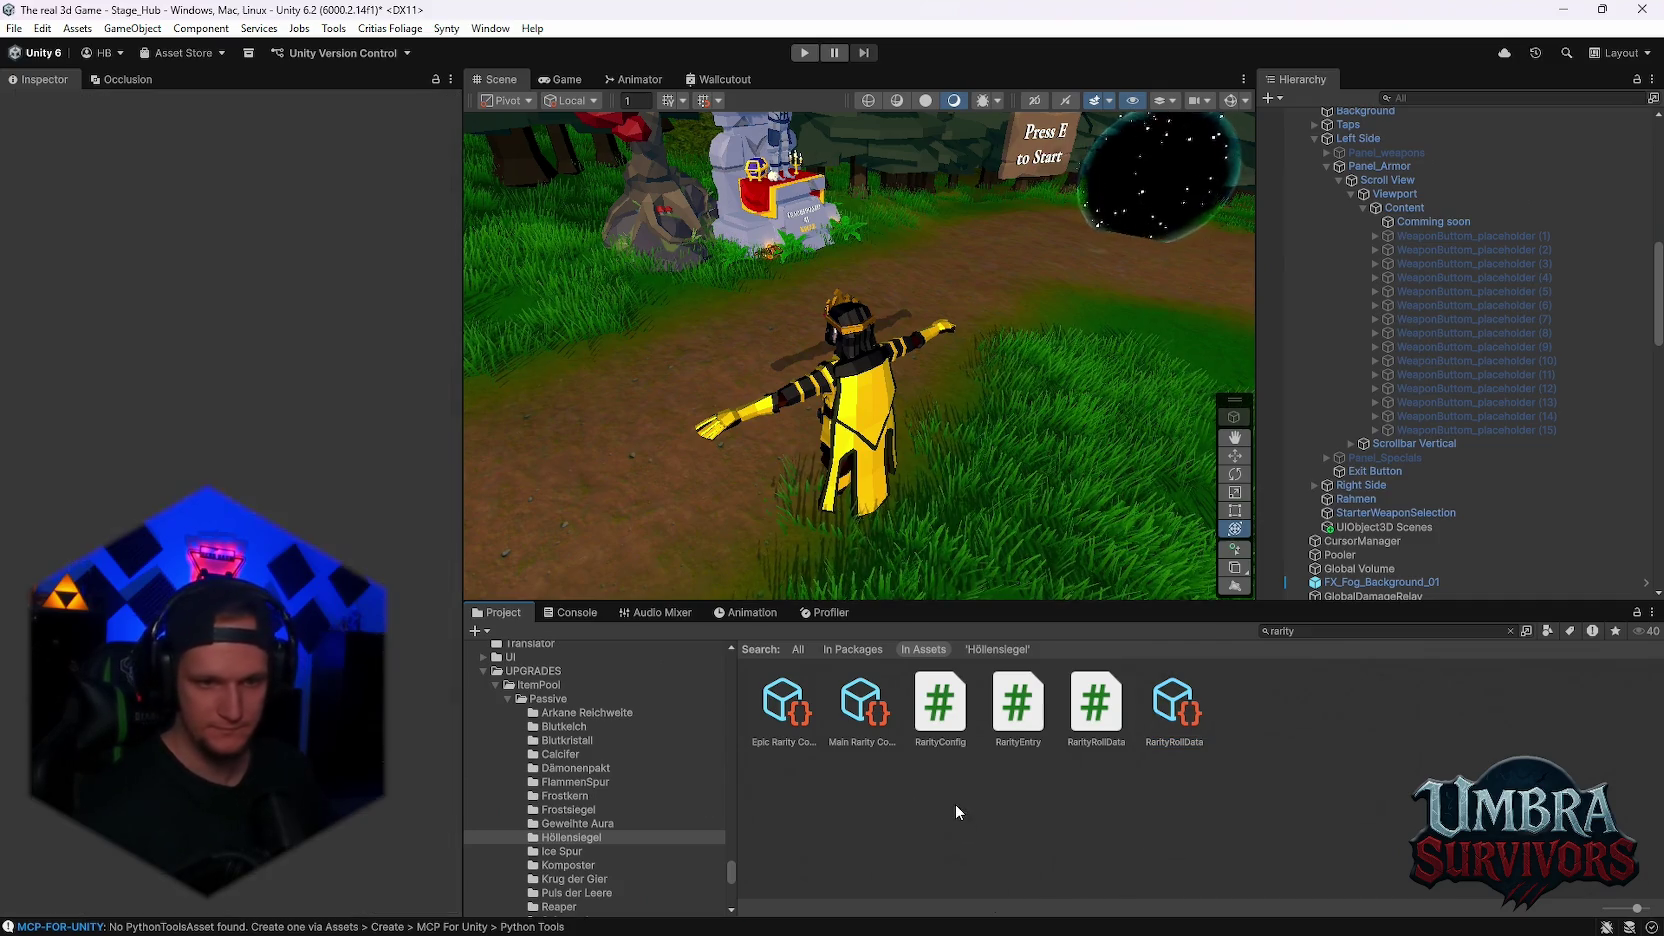
left_click(866, 718)
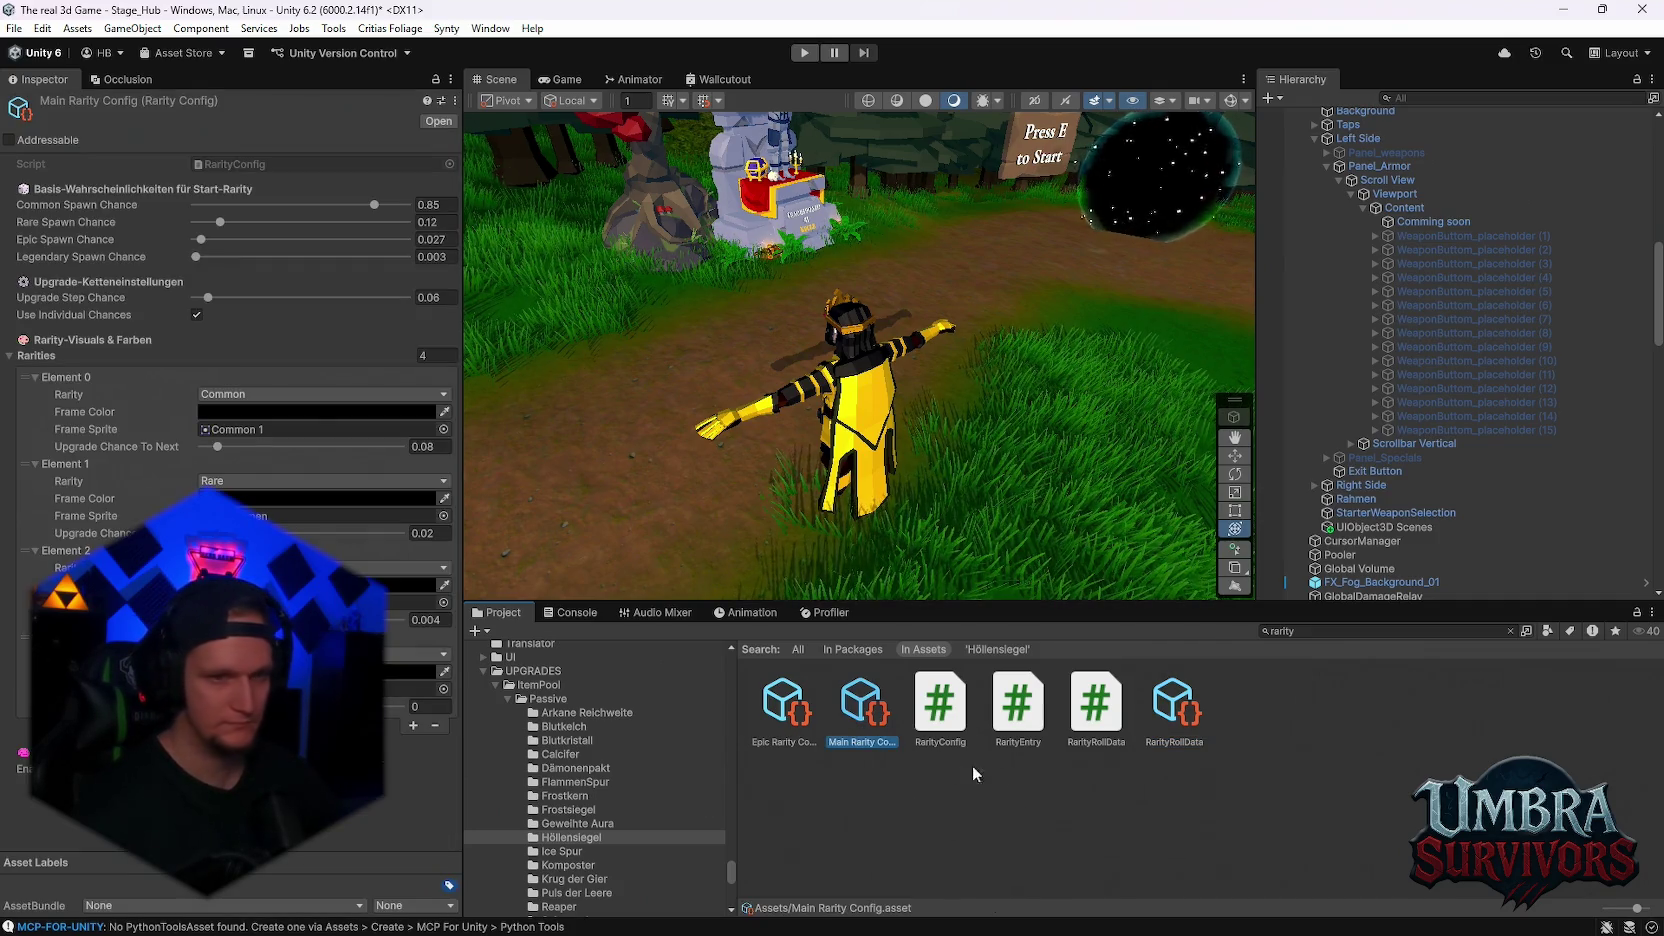
left_click(651, 840)
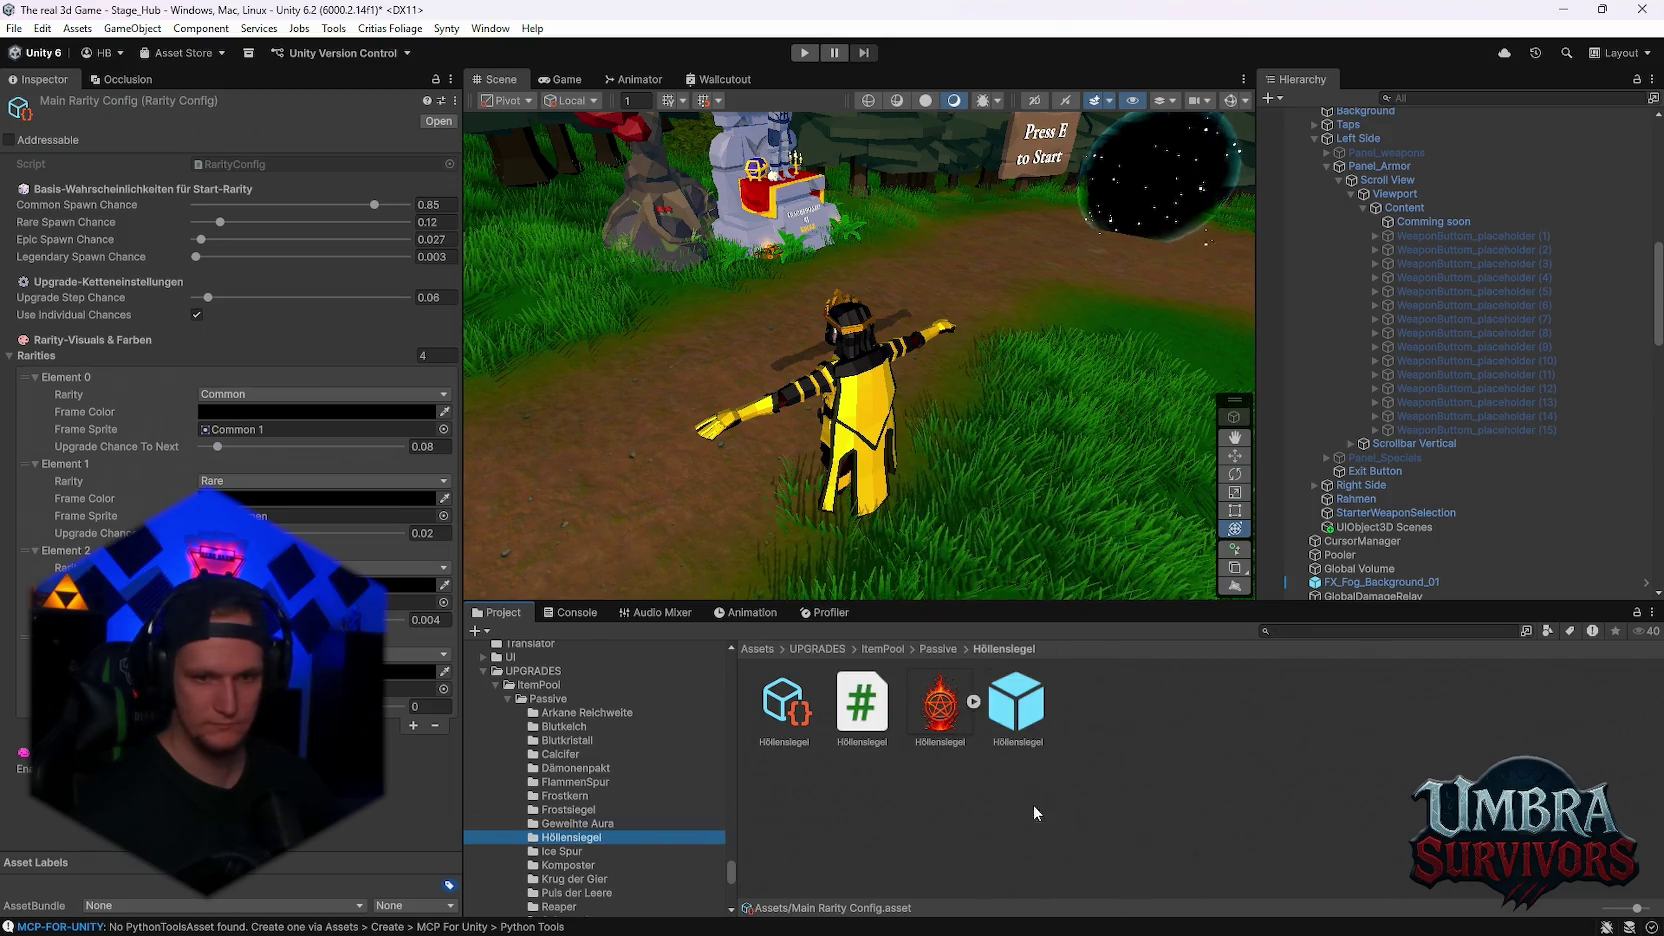
left_click(784, 705)
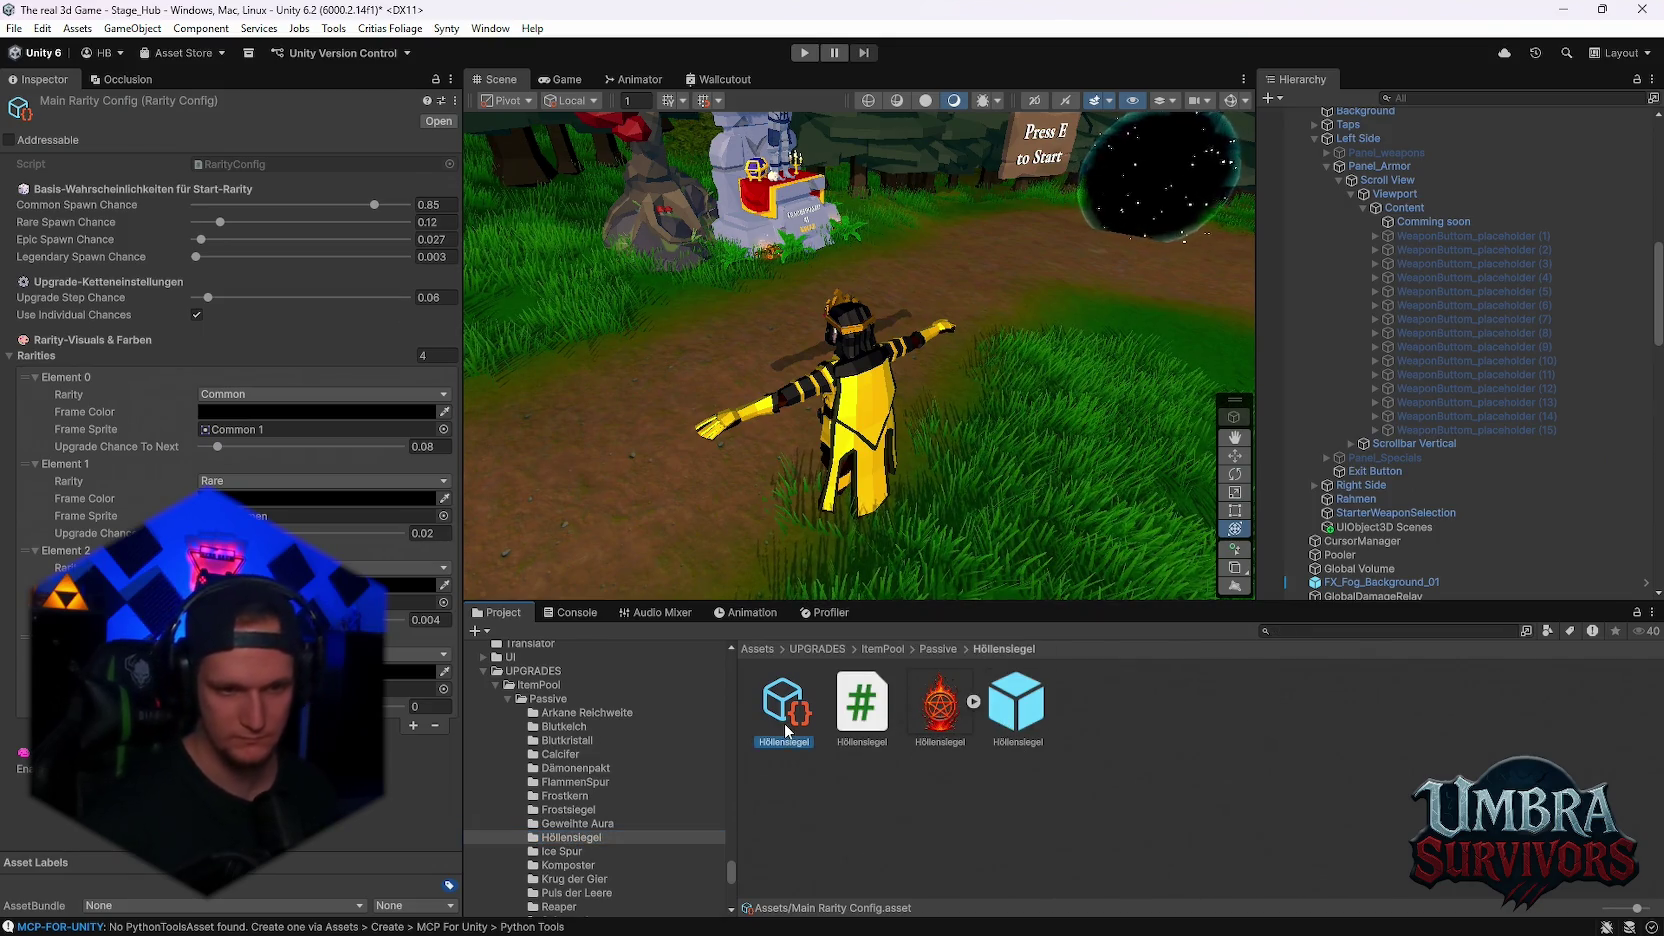
- Duplicate the Höllensiegel upgrade data and rename the copy to FireMage
key("ctrl+d")
right_click(1094, 705)
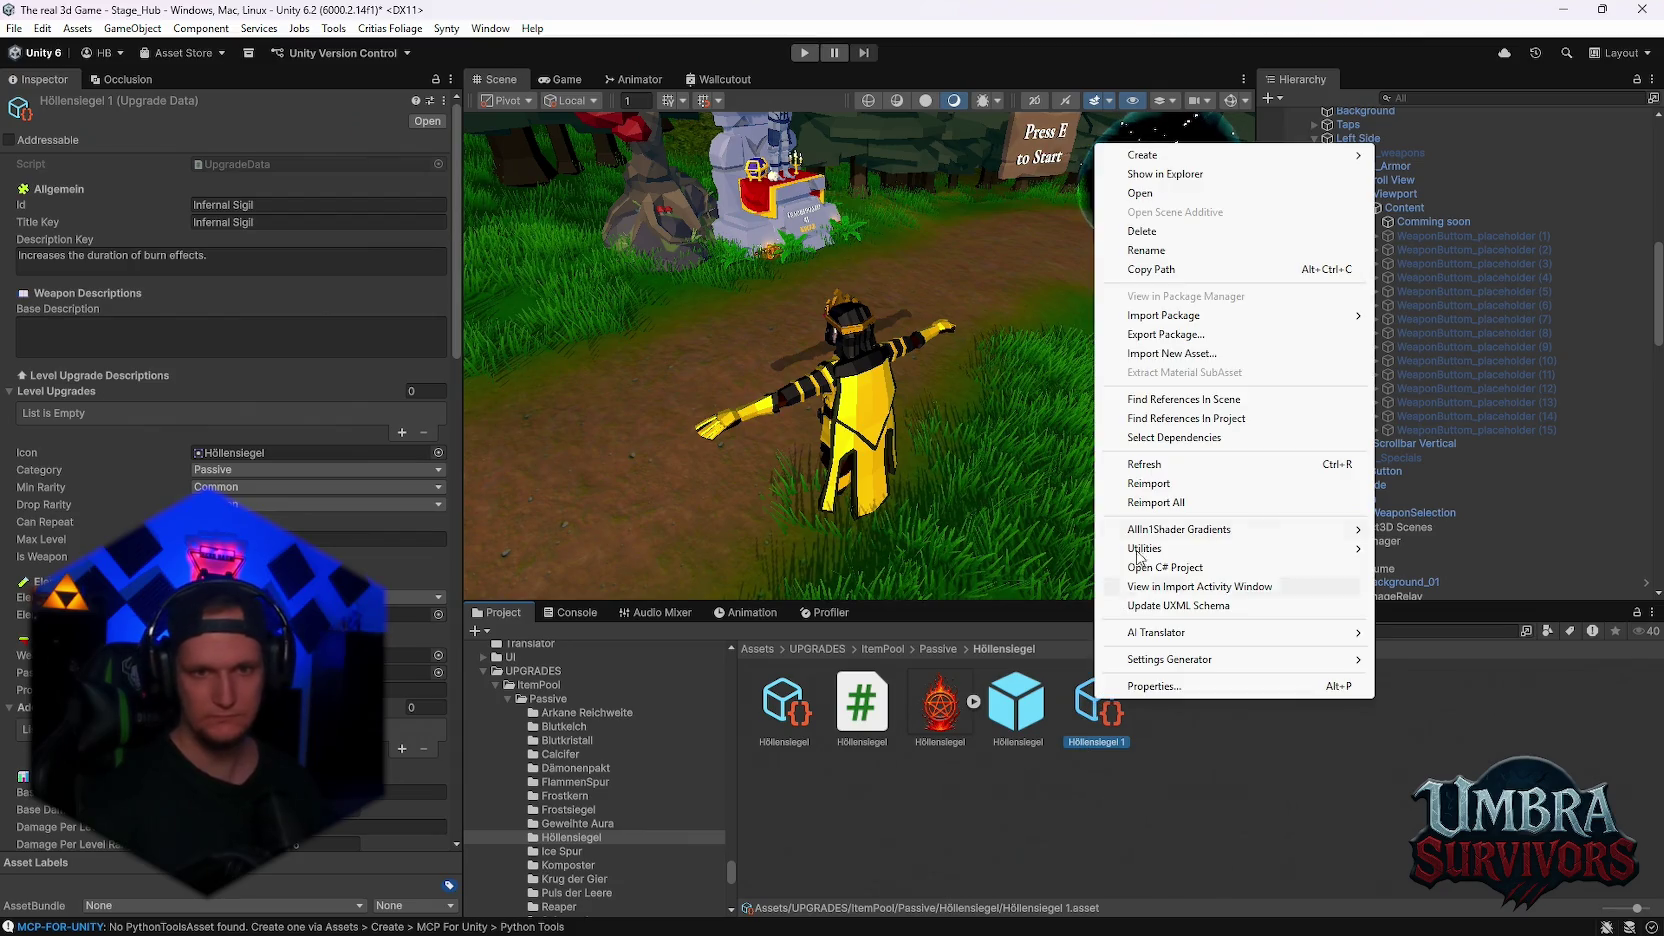
left_click(1176, 249)
key("BackSpace")
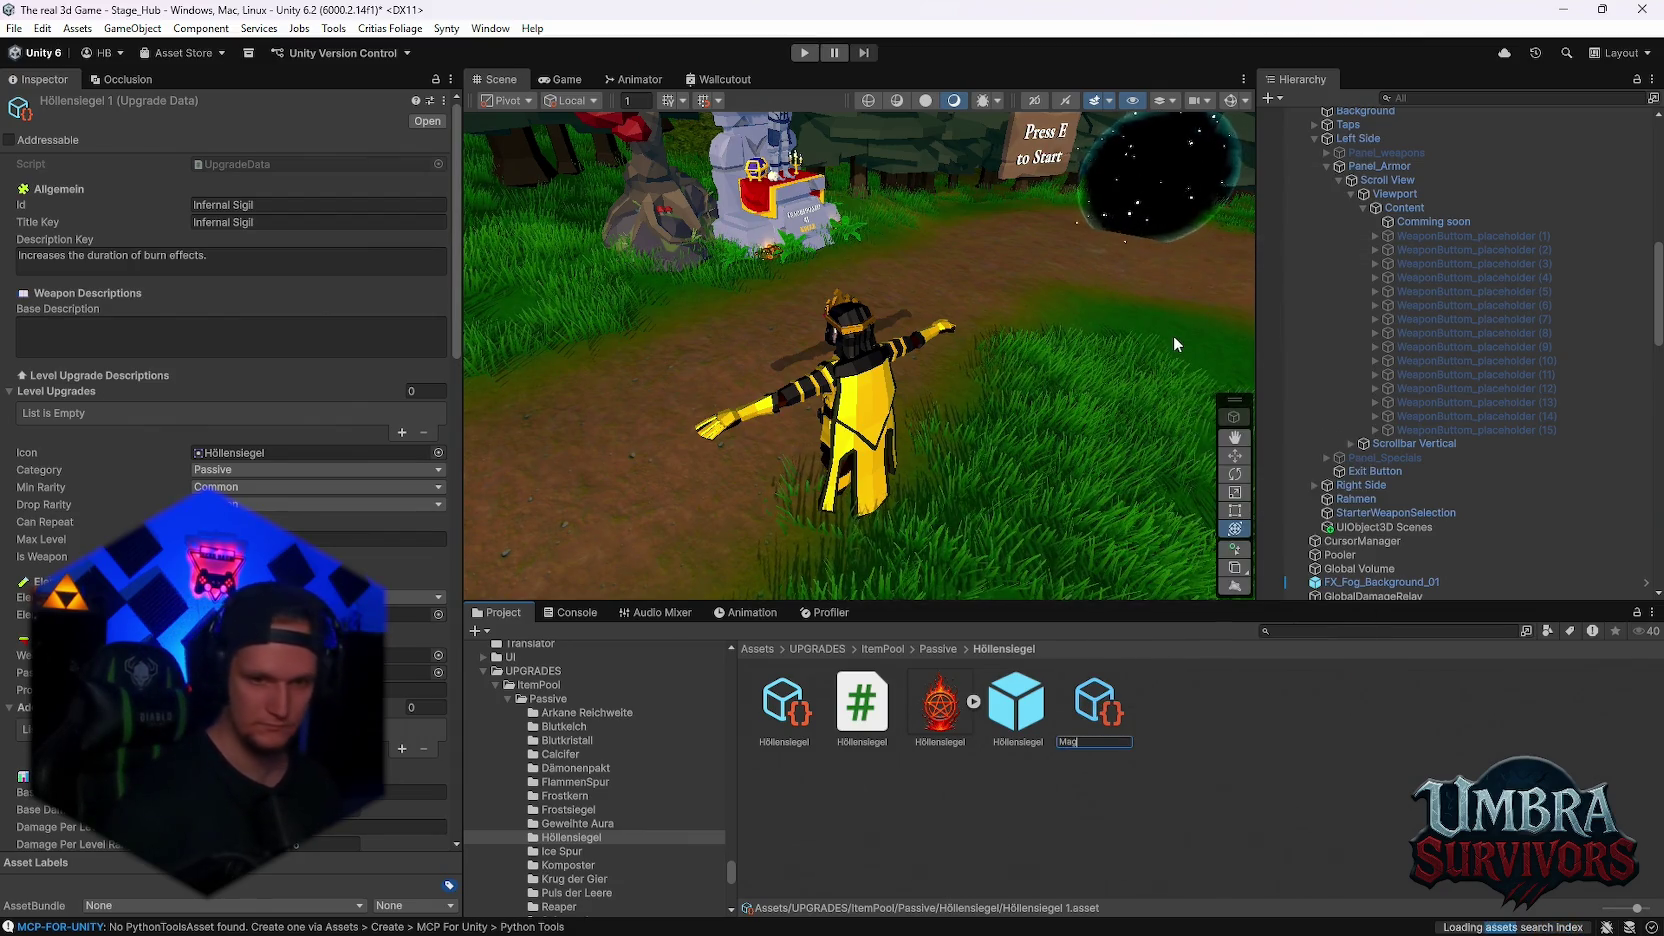
type("FireMage")
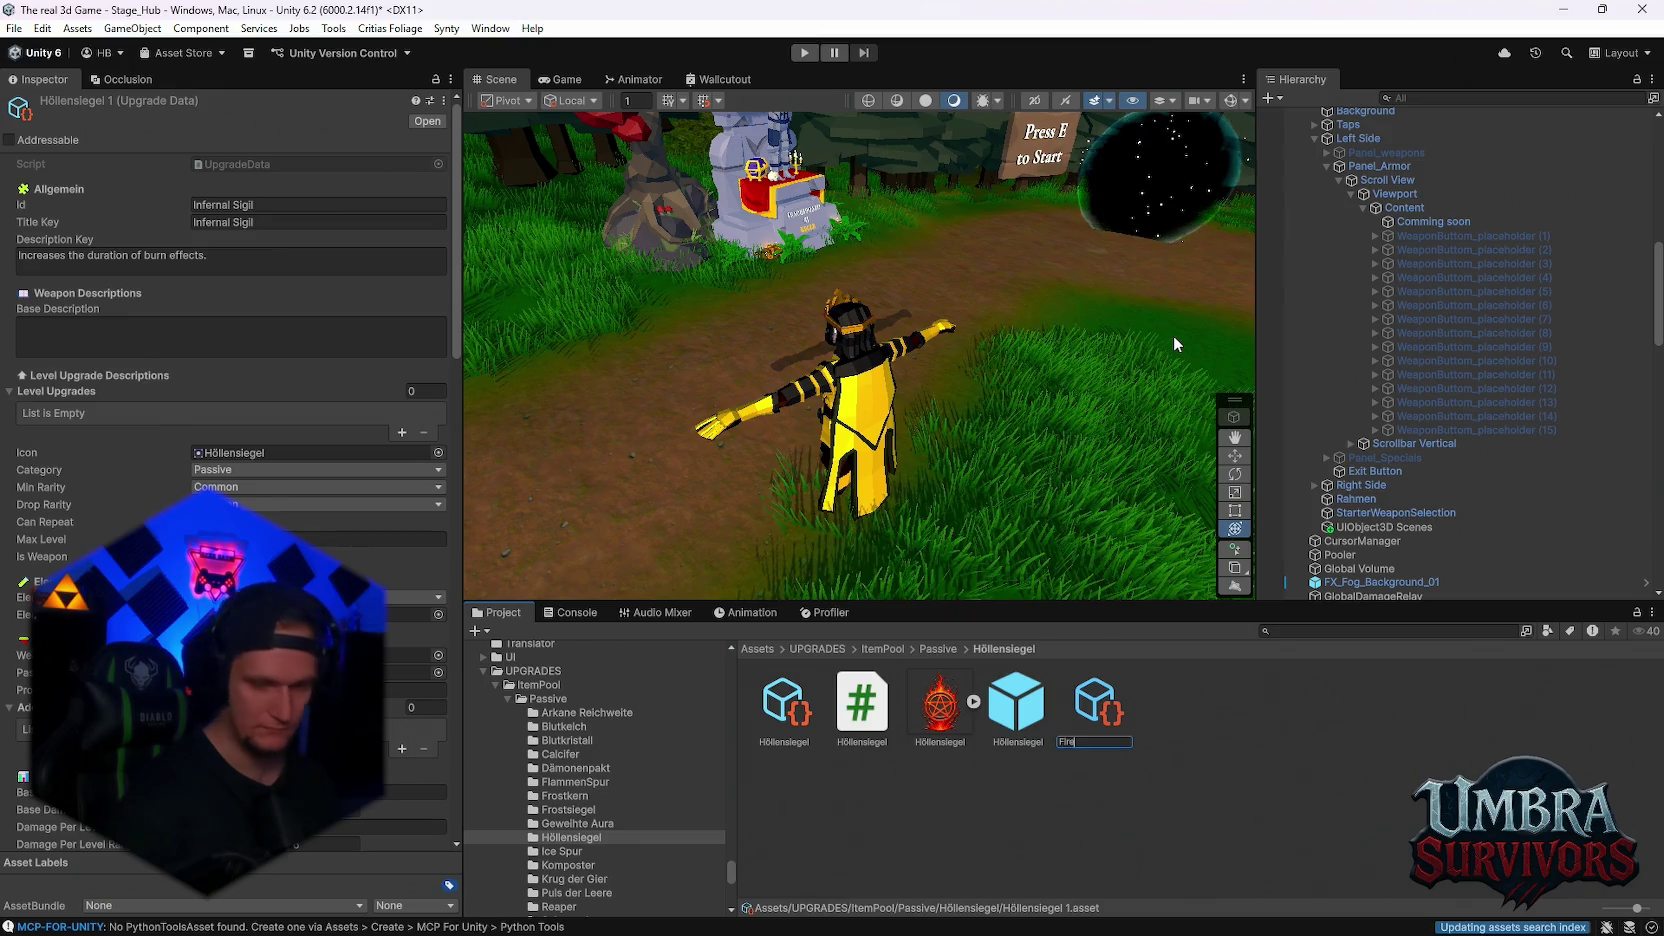
key("Return")
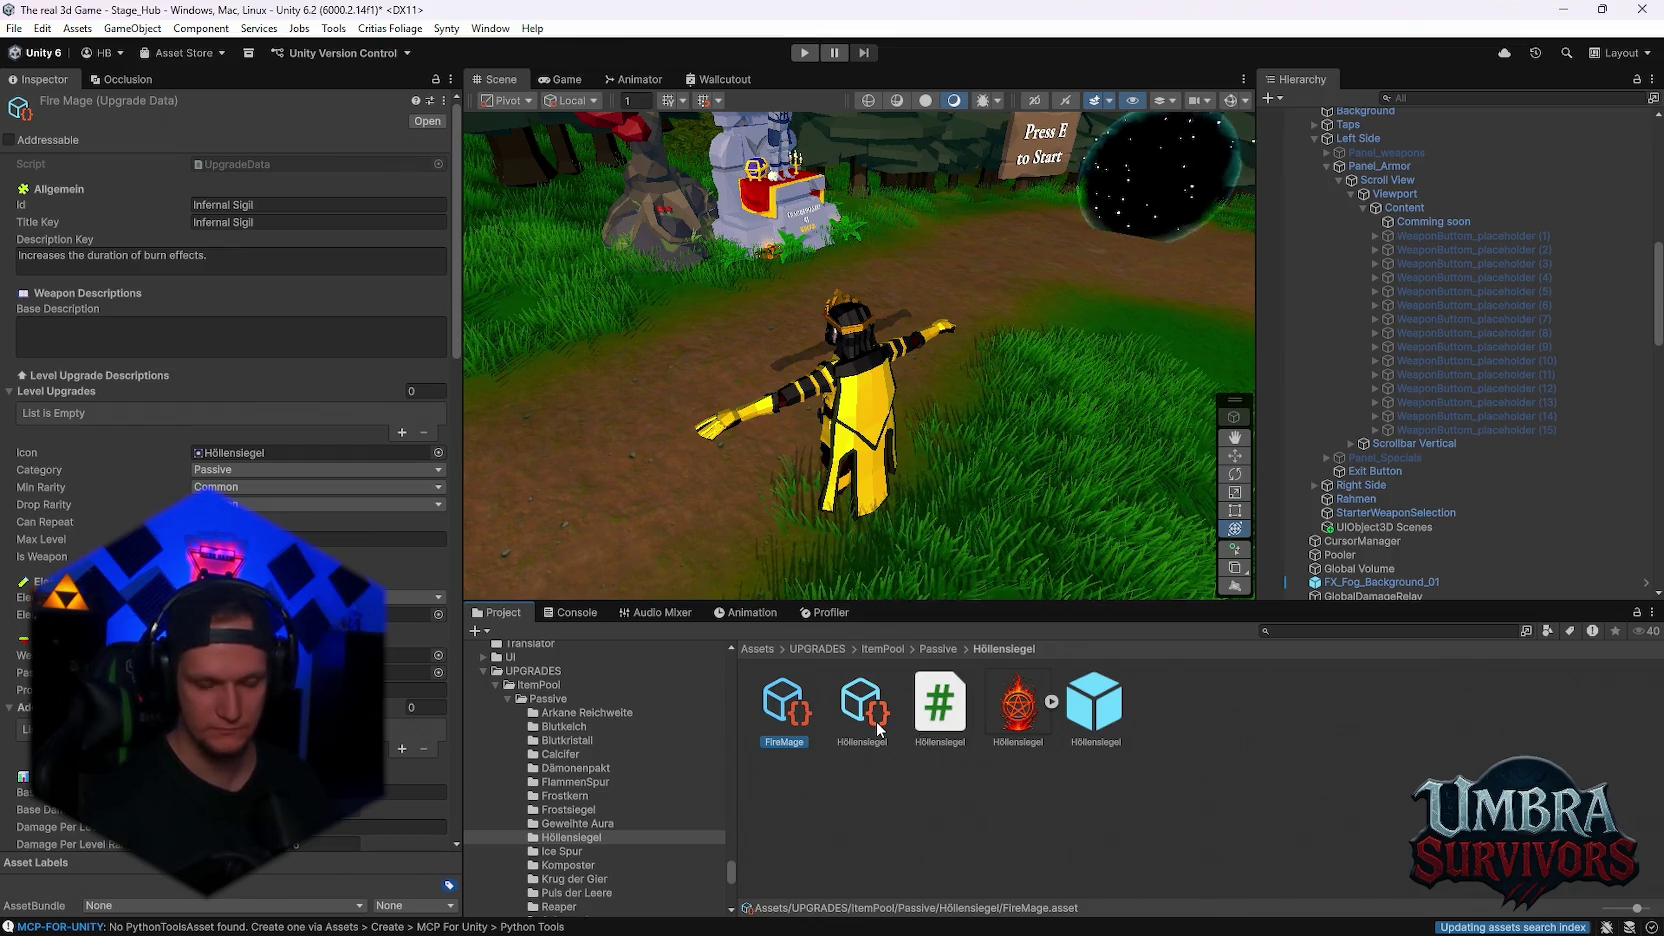
- Duplicate the Höllensiegel script and prefab, renaming the prefab copy to FireMage
left_click(865, 717)
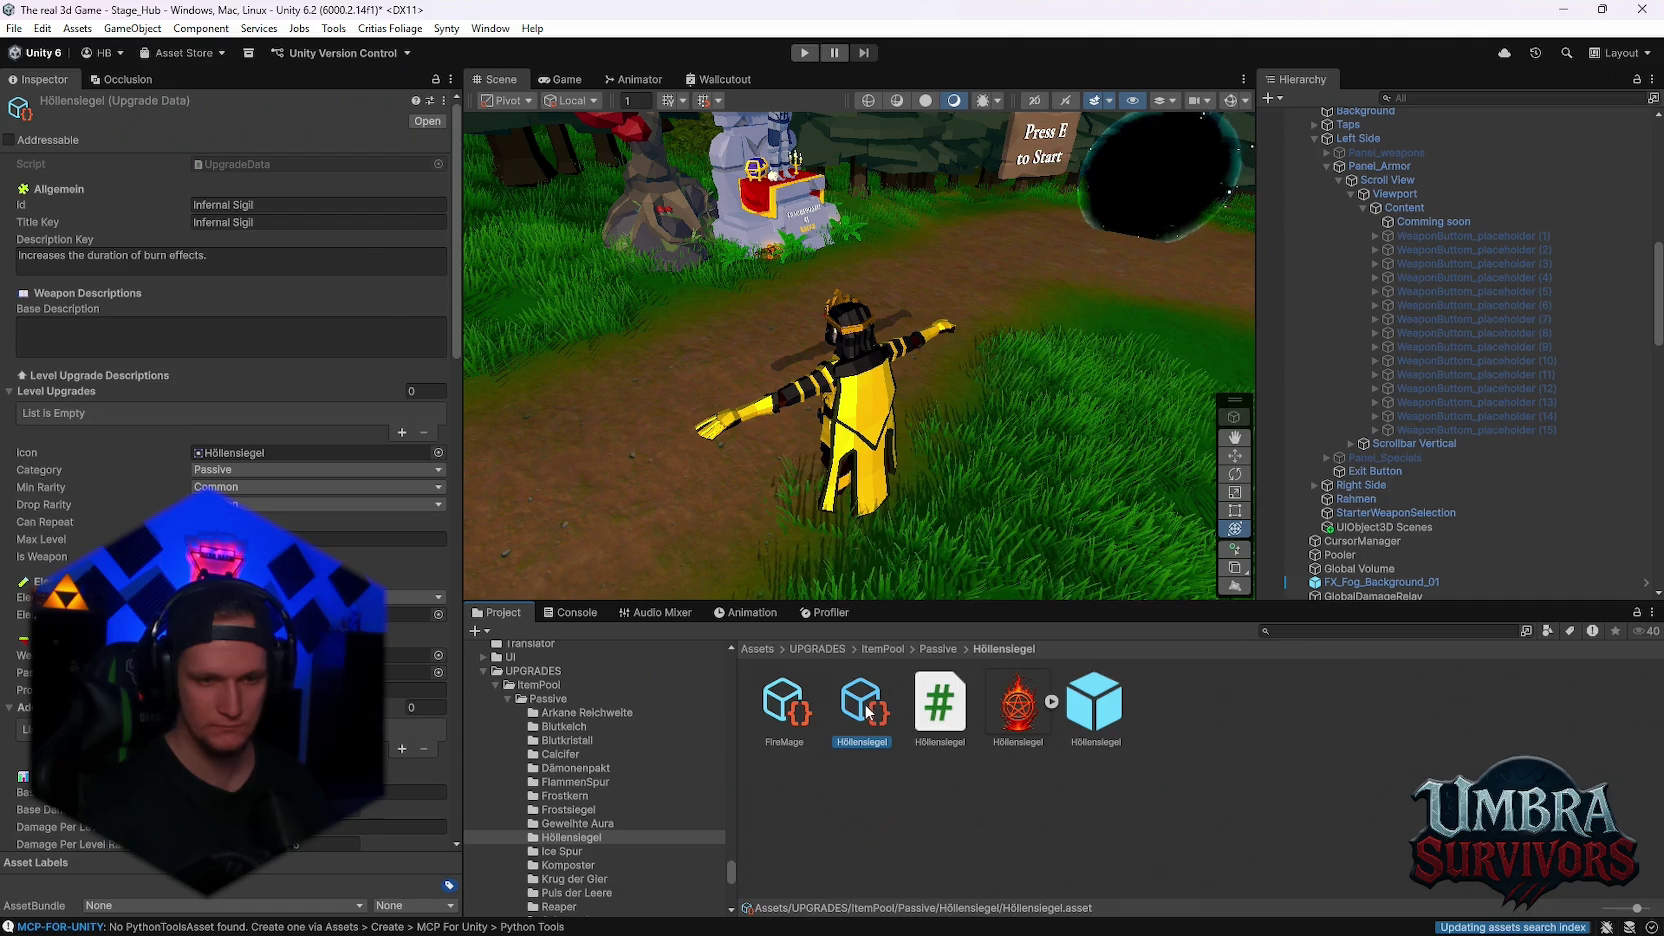
left_click(942, 713)
key("ctrl+d")
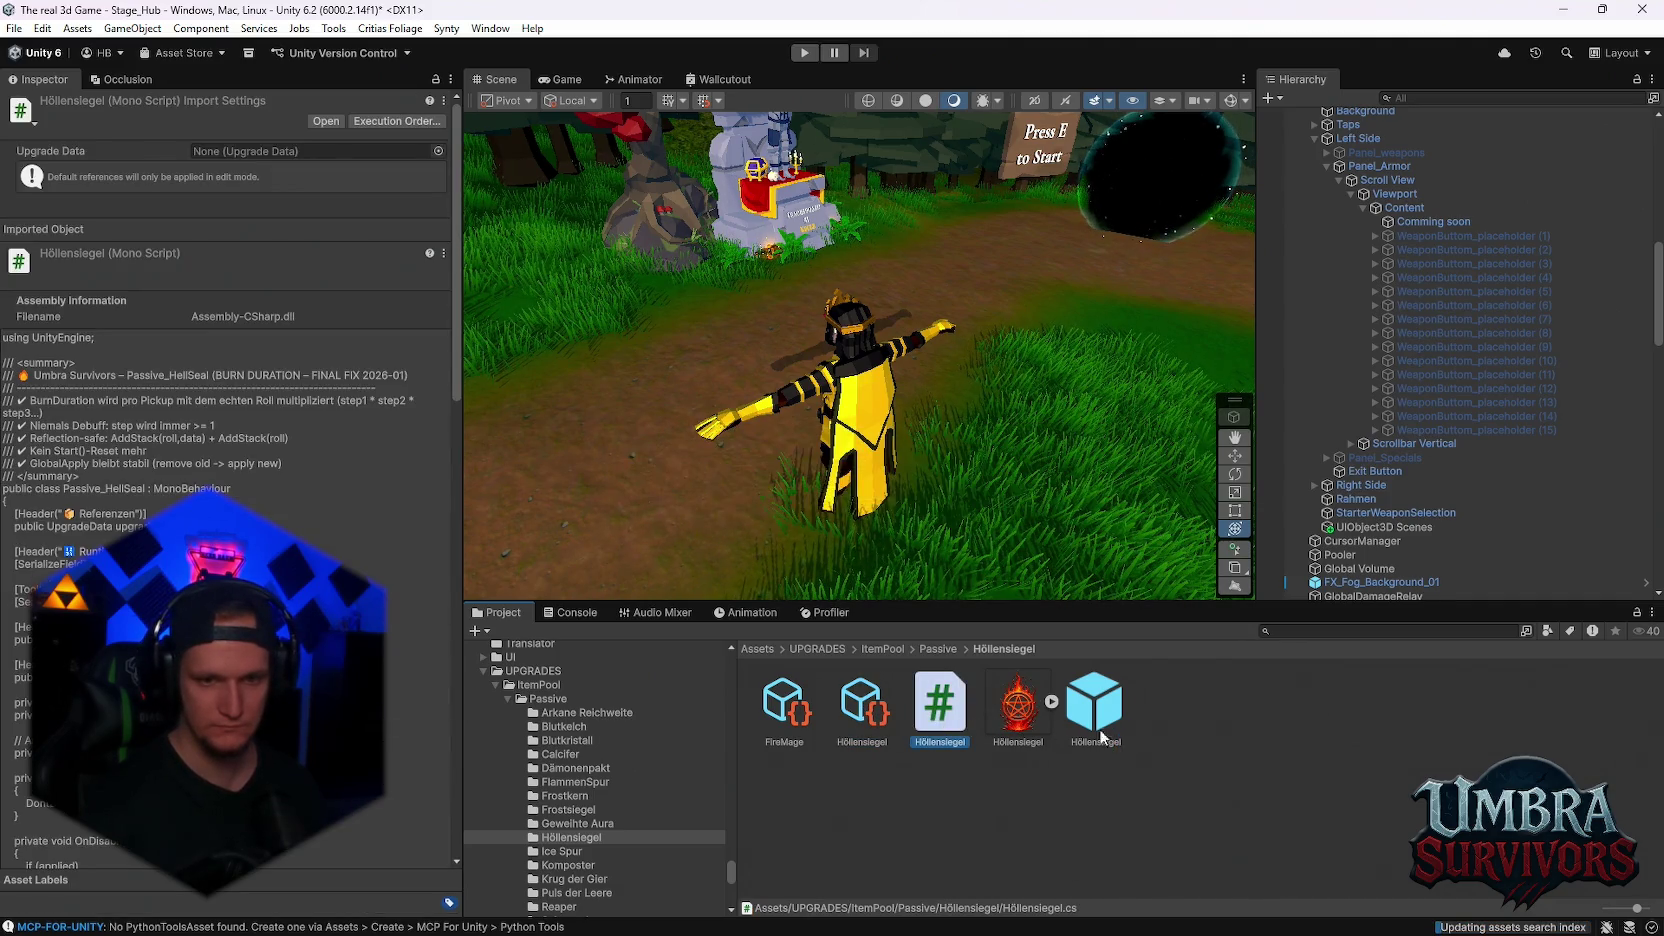
left_click(1094, 720)
key("ctrl+d")
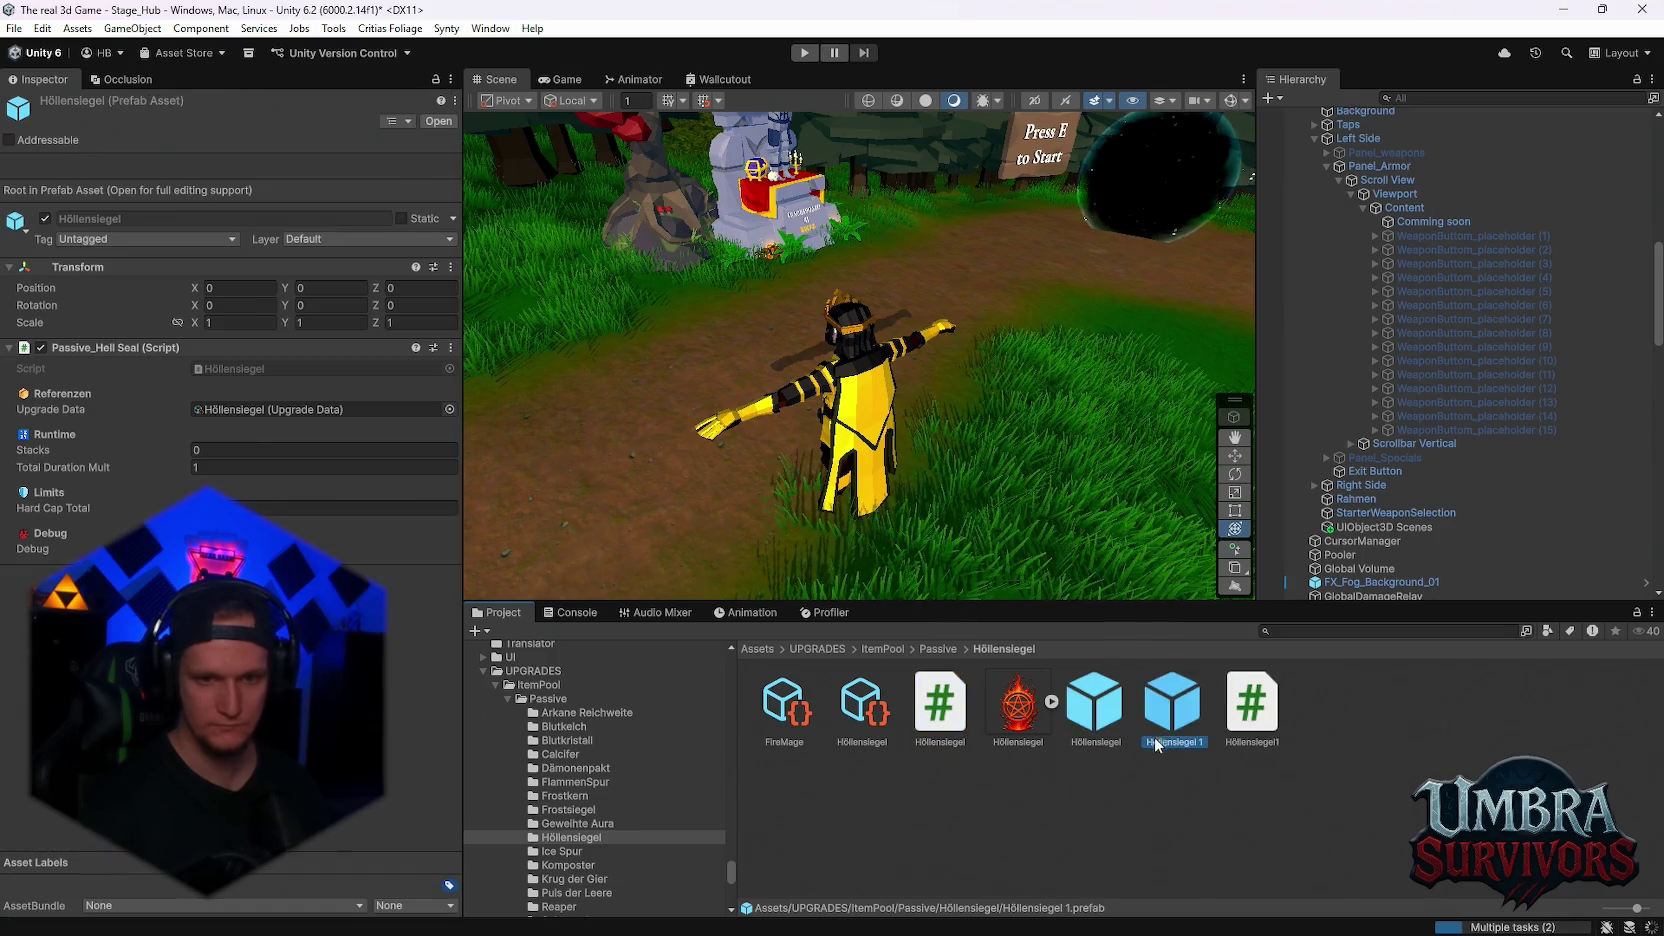
right_click(1199, 716)
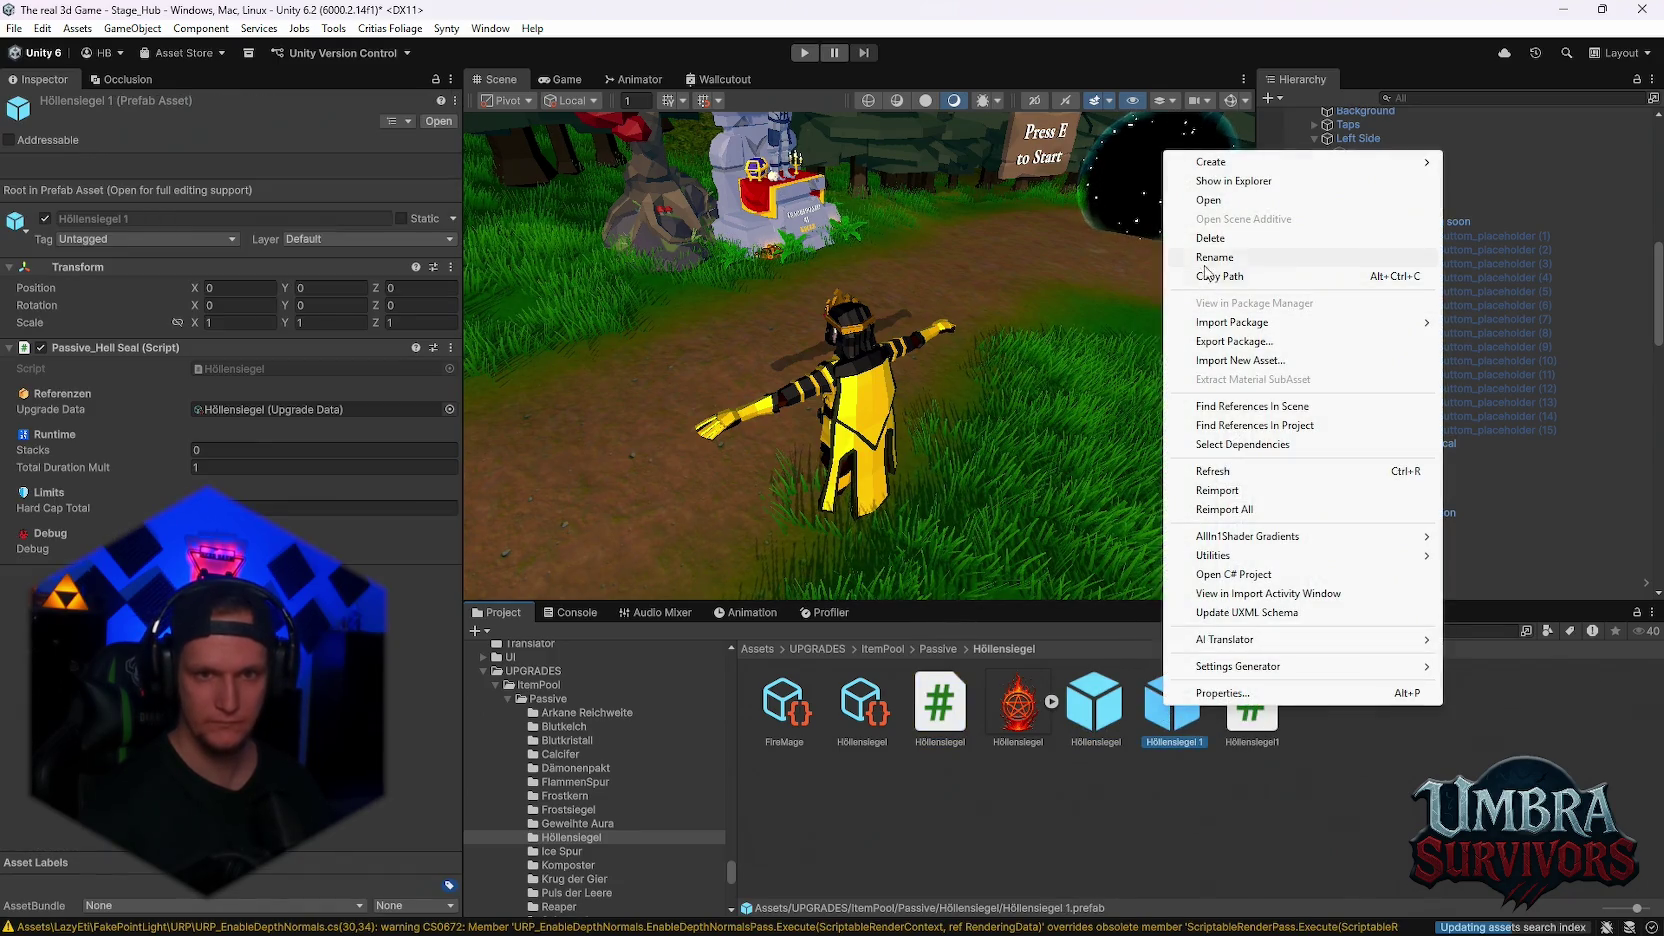
left_click(1230, 258)
type("FireMage")
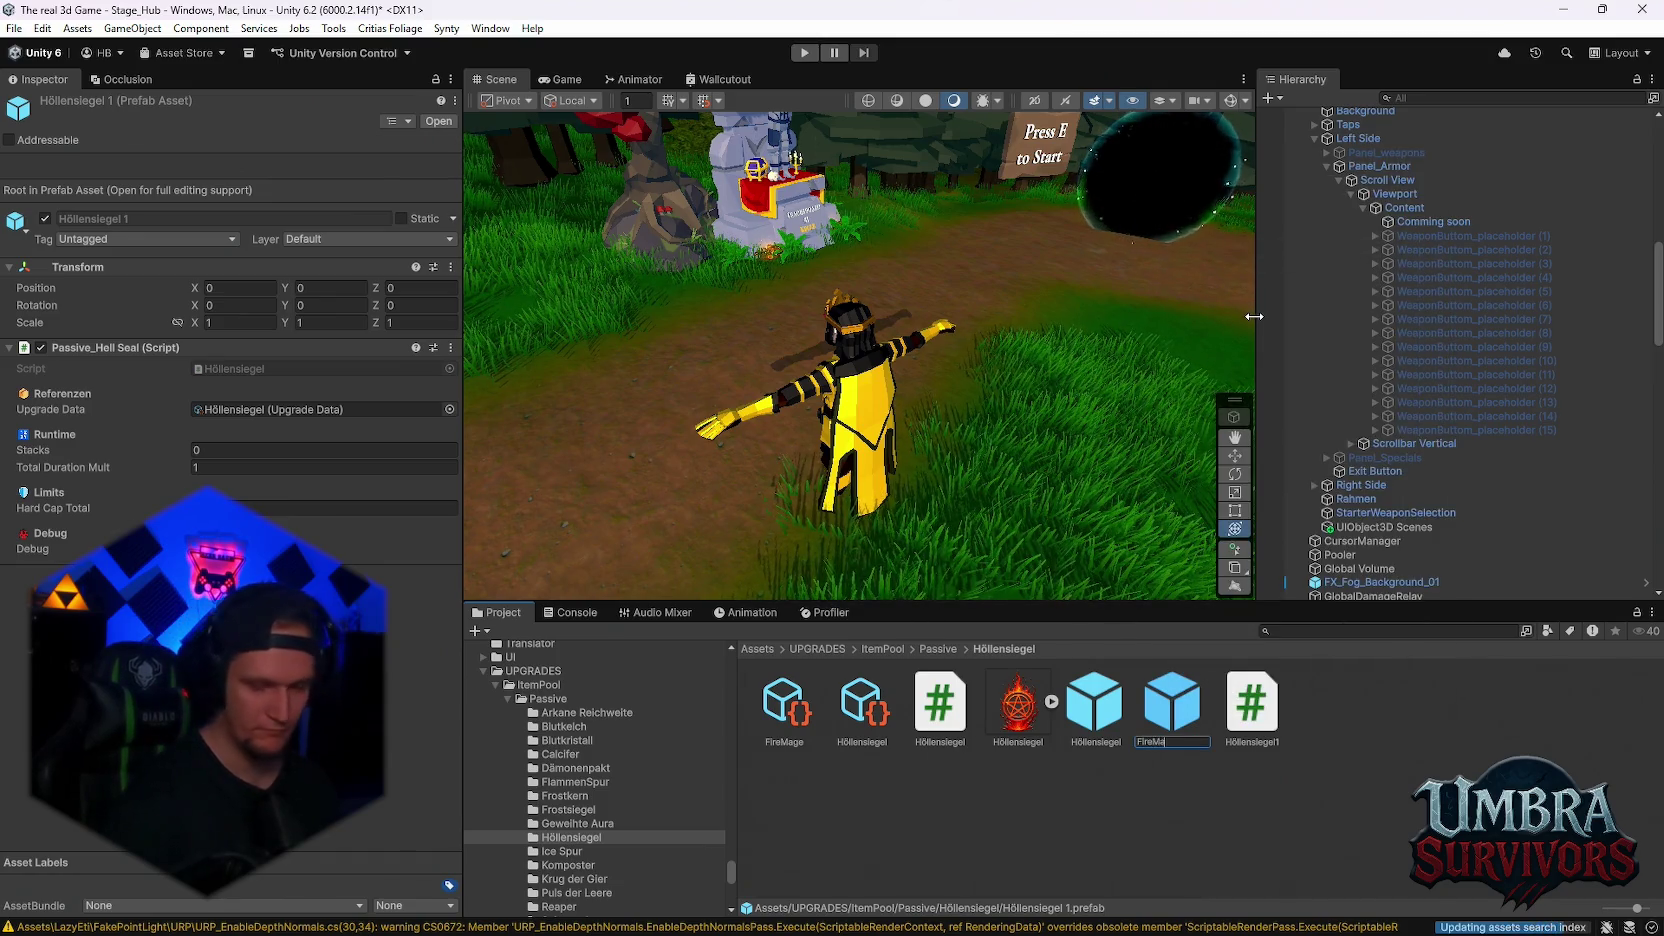
key("Return")
- Rename the copied Höllensiegel script to HFireMage
right_click(1267, 724)
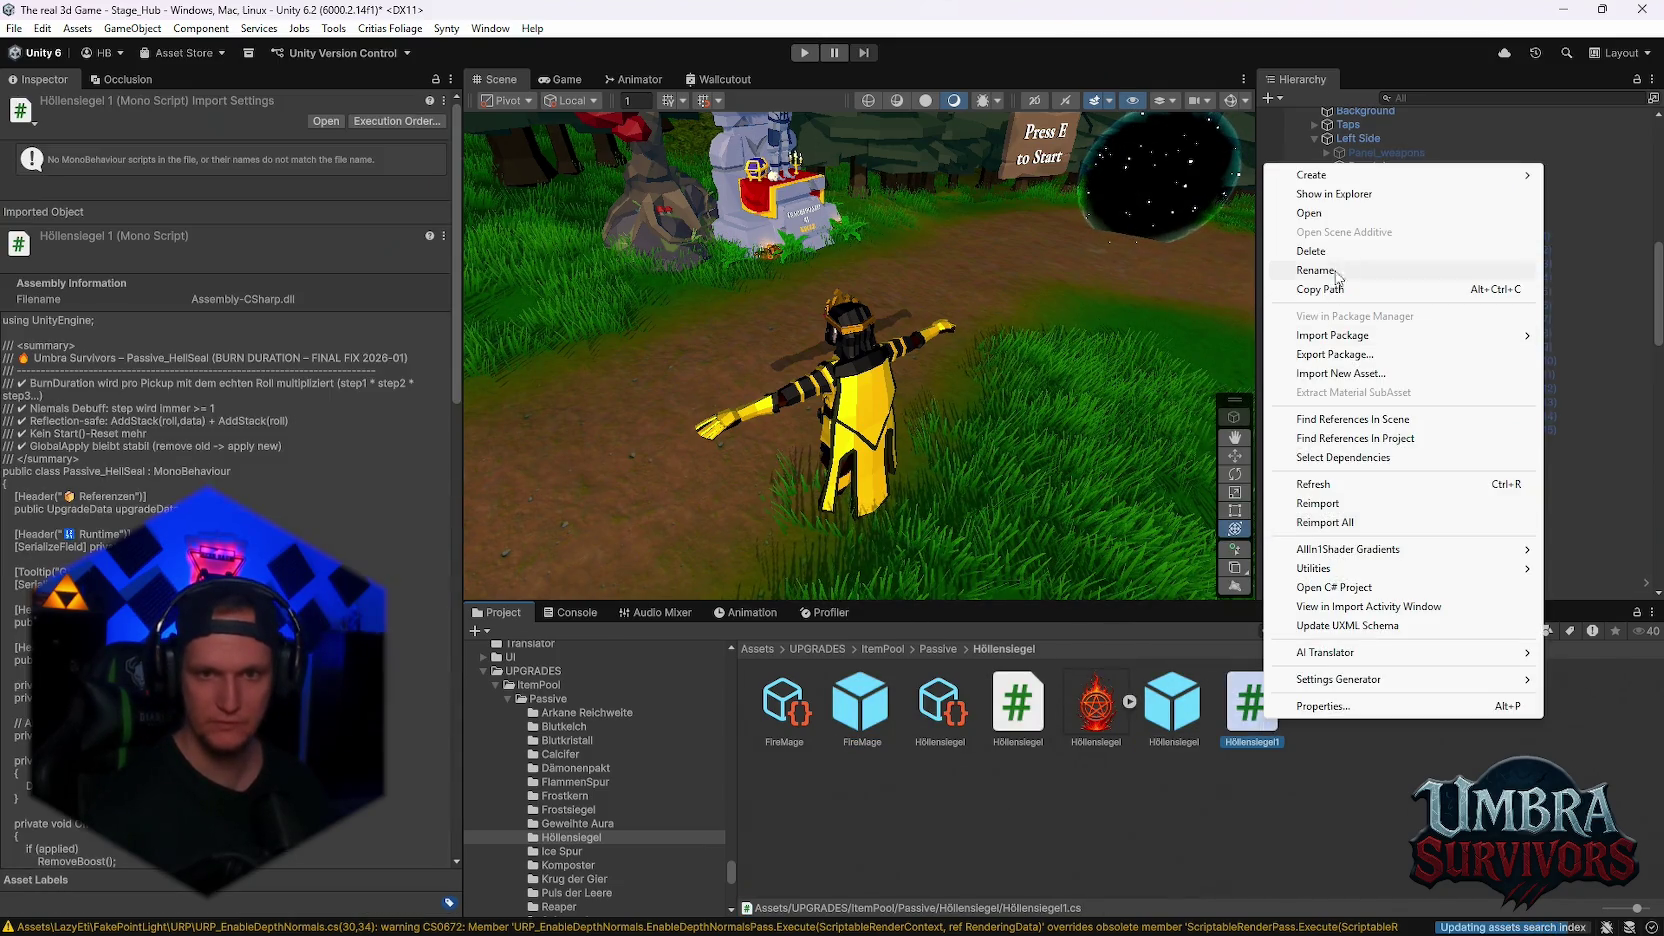
left_click(1320, 271)
type("HFireMage")
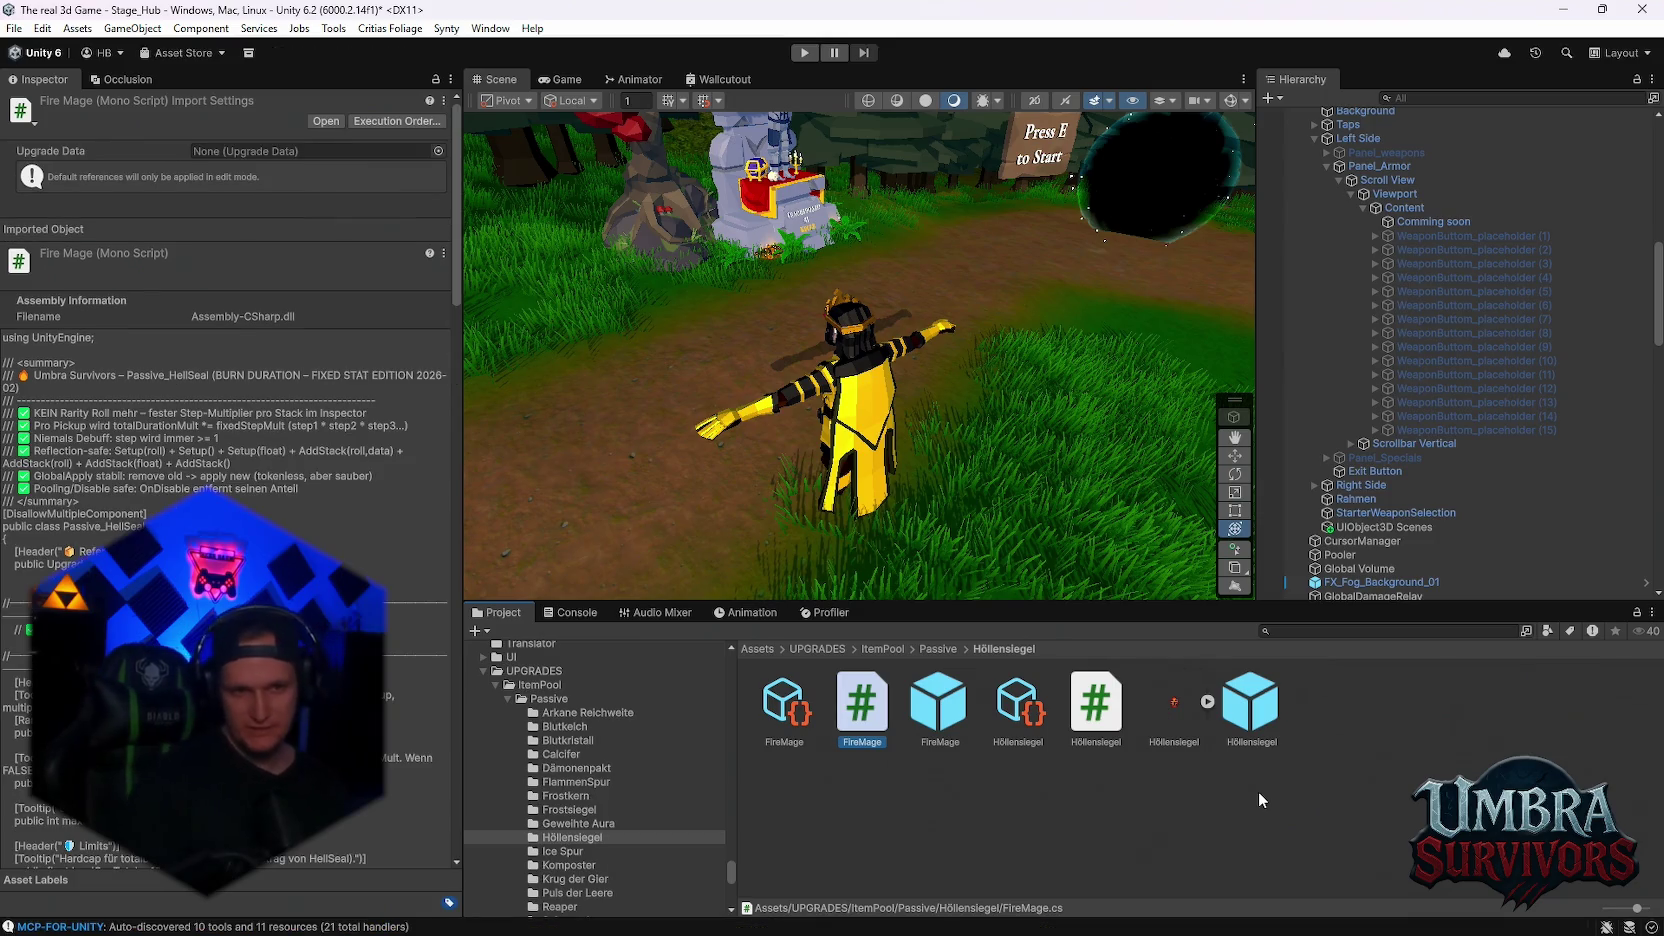
left_click(1258, 790)
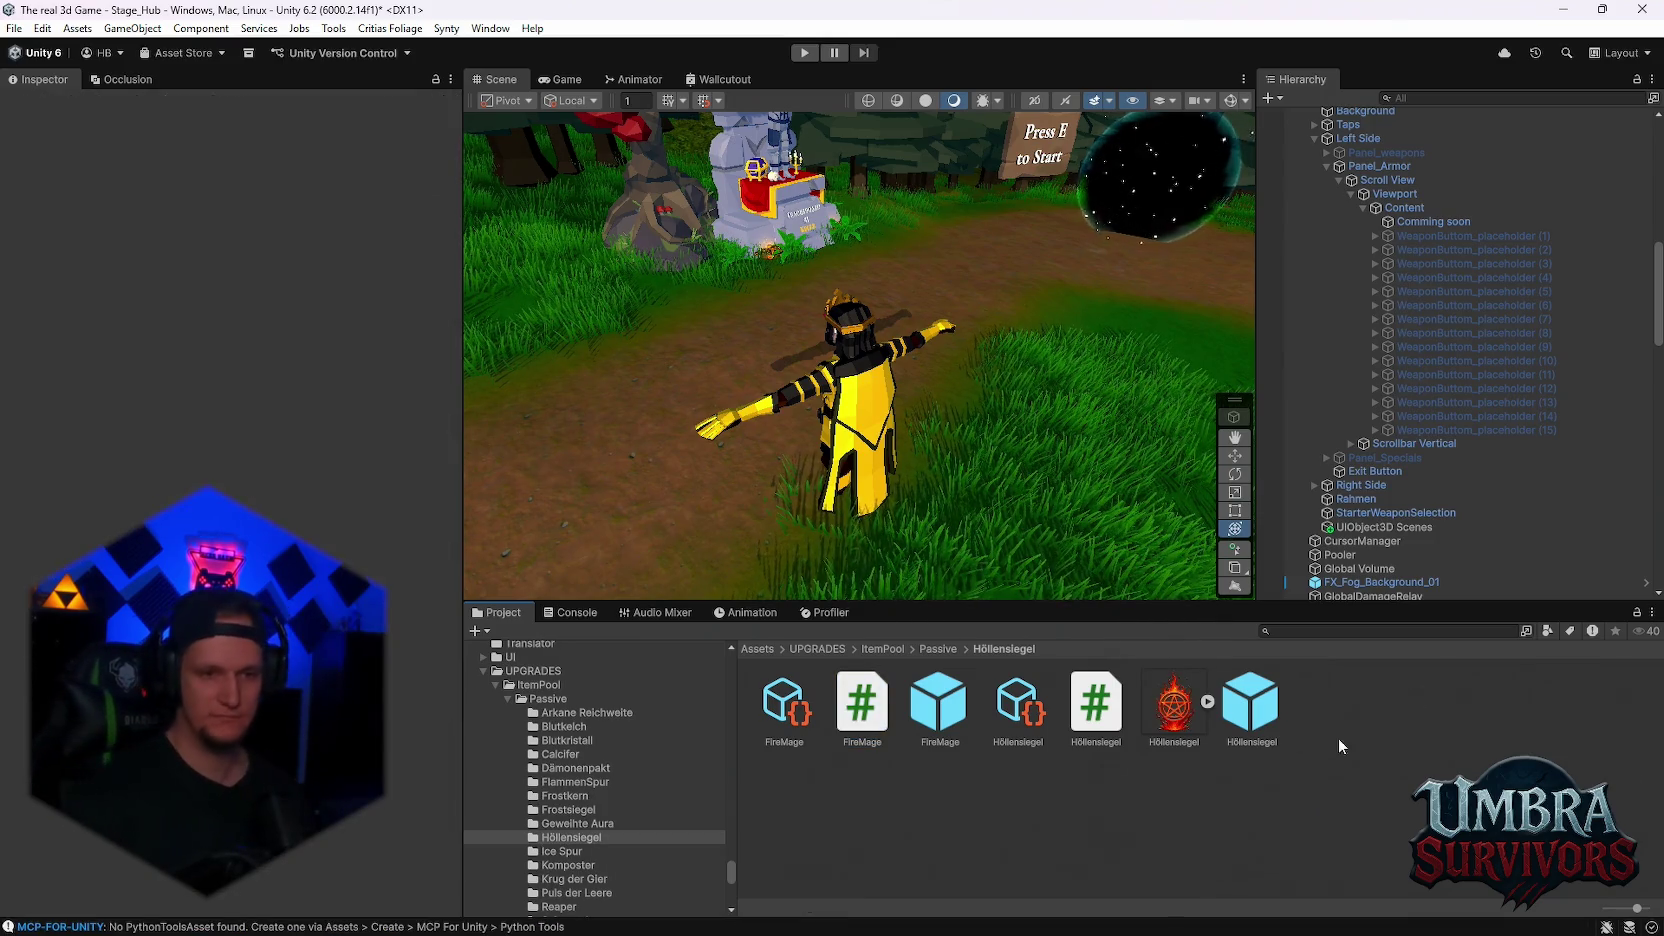
- Set the FireMage upgrade data's Id to FireMage and paste the same value into Title Key
left_click(927, 709)
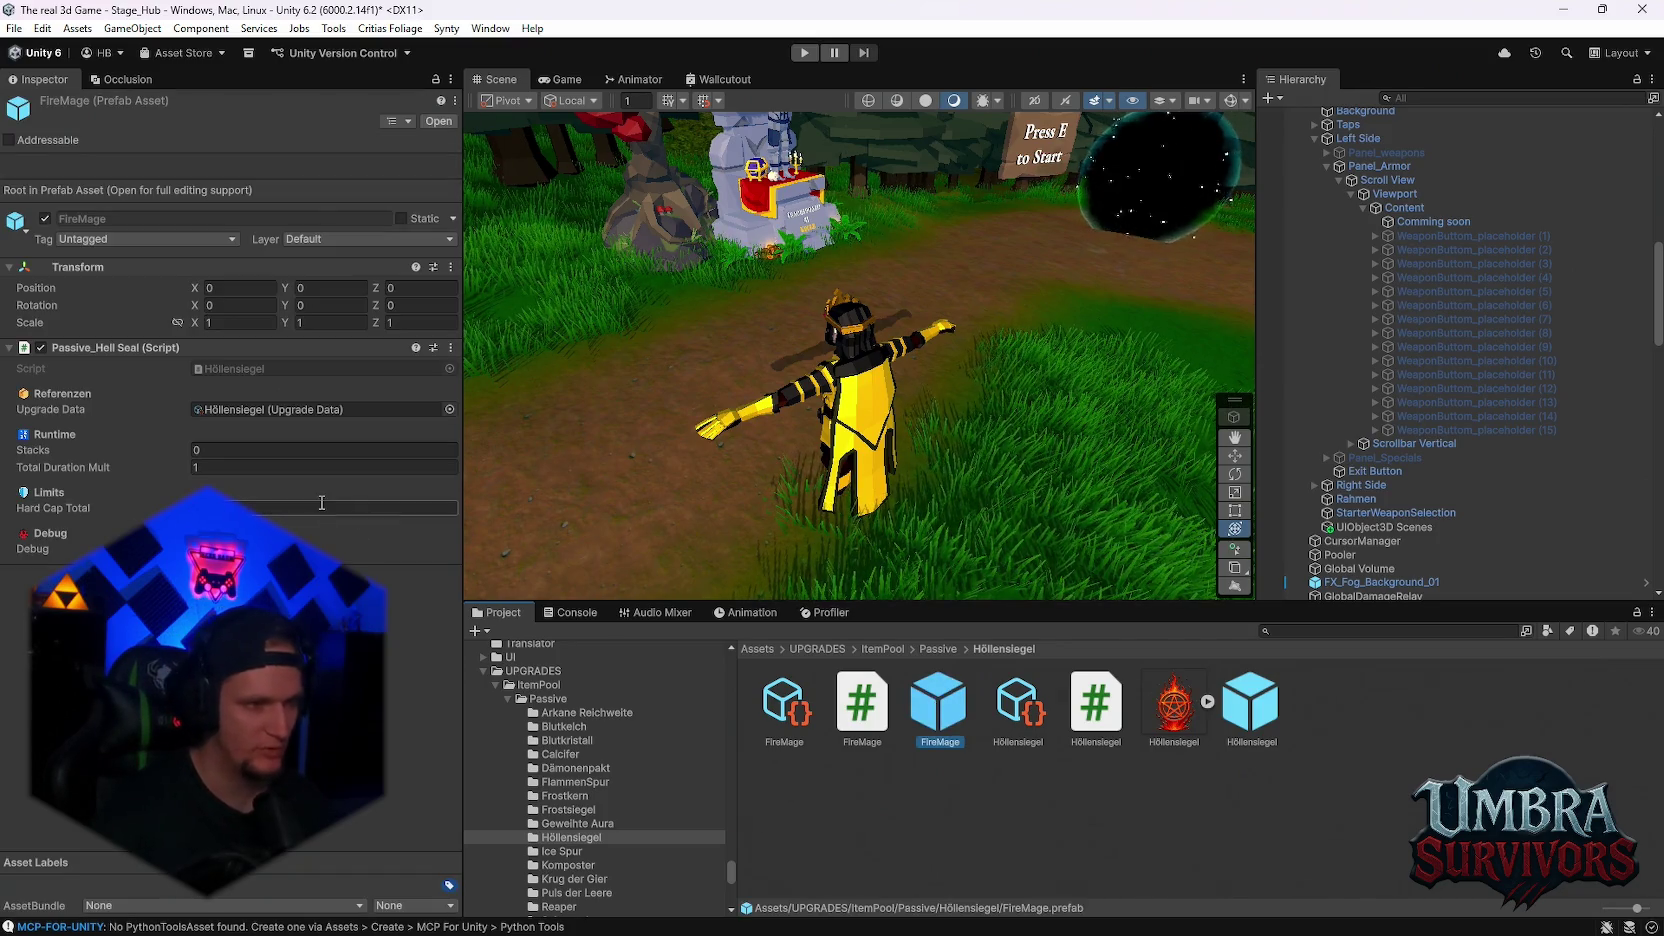
left_click(797, 716)
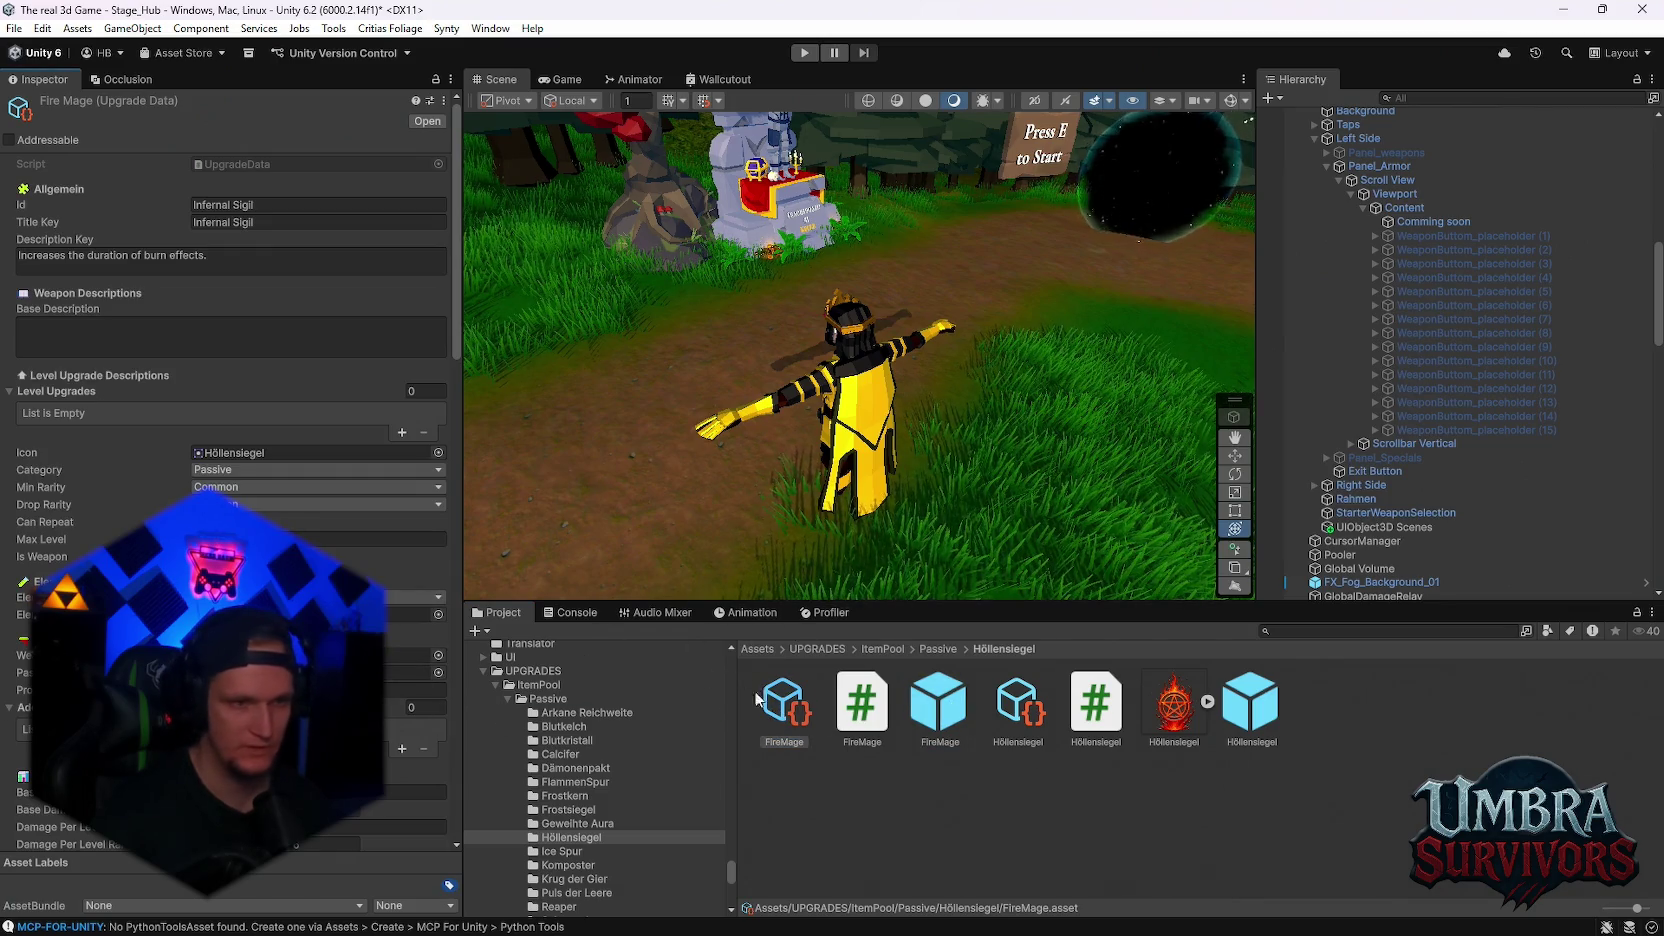
left_click(306, 210)
type("FireMage")
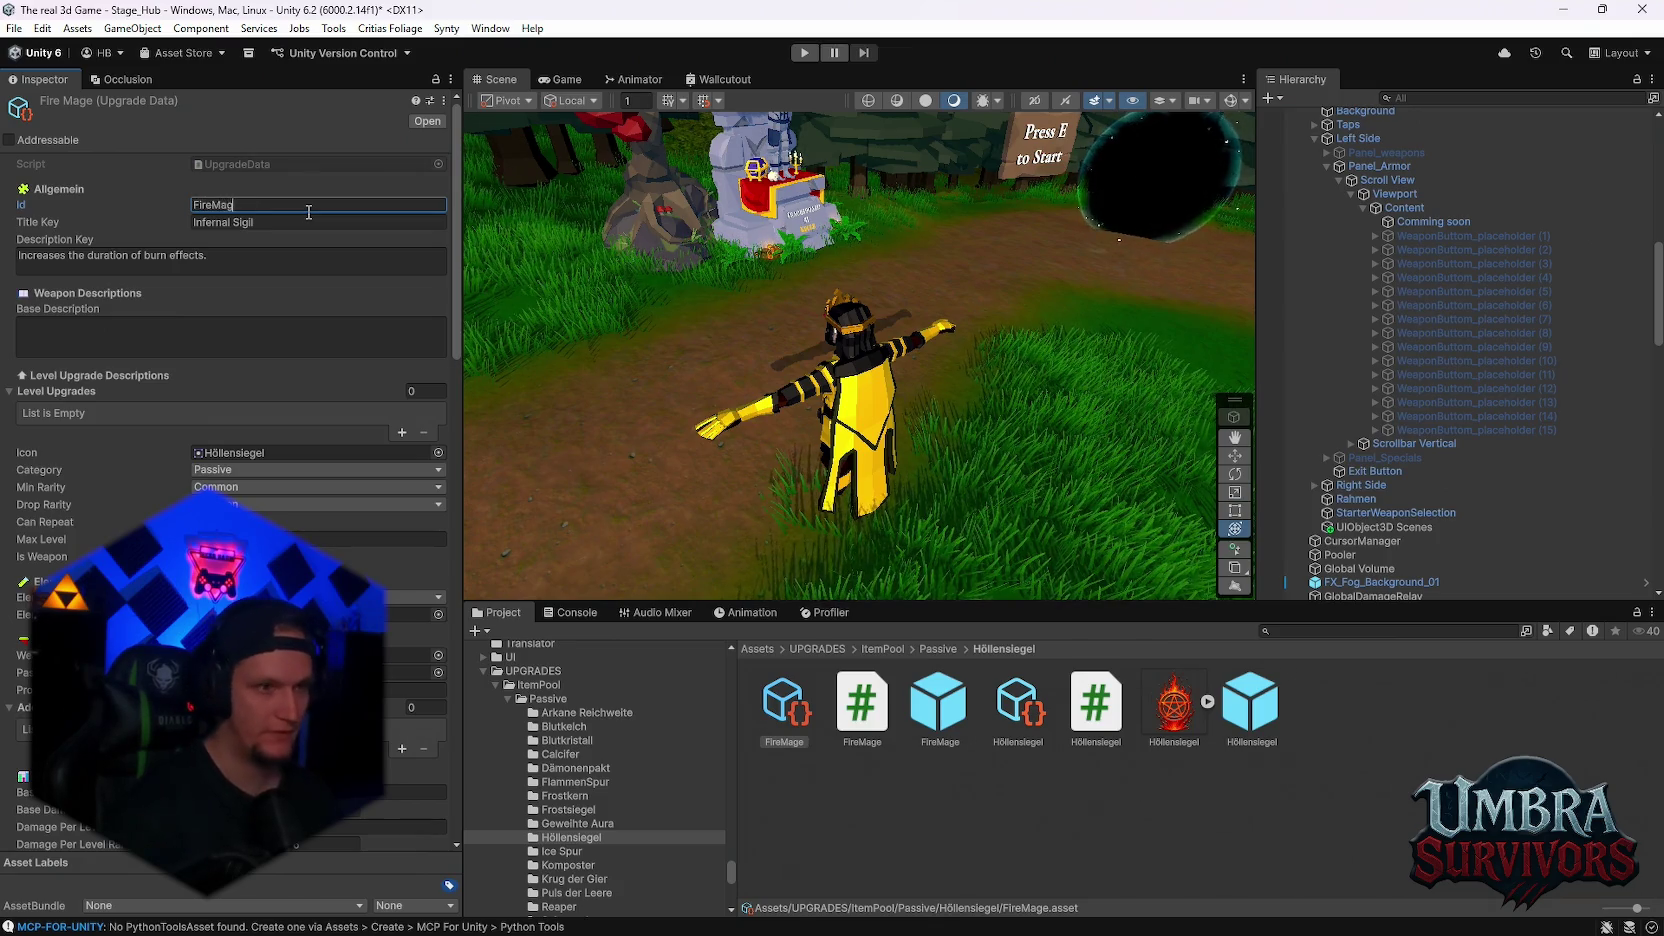
key("ctrl+a")
key("ctrl+c")
left_click(305, 222)
key("ctrl+v")
left_click(933, 718)
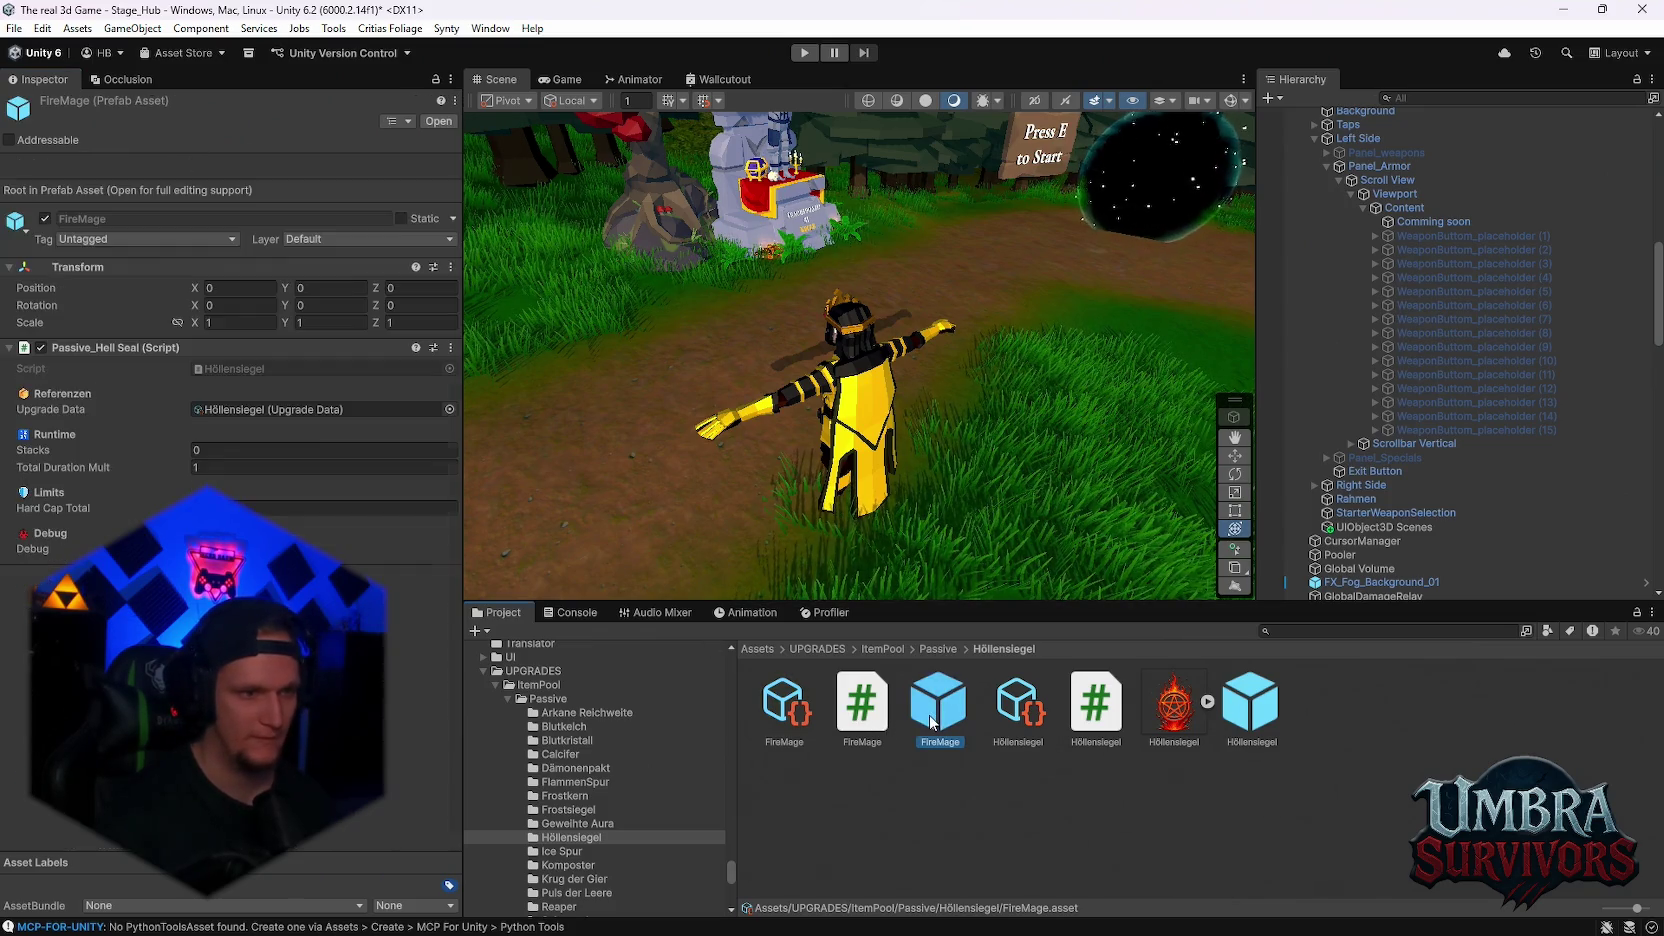
- Replace the FireMage prefab's Passive_Hell Seal component with Passive_Hell Seal_Fixed
left_click_drag(793, 721, 300, 409)
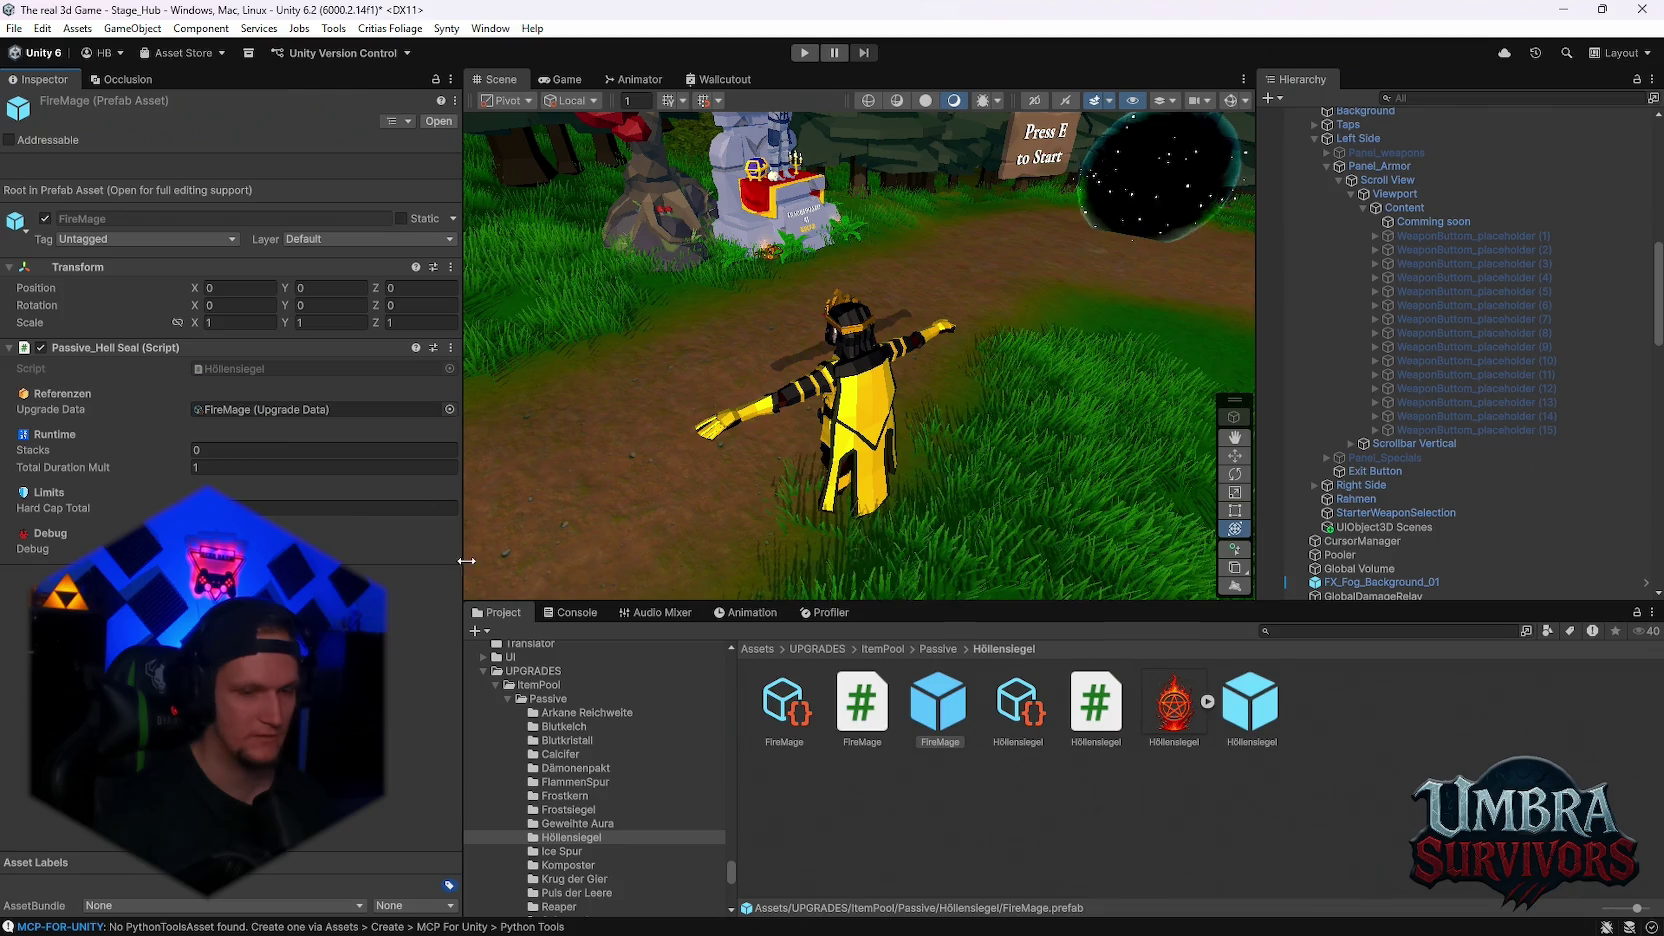
right_click(160, 345)
left_click(218, 428)
mouse_move(862, 699)
left_mouse_down()
mouse_move(250, 350)
mouse_move(306, 430)
left_mouse_up()
- Link the FireMage upgrade data and set Fixed Burn Duration Step Mult to 1.4
left_click_drag(784, 705, 300, 409)
left_click(445, 451)
type("1.15")
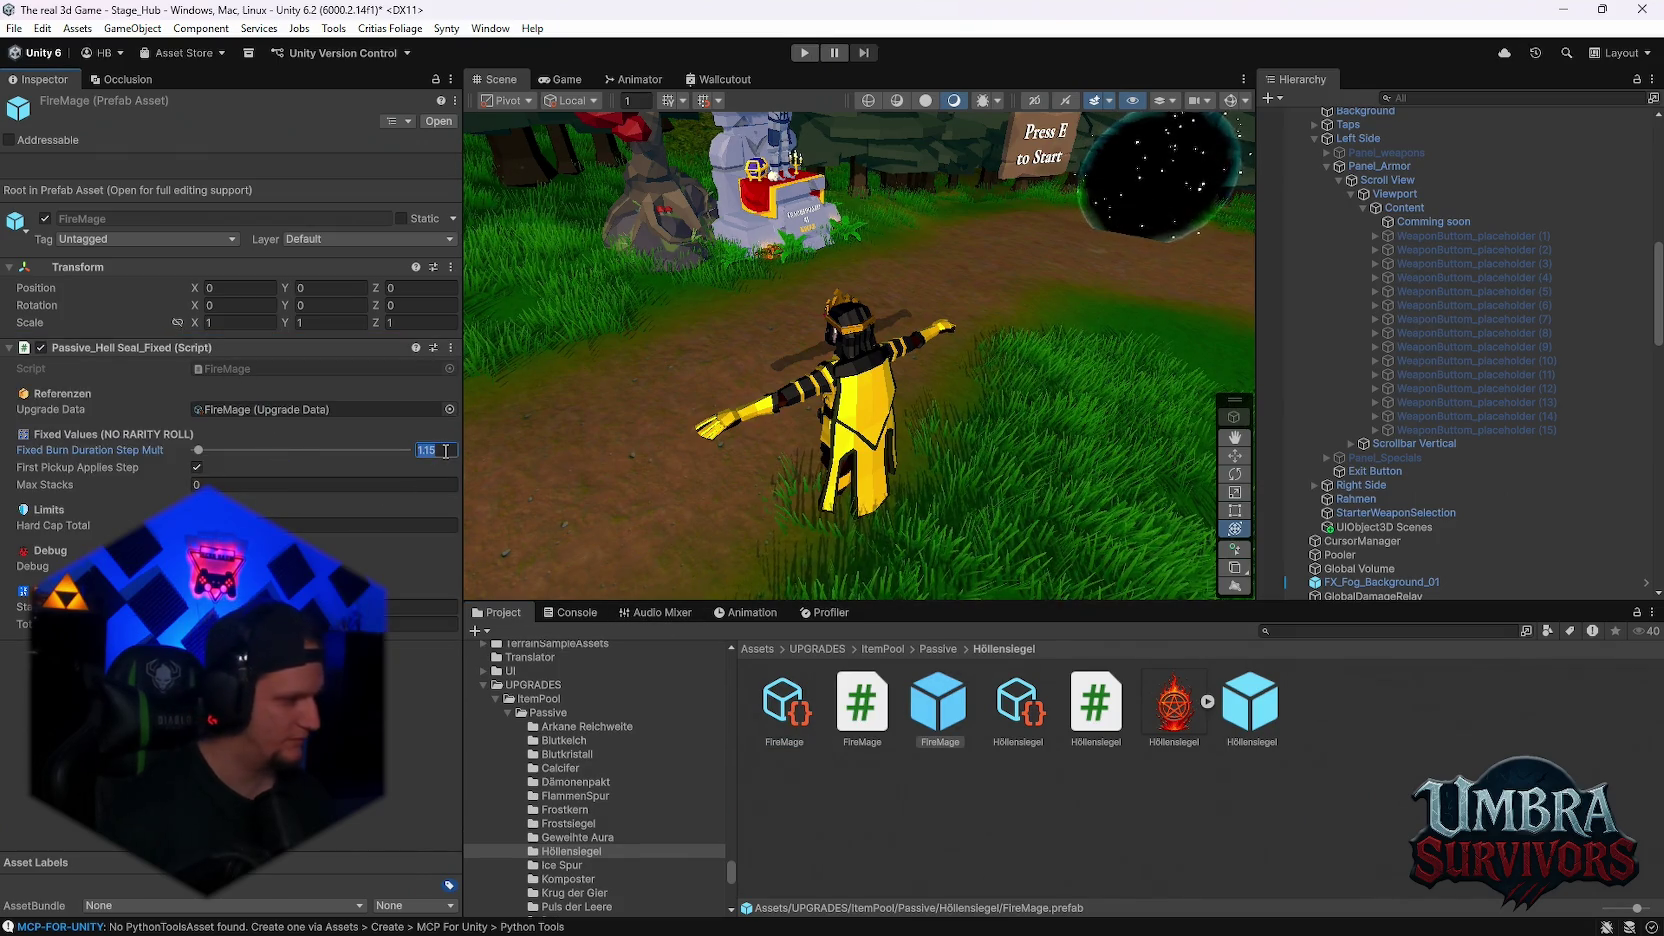
type(".4")
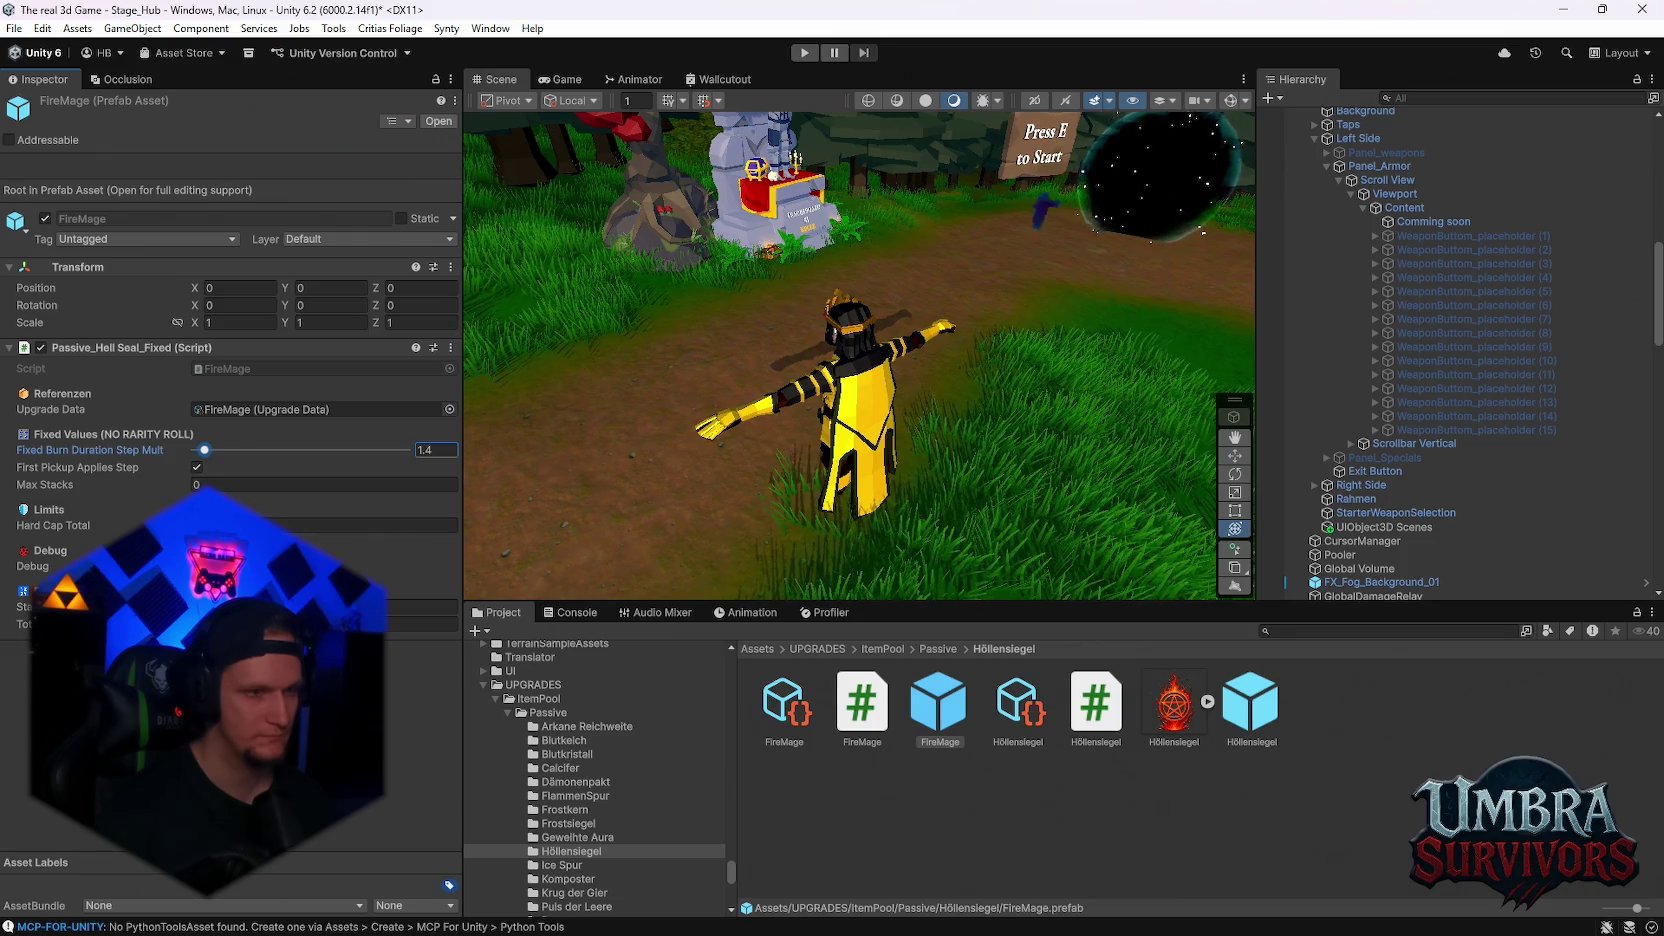
left_click(361, 525)
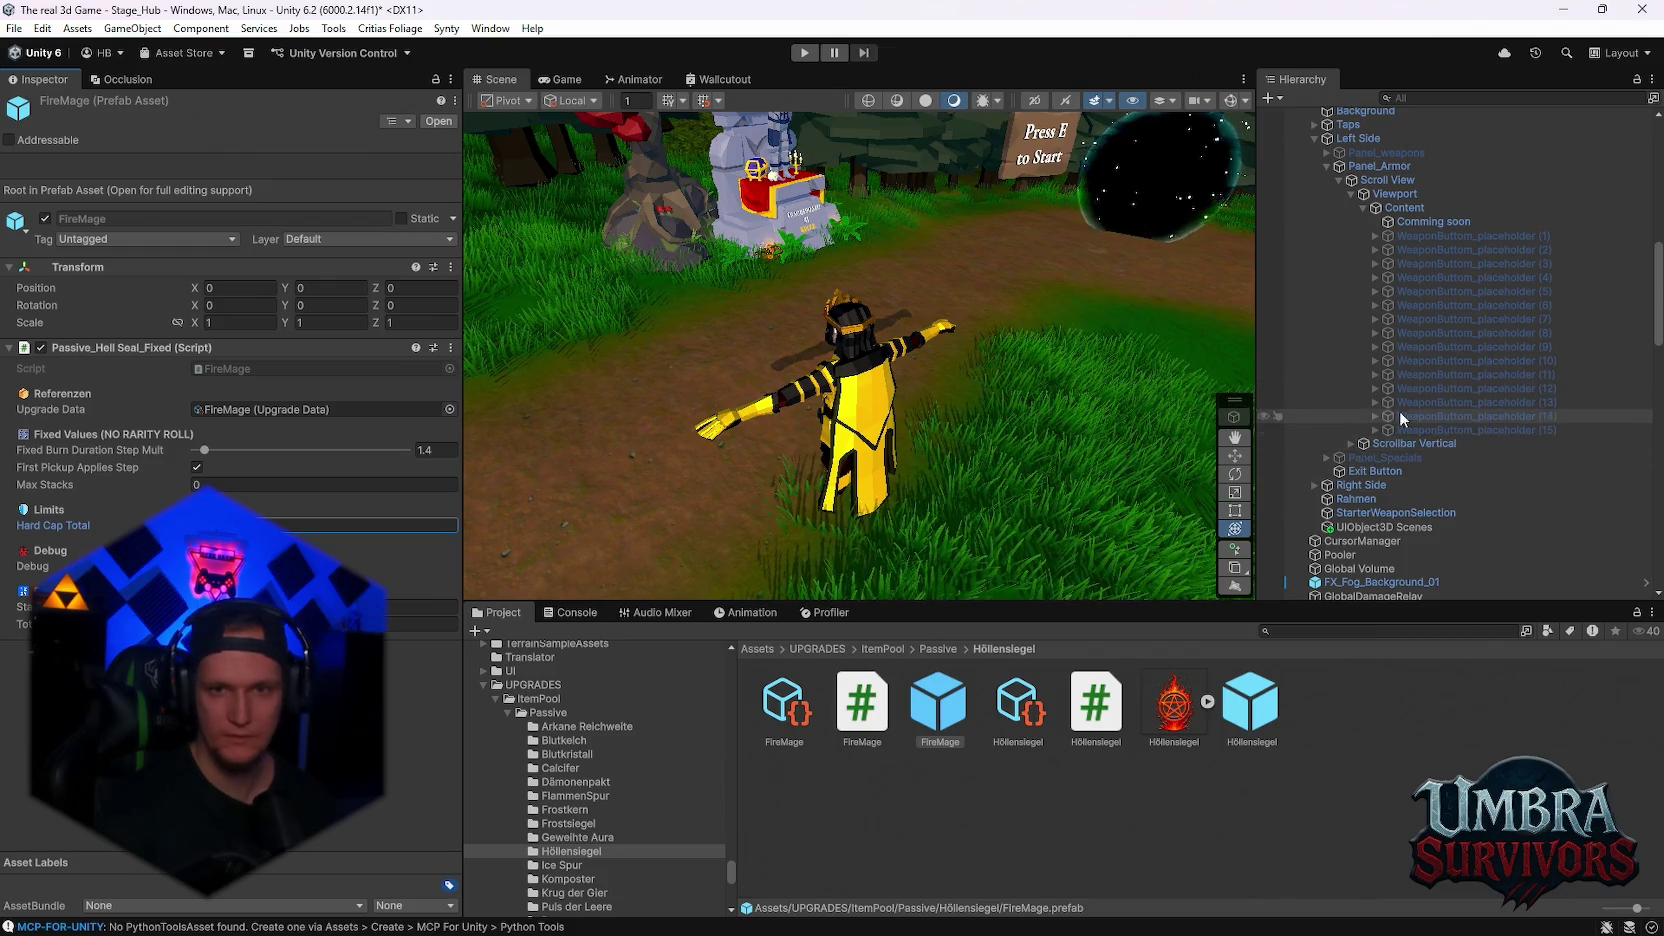
- Review the FireMage upgrade data's Id, Title Key and burn-duration description in the Inspector
scroll(1396, 417, "up", 2)
scroll(1396, 261, "up", 4)
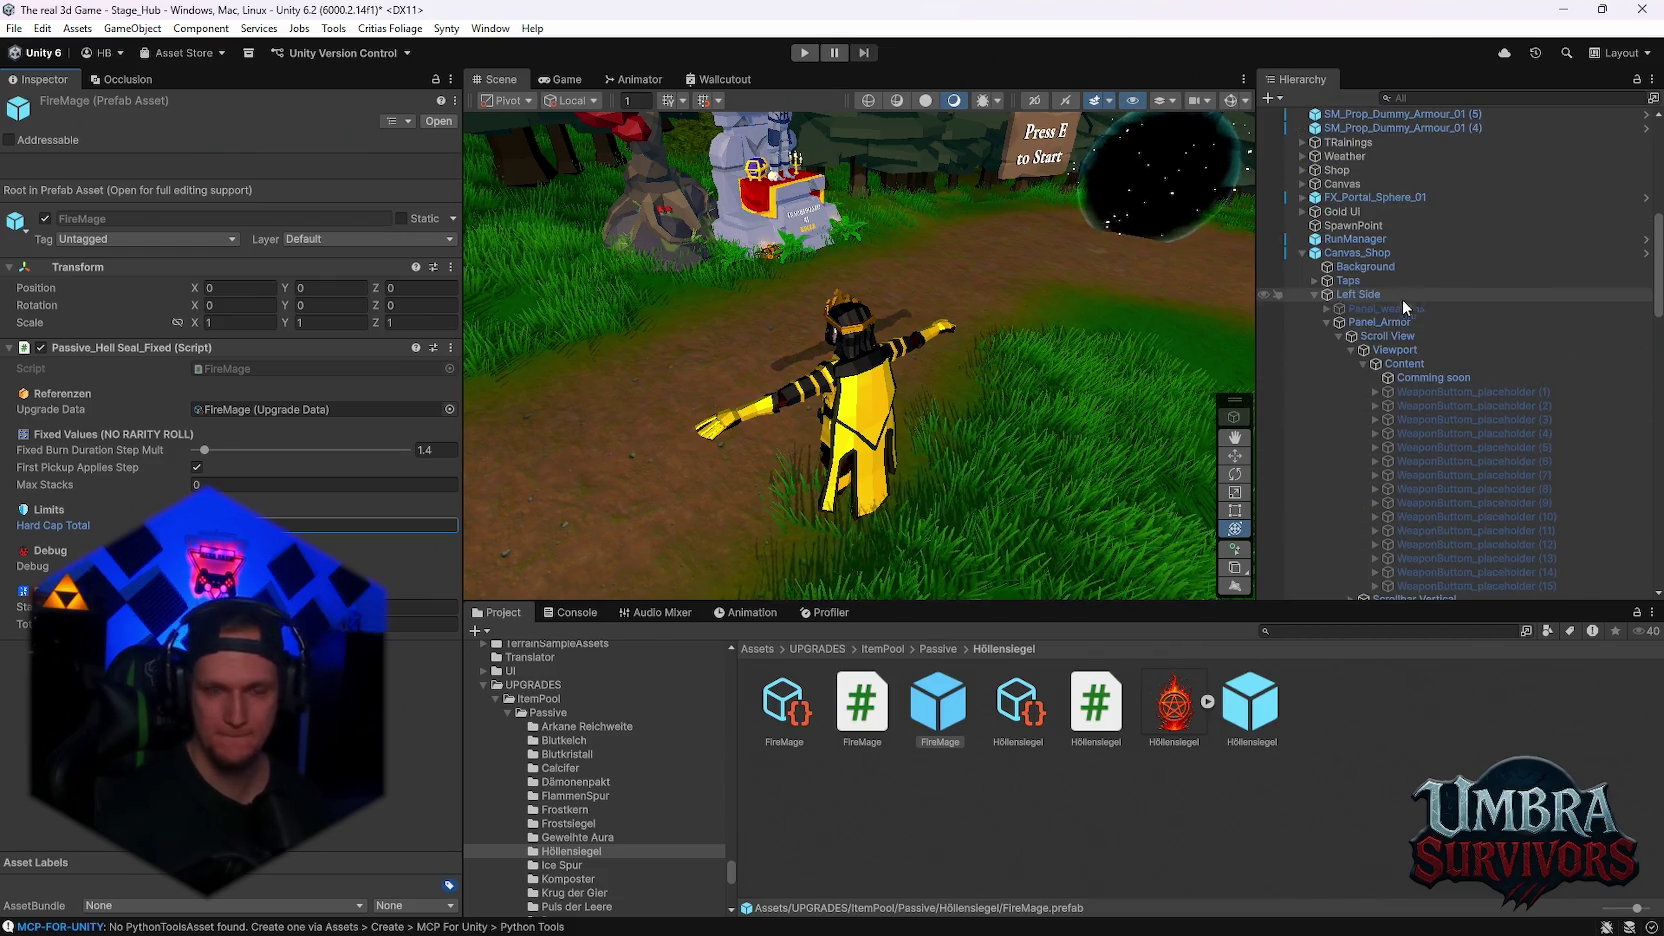
left_click(786, 712)
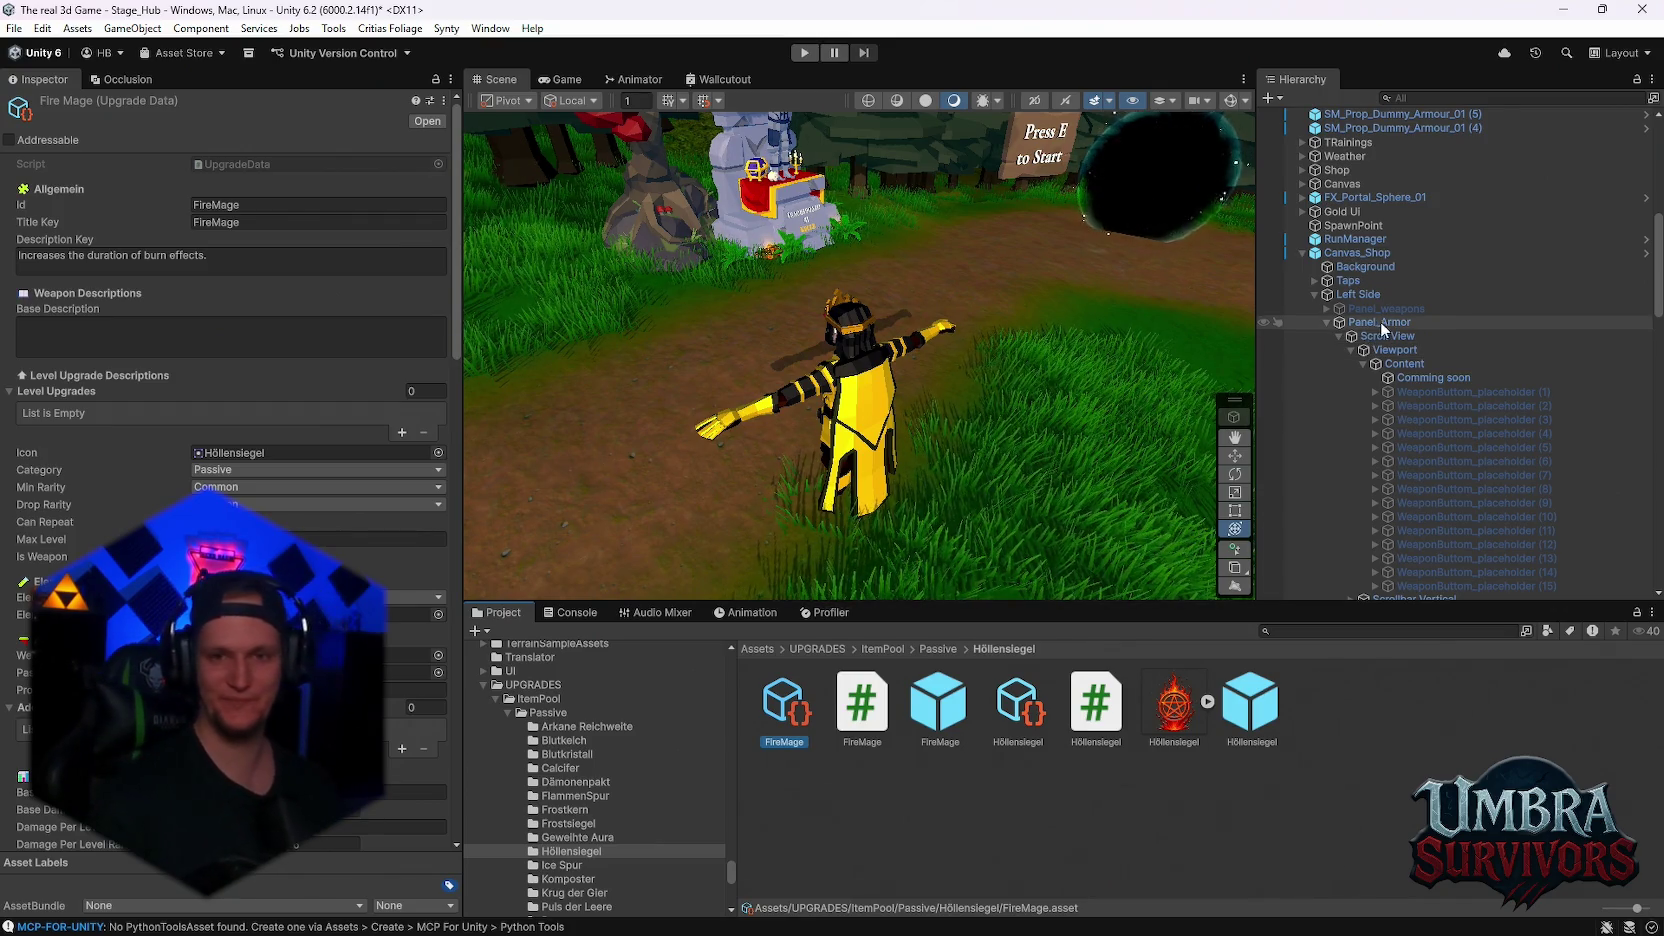
scroll(1389, 361, "down", 3)
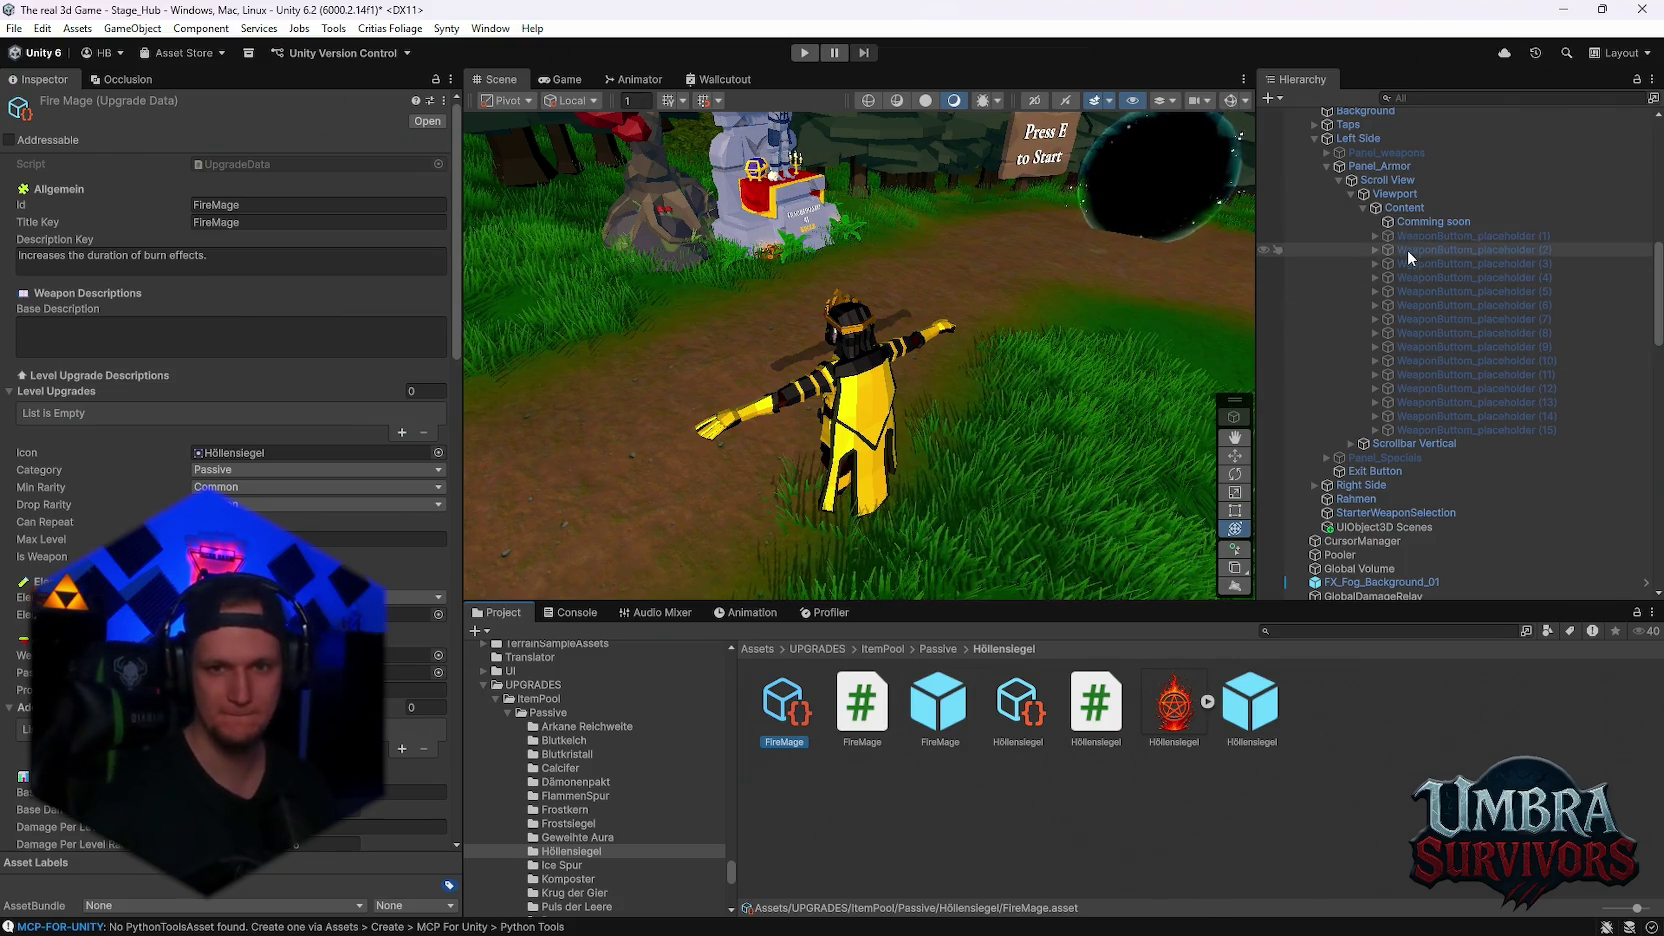
left_click(1420, 432)
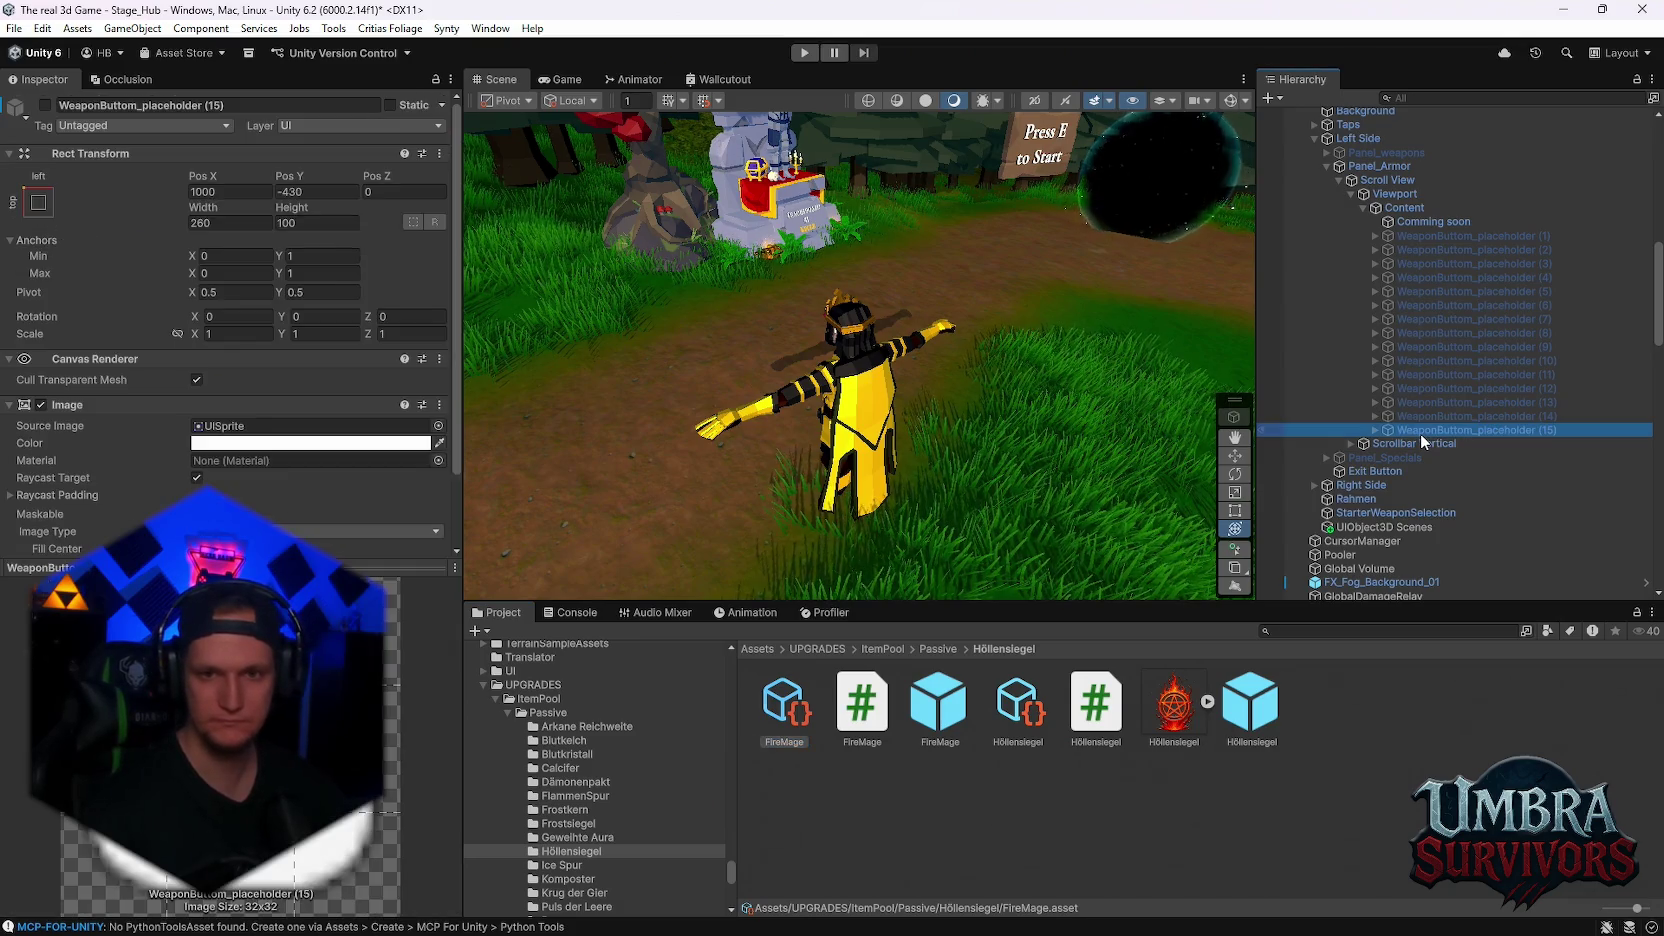
- Select the Player and expand its Skin Start Item Packs list in the Inspector
left_click(1423, 222)
scroll(1397, 465, "down", 6)
scroll(1394, 459, "down", 5)
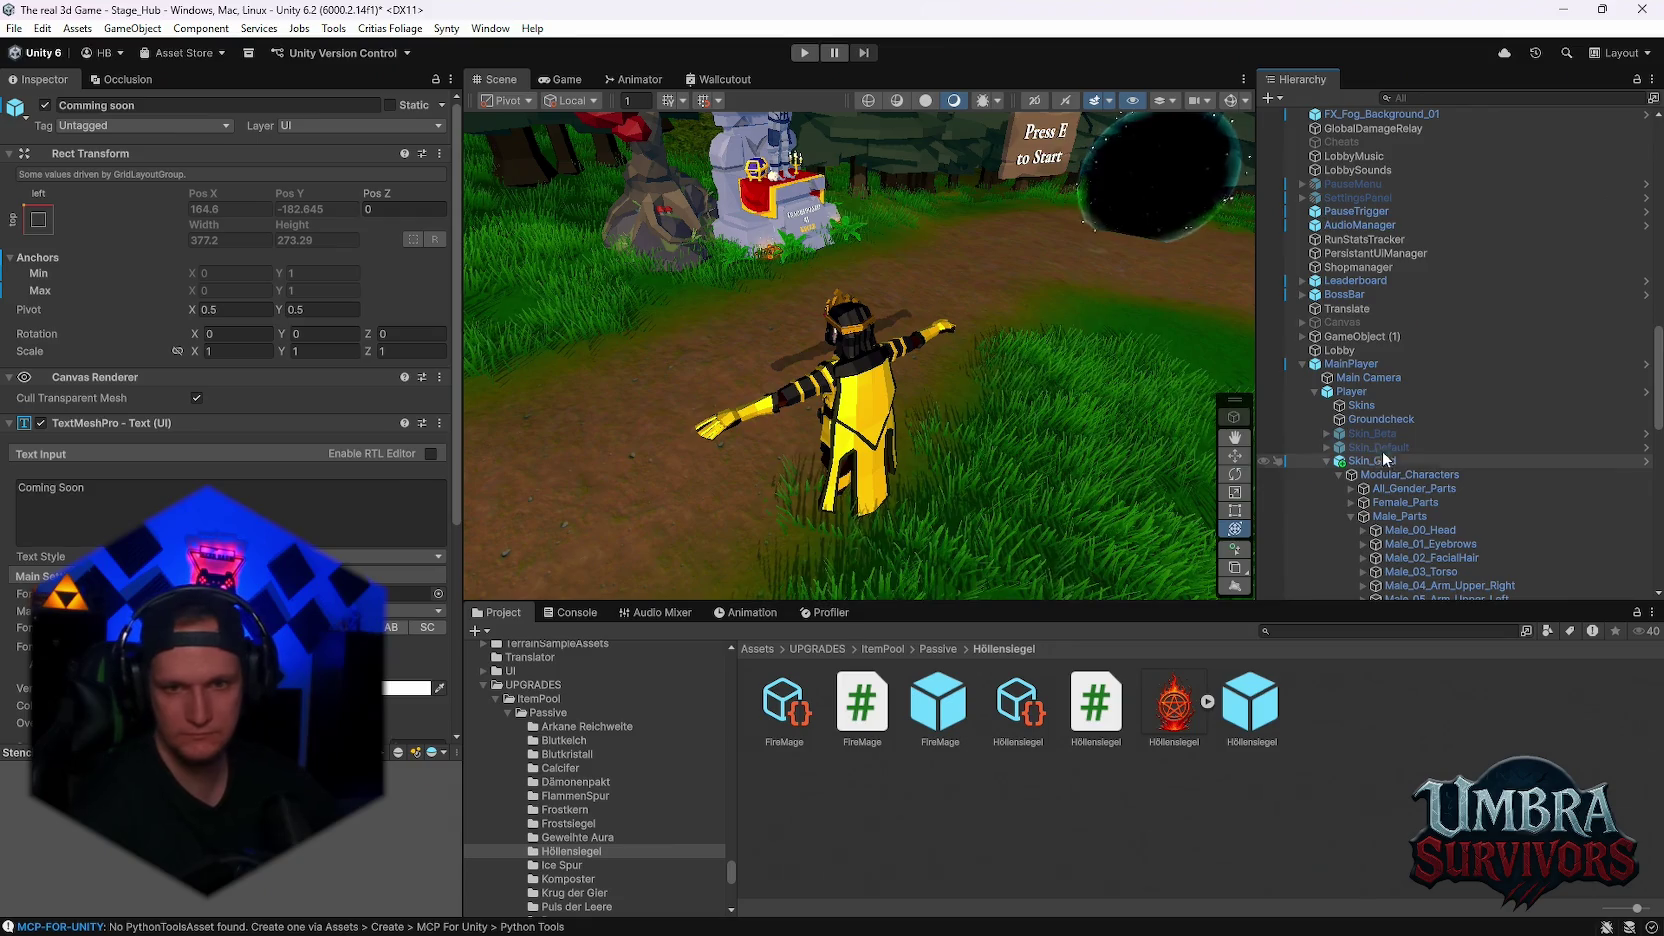
left_click(1362, 390)
scroll(391, 648, "down", 6)
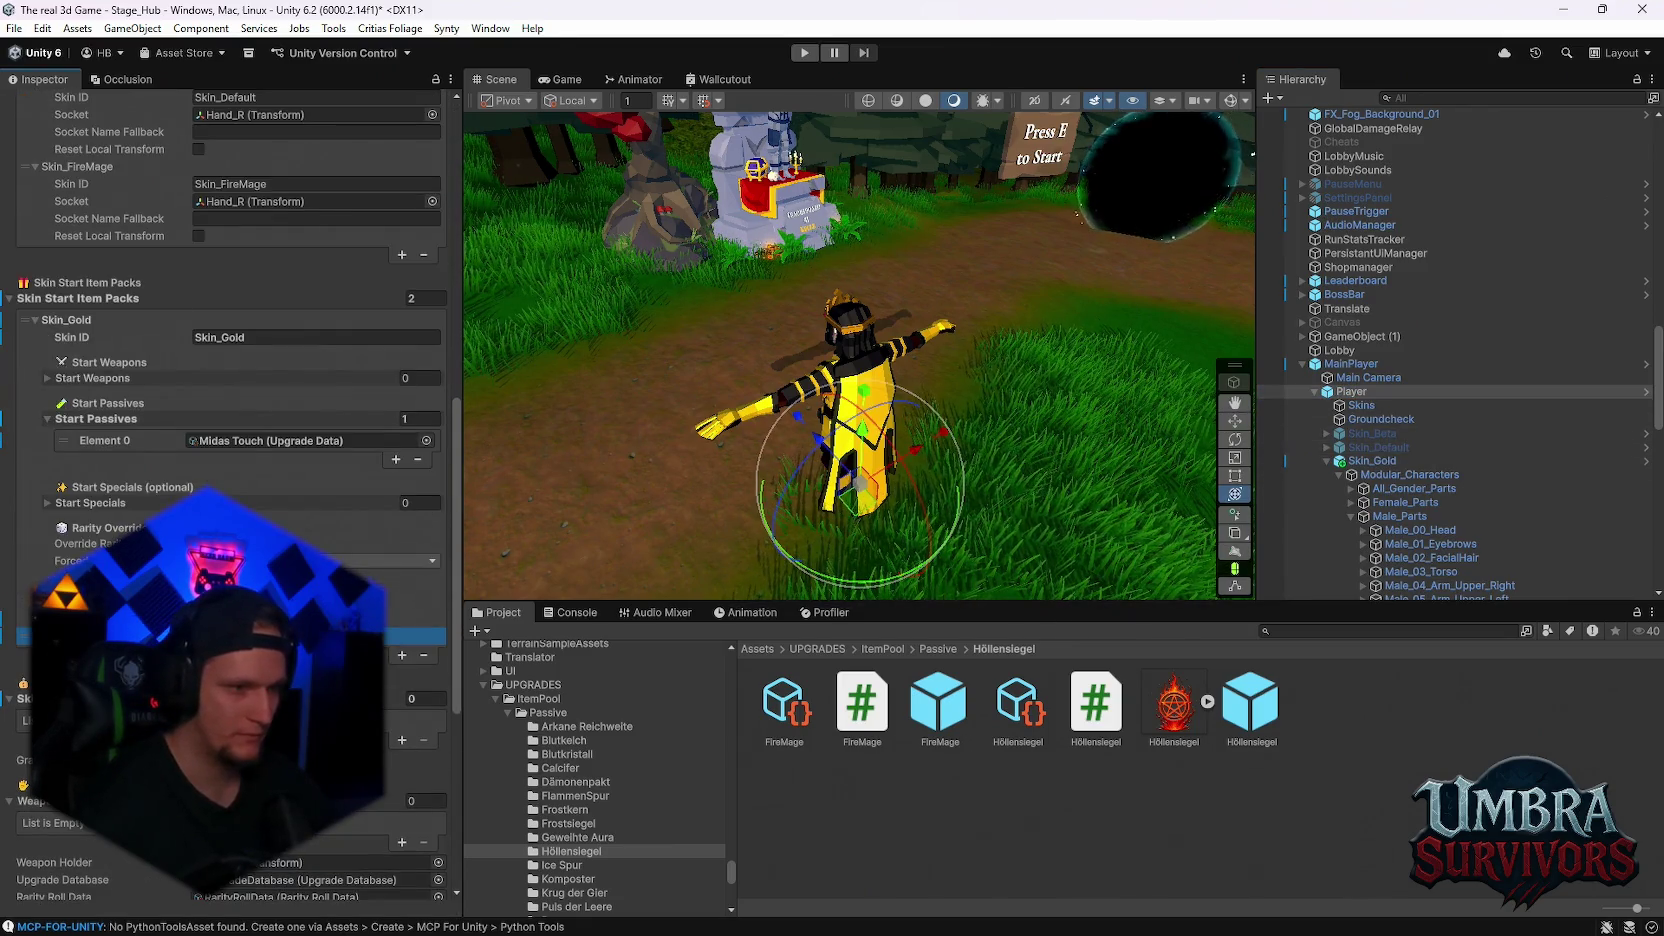
left_click(401, 655)
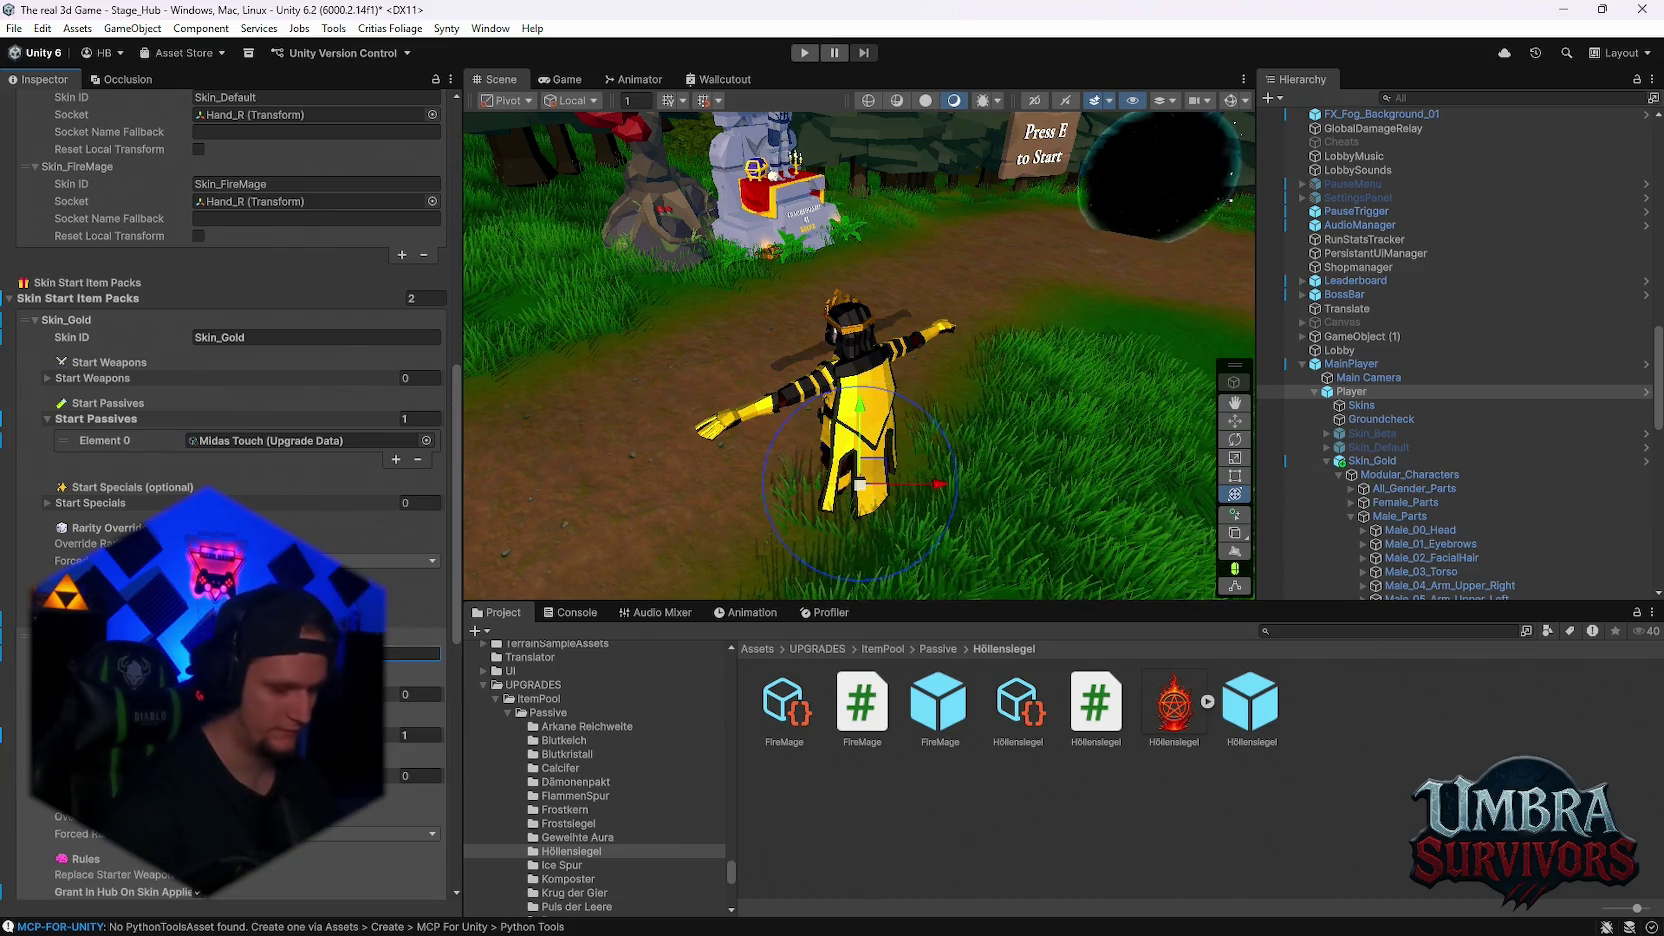
left_click(47, 735)
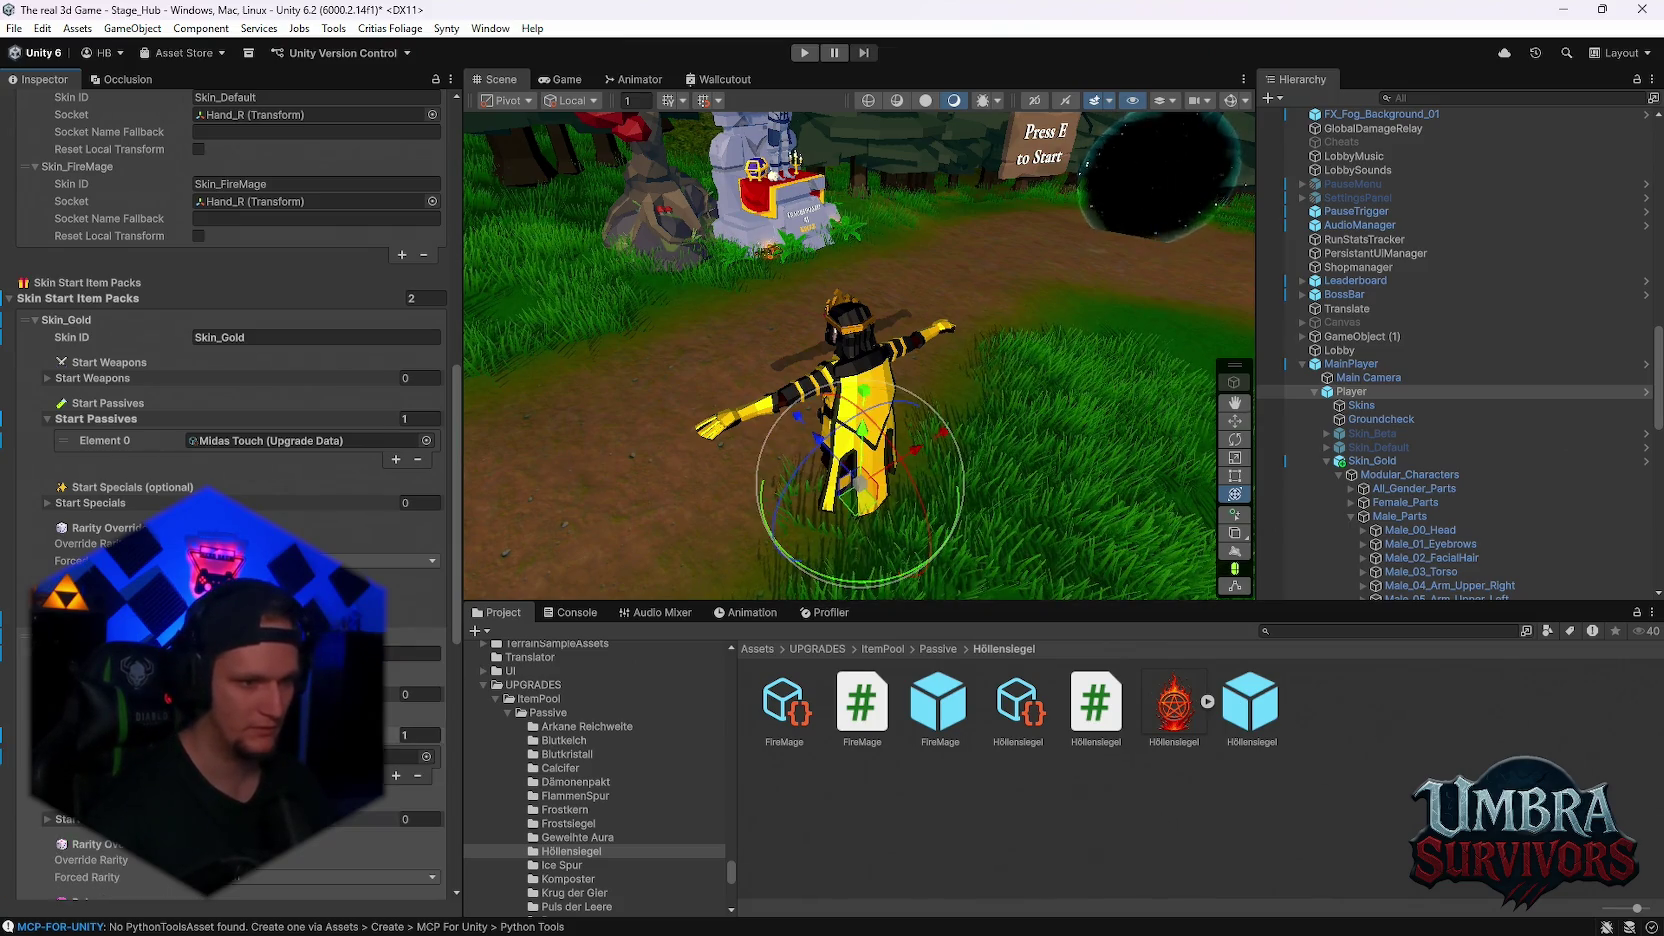
scroll(231, 451, "down", 3)
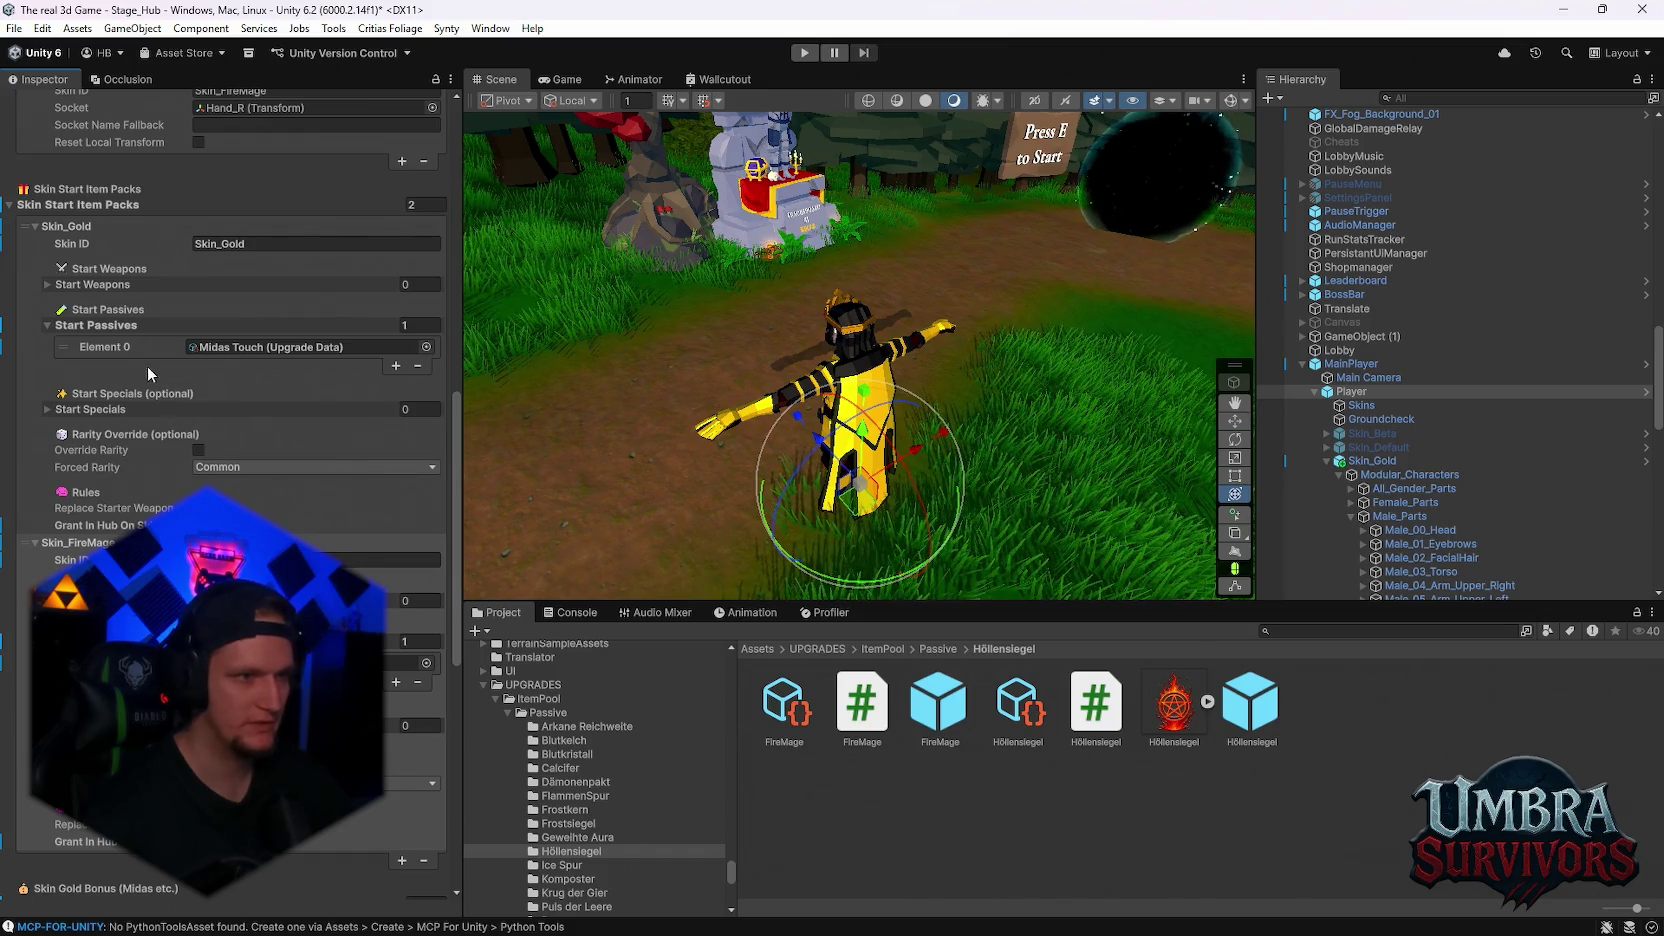
- Check the Skin_Gold and Skin_FireMage packs, collapse both, and start play mode
double_click(261, 244)
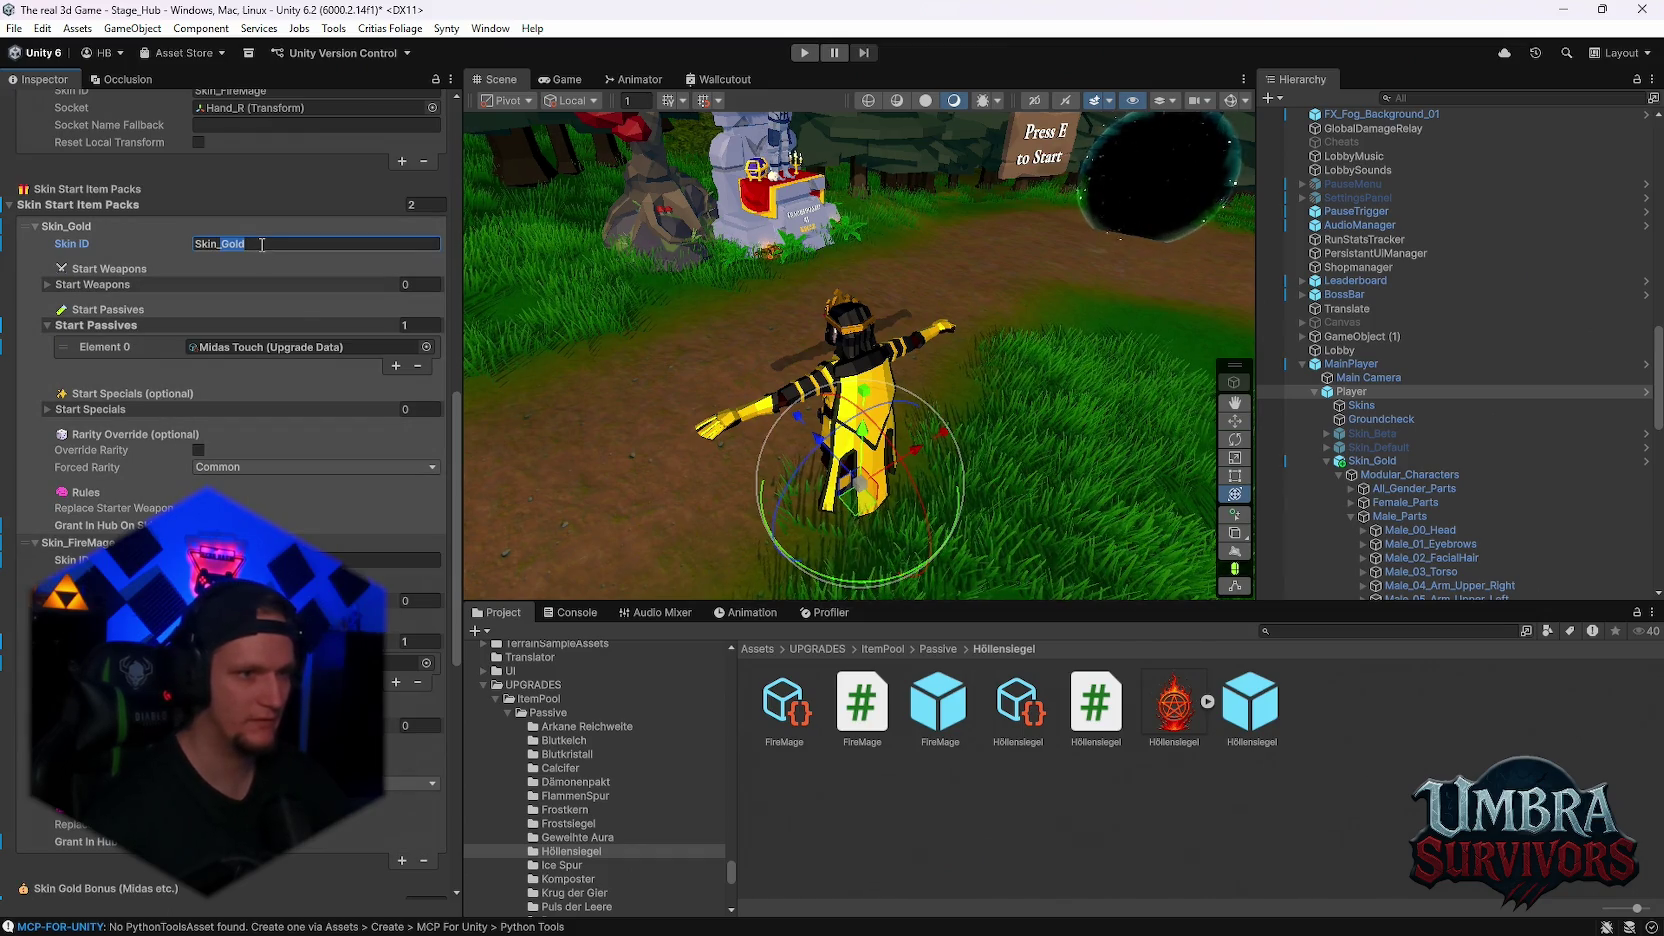
left_click(300, 558)
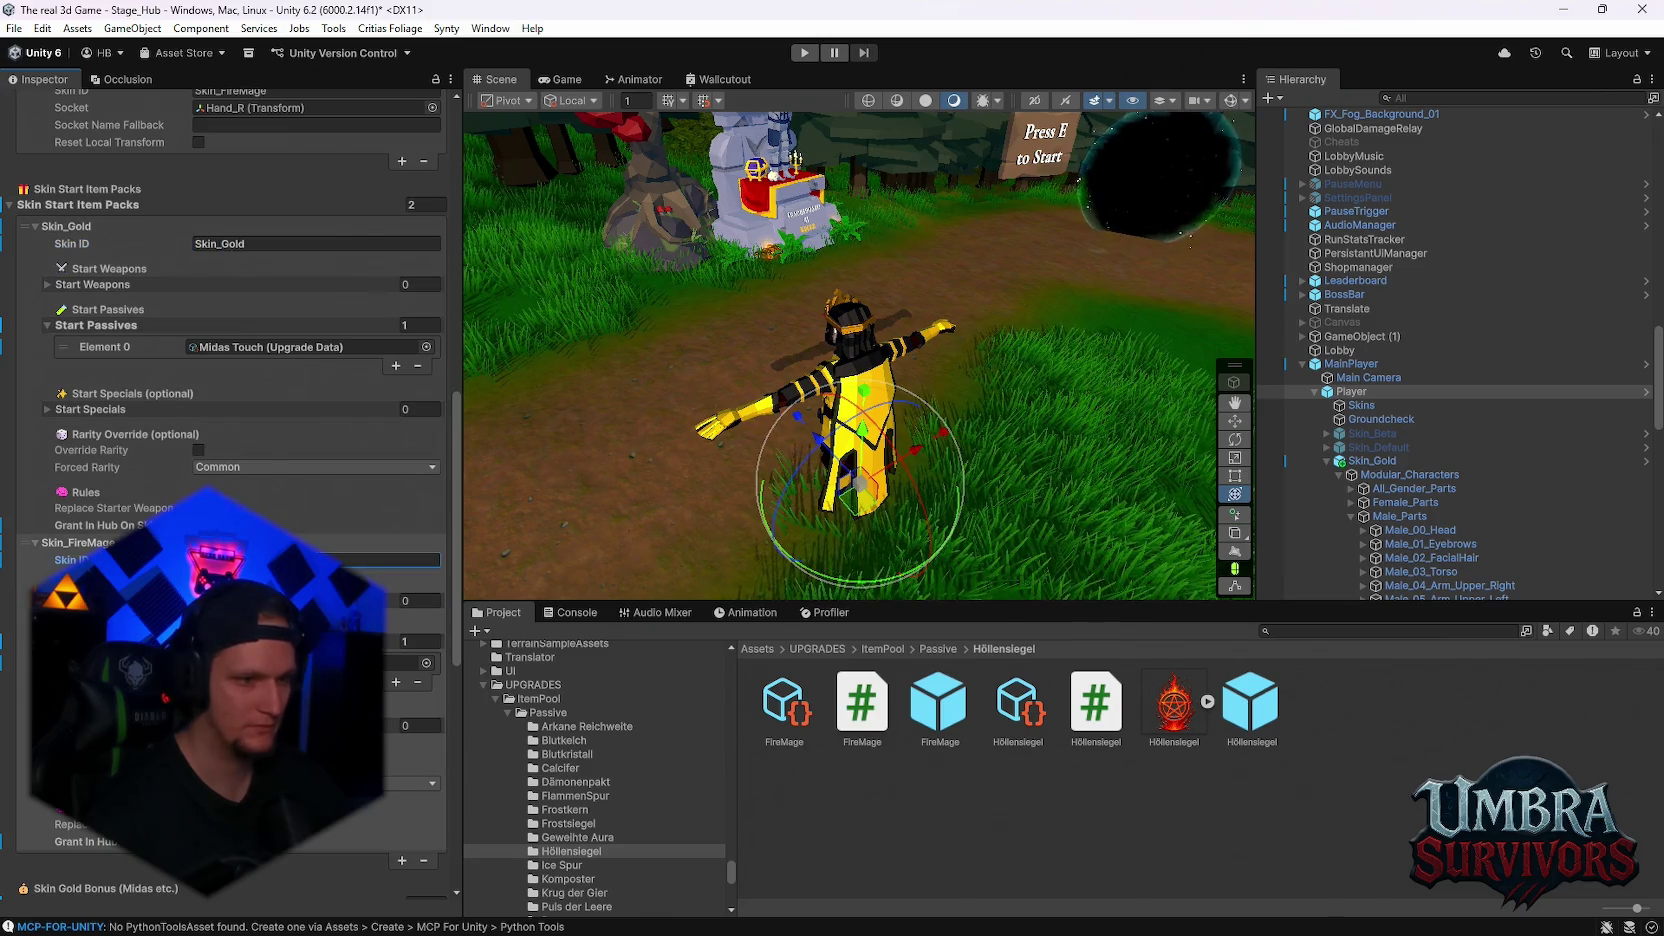
left_click(34, 227)
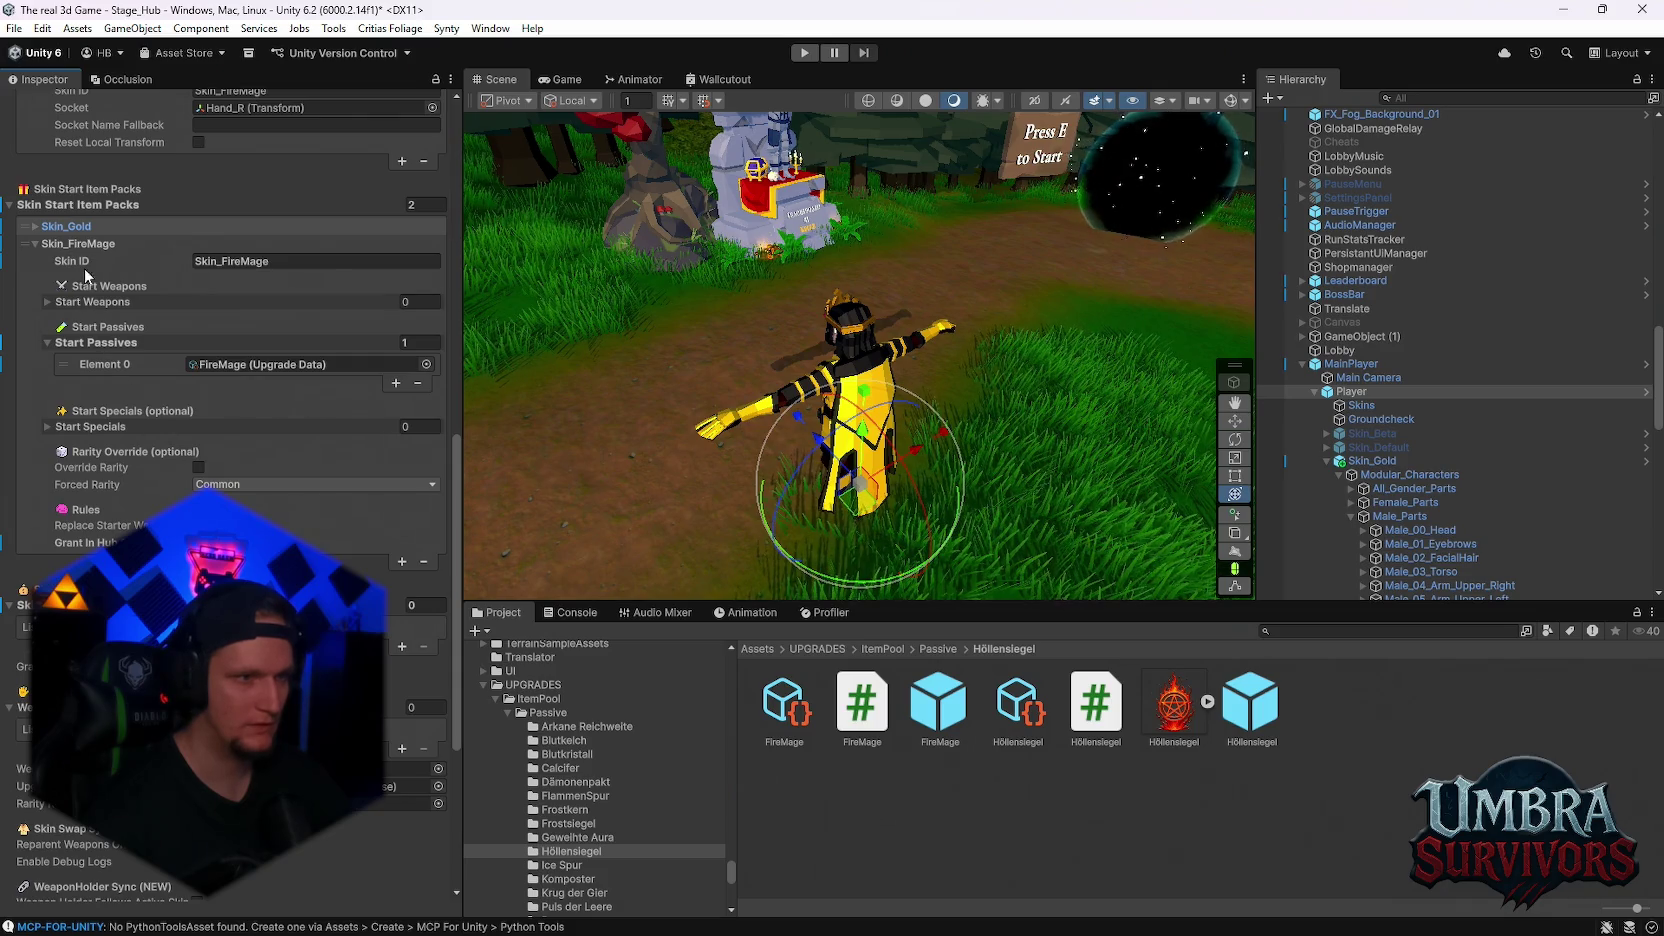
left_click(35, 245)
left_click(803, 52)
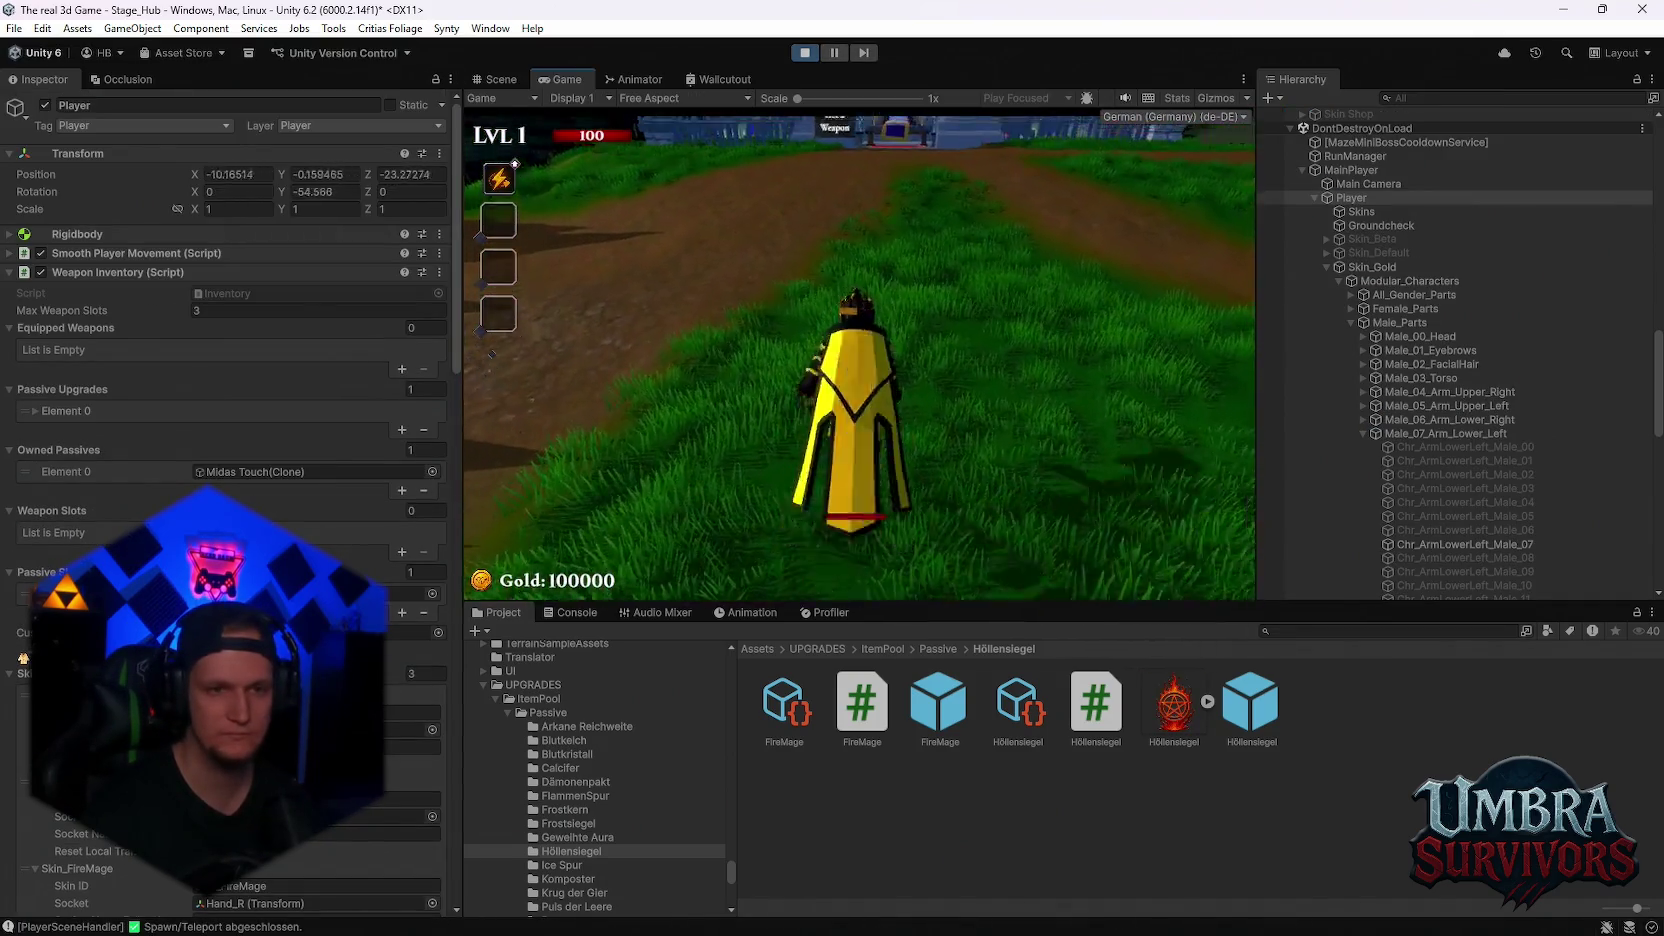
- Check the pause-menu stats and maximize the Game view
key("Escape")
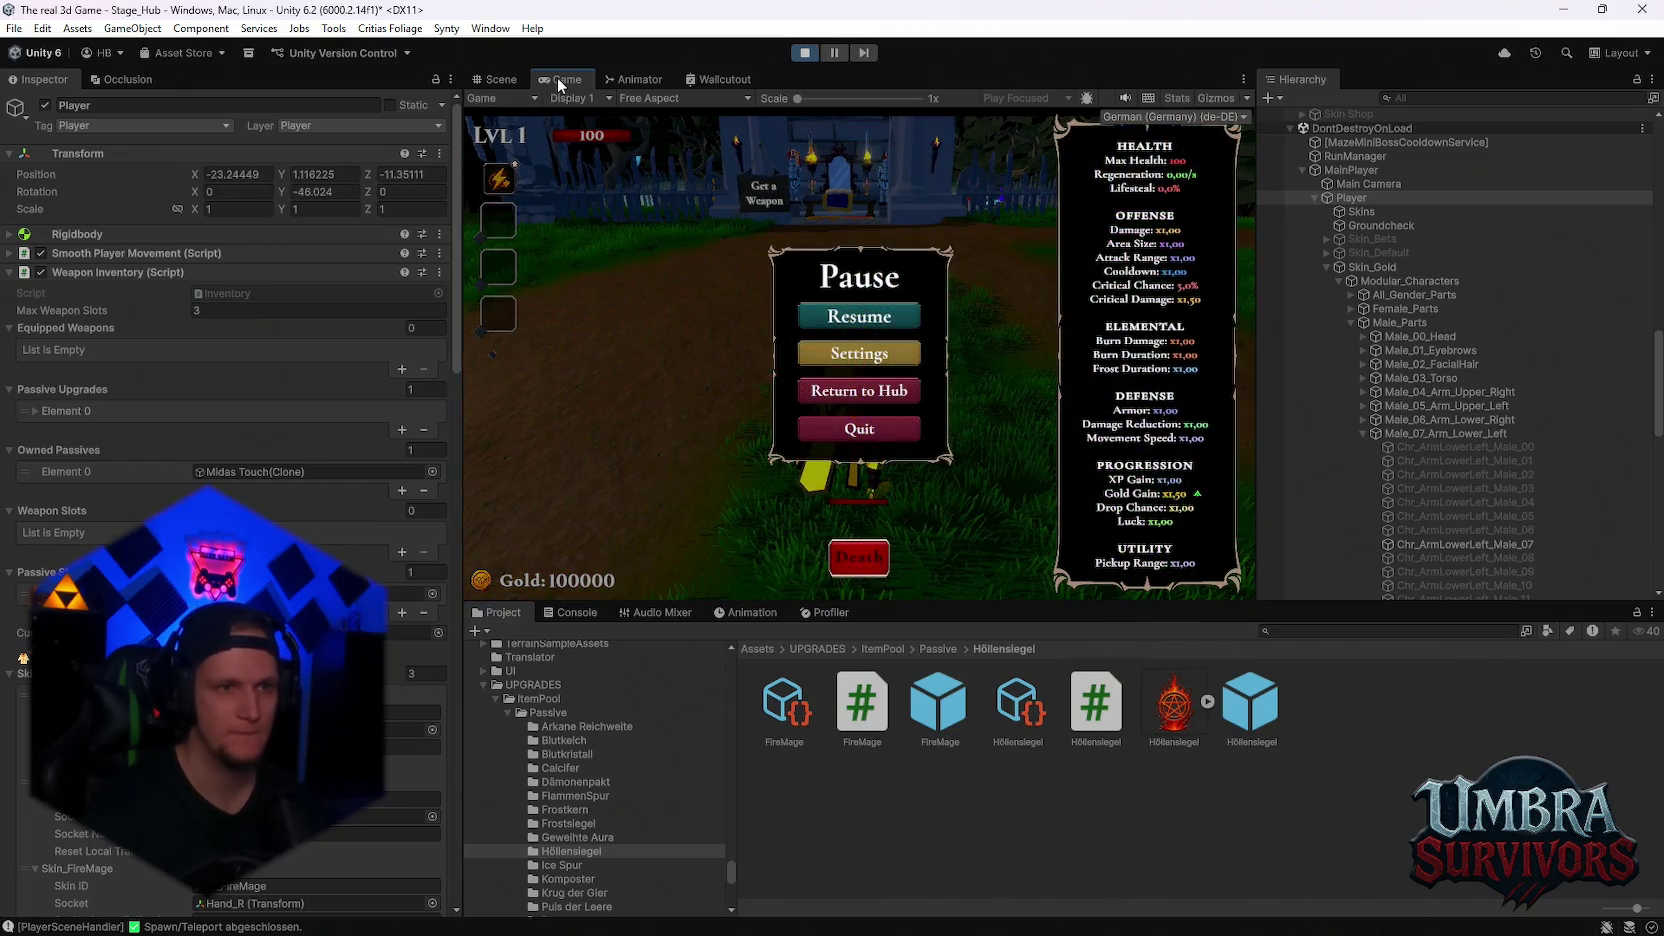
double_click(556, 76)
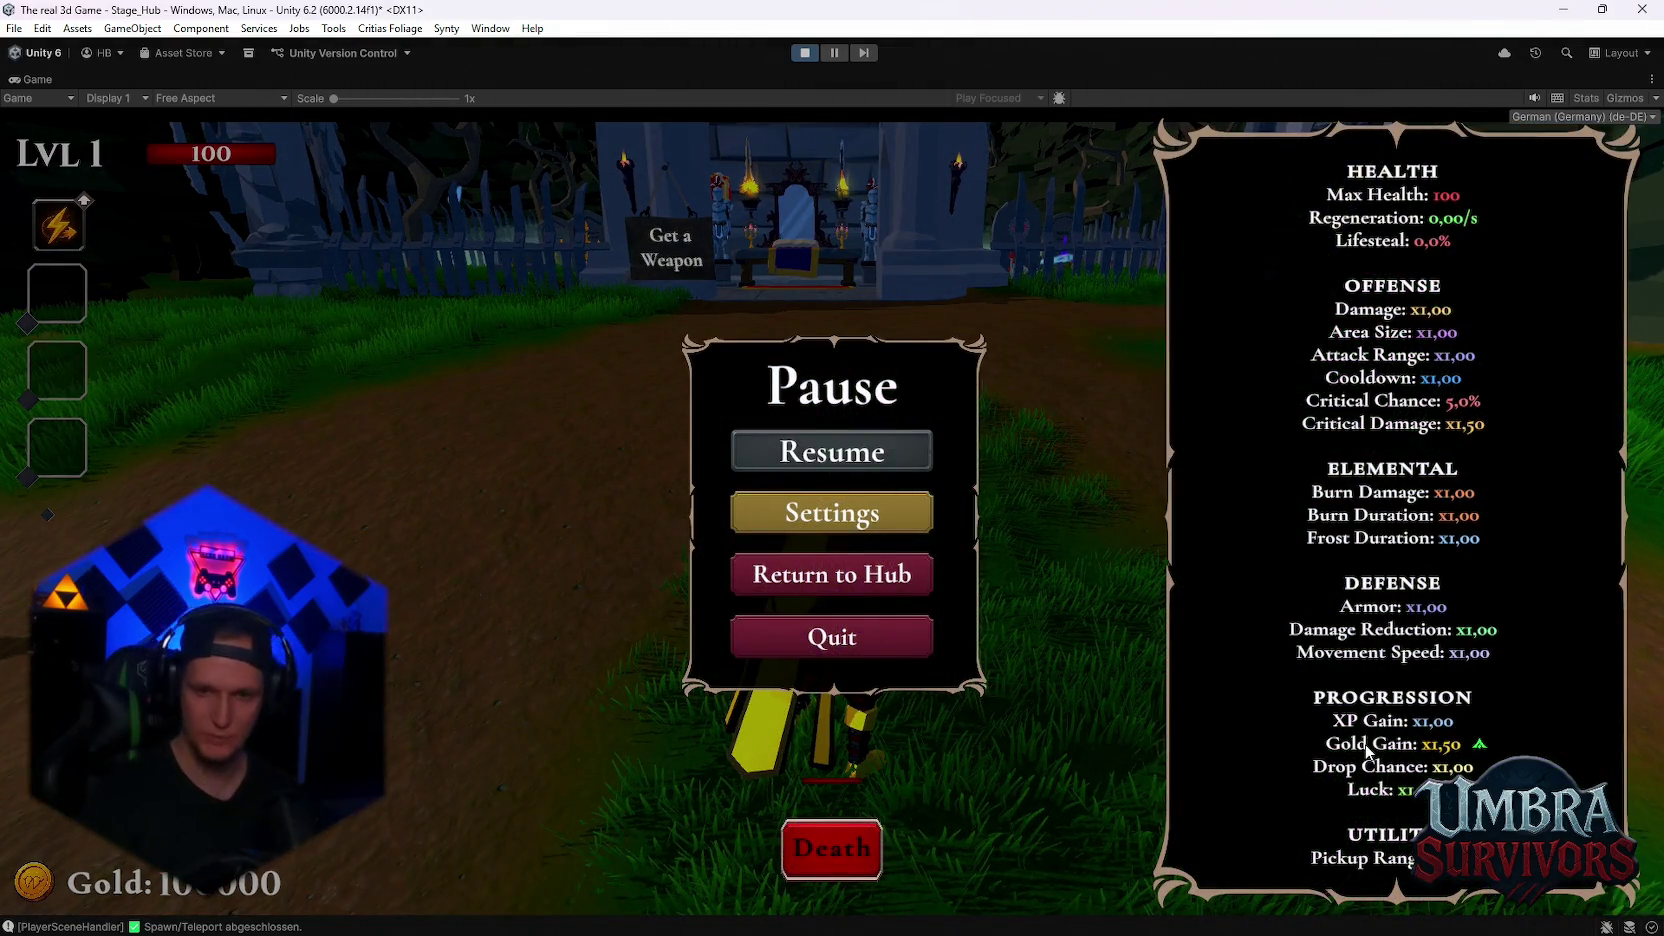
key("Escape")
key("Escape")
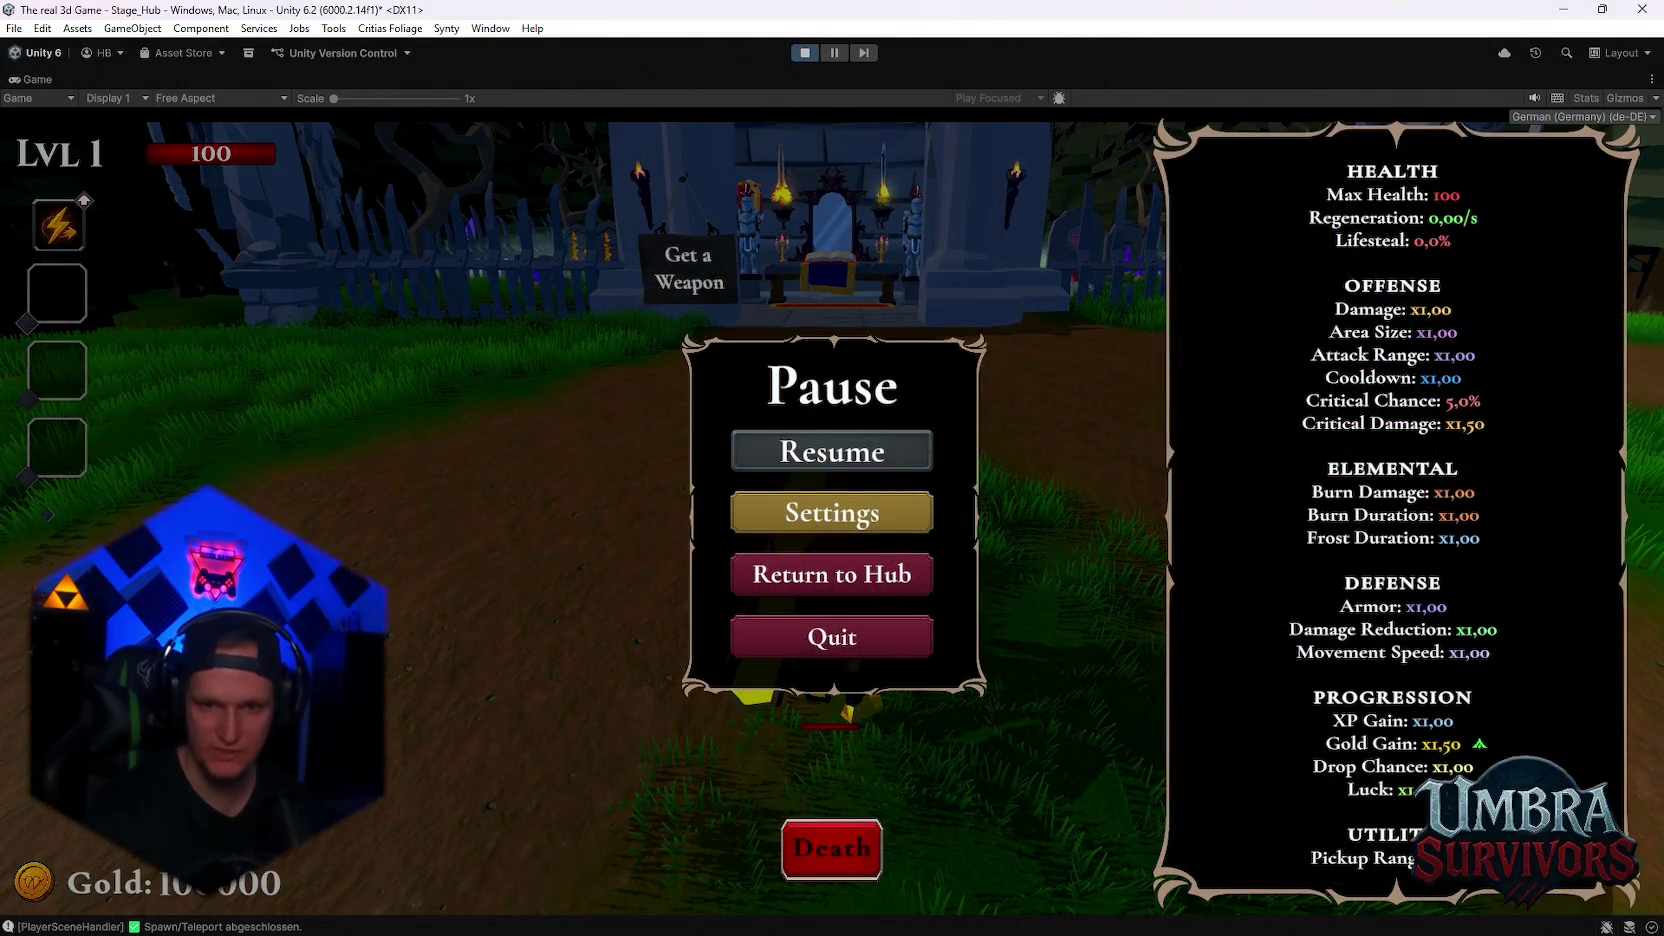
key("Escape")
- Walk to the shrine and equip the FireMage skin from the book's Skins list
key("w")
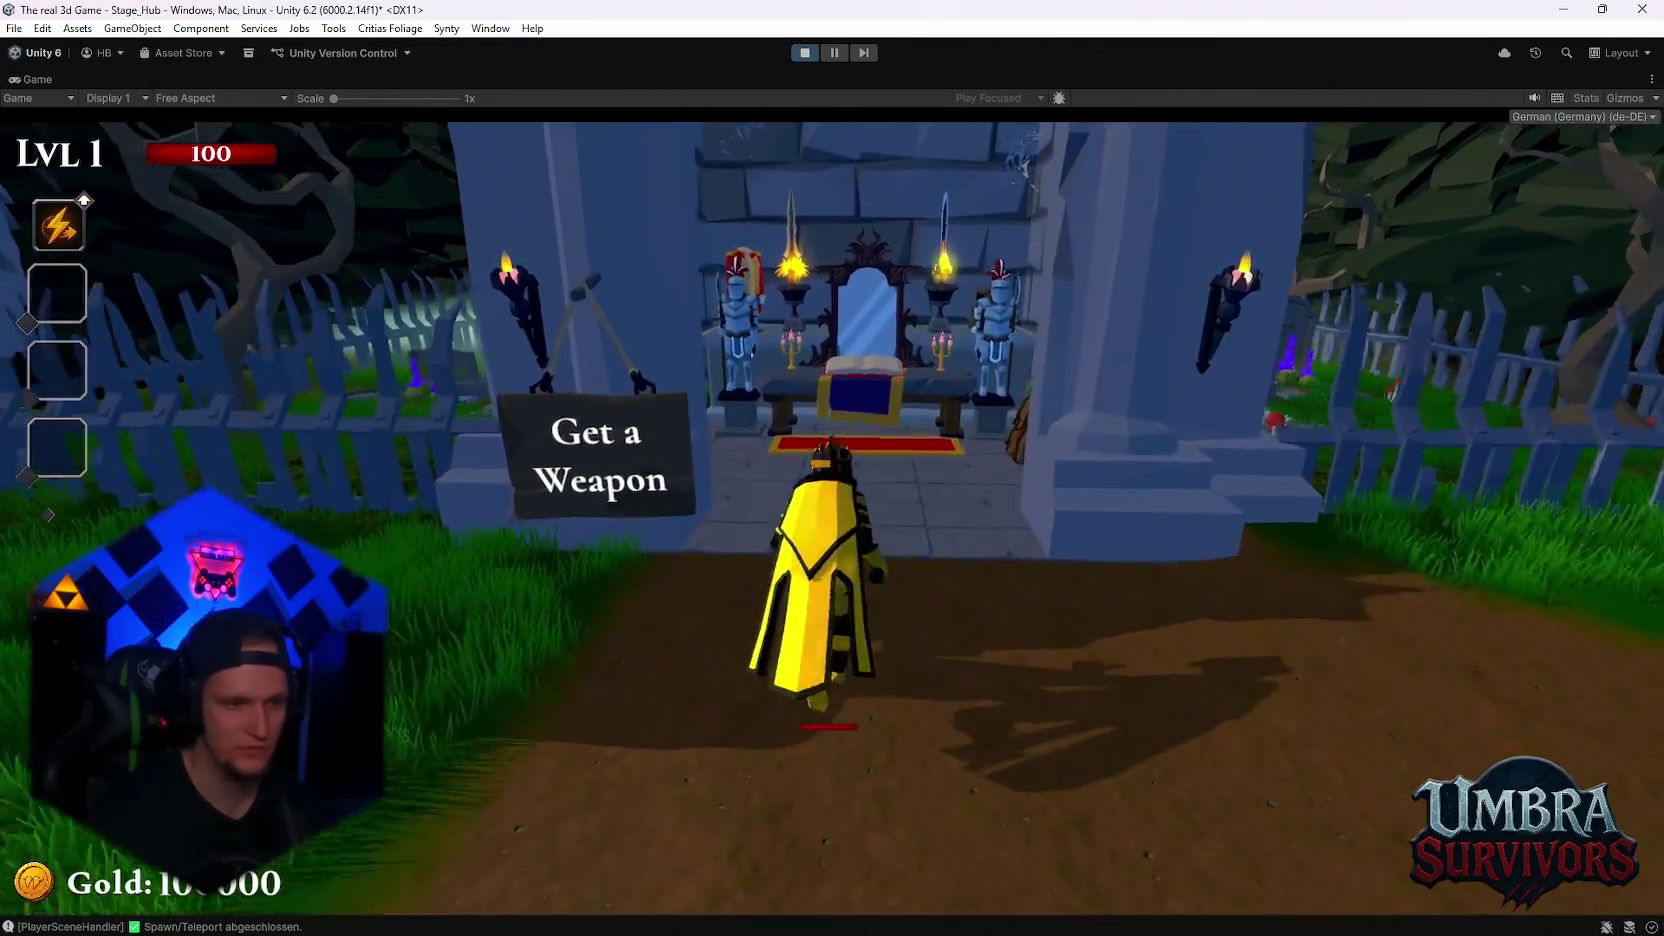
scroll(643, 456, "down", 2)
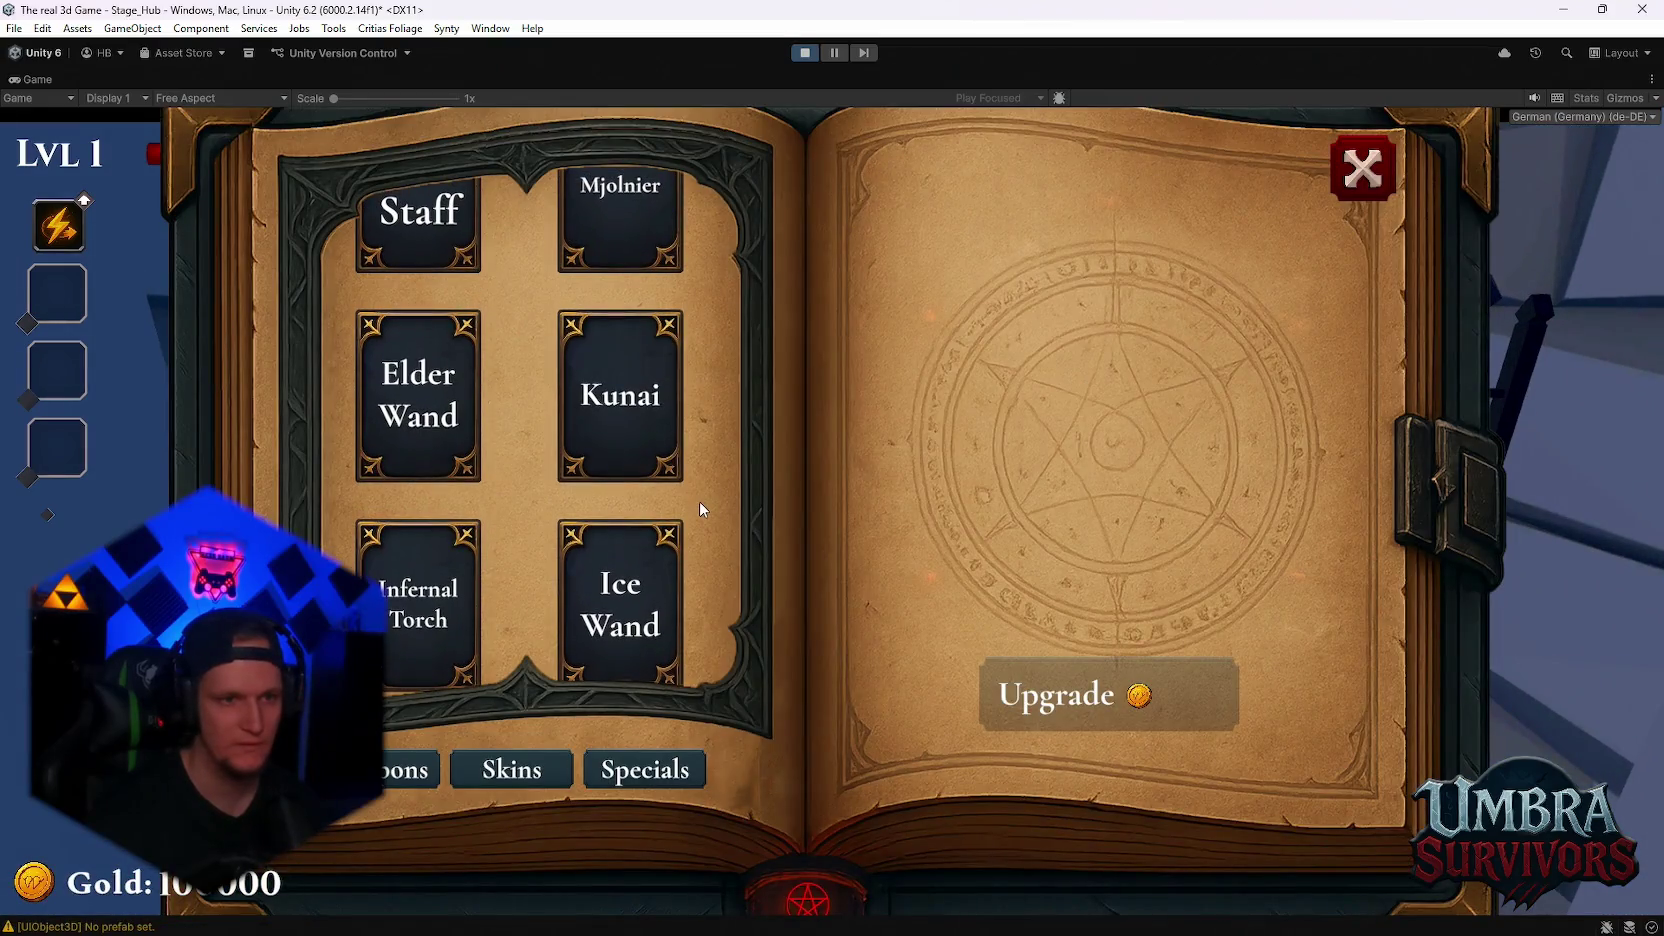
left_click(532, 770)
left_click(443, 540)
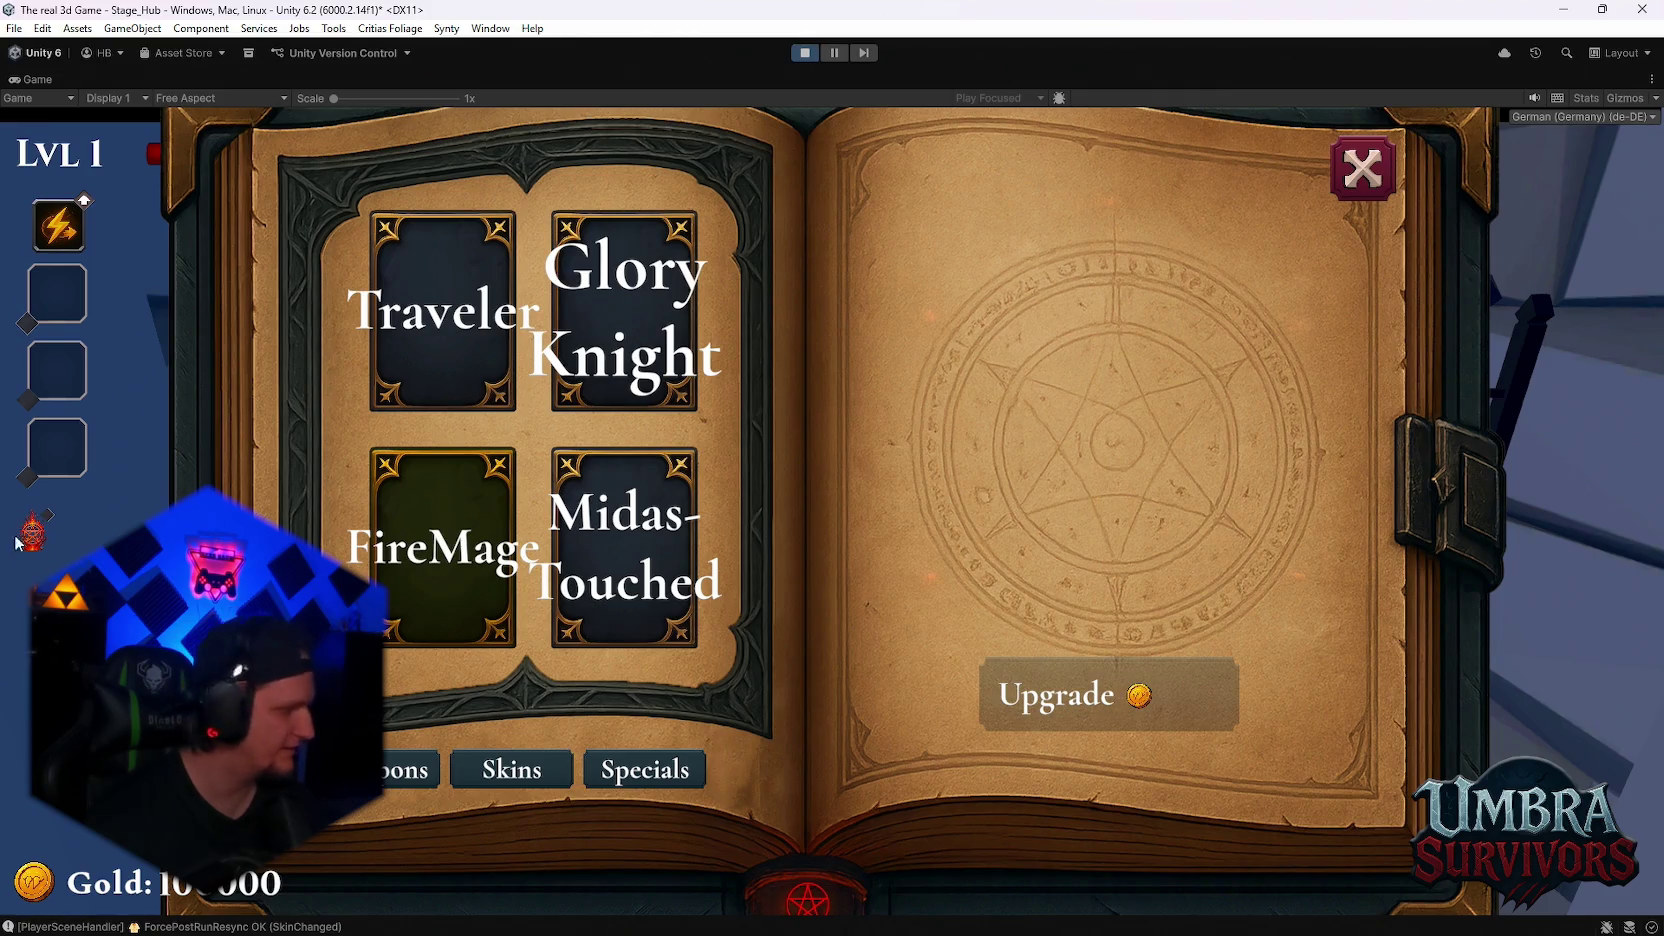
left_click(625, 560)
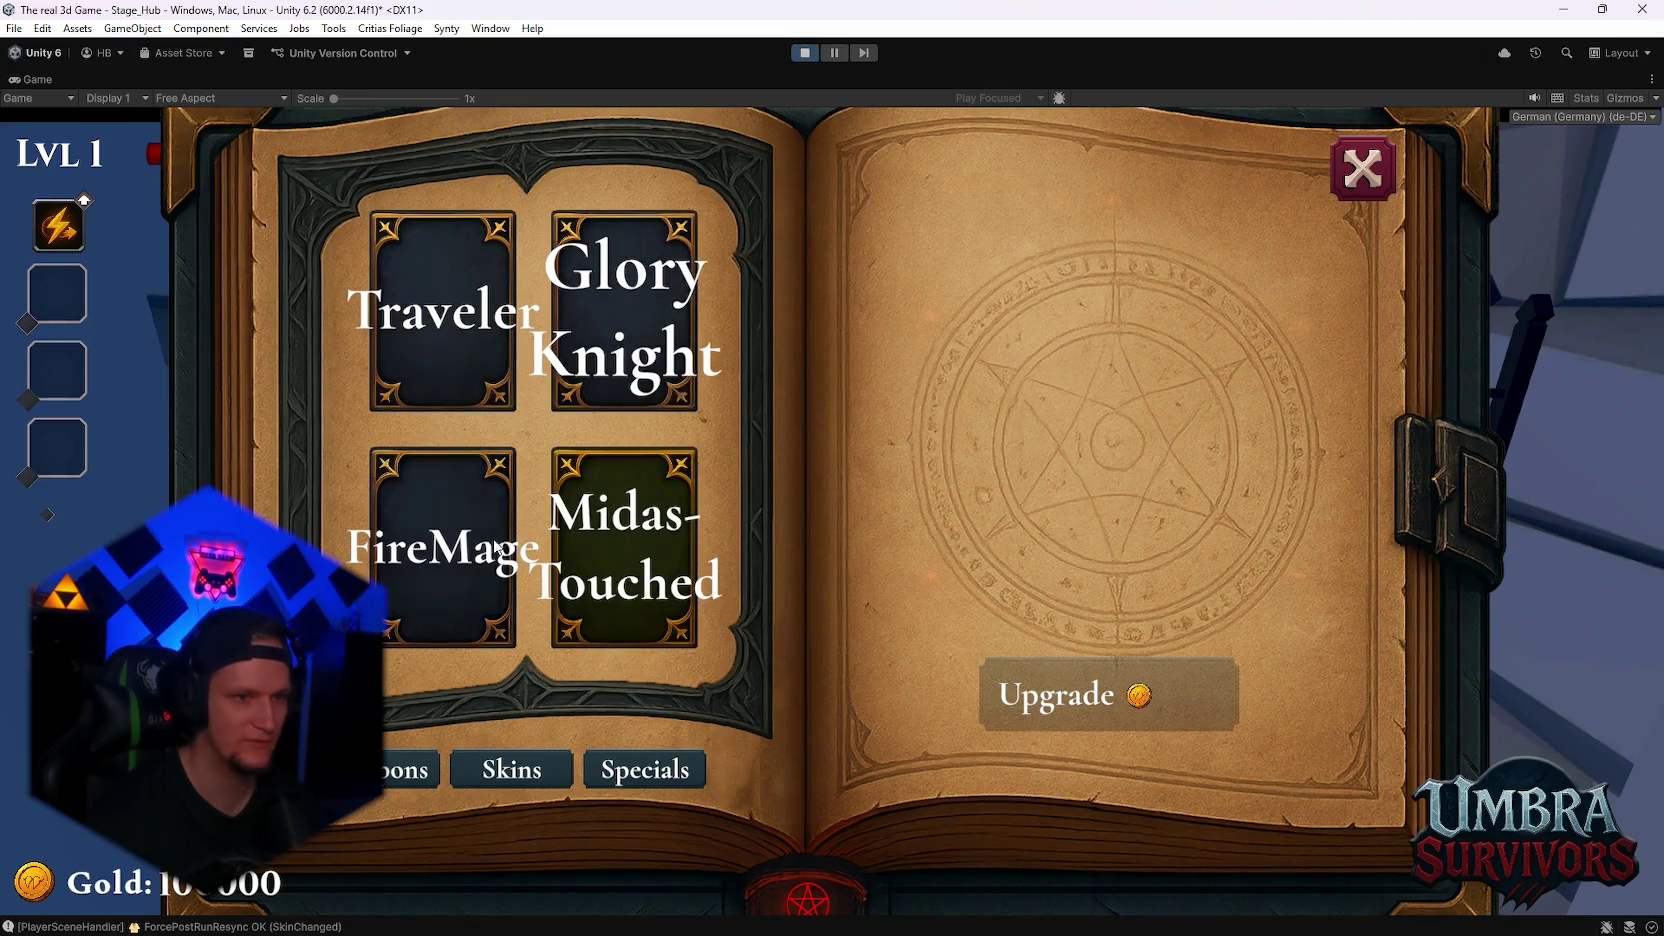
left_click(1336, 176)
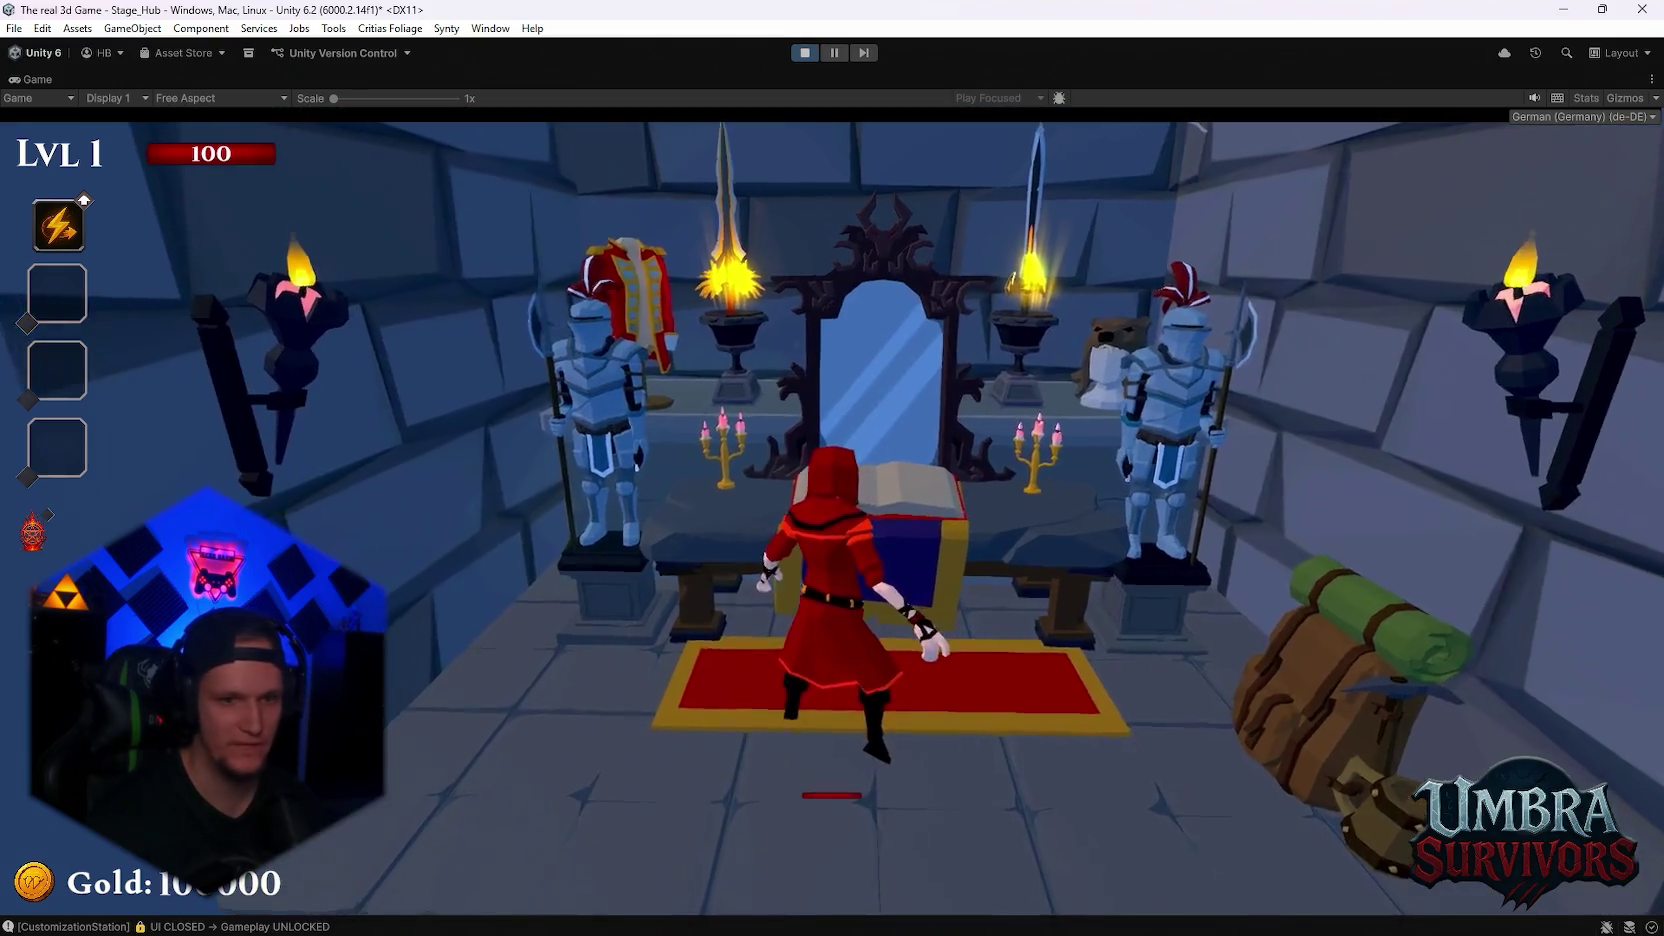
- Check burn stats, then run and dash toward the training-yard dummies
key("Escape")
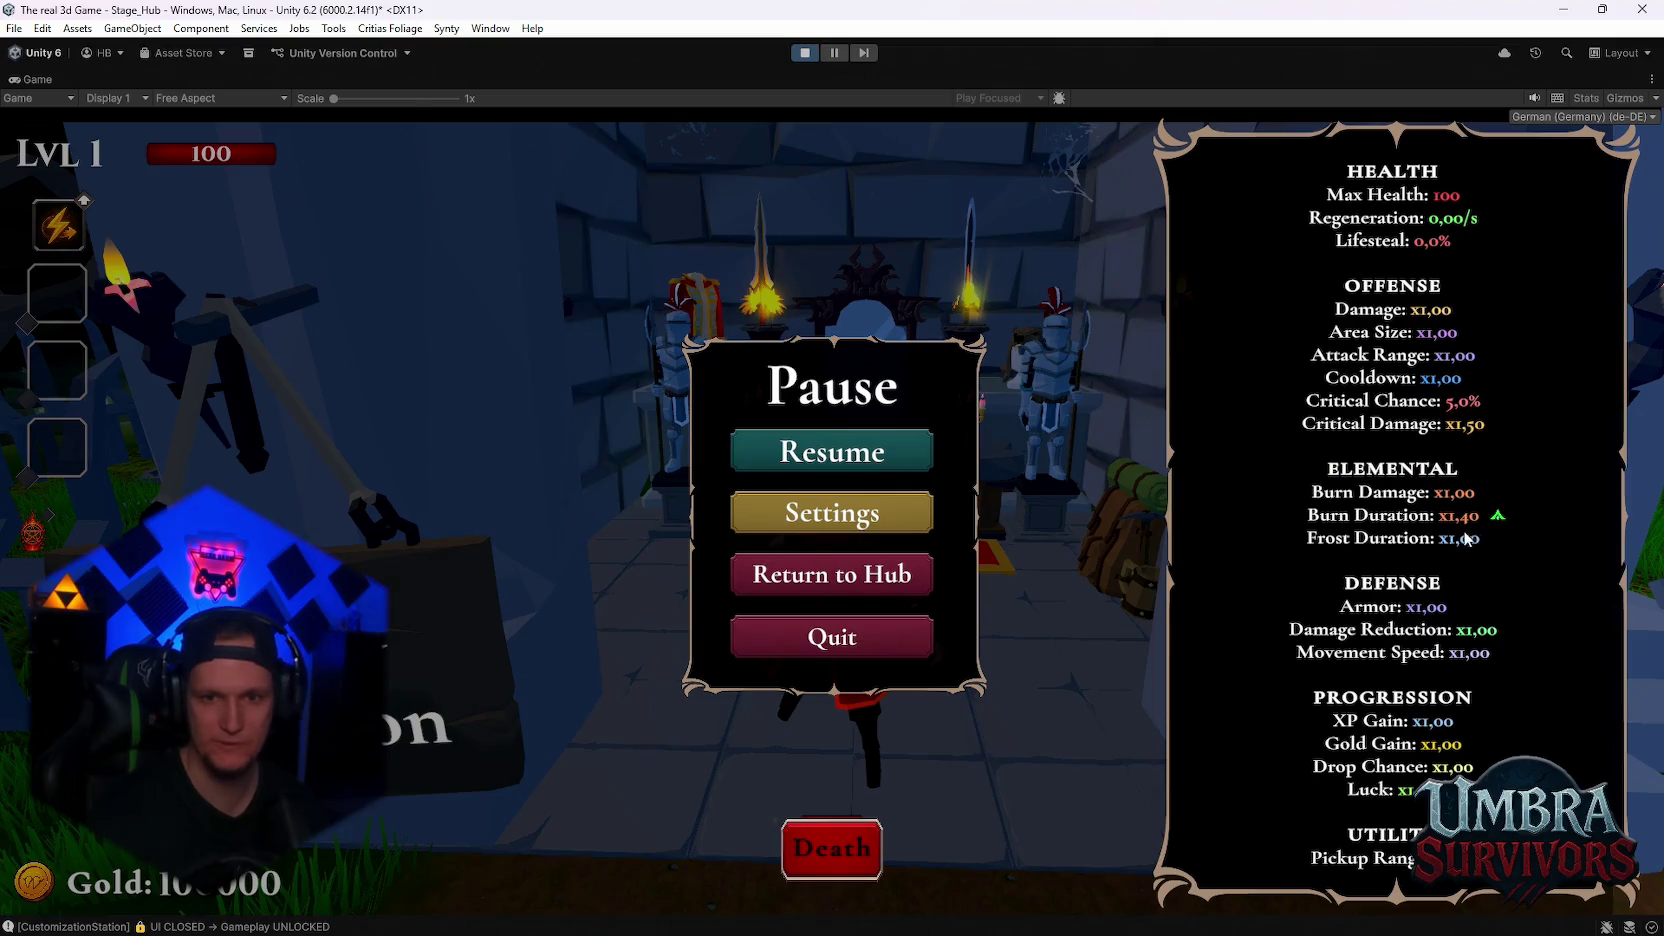
key("Escape")
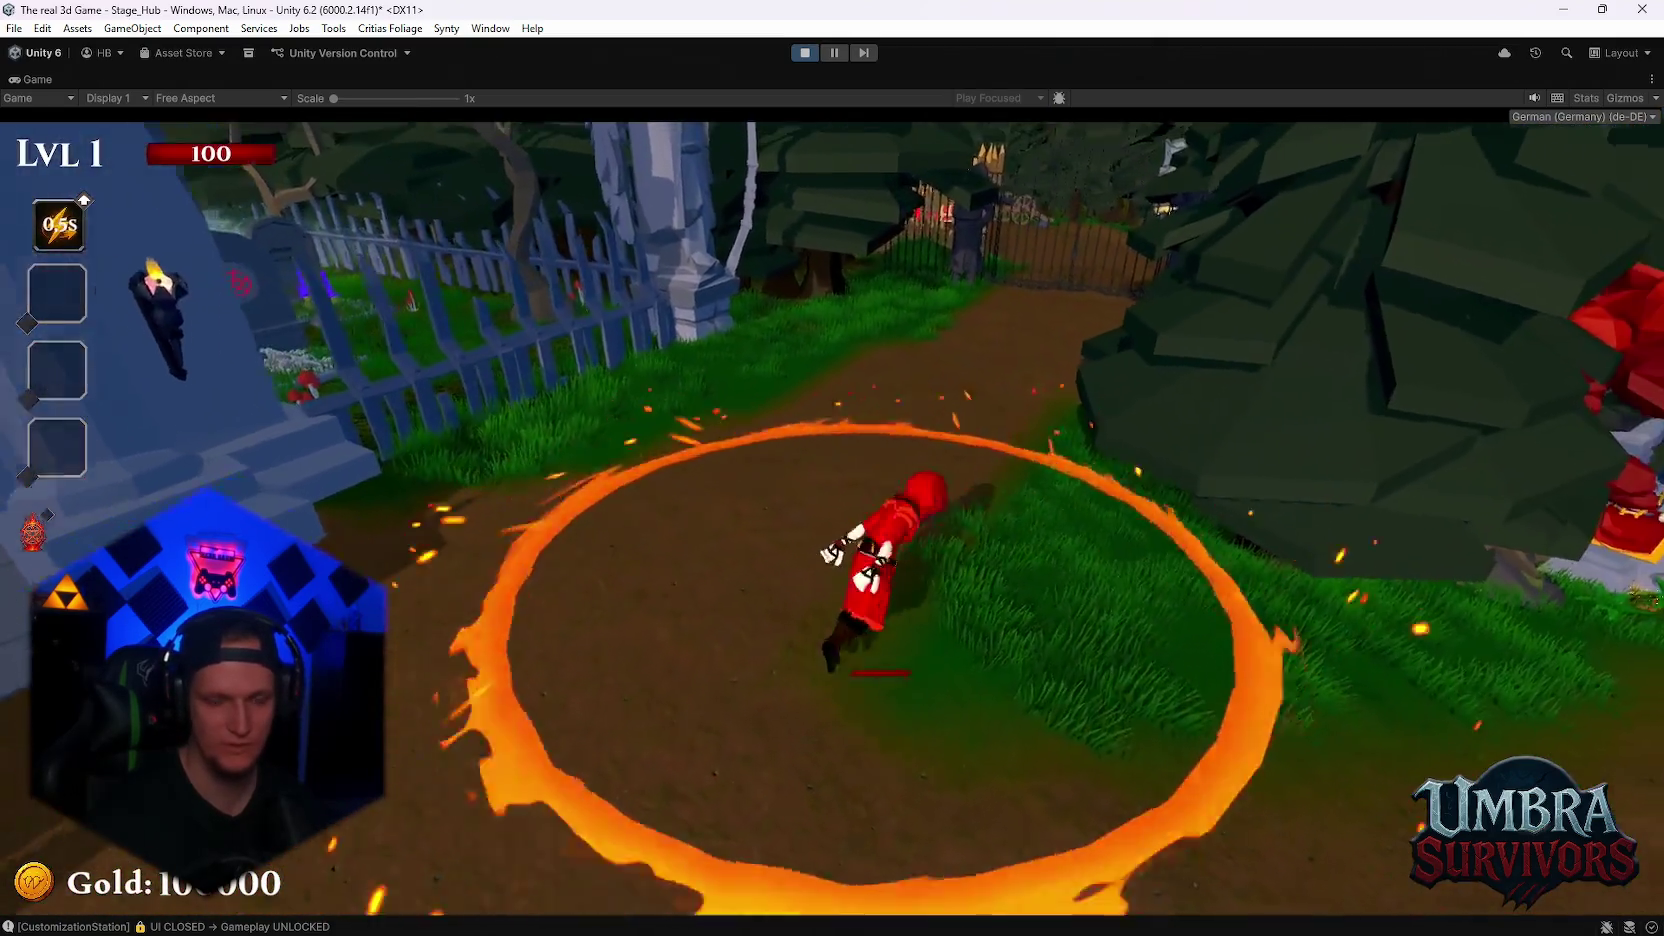
key("w")
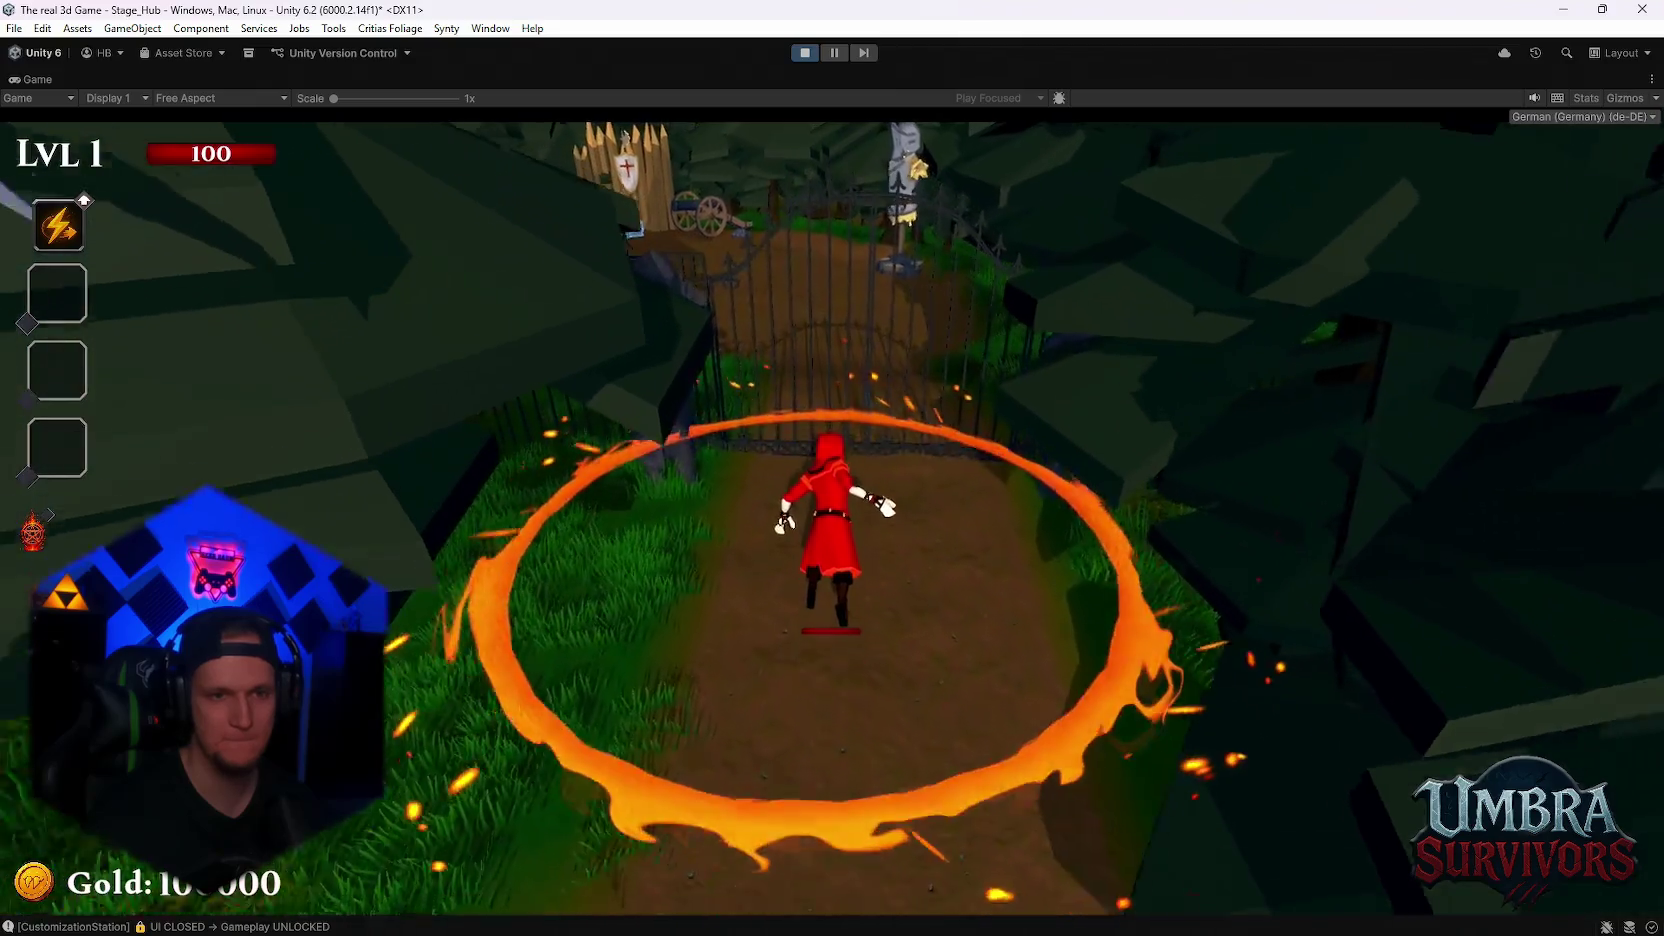
key("space")
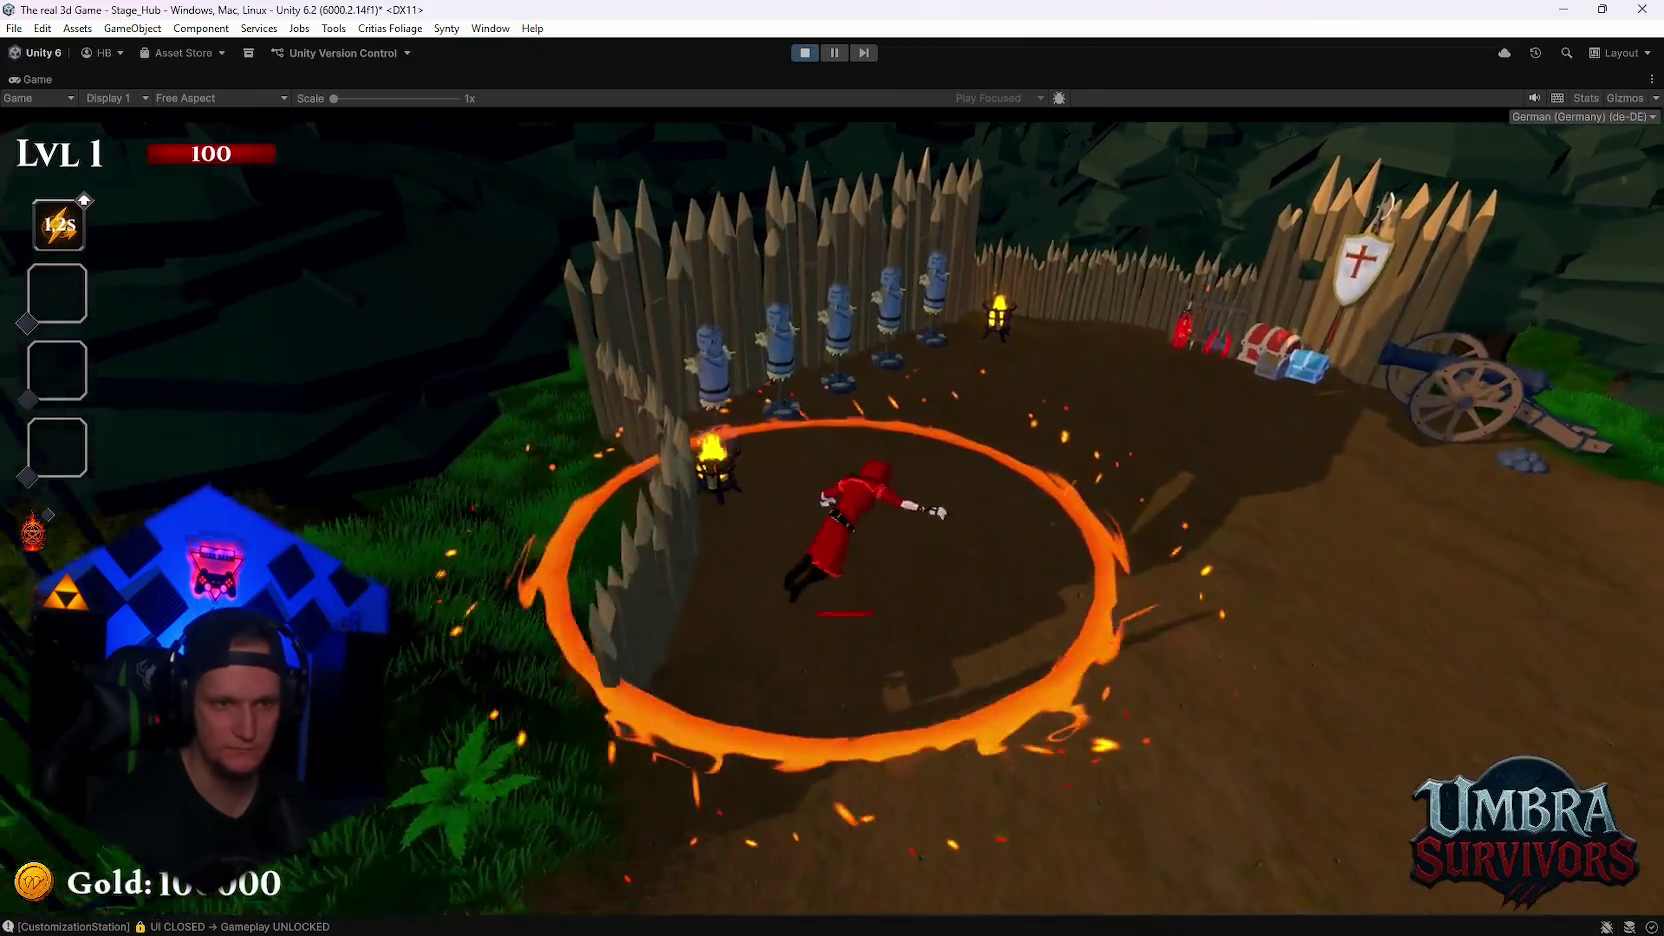
key("w")
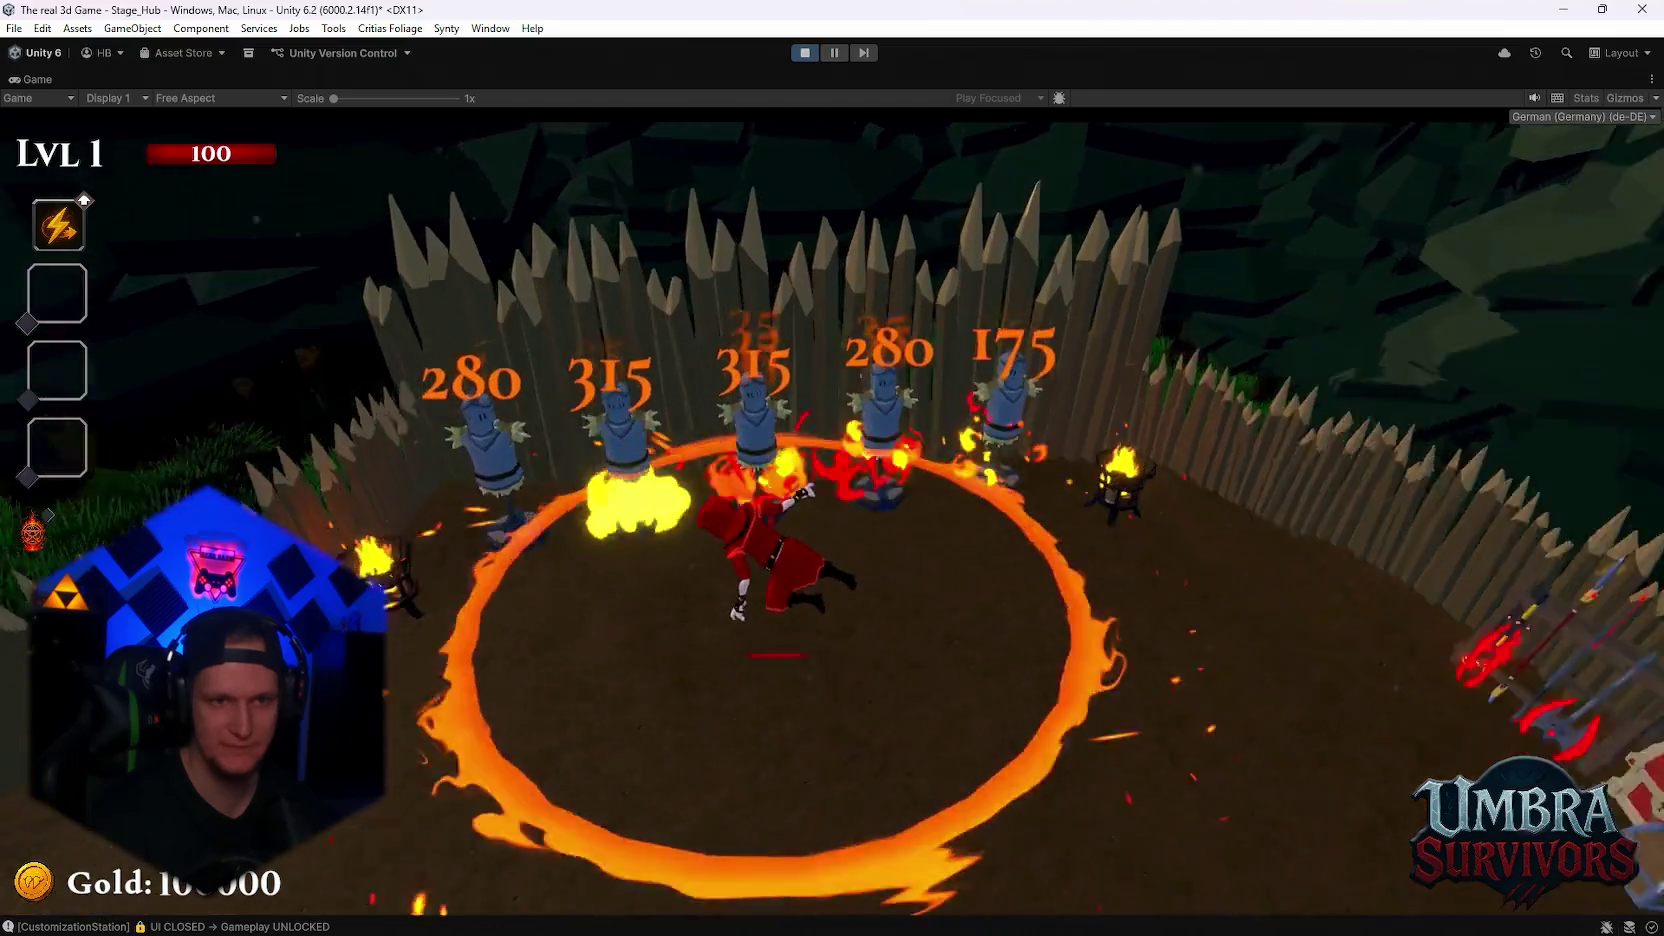
key("d")
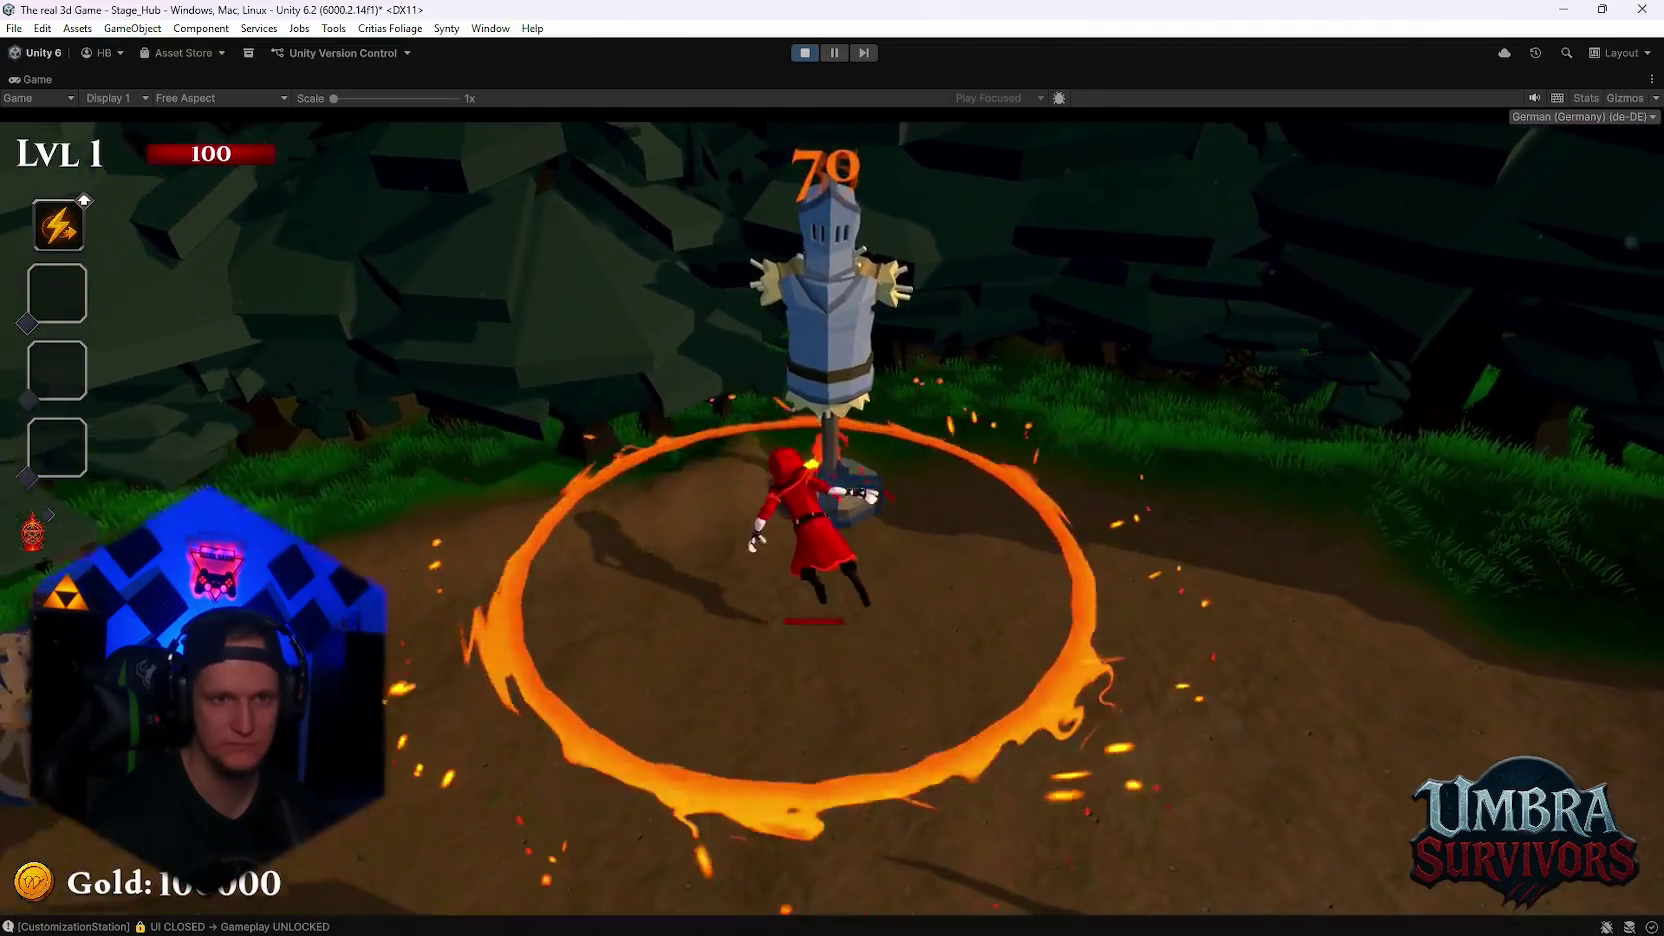
- Dash through the dummies to test the fire ring, then pause and stop play mode
key("space")
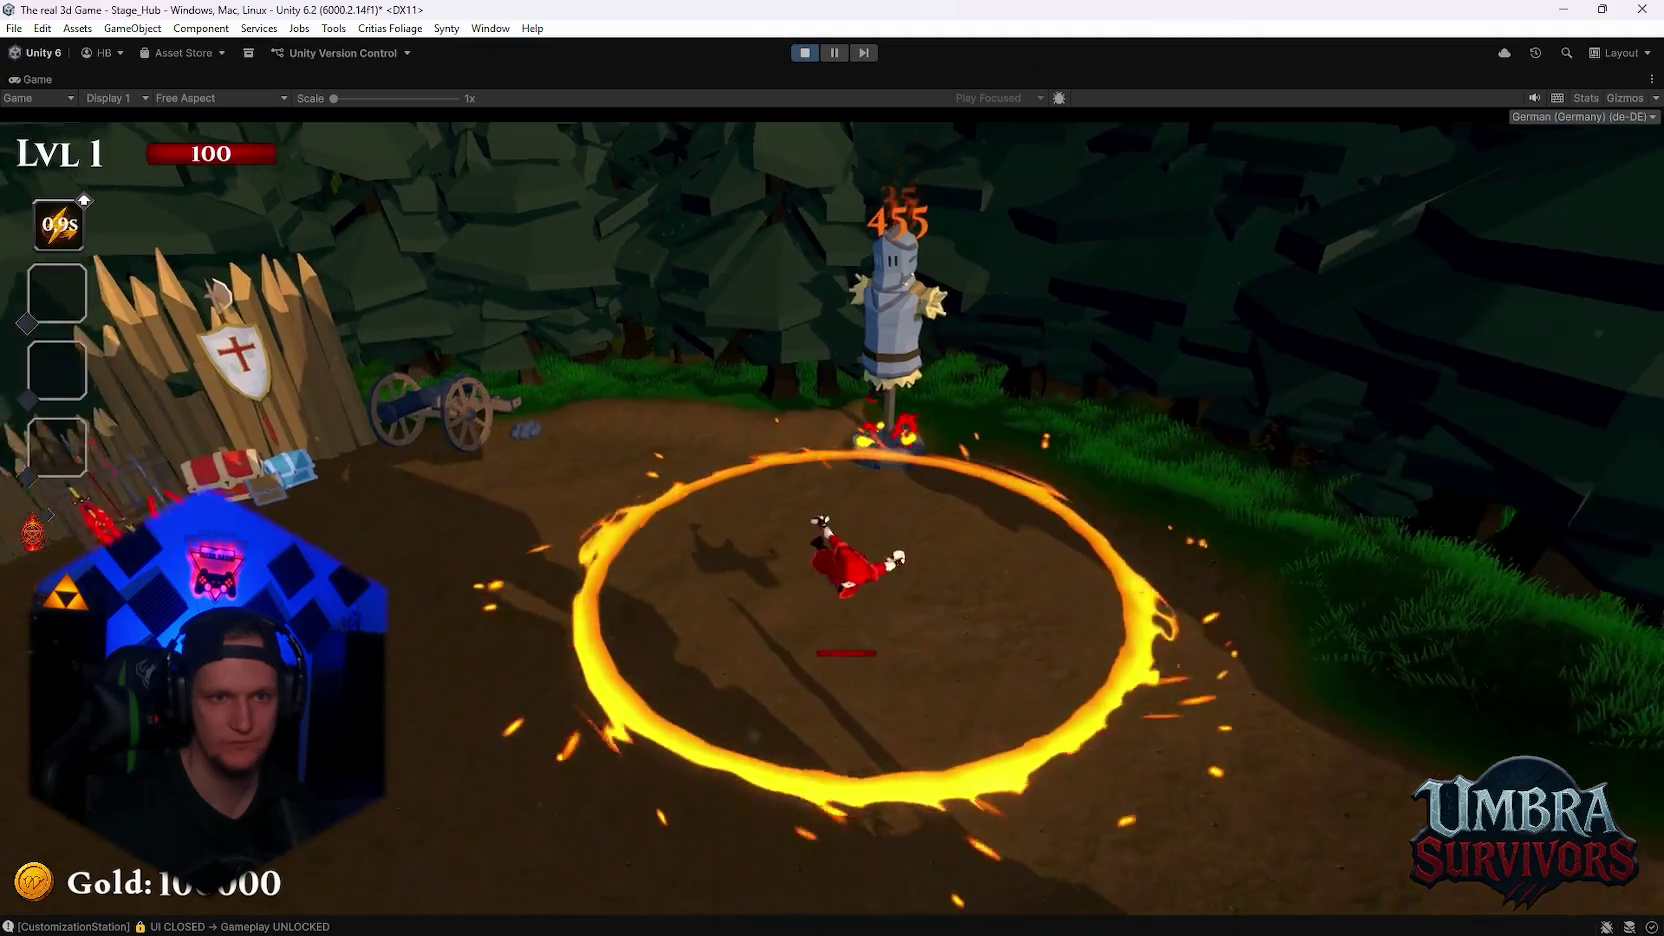
key("w")
key("w")
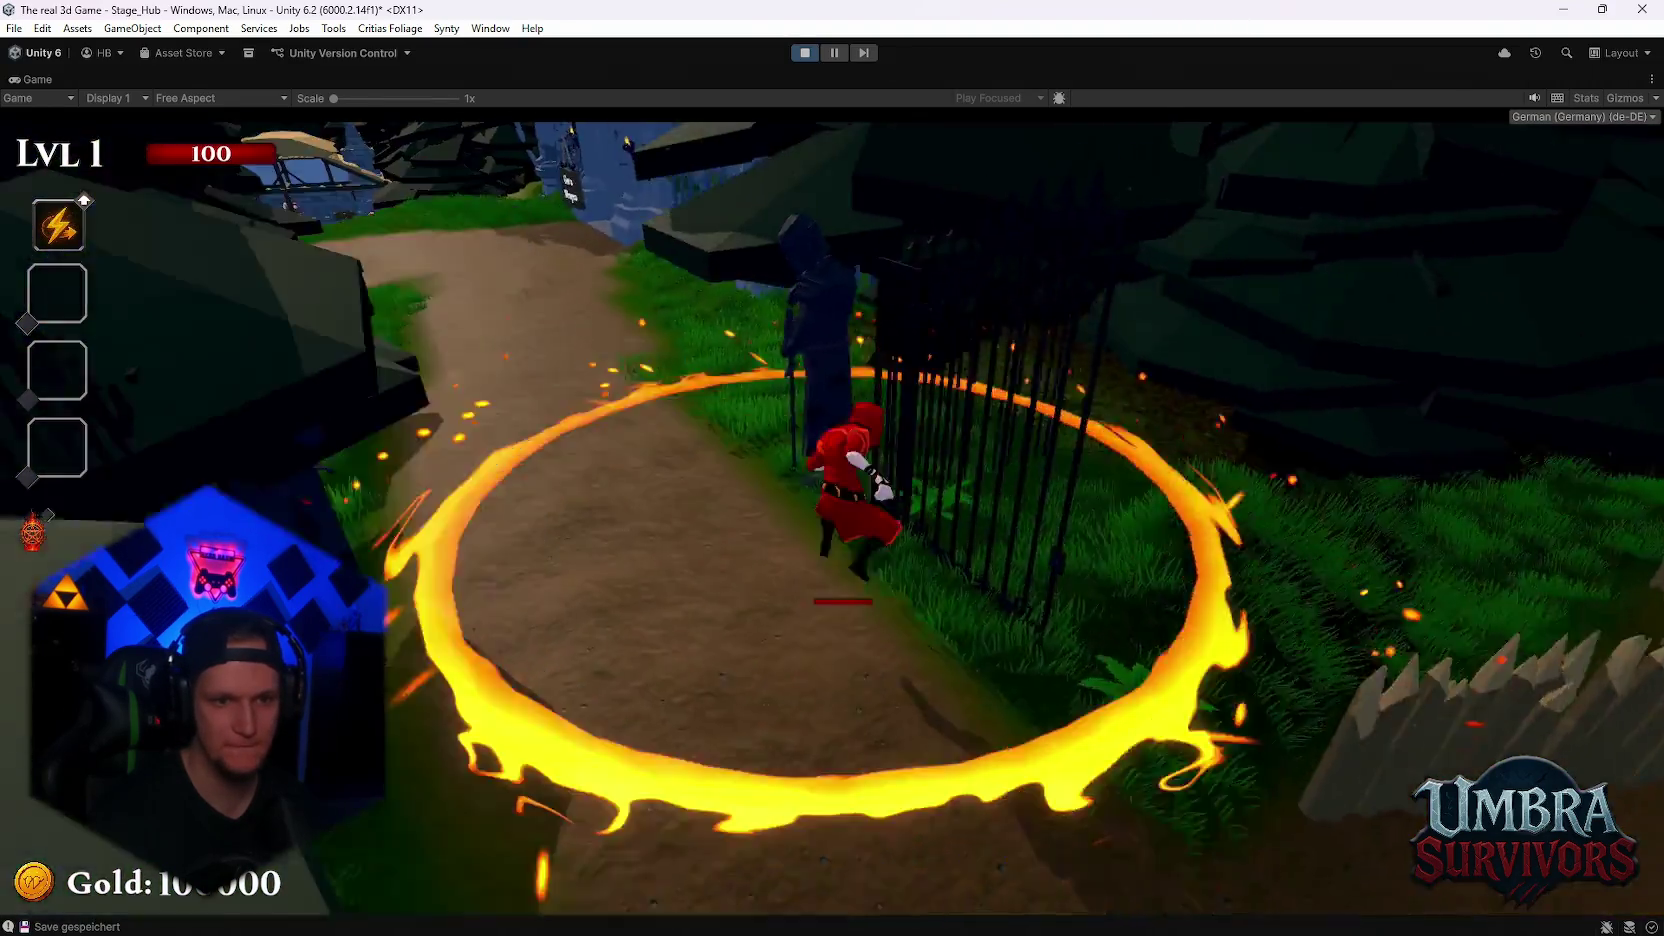
key("space")
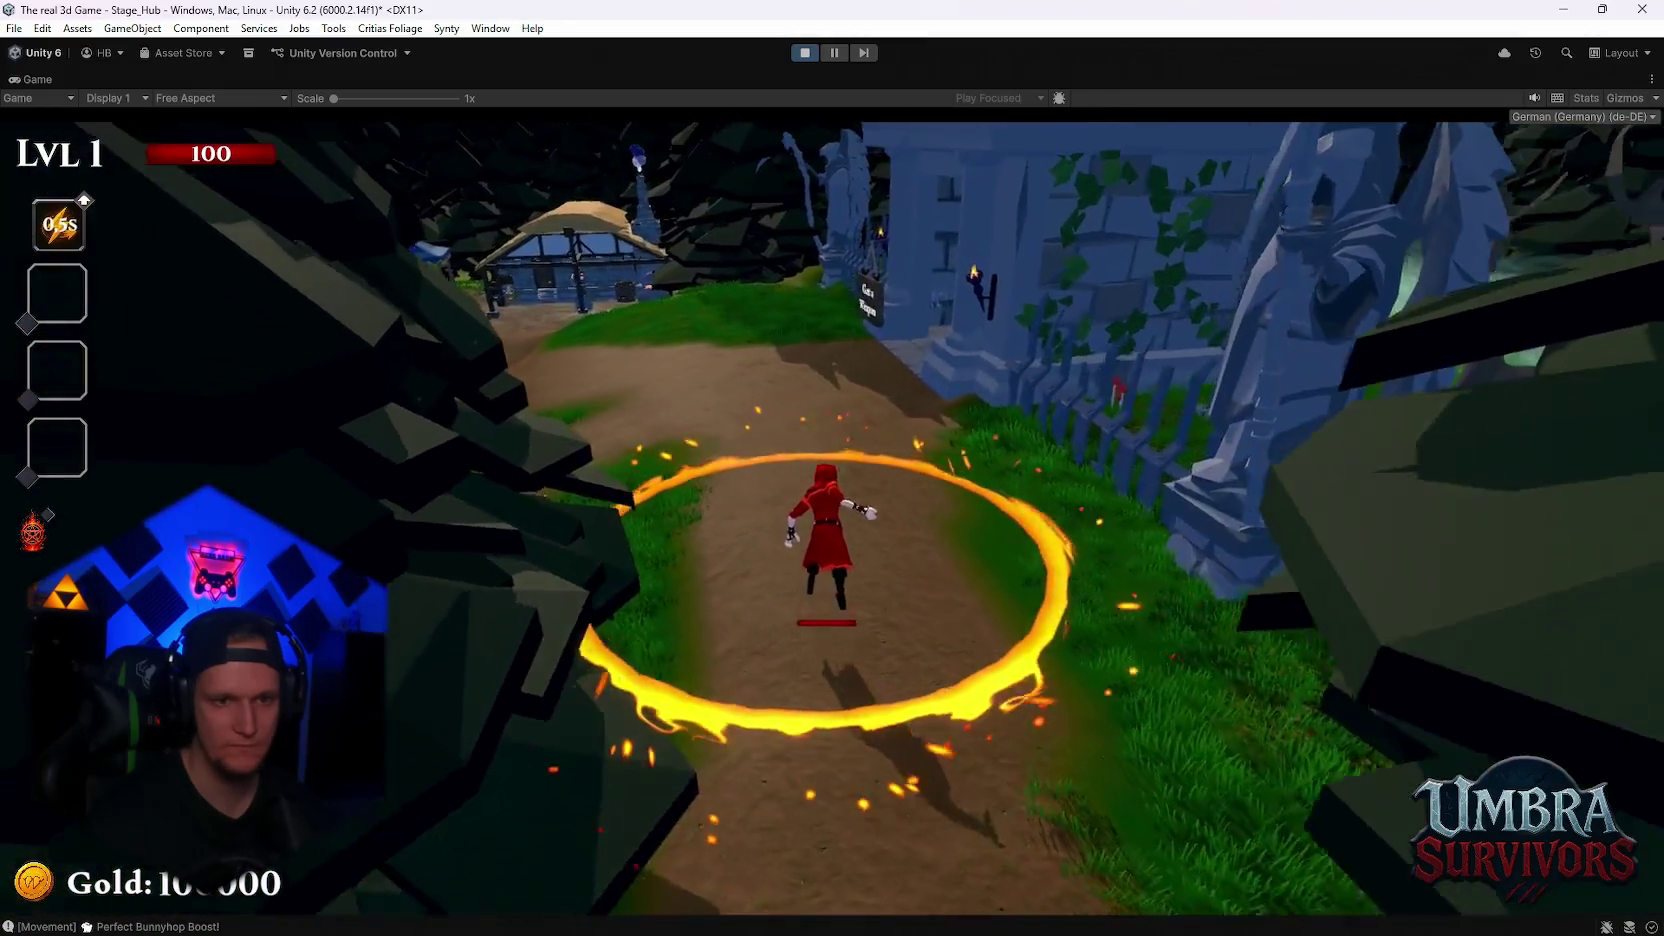
key("Escape")
key("ctrl+p")
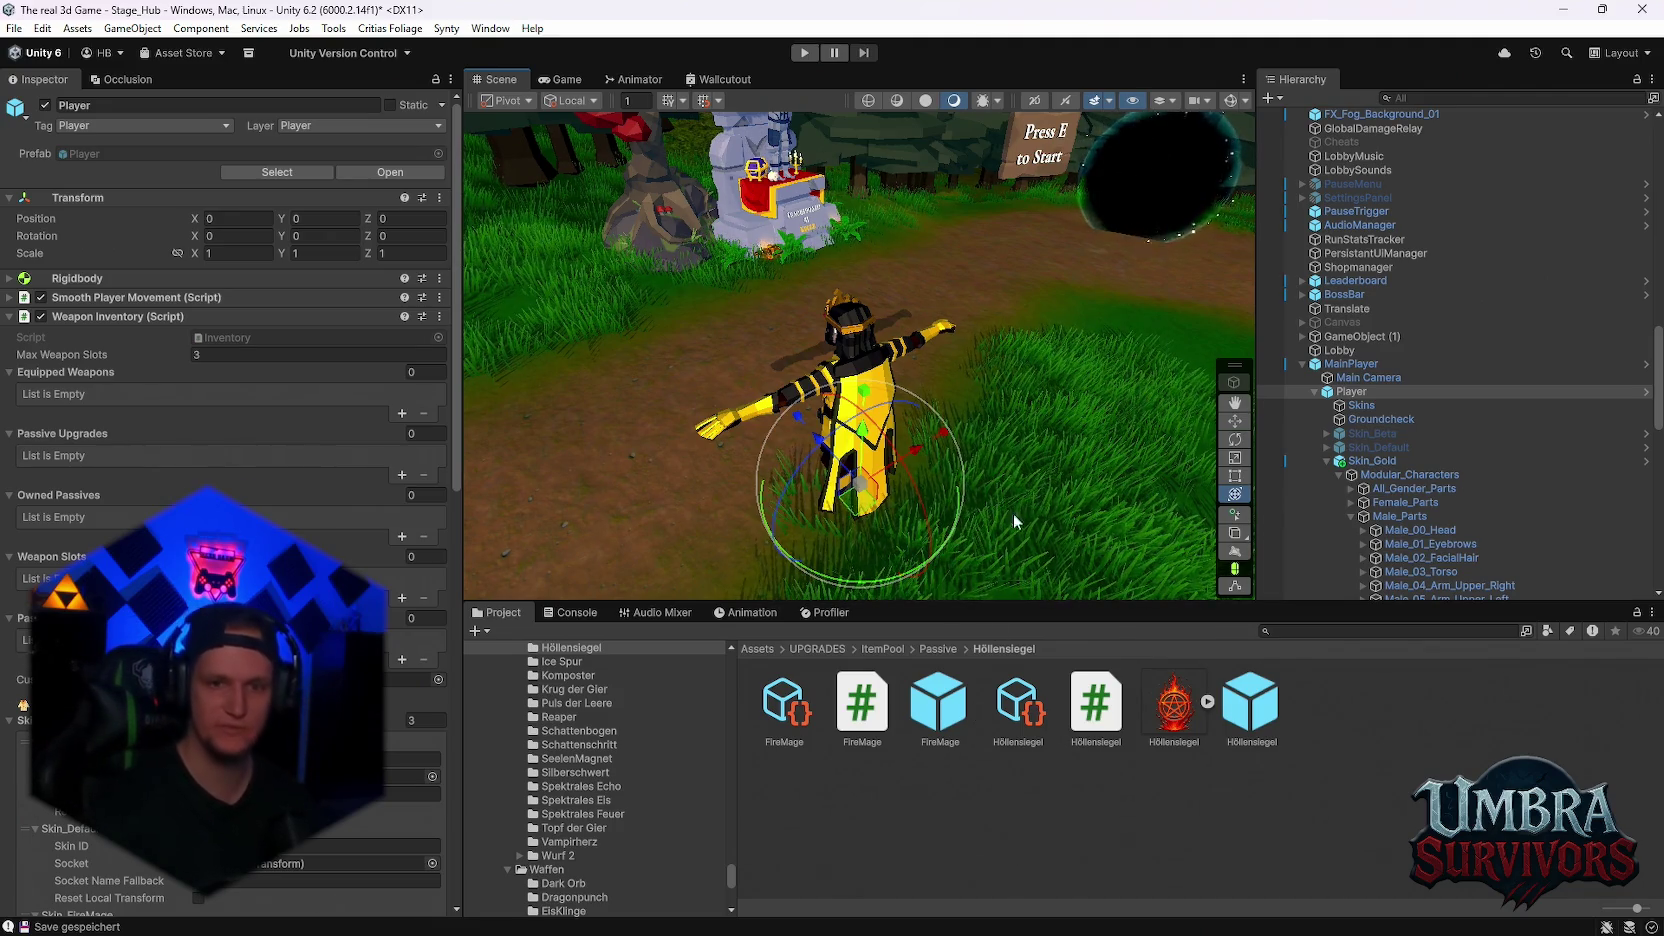
- Collapse Skin_Gold and select the CFXR Fire Ring child under Skin_FireMage
scroll(1424, 501, "down", 3)
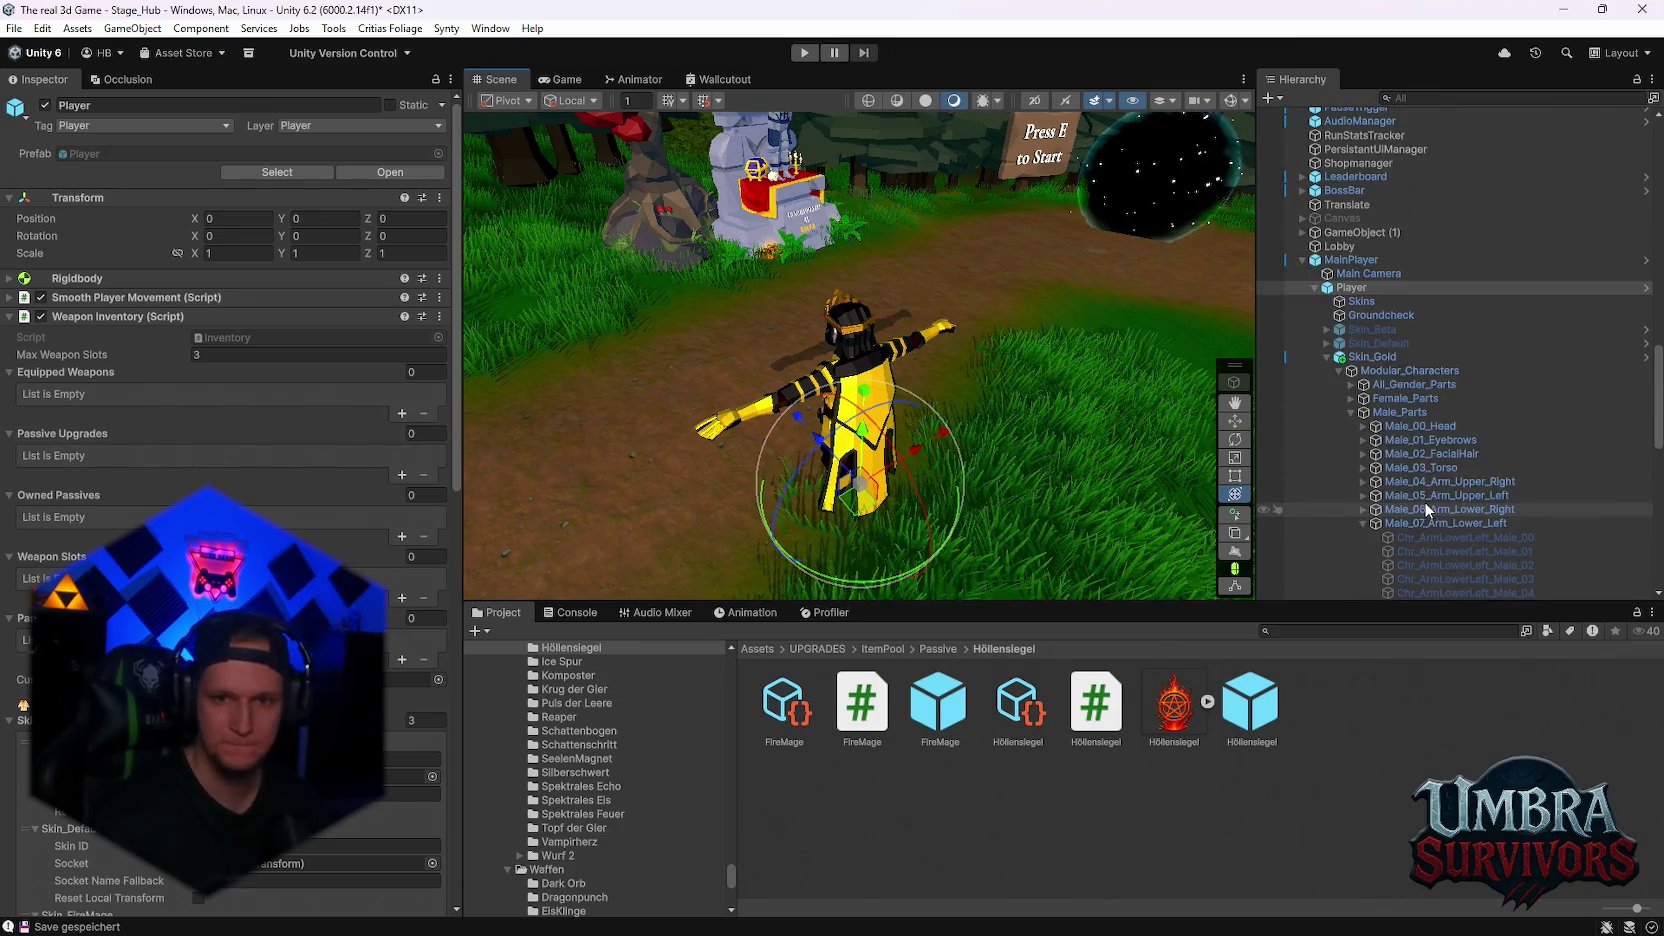
left_click(1326, 358)
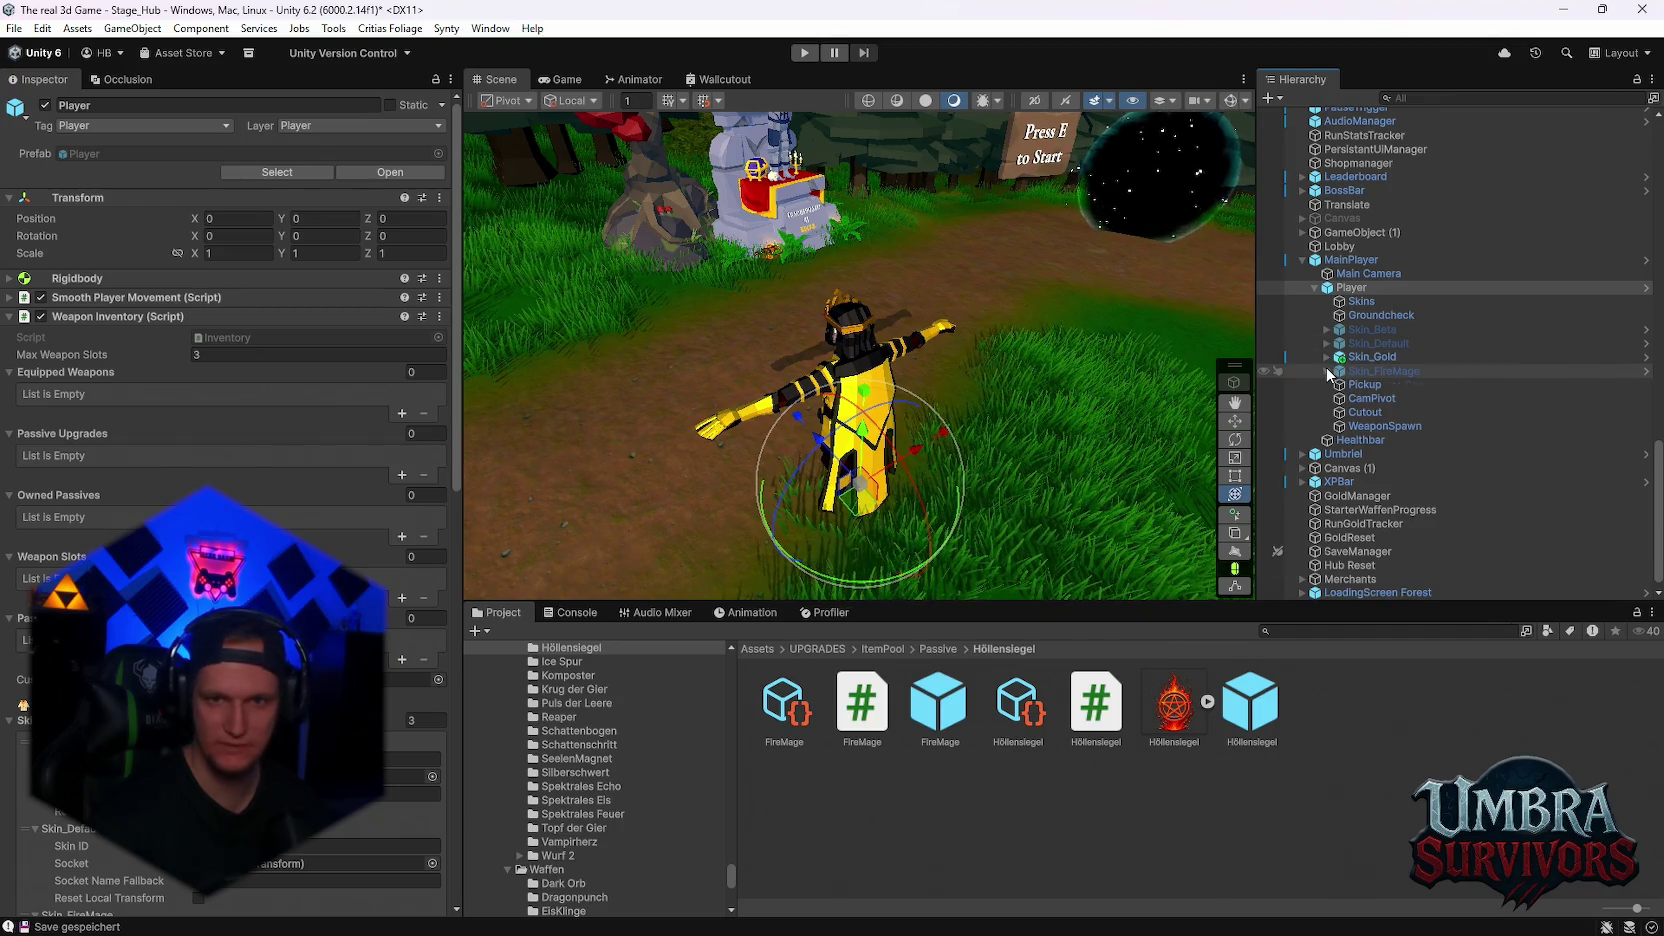
left_click(1328, 371)
left_click(1336, 410)
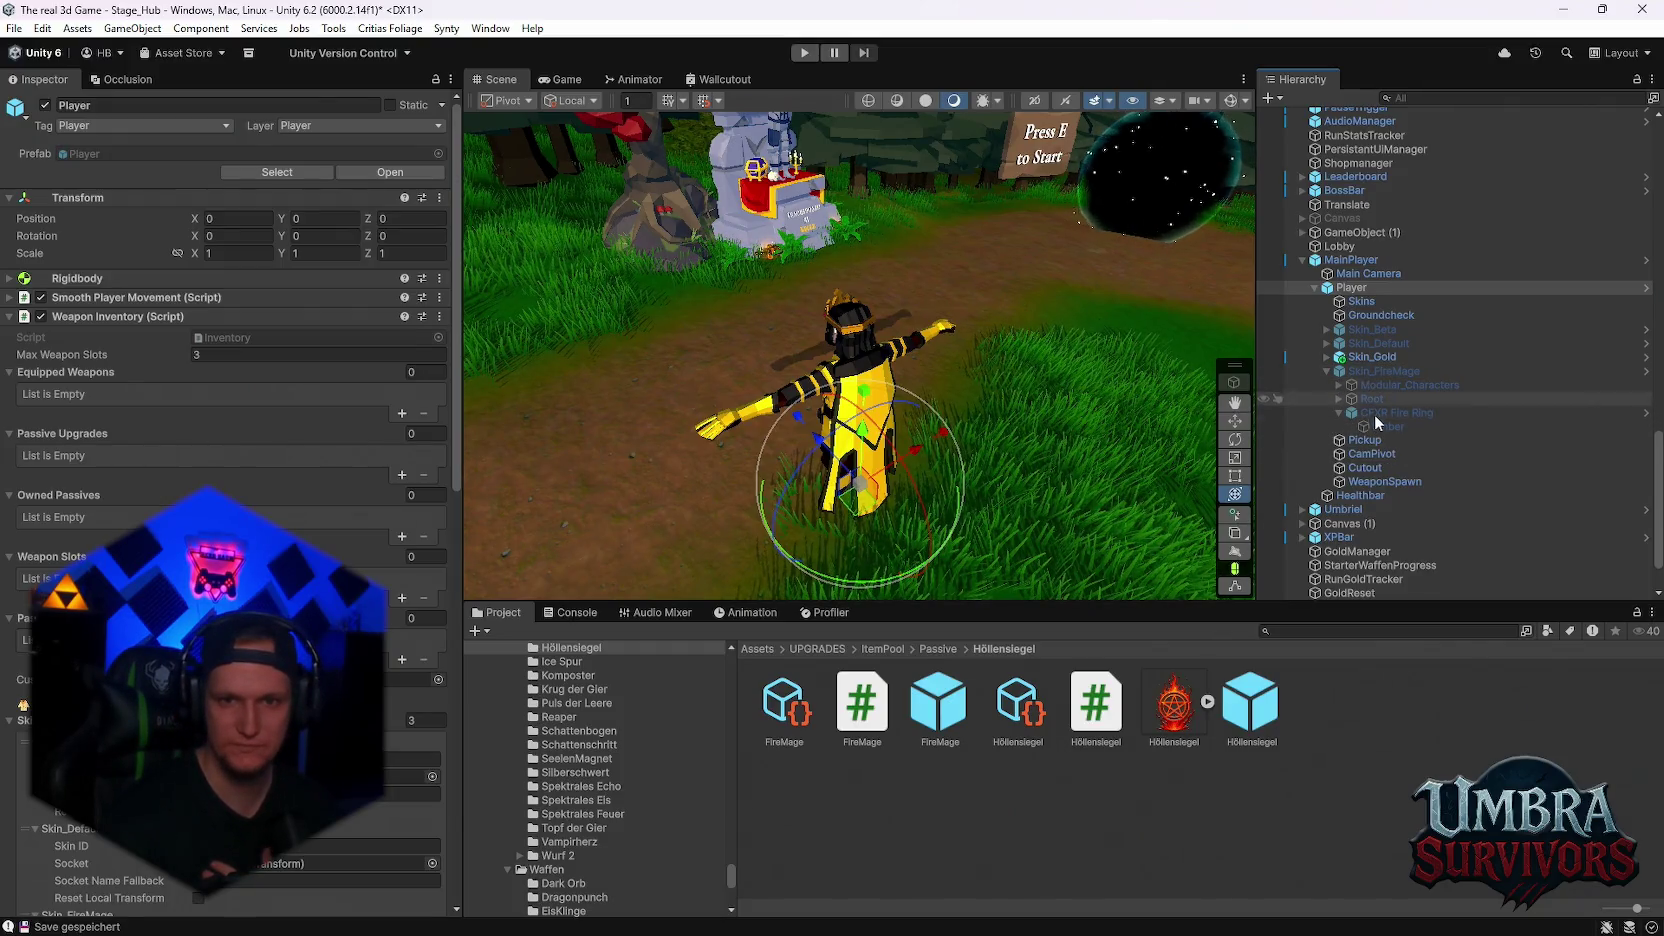
left_click(1373, 412)
scroll(242, 443, "down", 5)
scroll(243, 443, "down", 10)
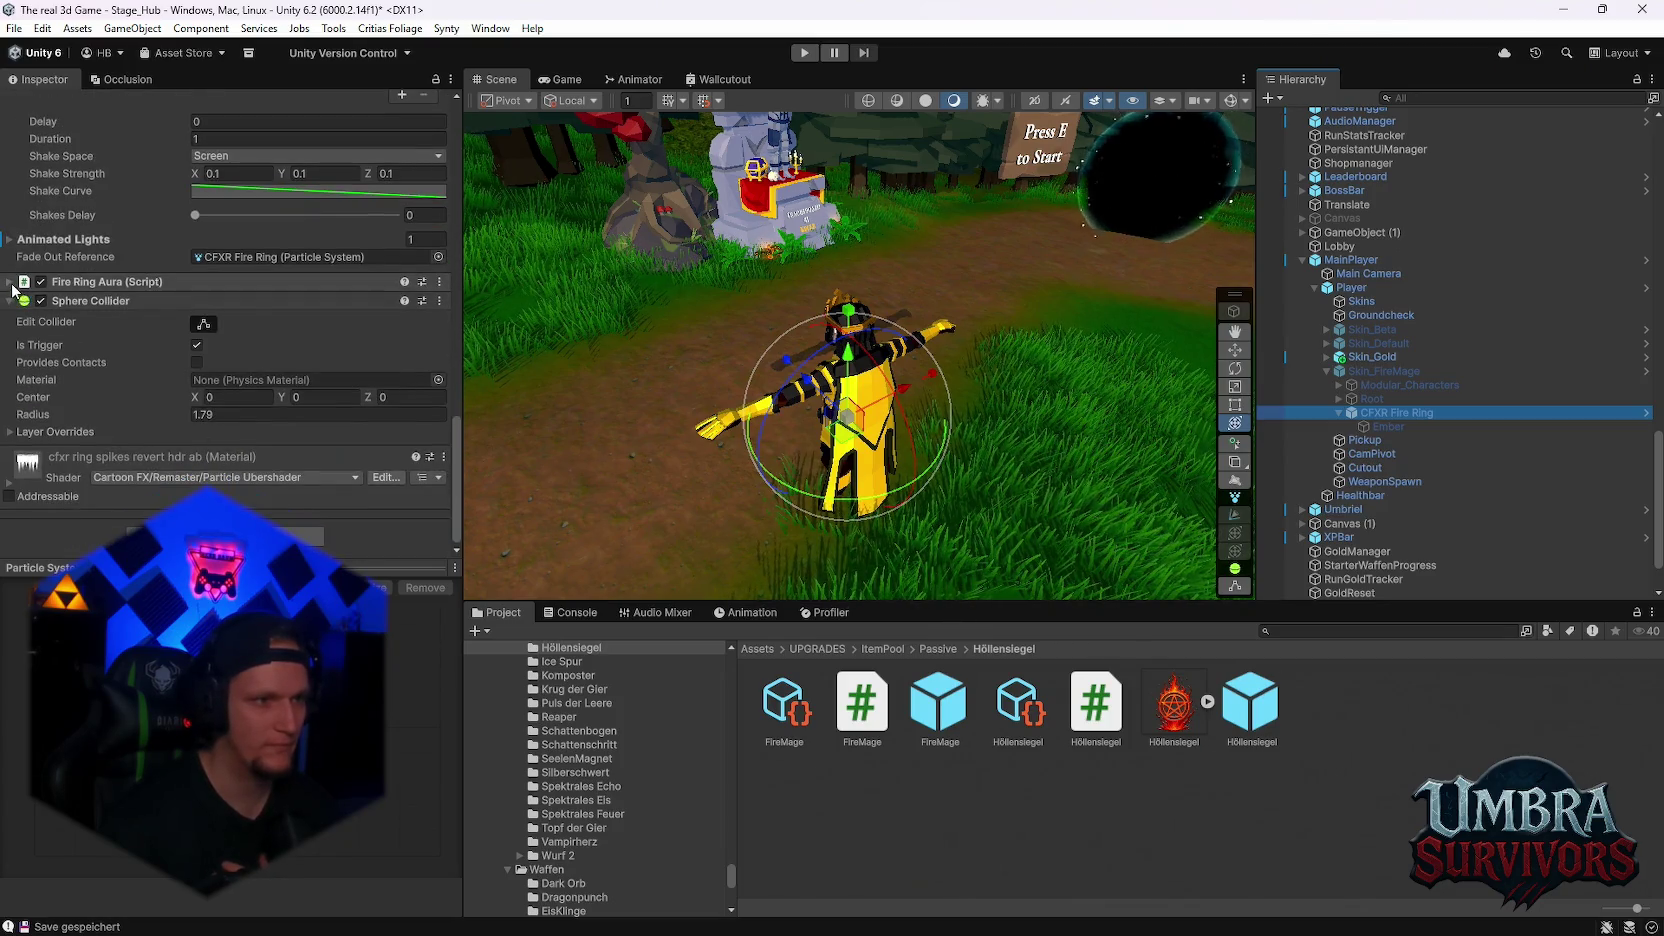
- Set Fire Ring Aura's Active Duration to 3 and Base Damage Per Tick to 20, then play
left_click(100, 281)
scroll(244, 384, "down", 2)
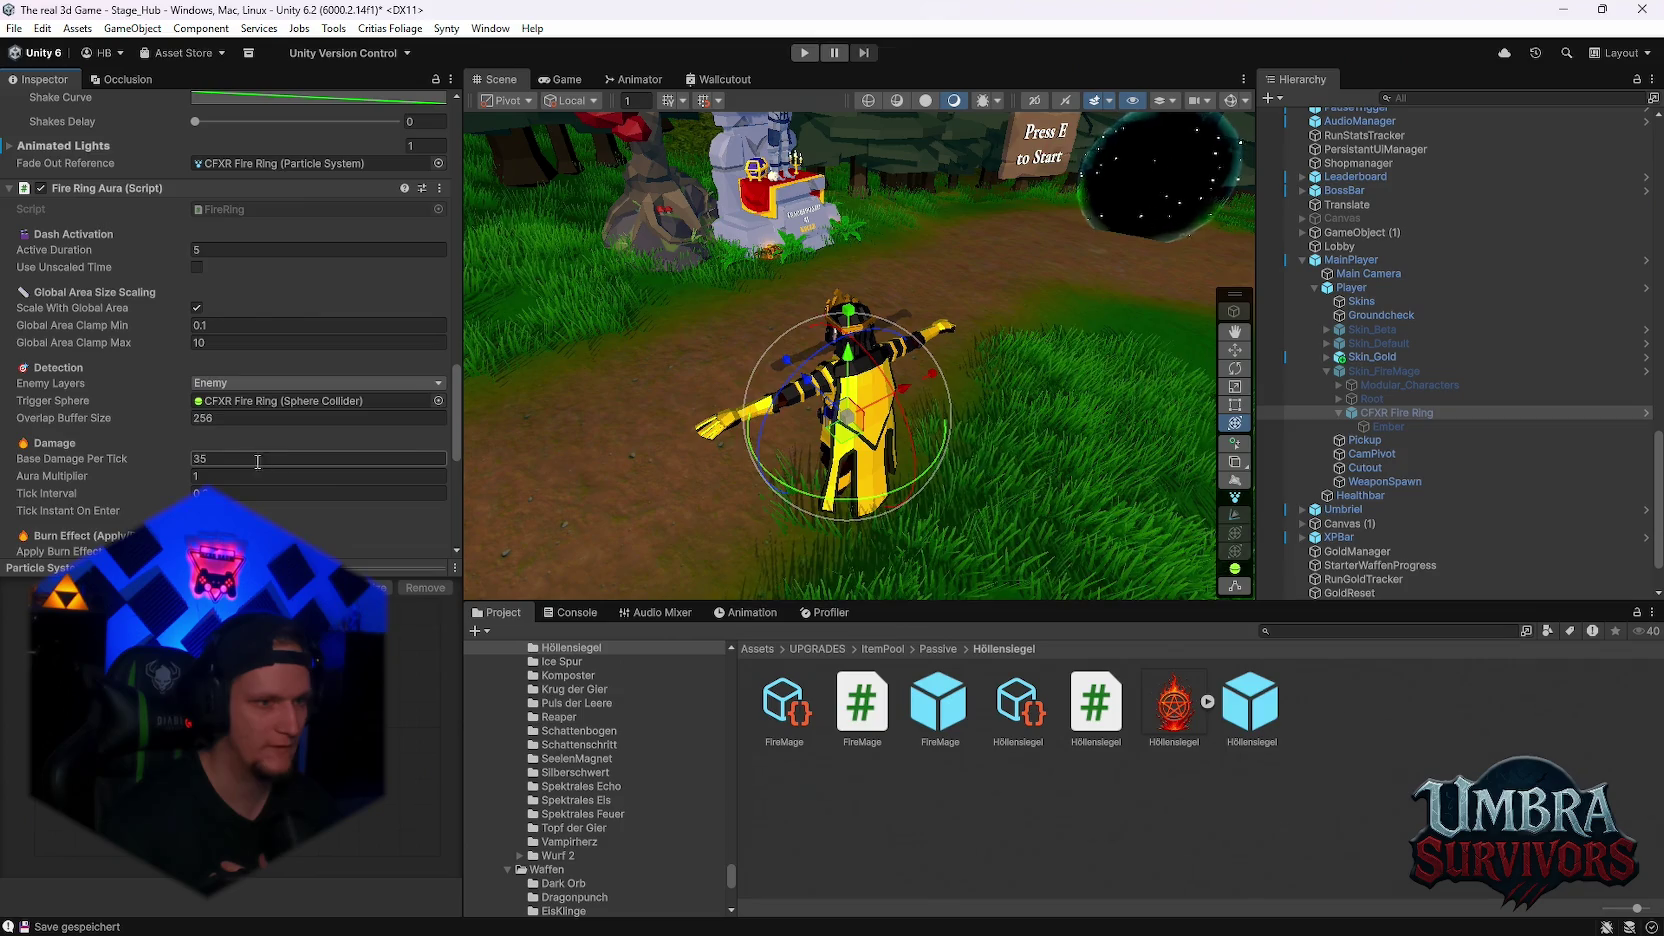
left_click(231, 251)
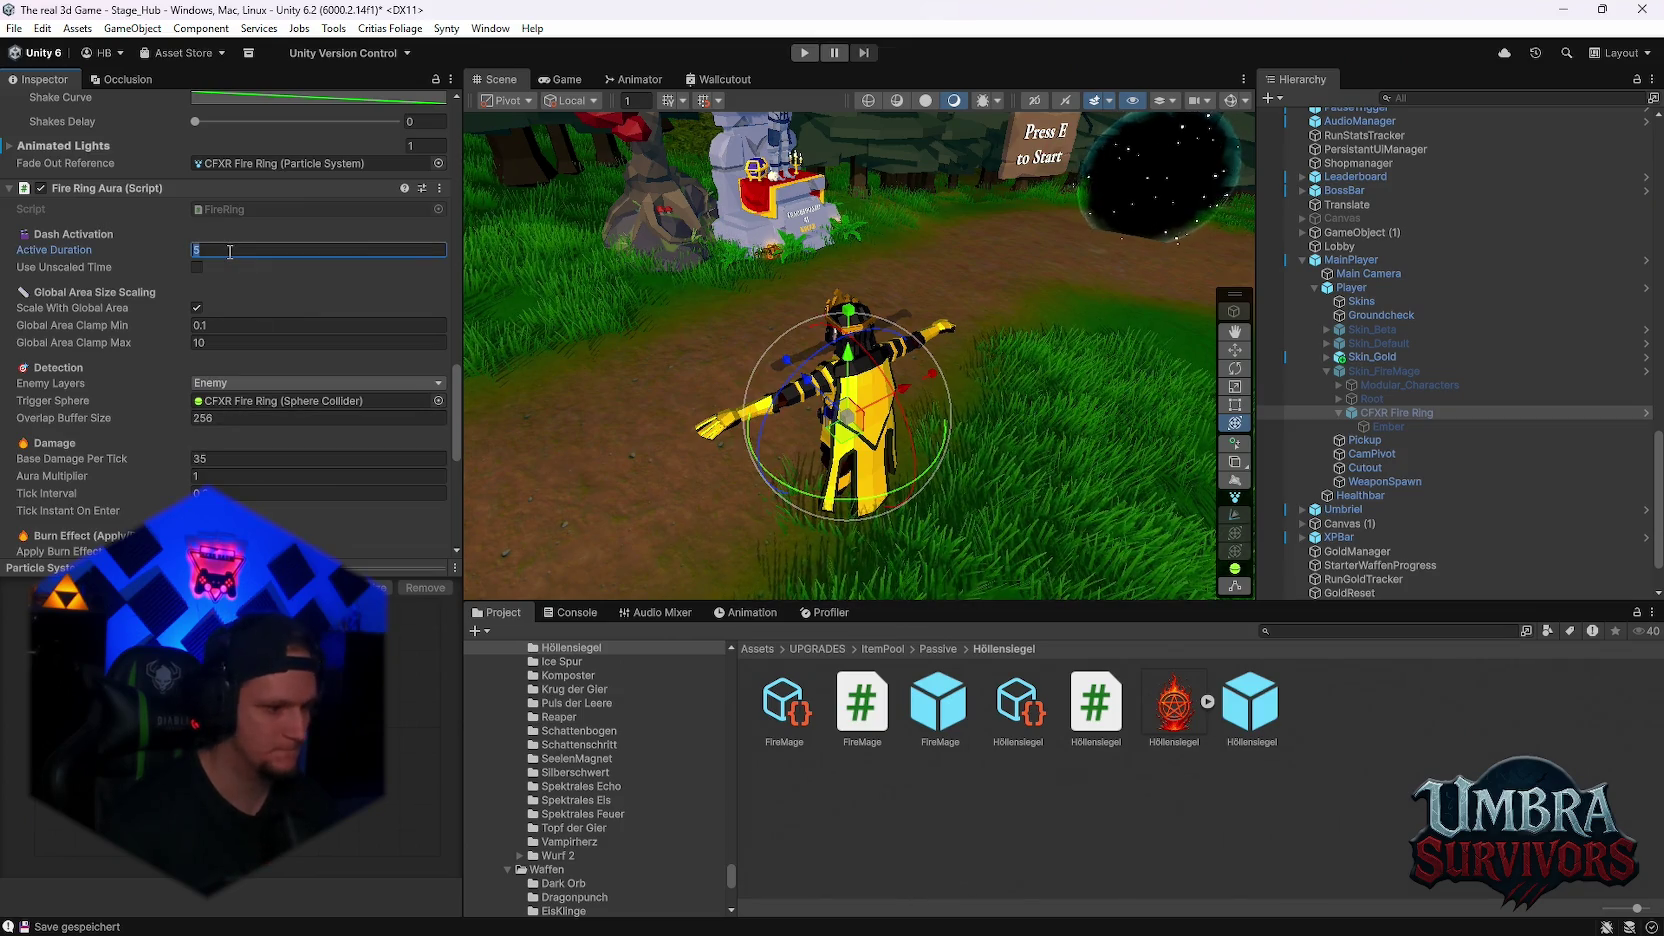
type("43")
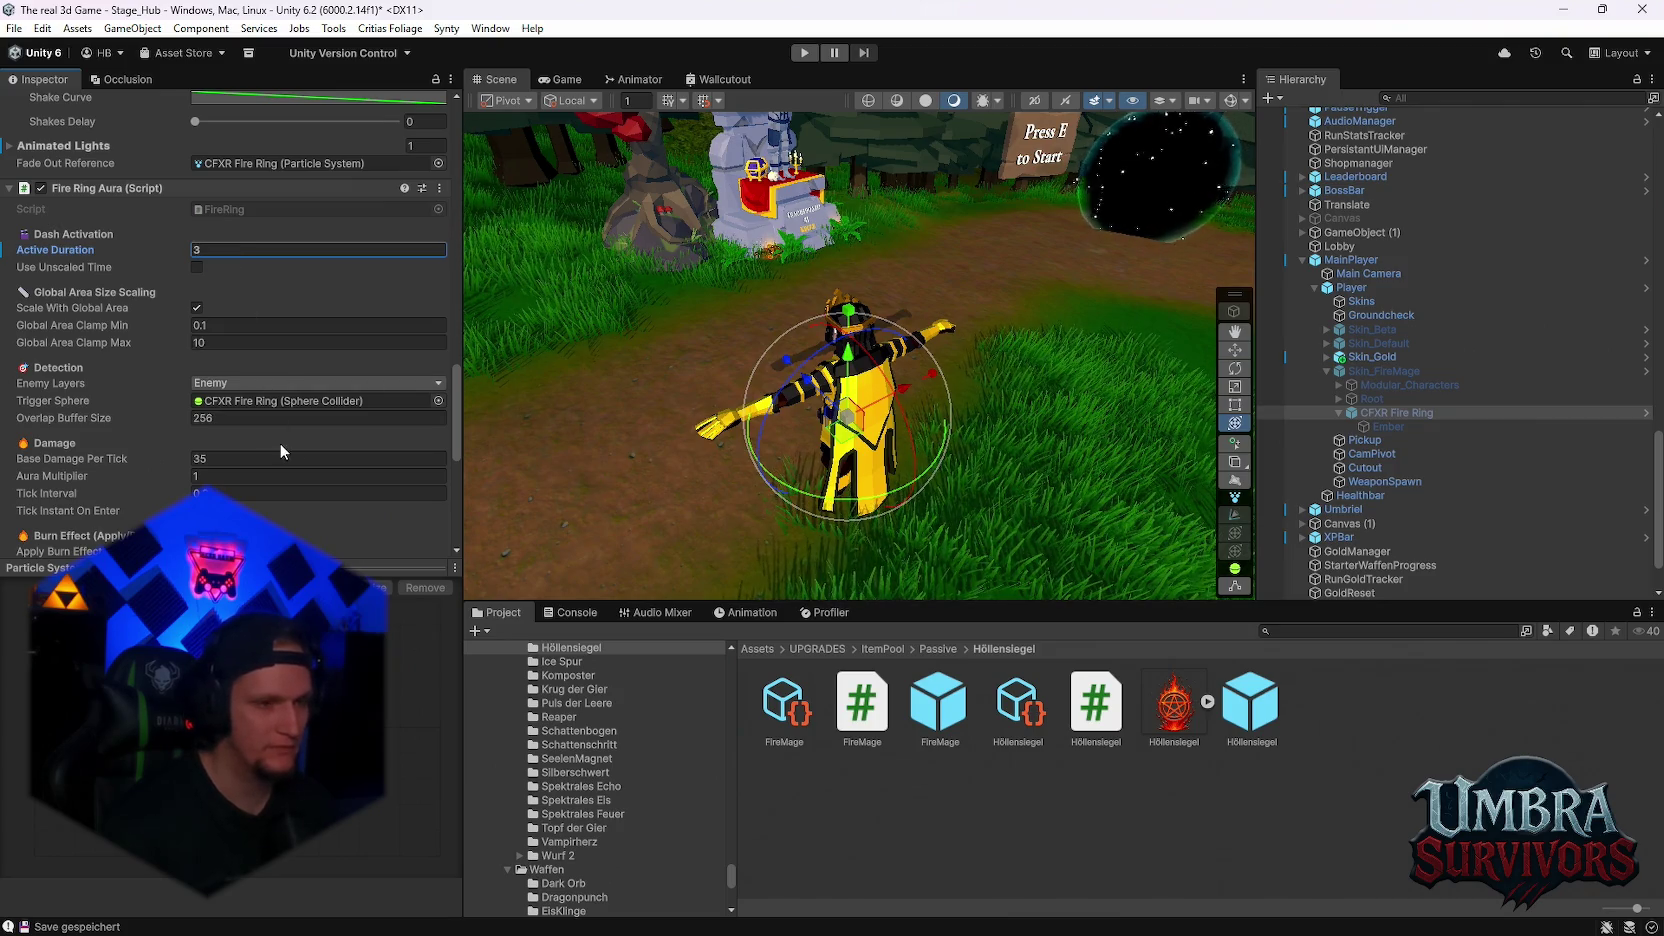
left_click(224, 459)
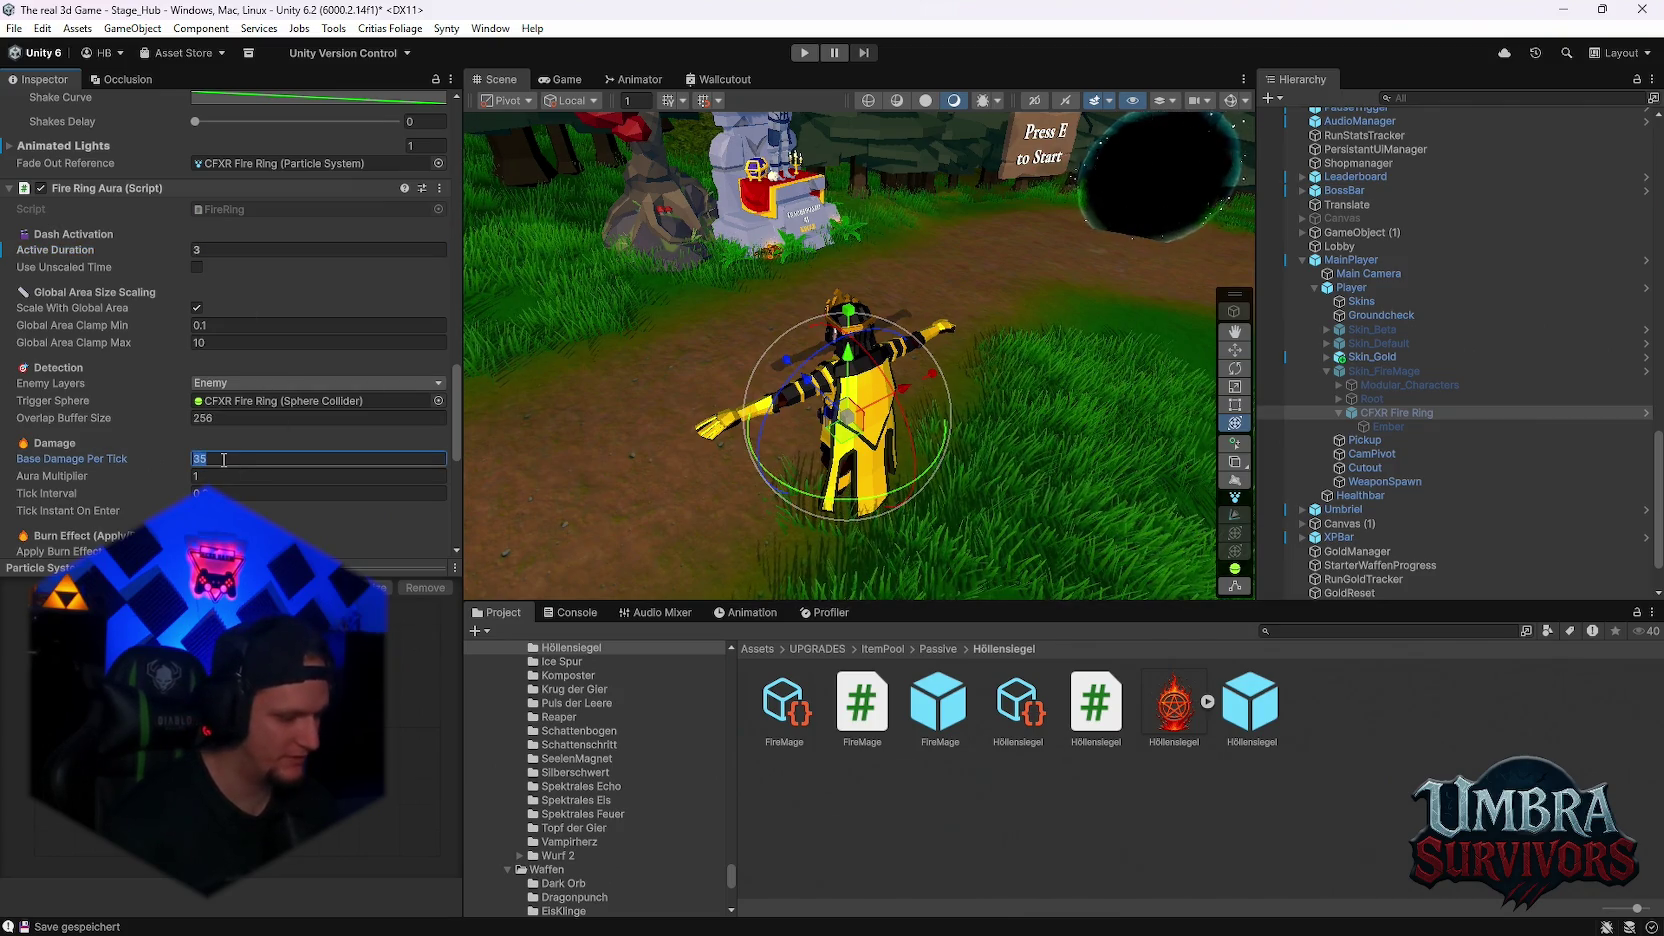
type("20")
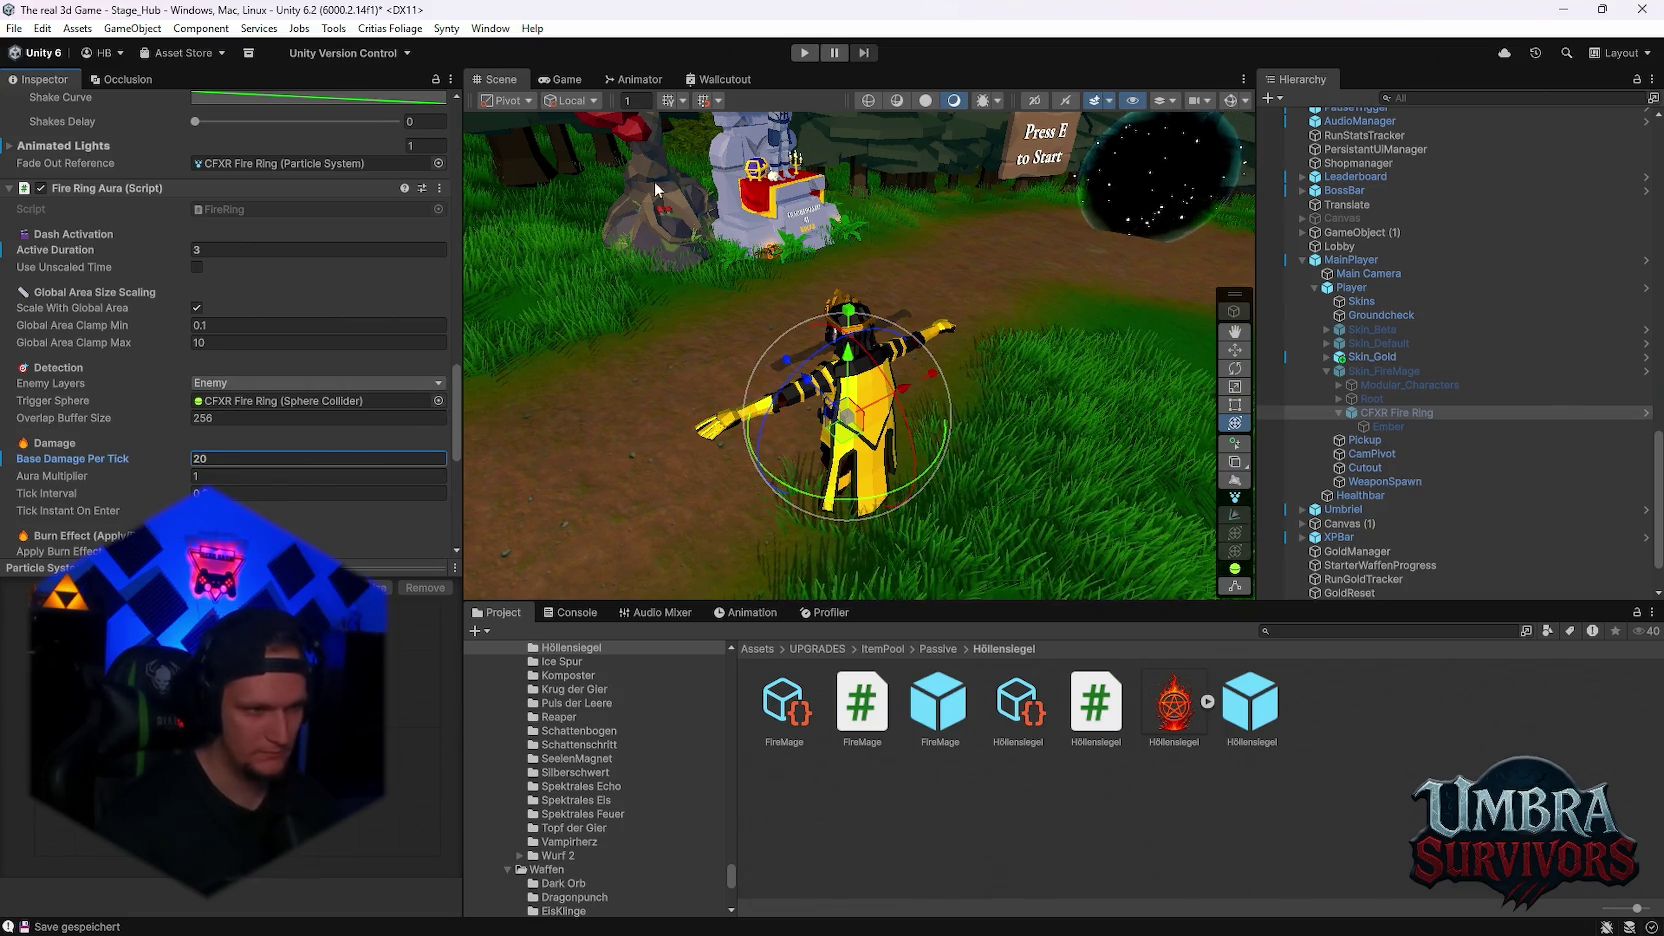
left_click(808, 55)
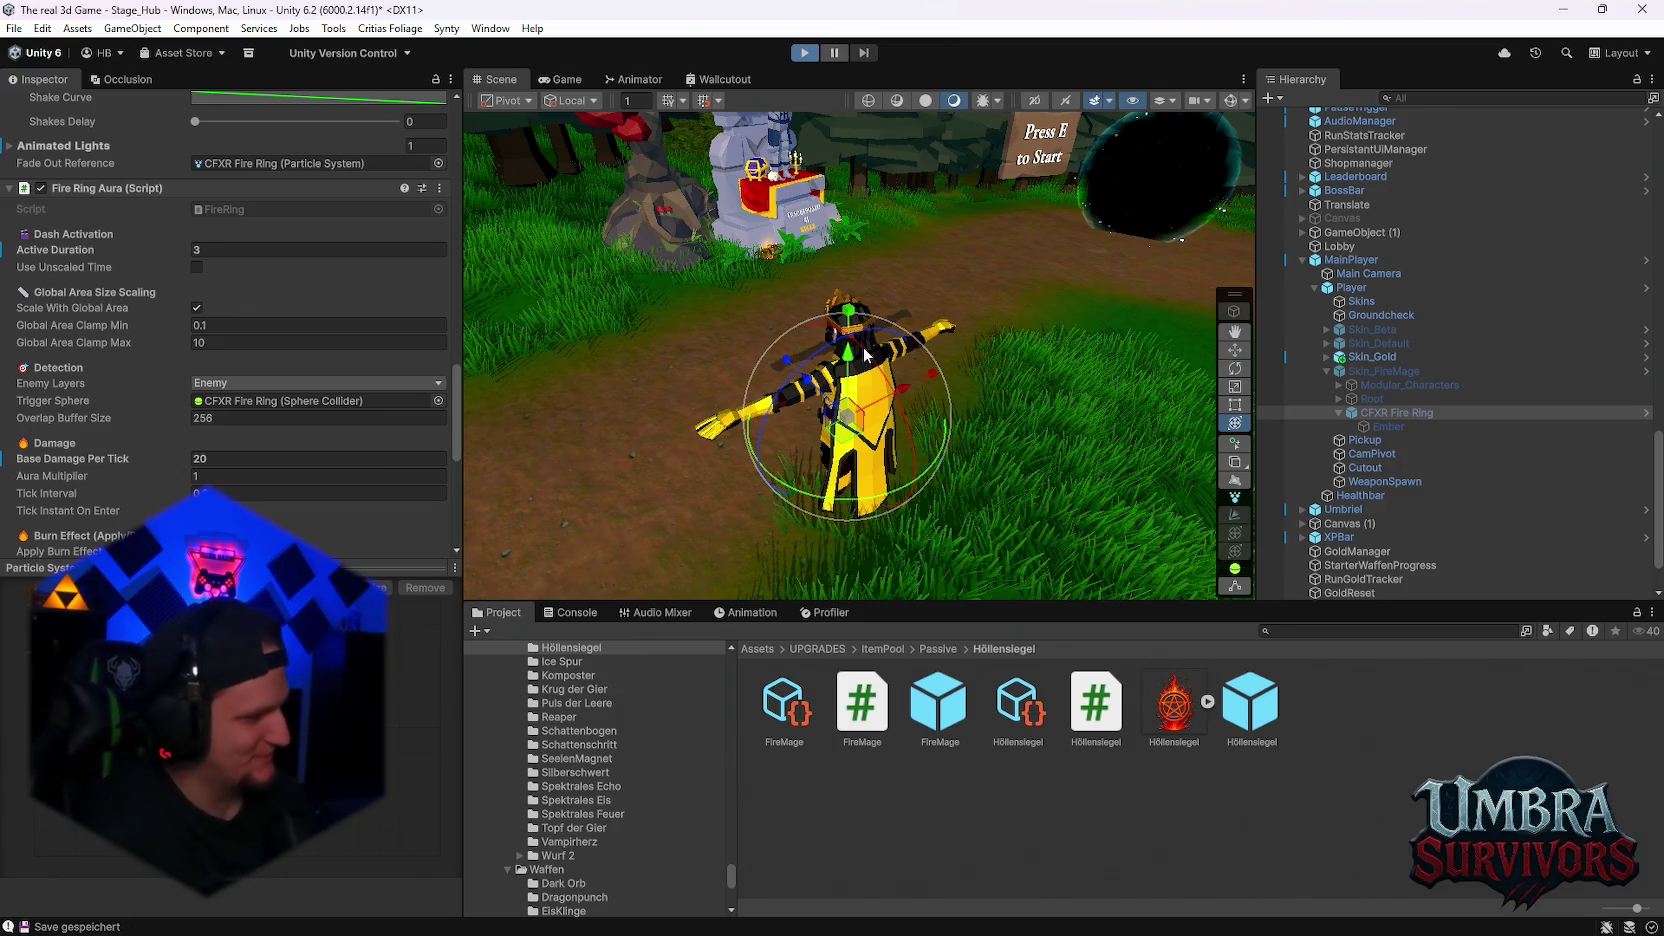
- Switch to Discord and open the DM's Schattenfähigkeiten message.txt in the enlarged preview
mouse_move(1042, 916)
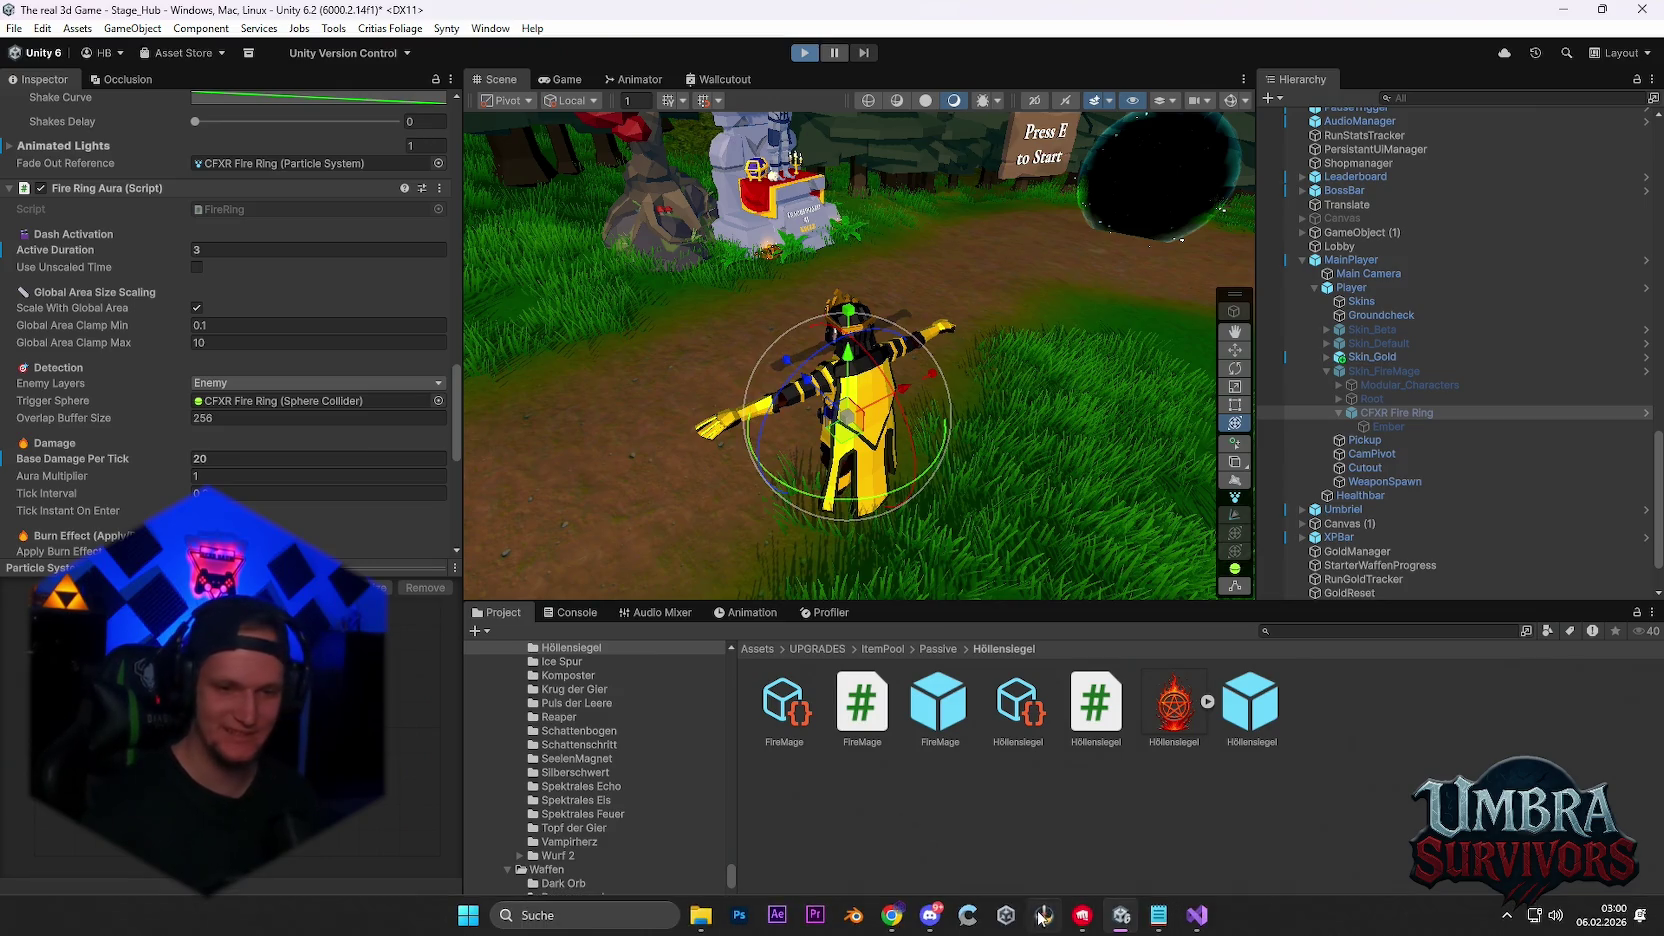
left_click(929, 915)
scroll(800, 631, "up", 5)
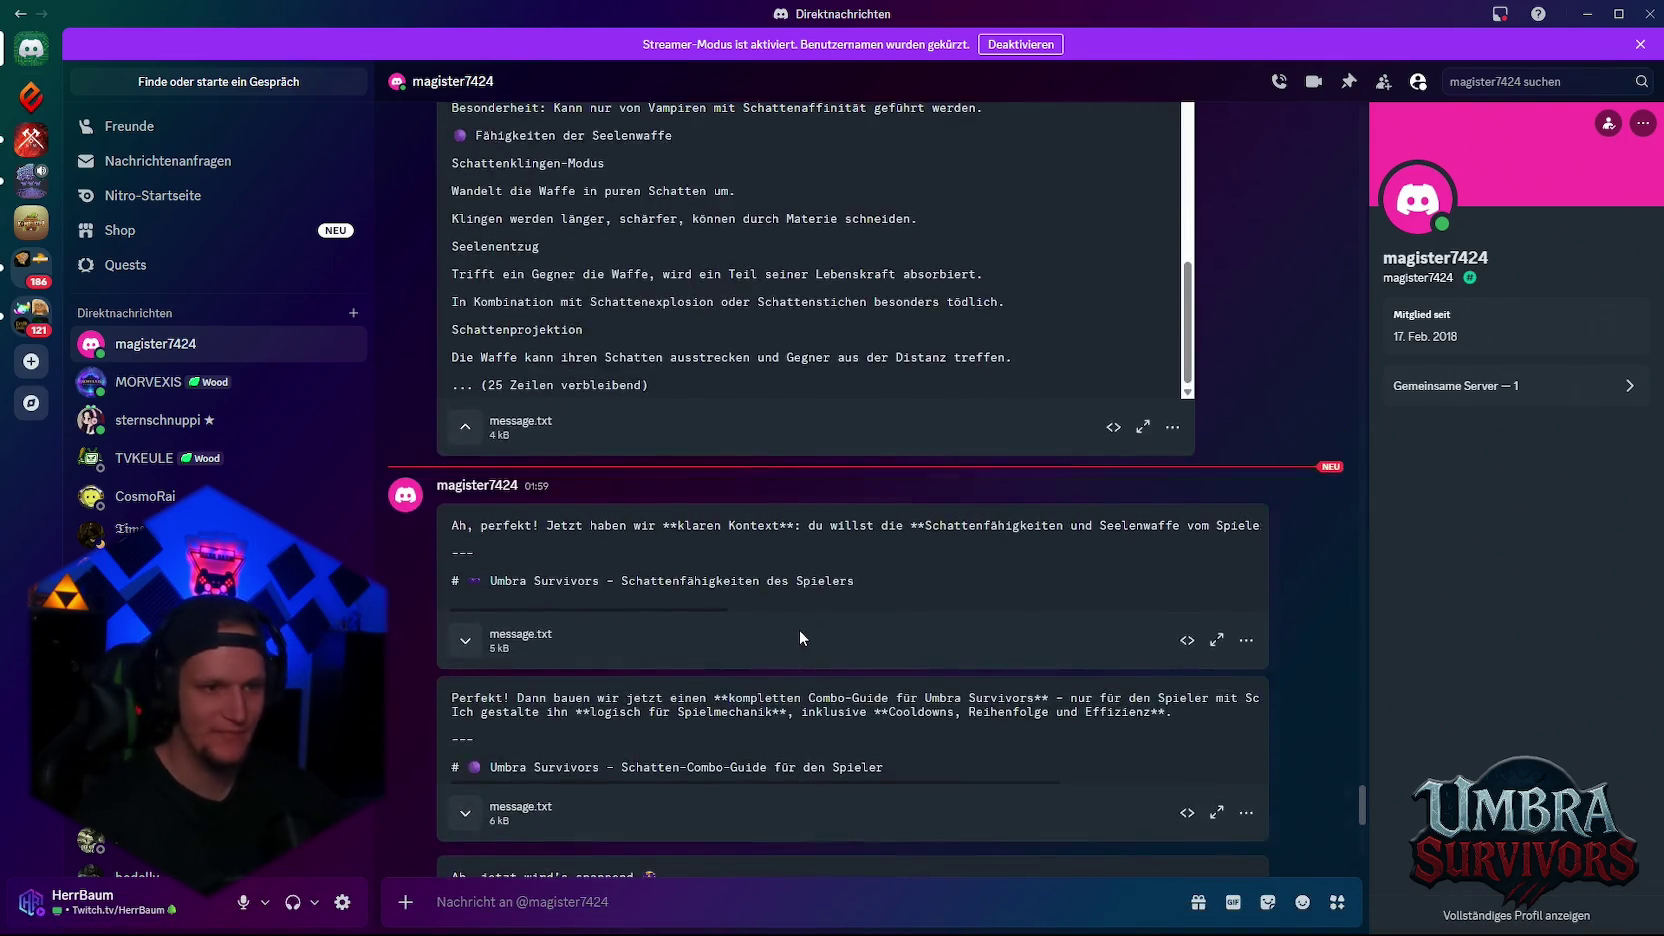
scroll(800, 630, "down", 3)
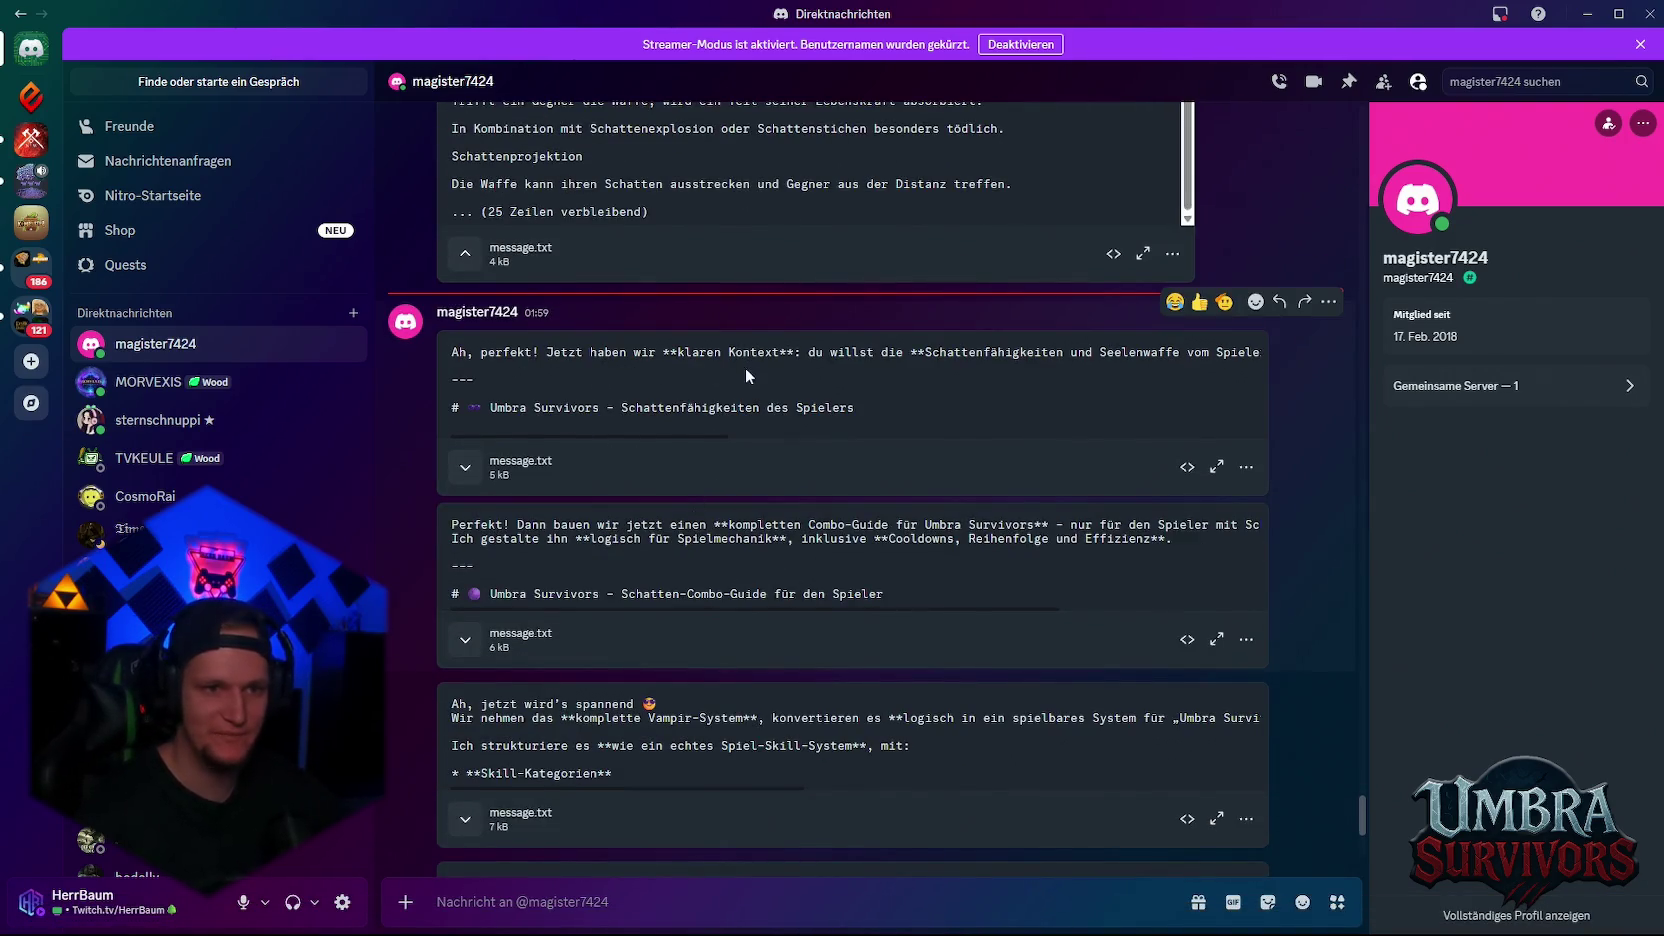
left_click(466, 467)
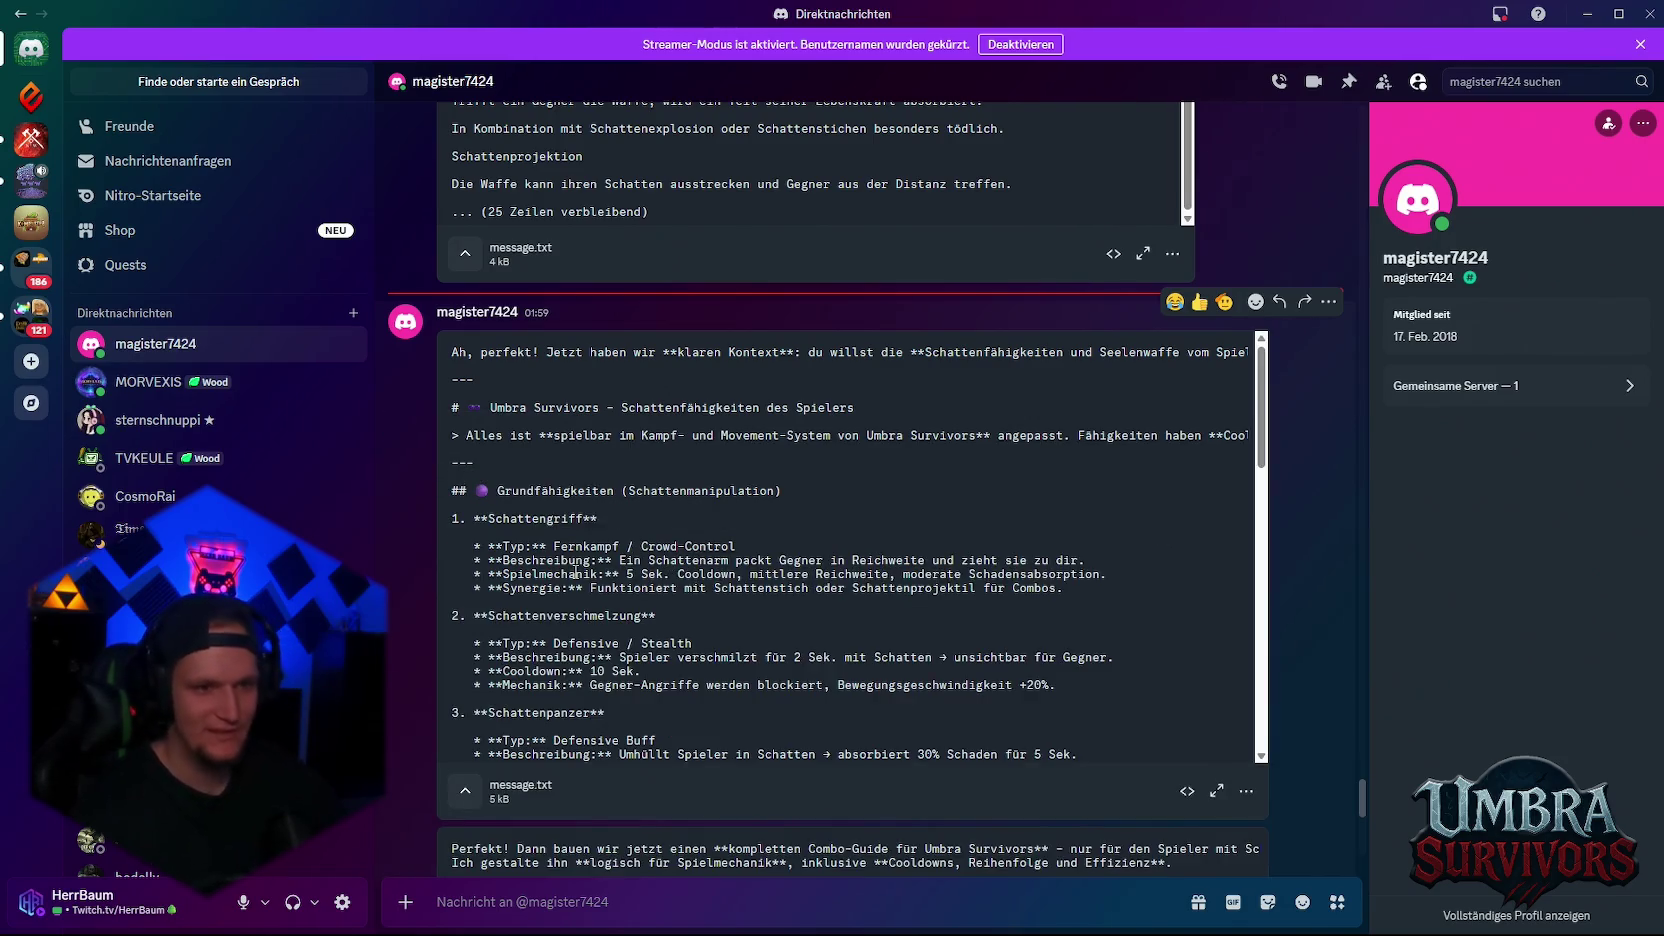
left_click(1216, 791)
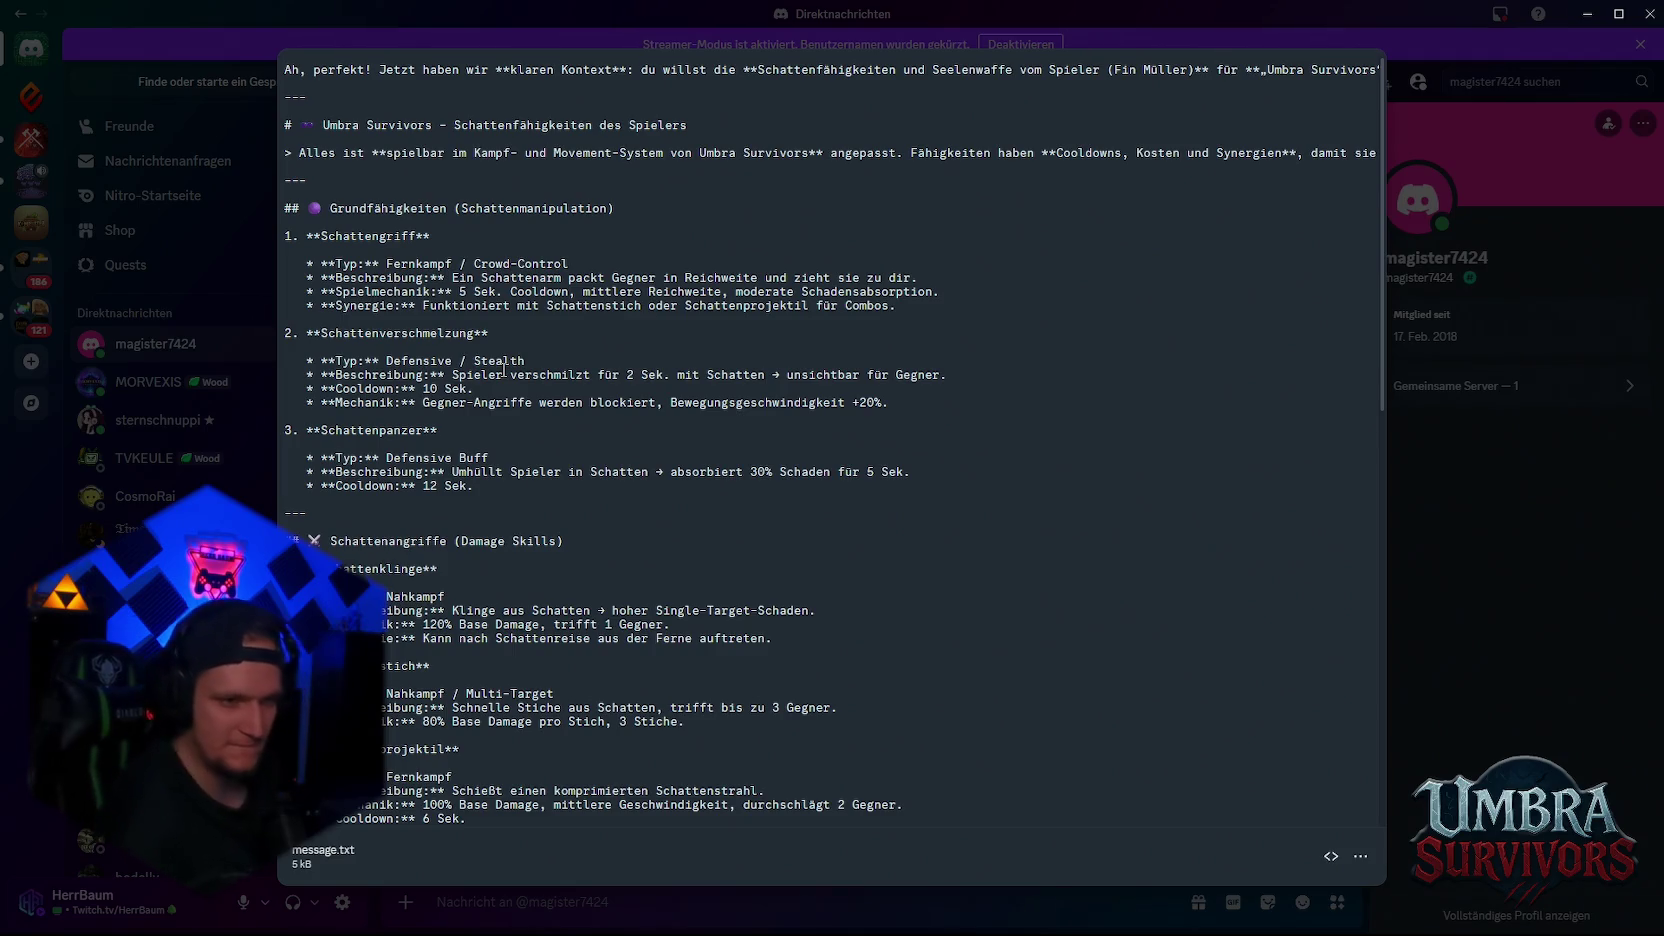
scroll(525, 411, "down", 4)
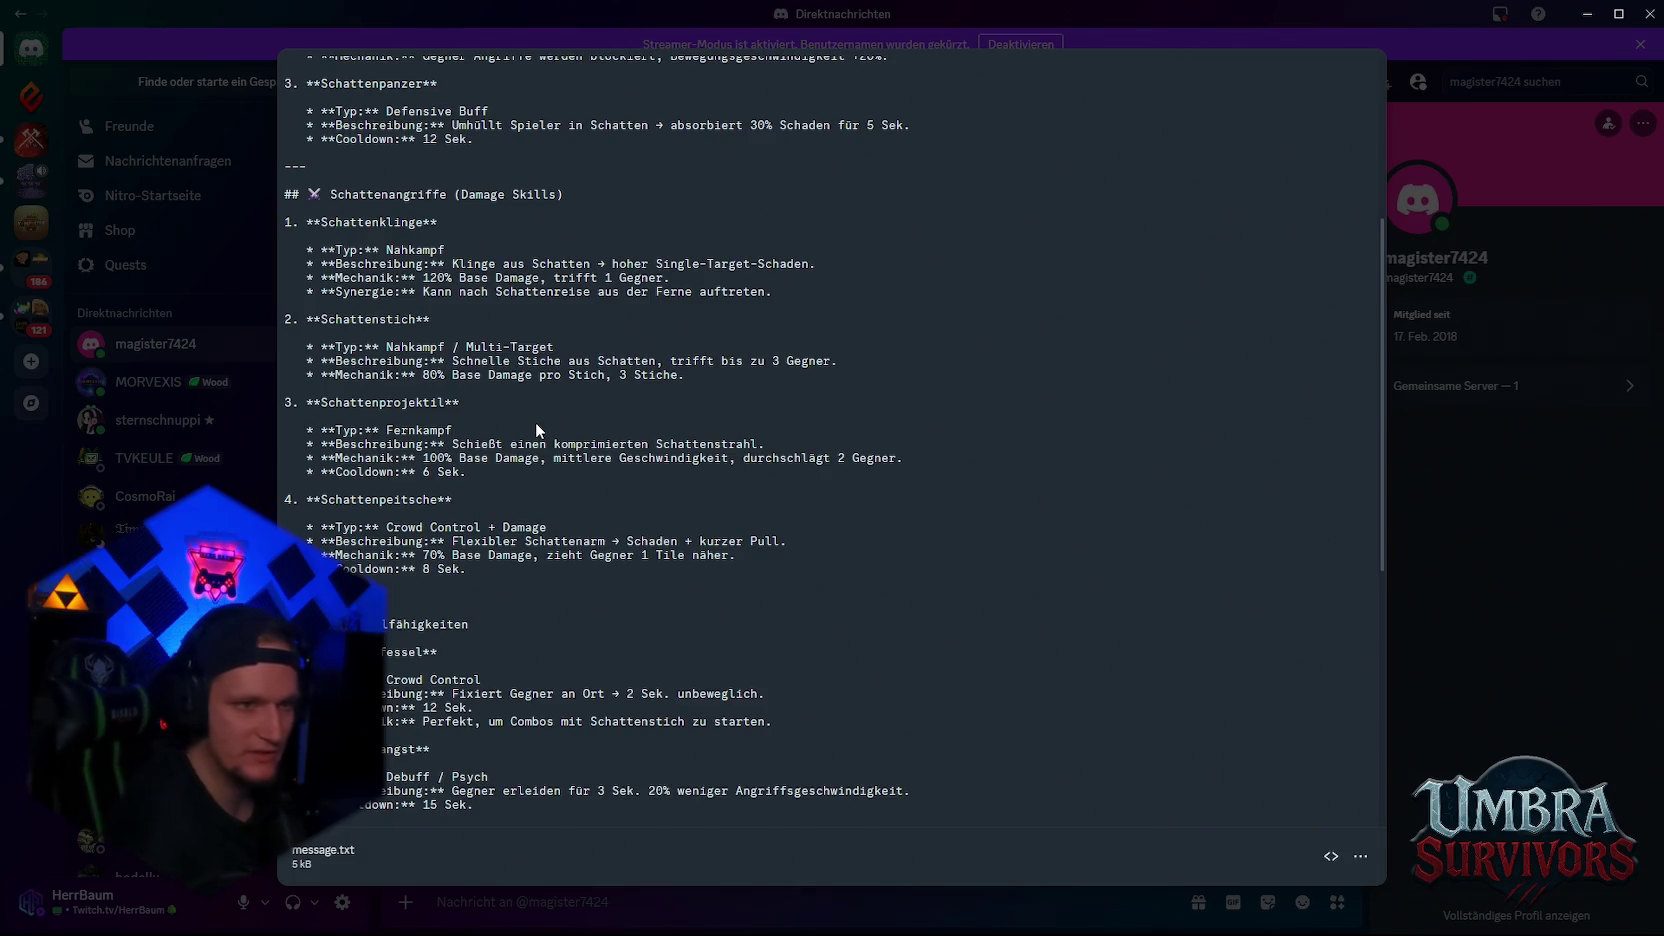
scroll(530, 422, "up", 3)
scroll(521, 422, "up", 1)
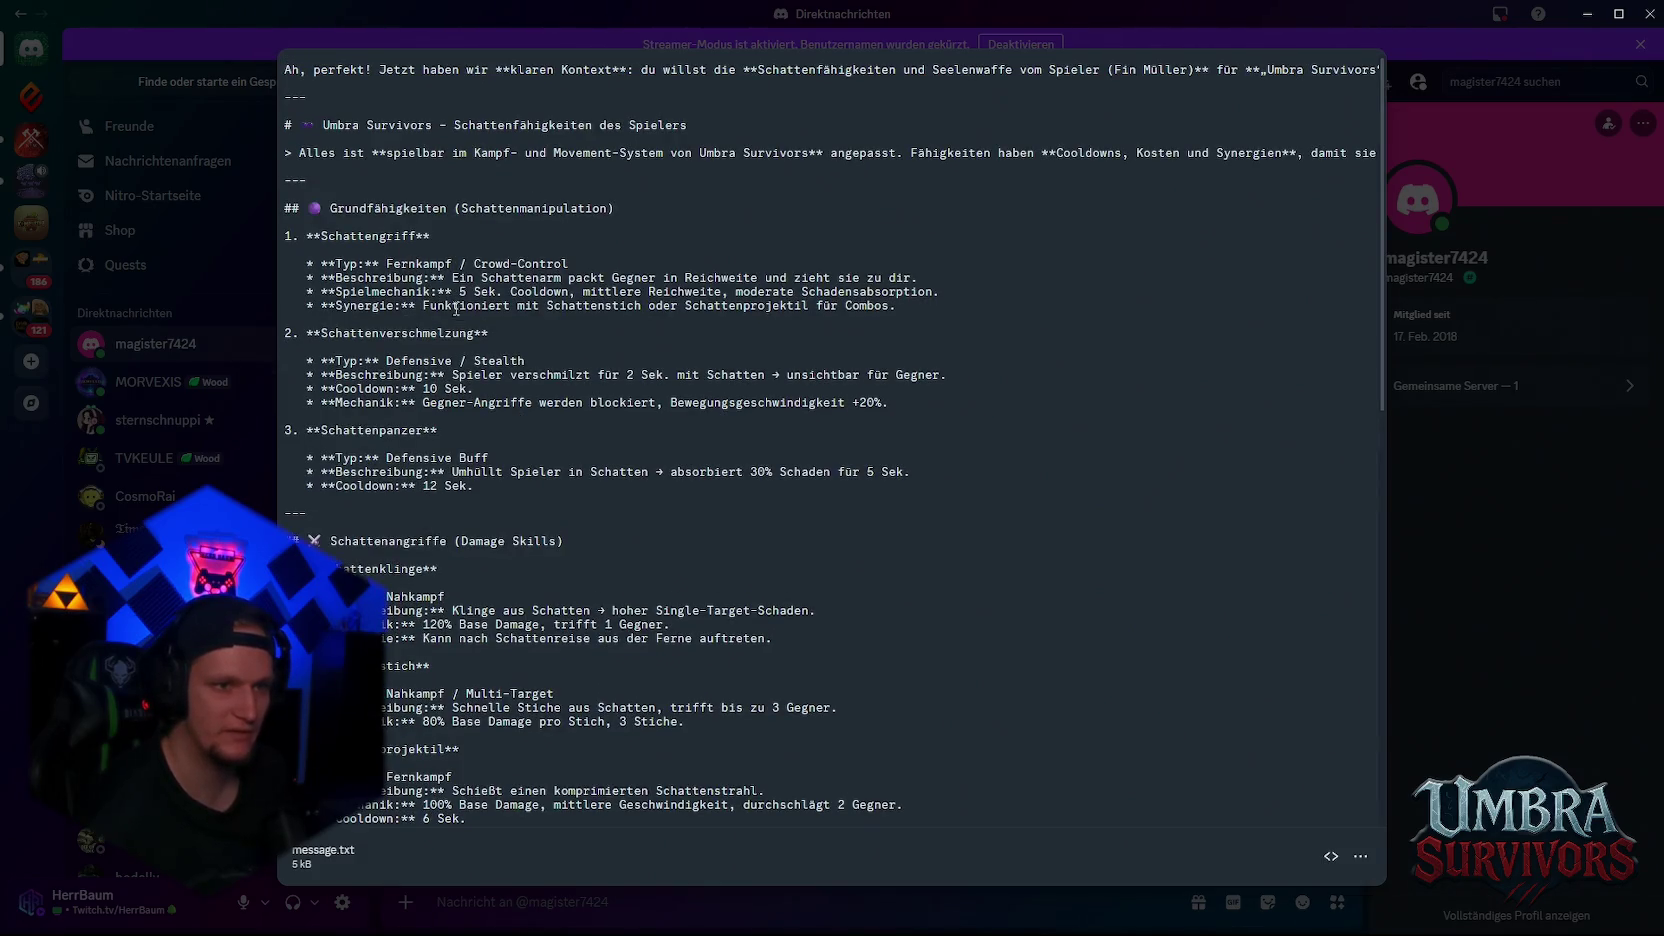
scroll(474, 353, "down", 4)
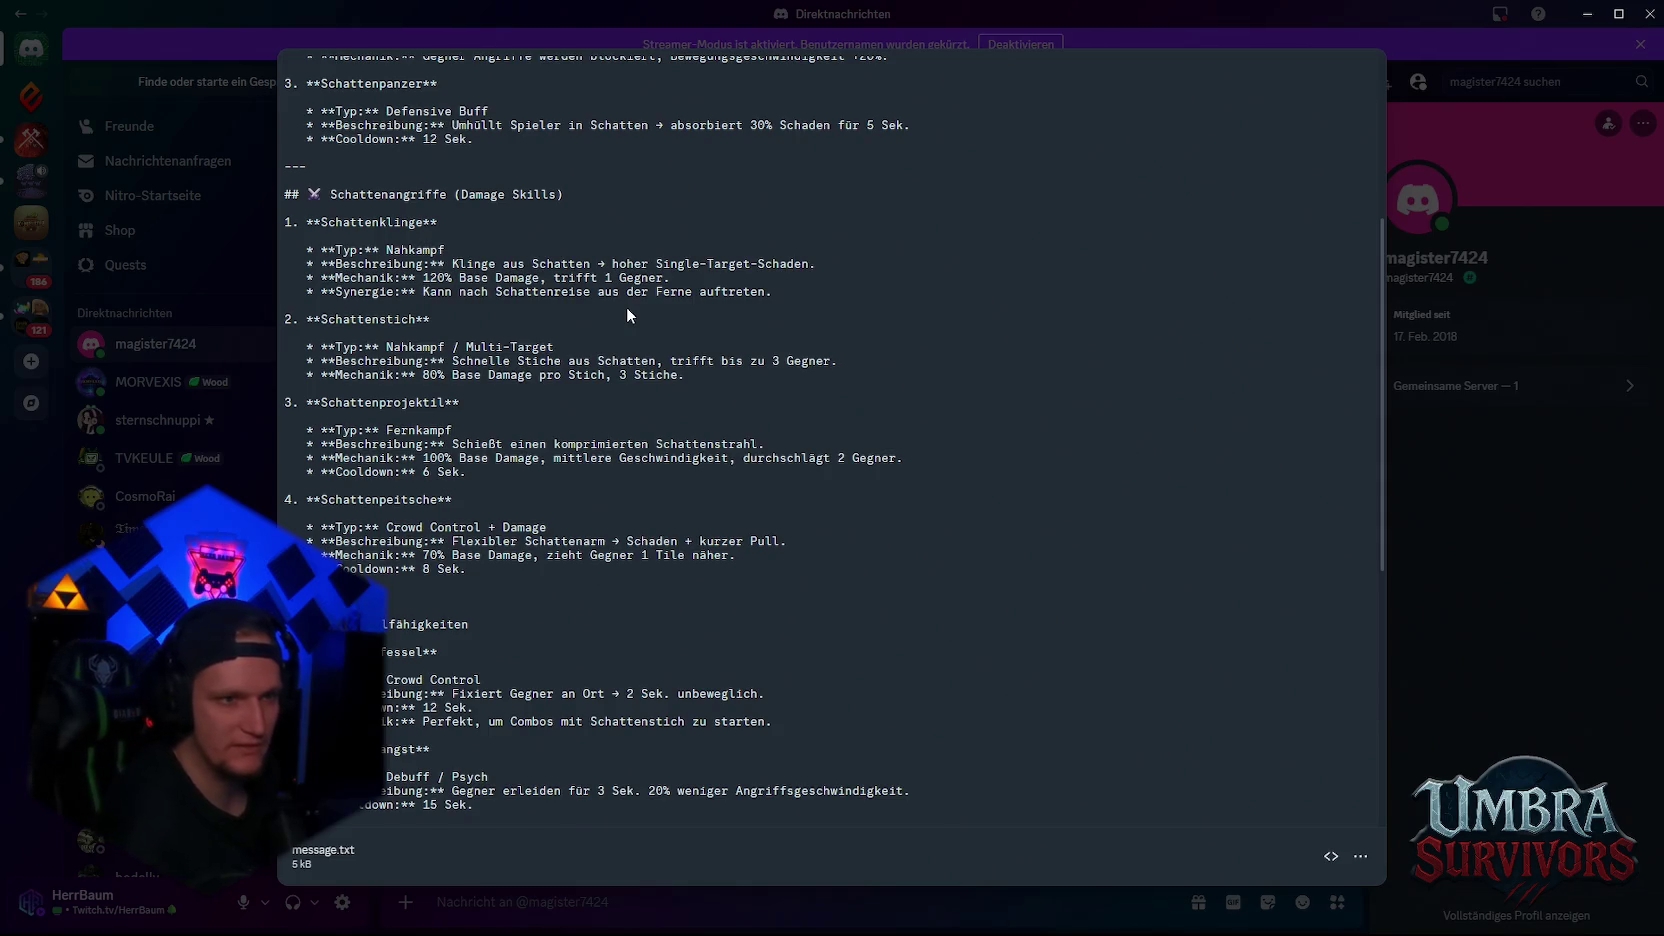
scroll(565, 336, "up", 4)
scroll(565, 349, "down", 4)
scroll(591, 389, "down", 2)
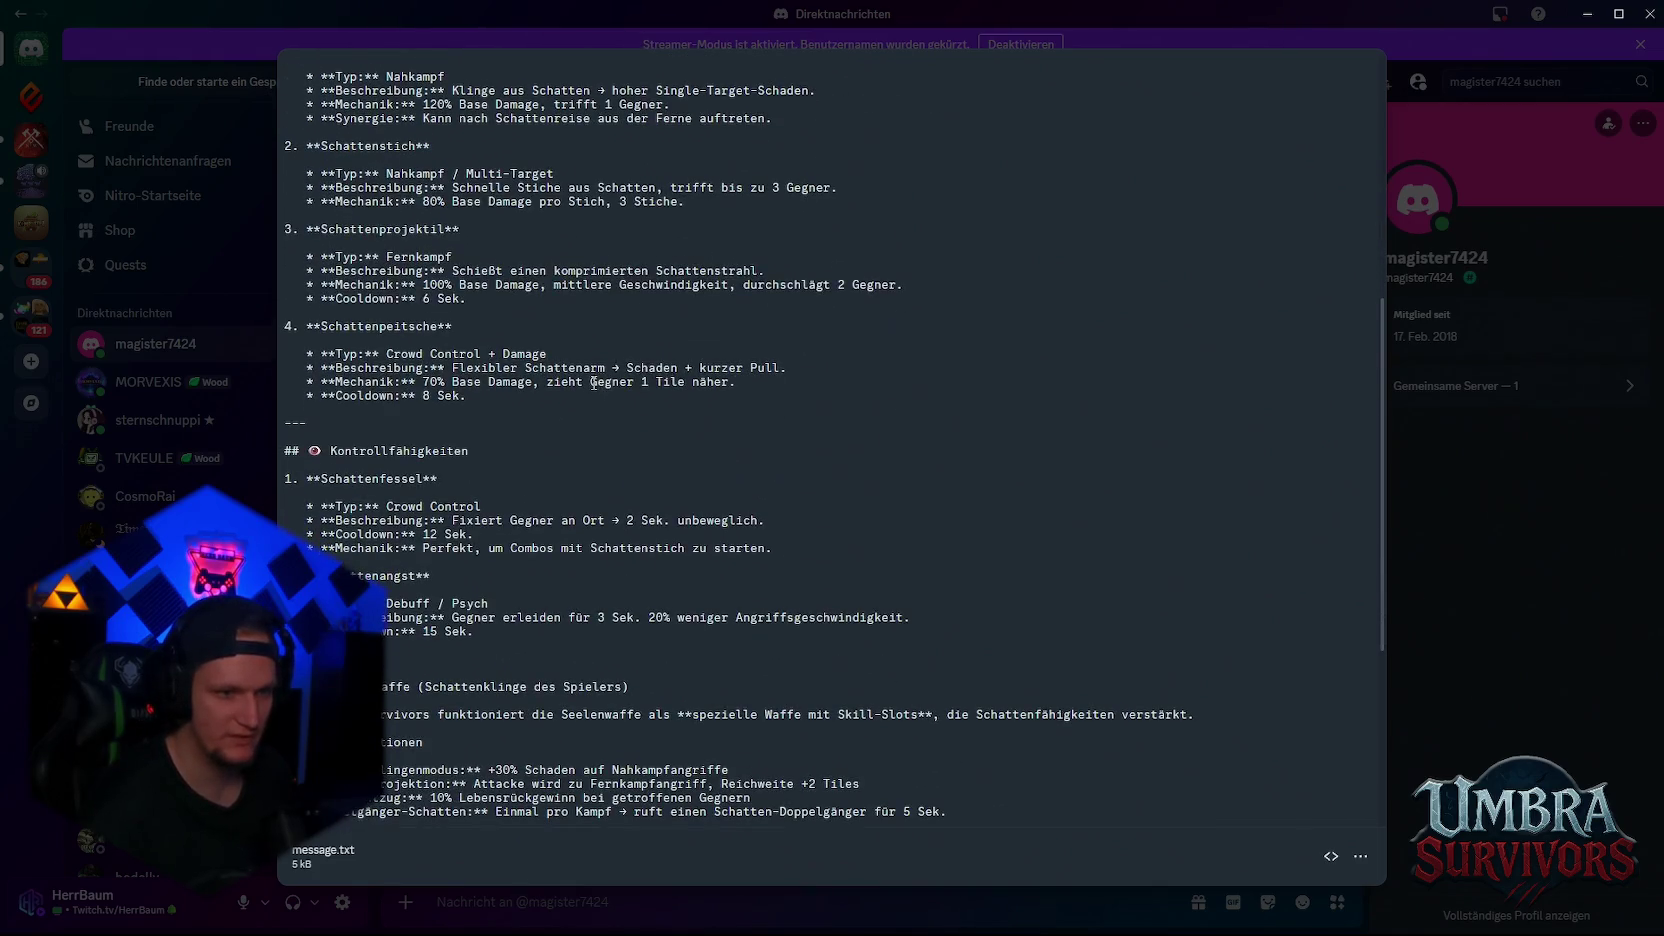
scroll(594, 382, "up", 4)
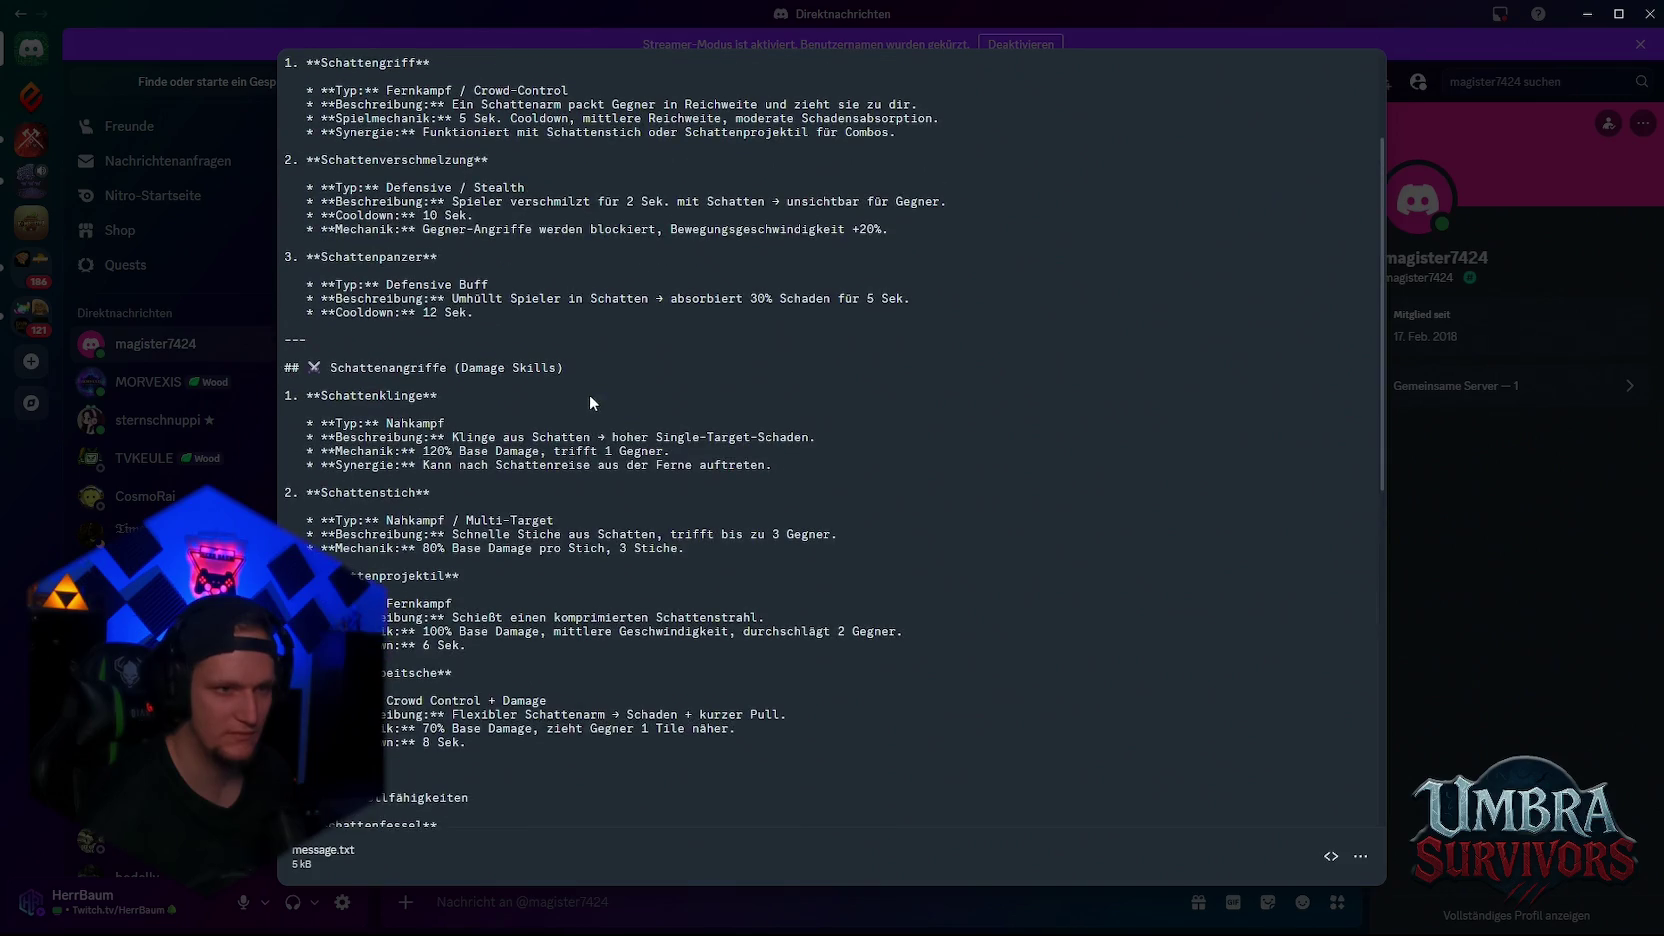
scroll(487, 315, "up", 2)
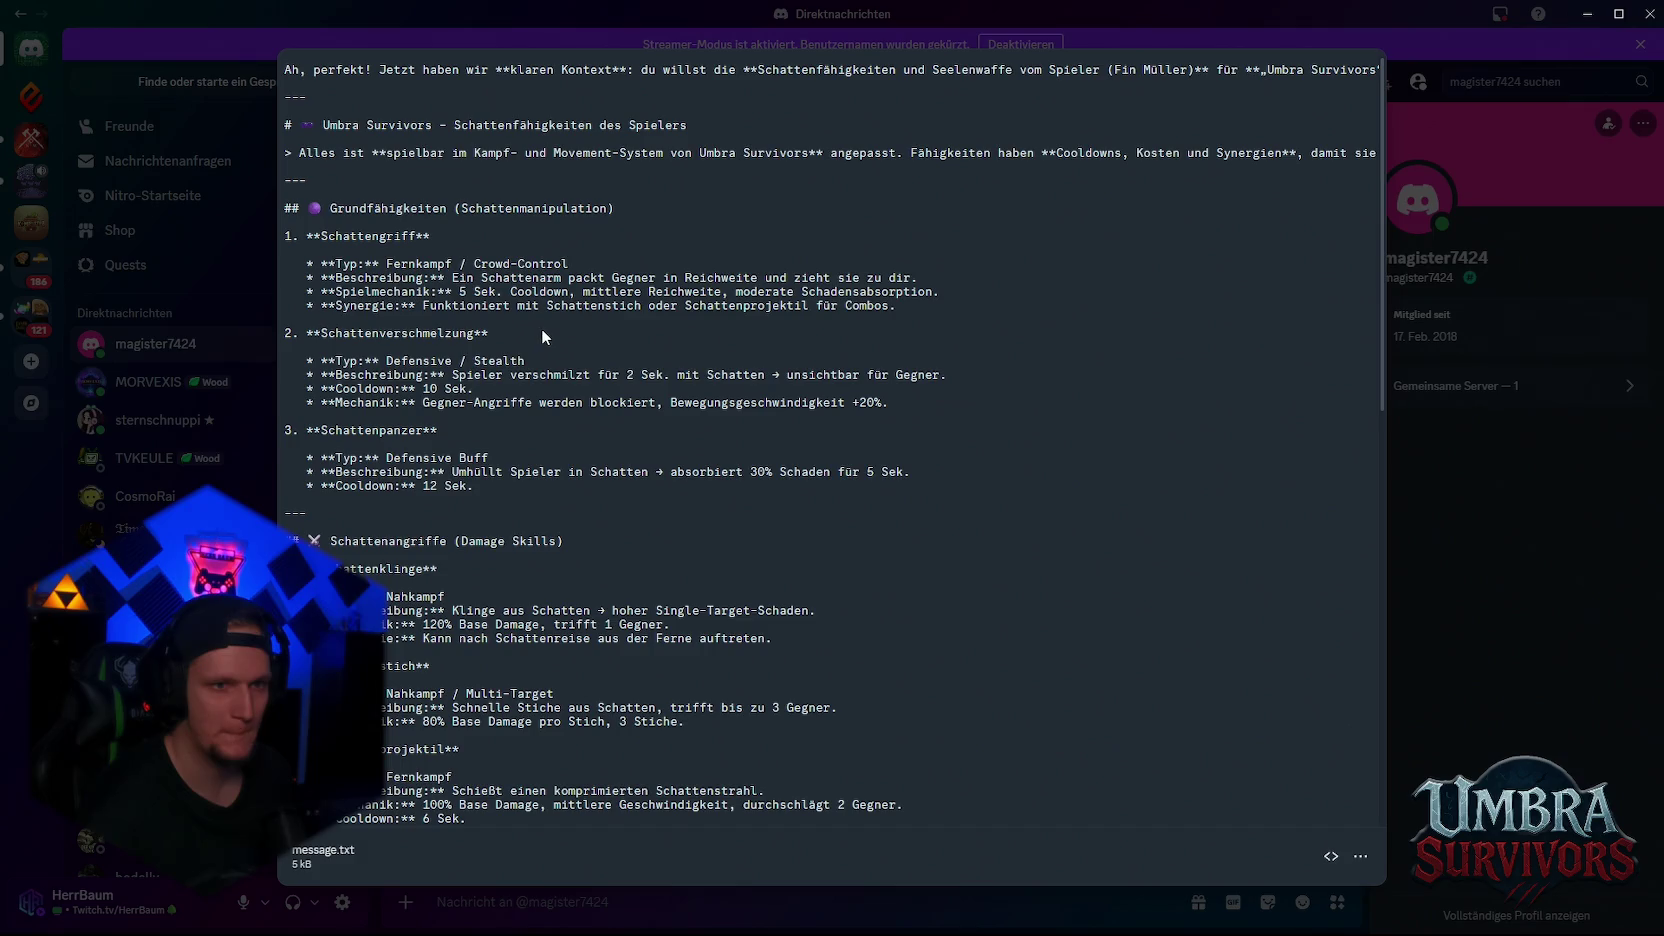
scroll(590, 333, "down", 2)
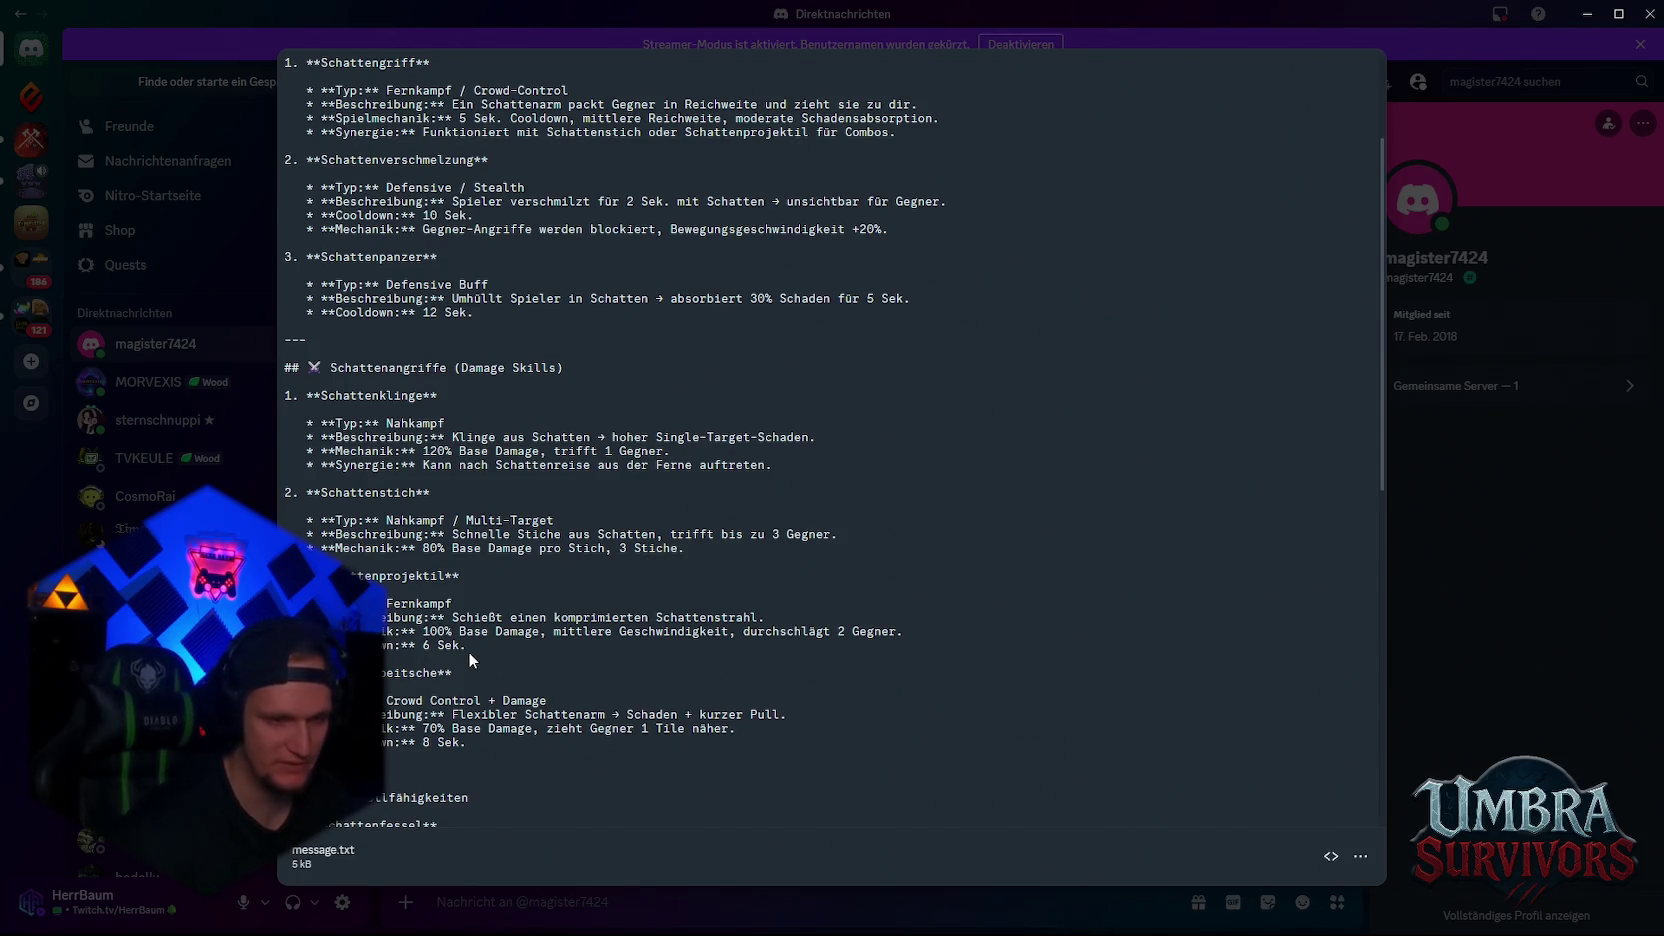
scroll(468, 651, "down", 3)
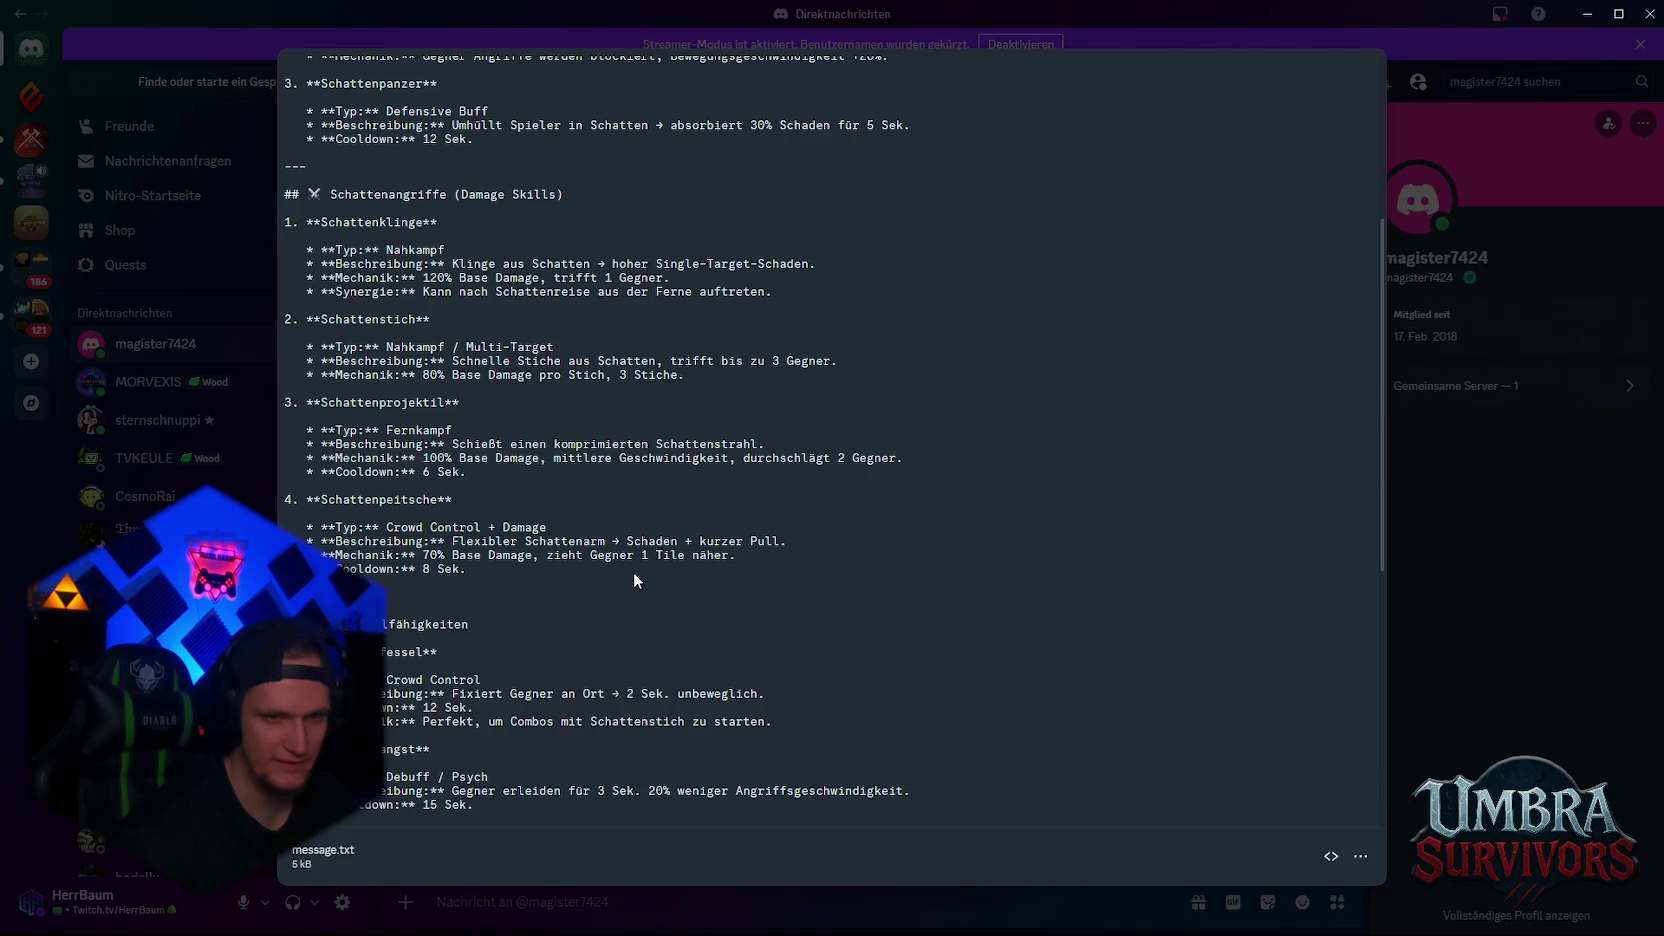
scroll(502, 590, "down", 3)
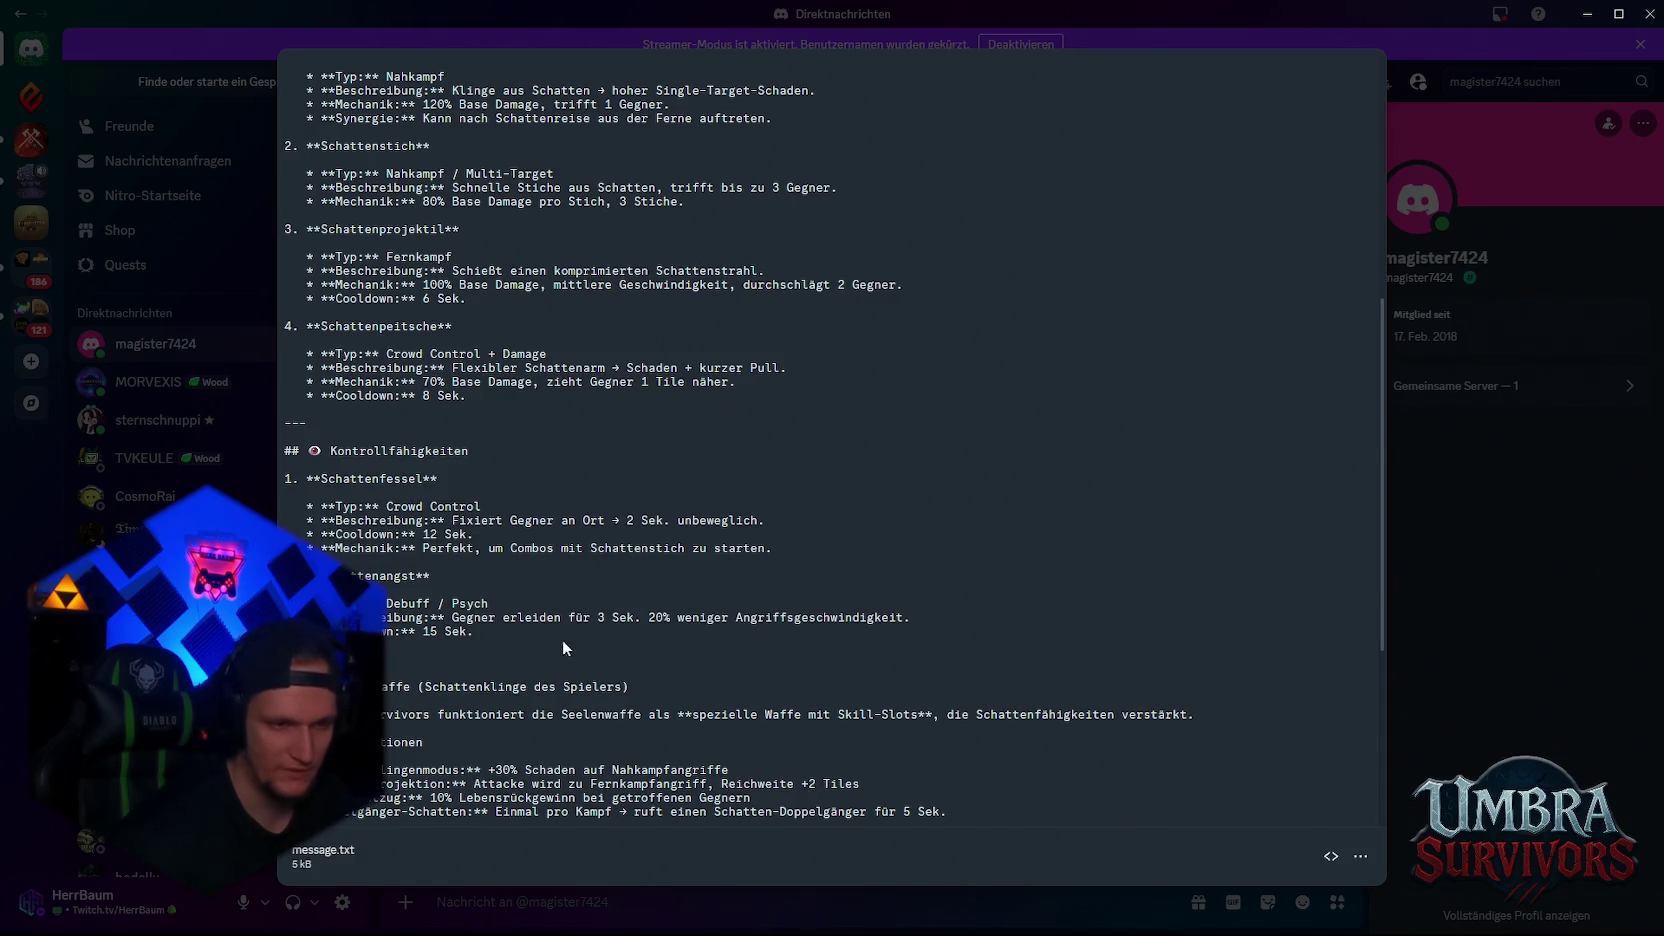
- Read the Schattenangst and 'Gegner erleiden' descriptions, highlighting lines along the way
left_click_drag(646, 621, 912, 621)
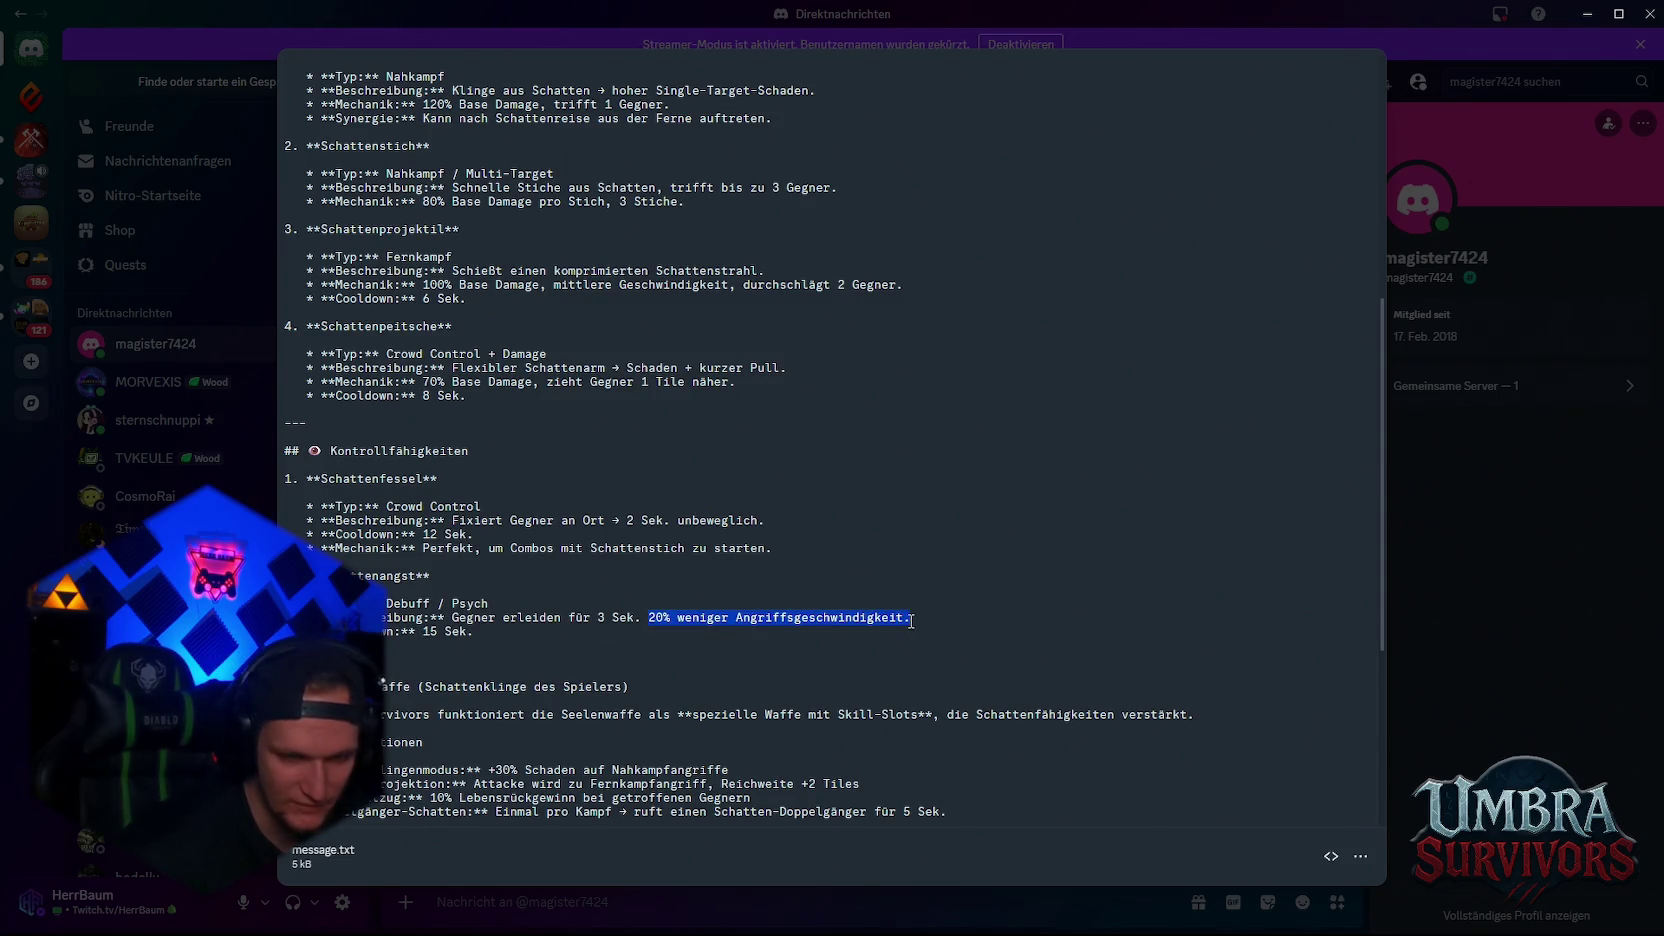
left_click(911, 621)
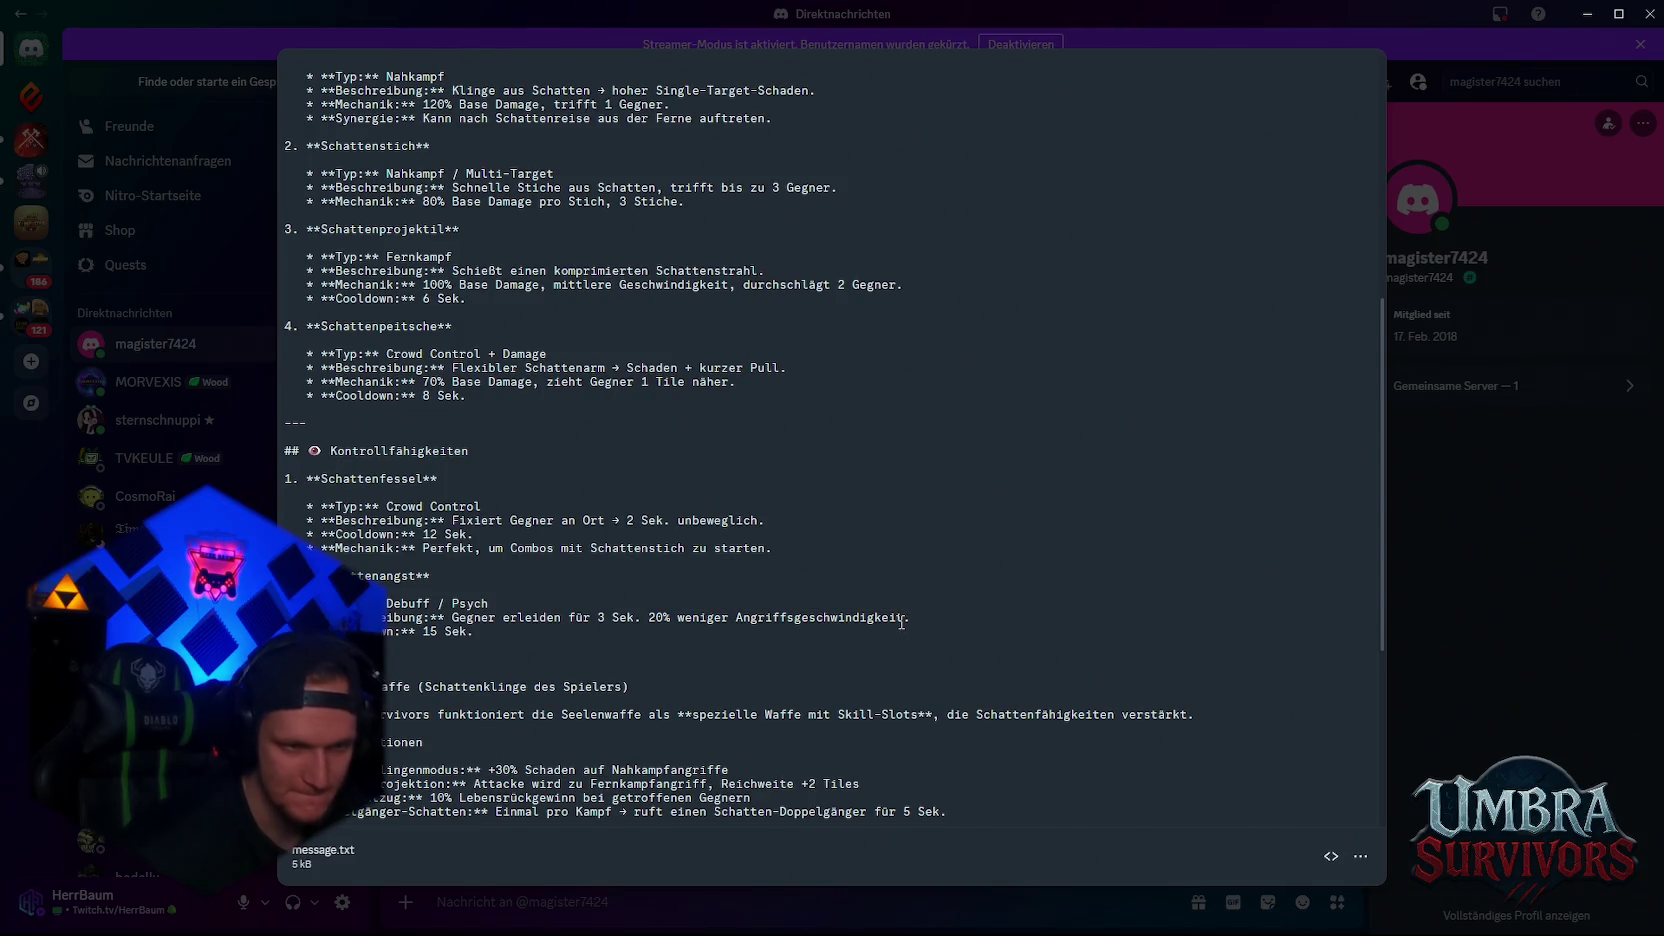
mouse_move(911, 622)
left_mouse_down()
mouse_move(390, 622)
mouse_move(920, 621)
left_mouse_up()
left_click(867, 687)
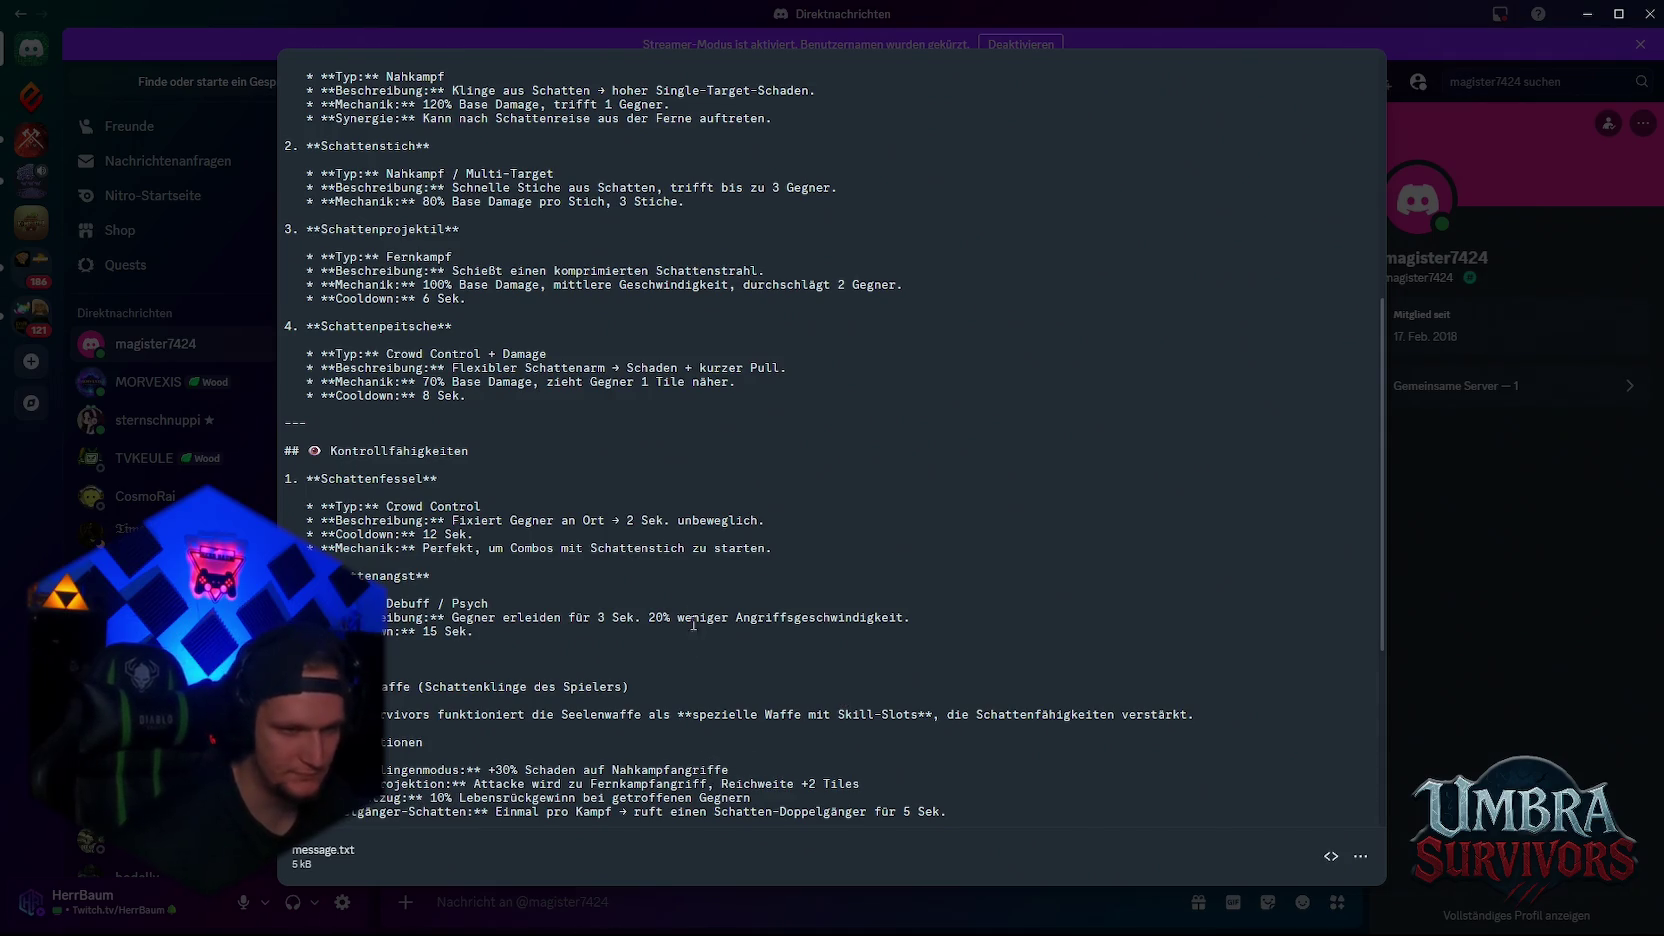
left_click_drag(910, 618, 320, 618)
mouse_move(935, 611)
left_mouse_down()
mouse_move(330, 618)
mouse_move(910, 616)
mouse_move(647, 638)
mouse_move(648, 617)
left_mouse_up()
left_click(694, 683)
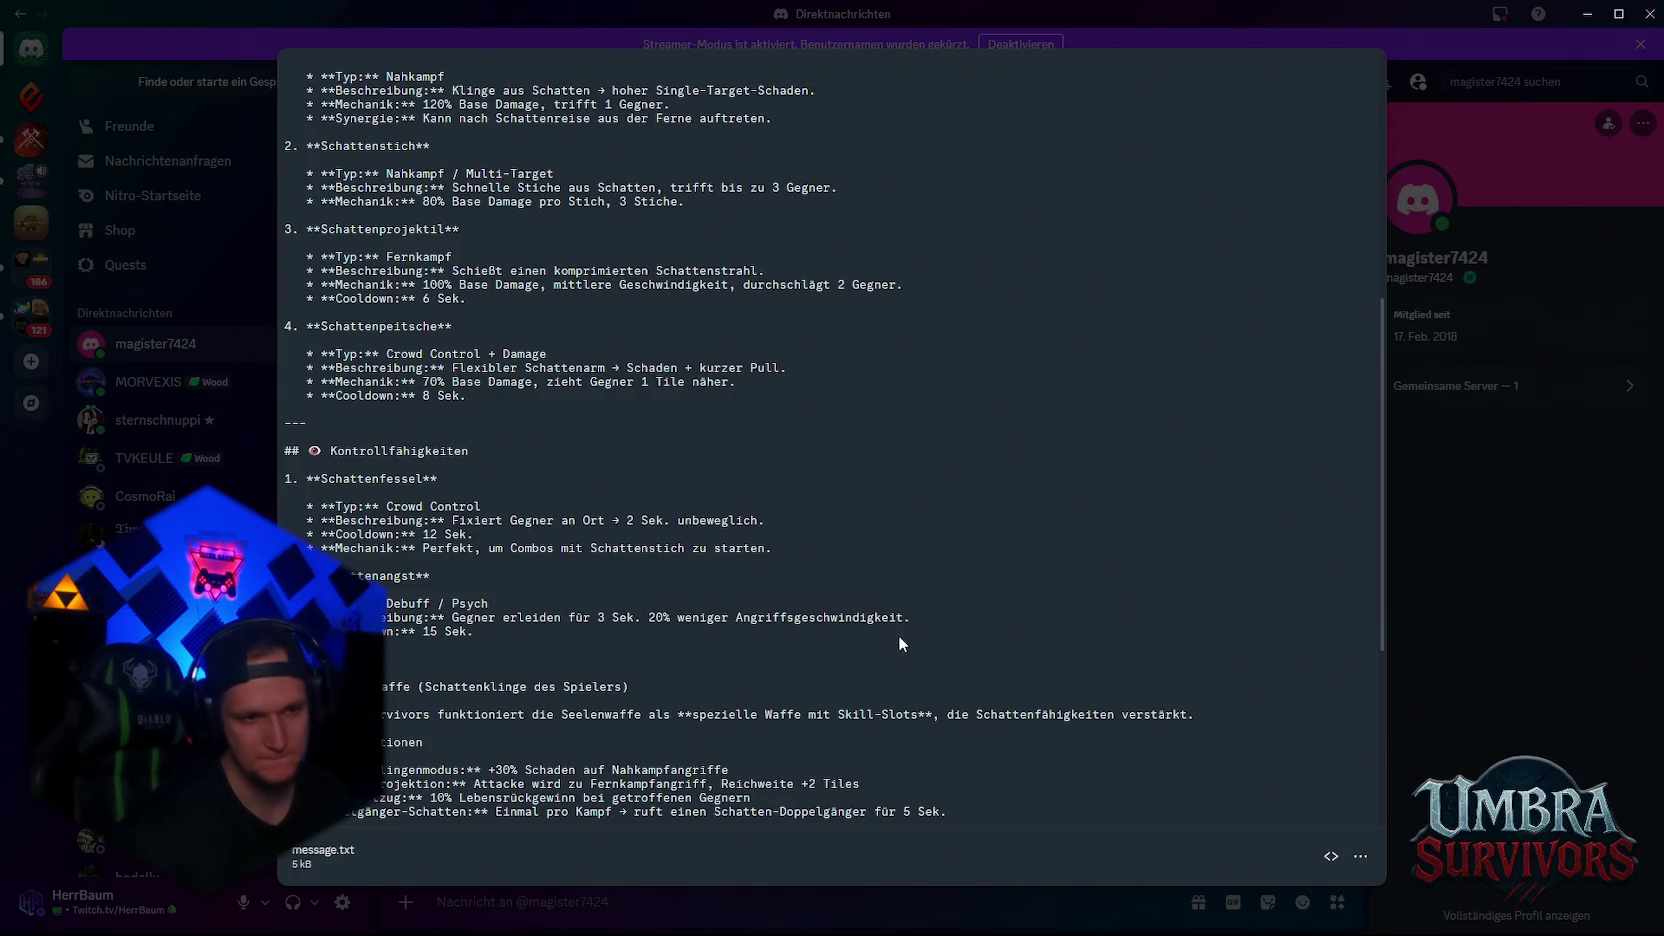
mouse_move(911, 627)
left_mouse_down()
mouse_move(336, 625)
mouse_move(320, 501)
mouse_move(344, 621)
left_mouse_up()
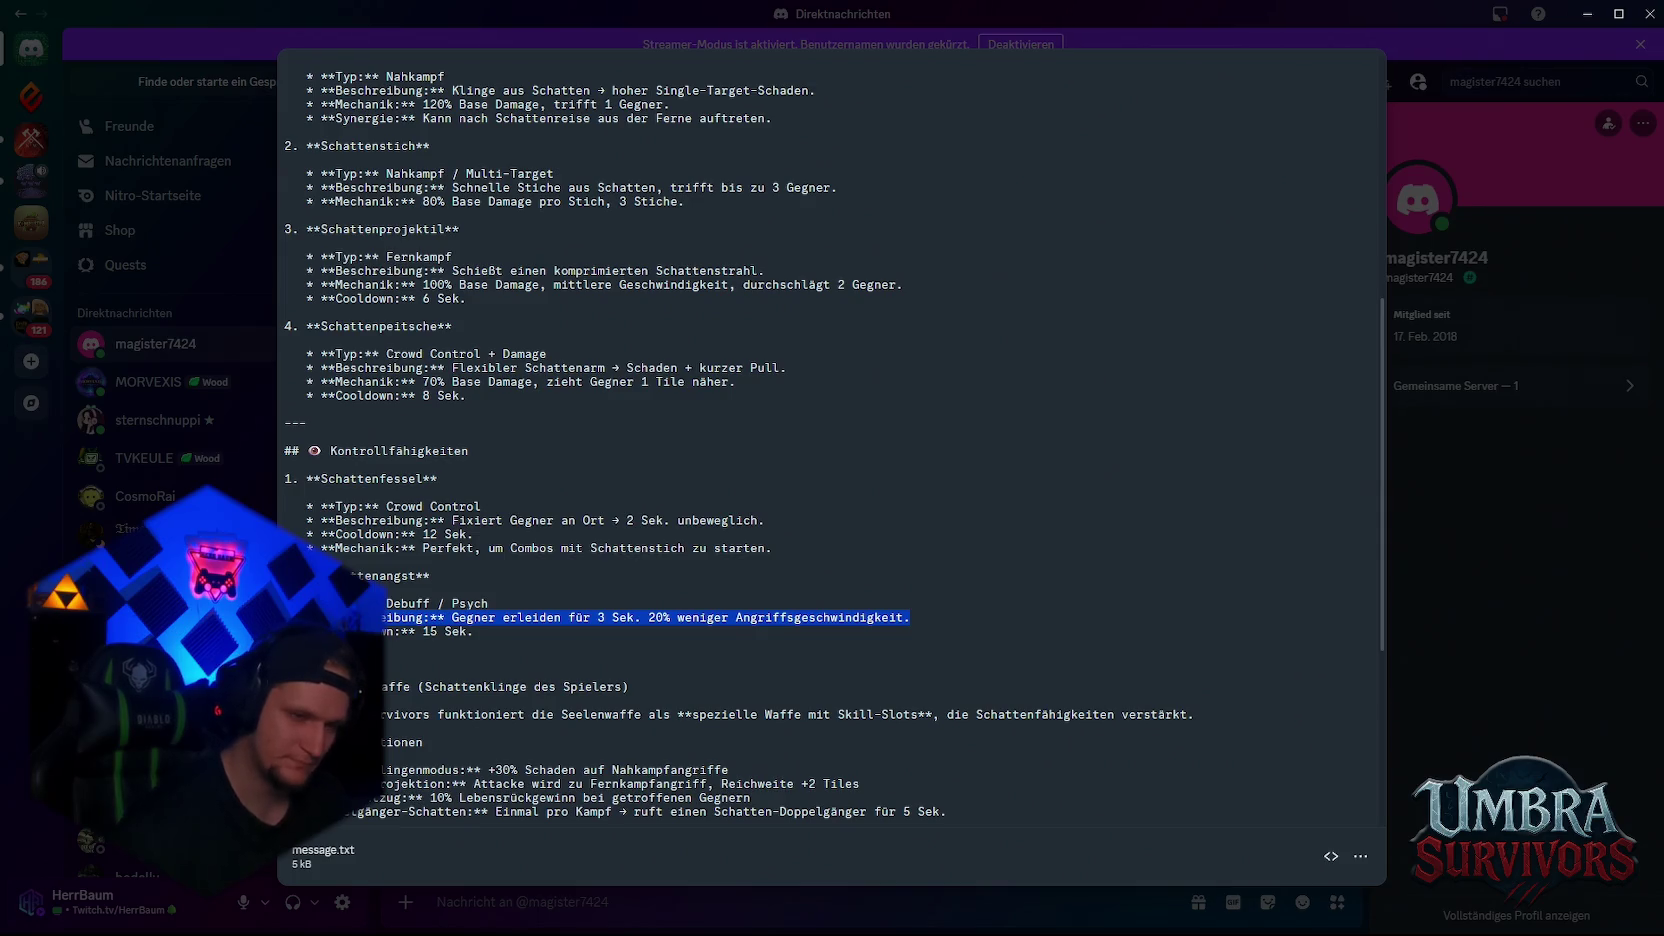
left_click(533, 637)
left_click_drag(913, 618, 345, 617)
left_click(769, 618)
mouse_move(955, 621)
left_mouse_down()
mouse_move(345, 605)
mouse_move(345, 617)
left_mouse_up()
left_click(478, 652)
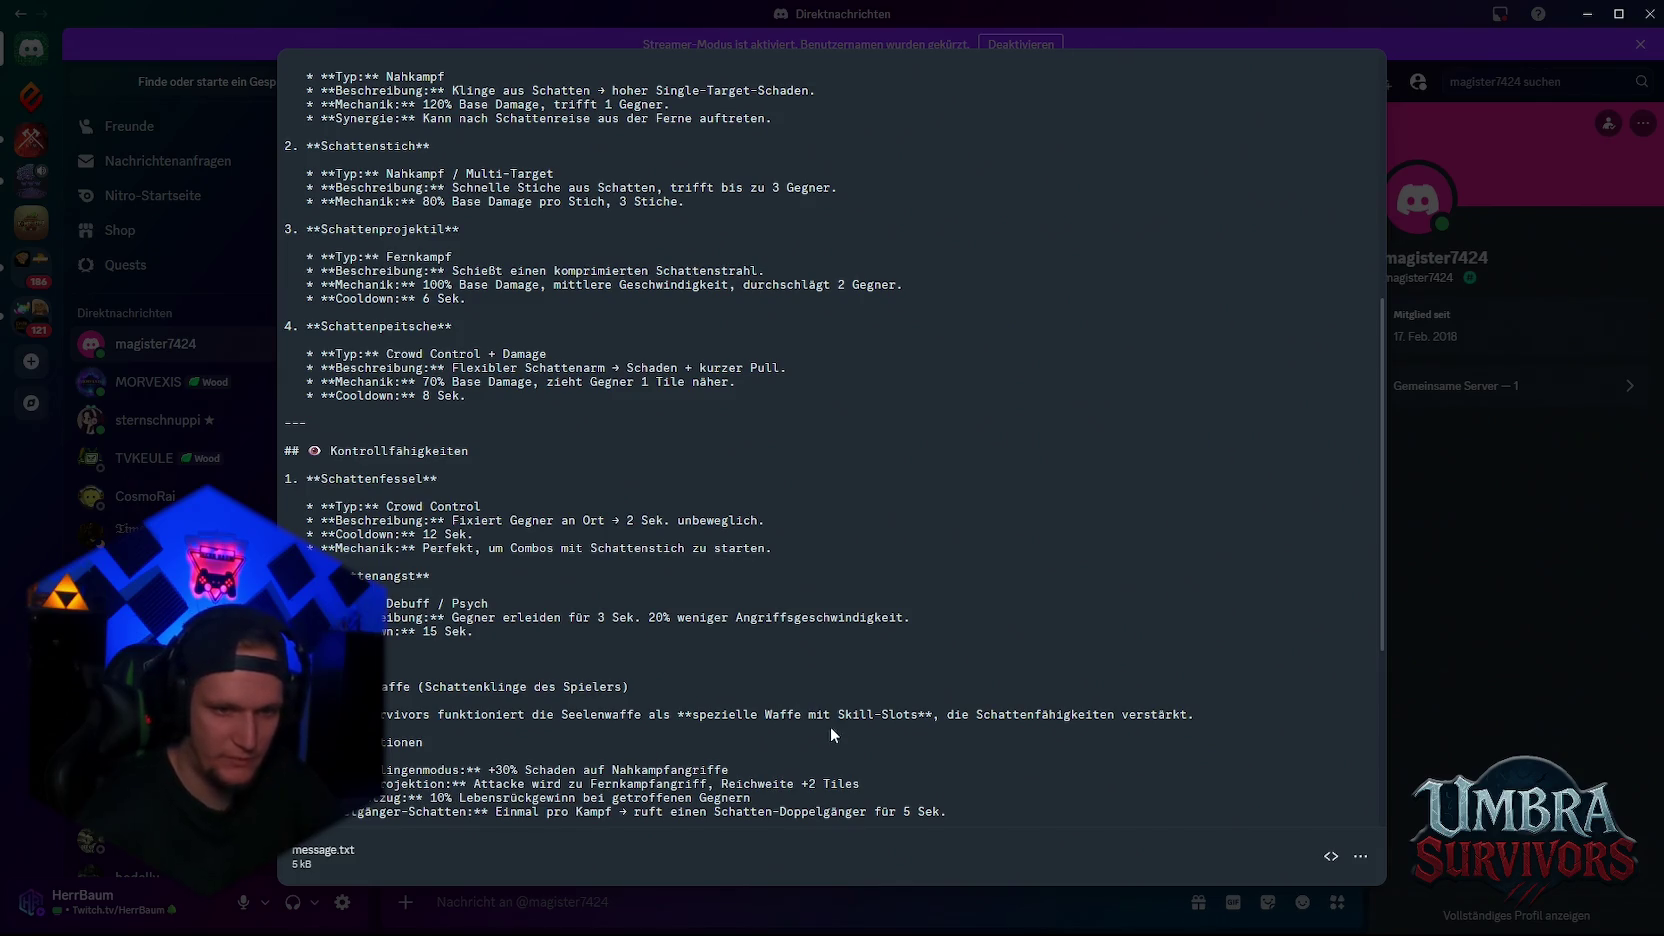
- Read the Seelenwaffe description sentences, then scroll further down the file
left_click_drag(934, 714, 484, 714)
left_click(679, 713)
left_click(484, 714)
left_click_drag(370, 714, 937, 722)
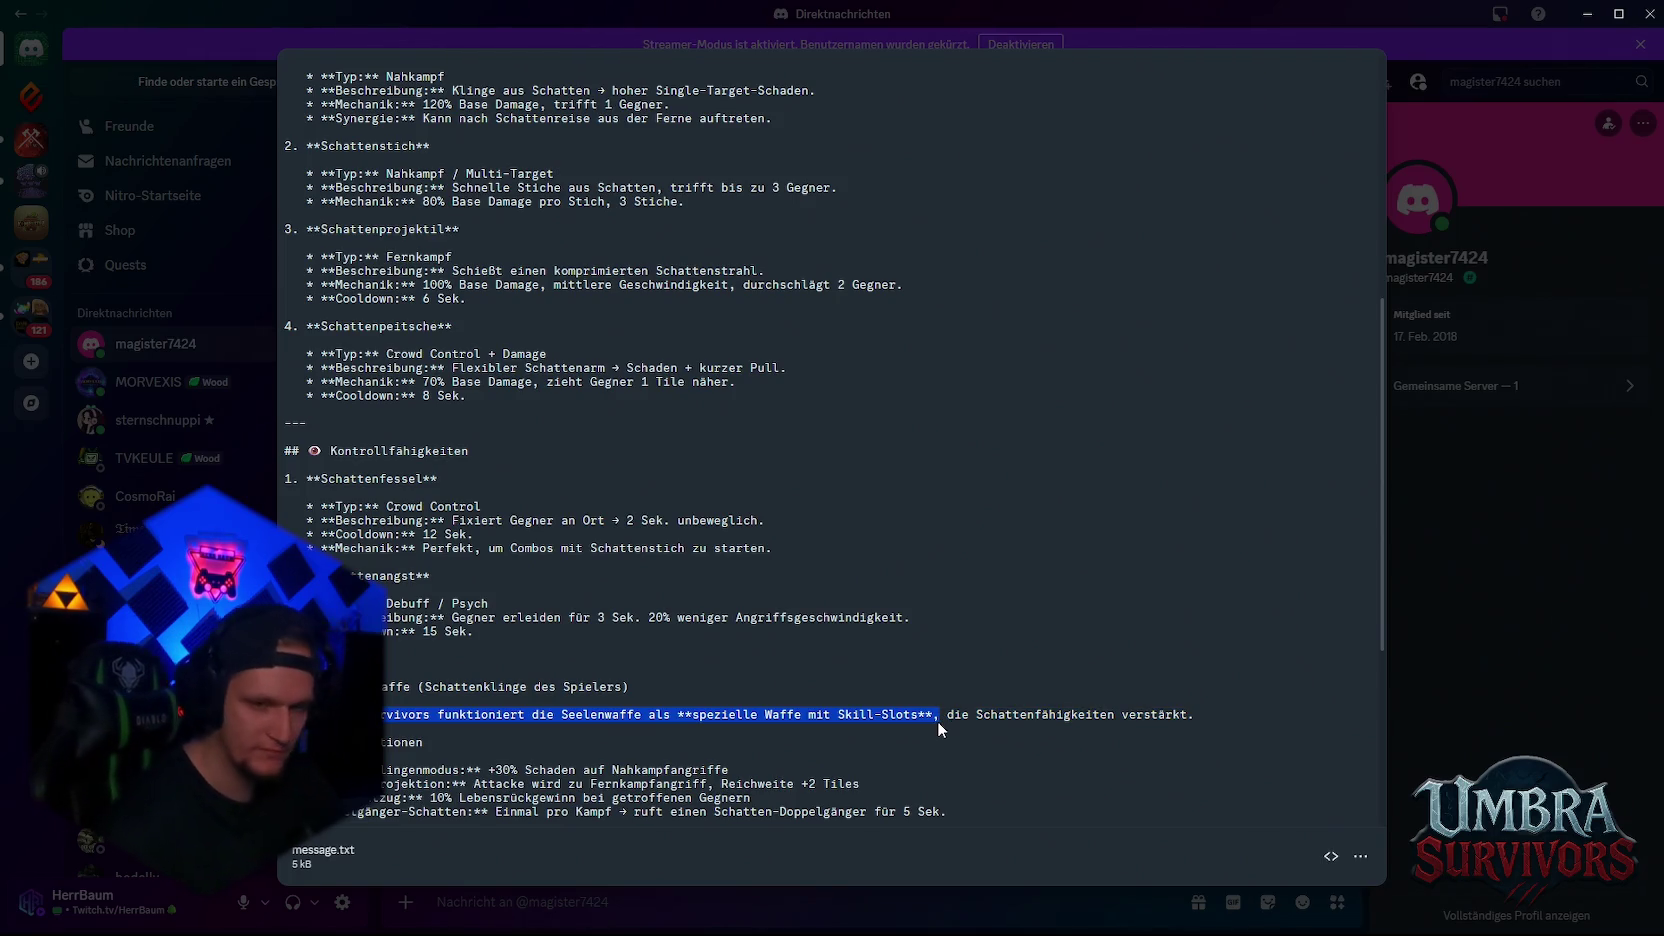
left_click(937, 721)
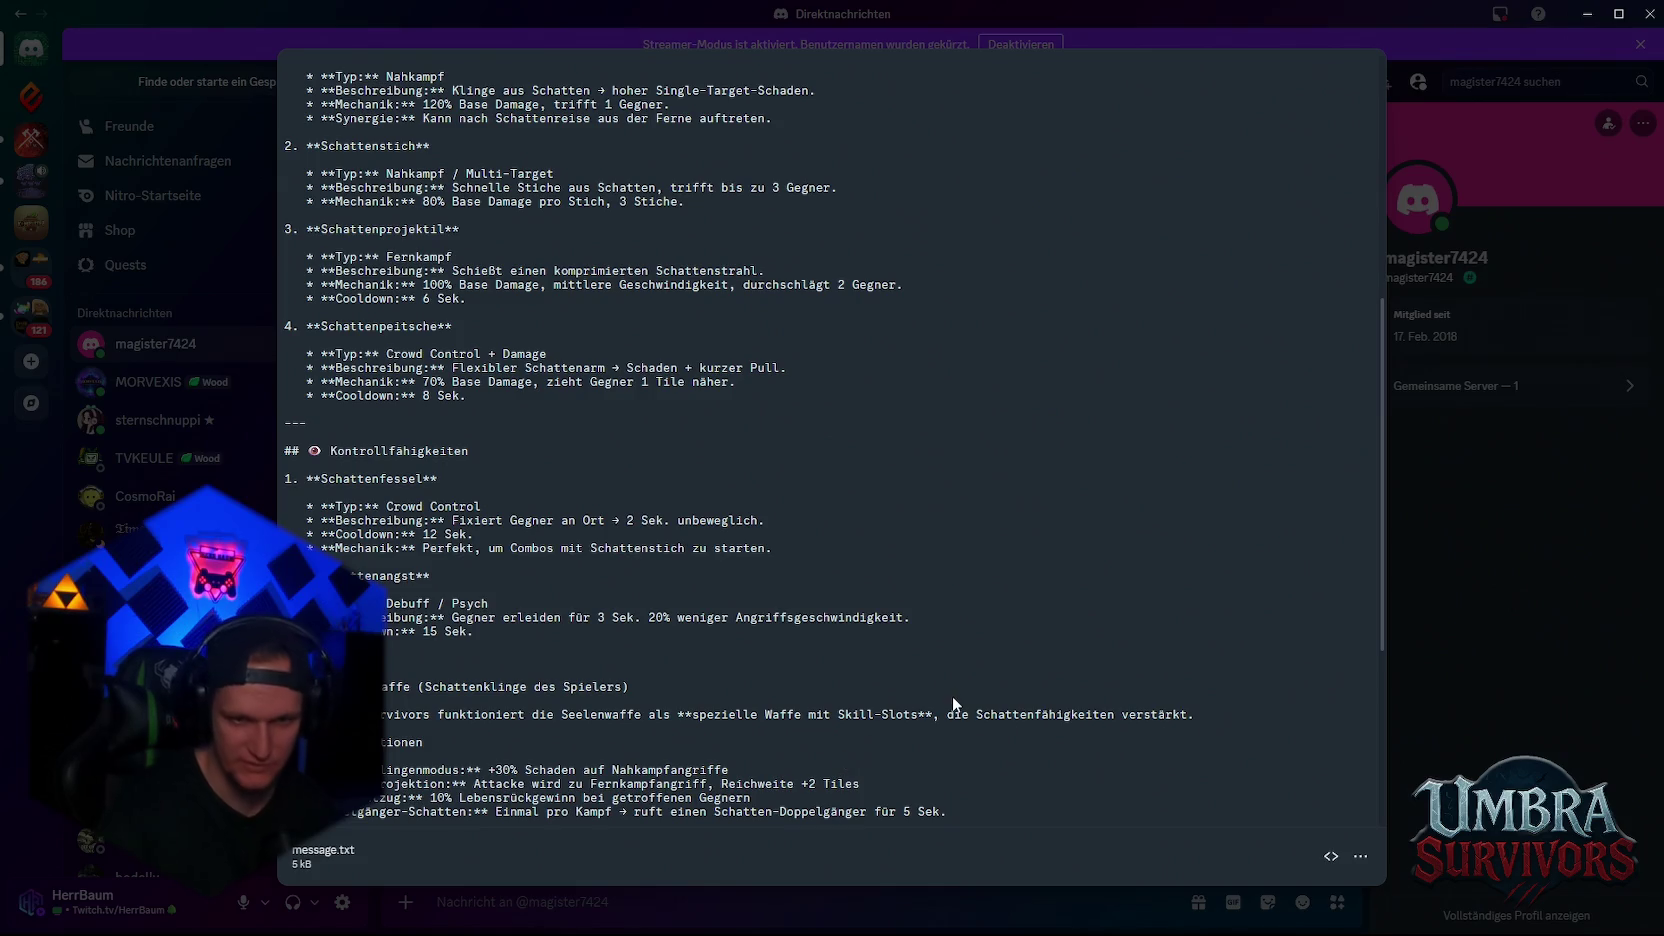
left_click_drag(939, 714, 1202, 721)
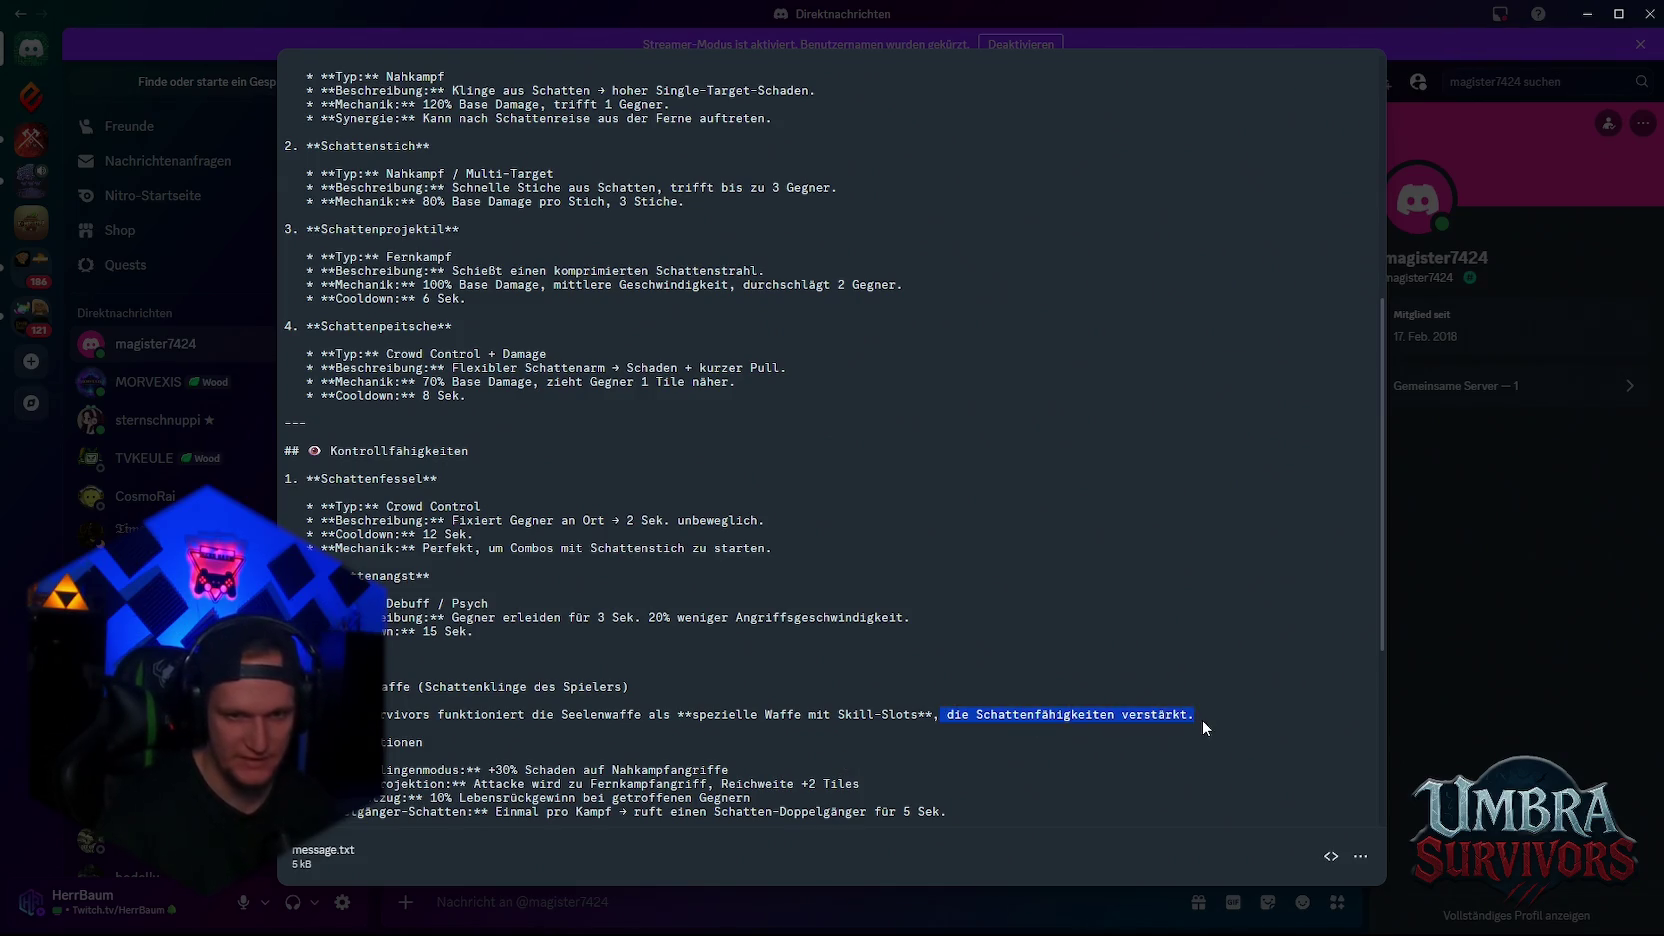
left_click(951, 756)
scroll(522, 753, "down", 3)
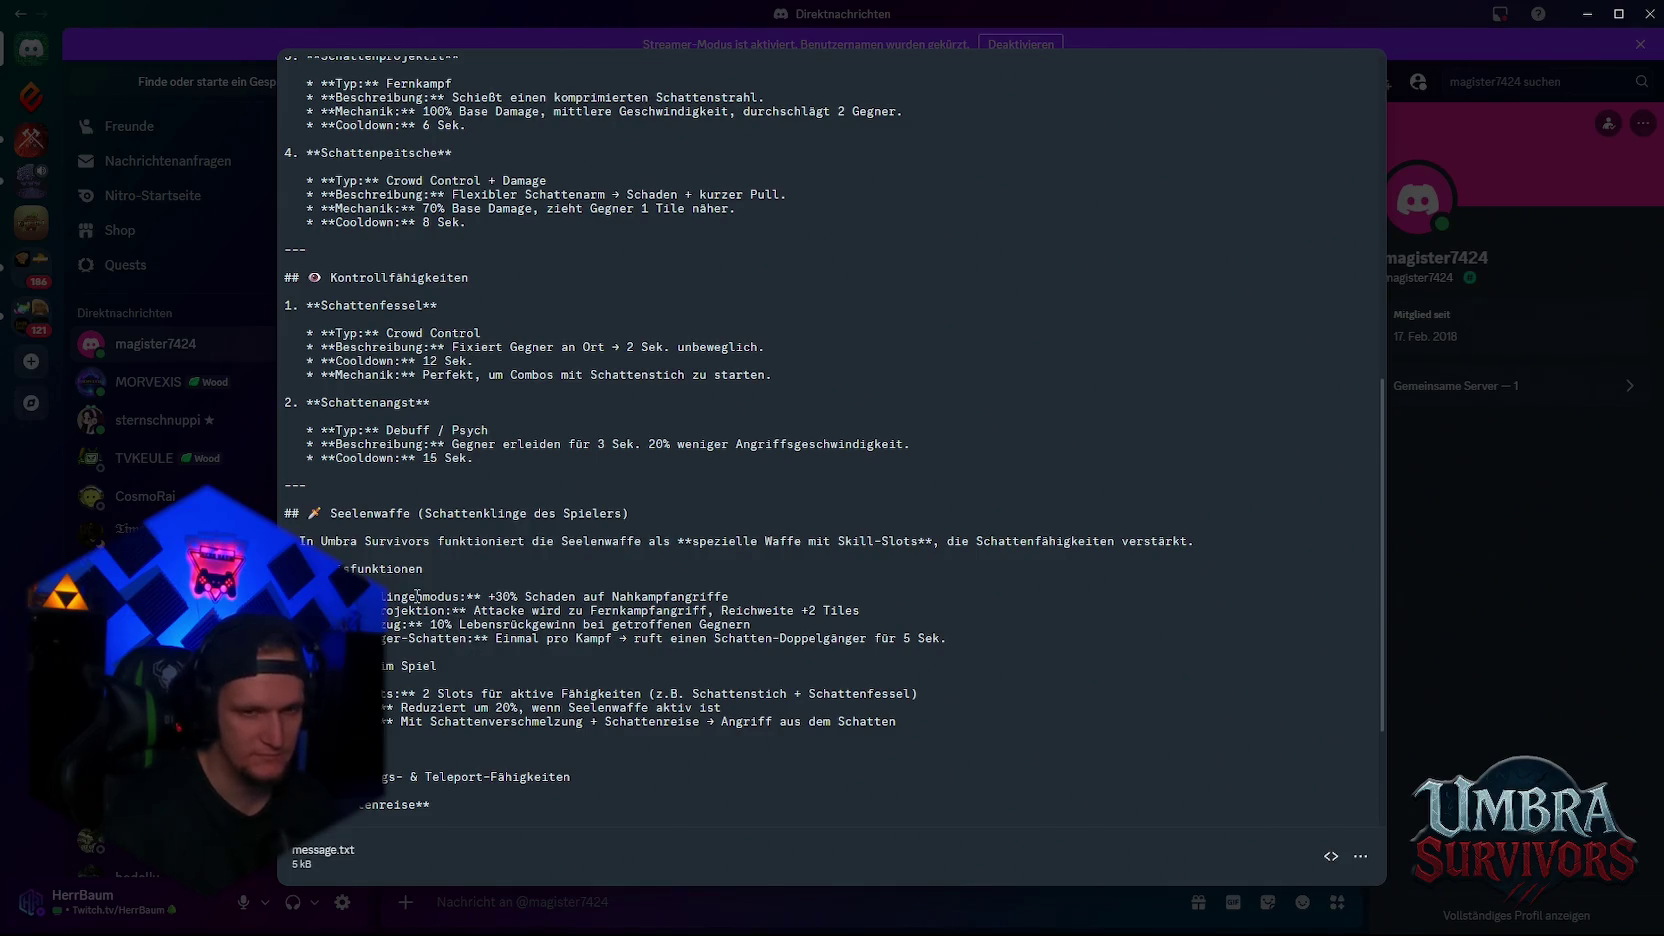
- Read the Seelenwaffe intro and Basisfunktionen list, scrolling to the file's end
left_click_drag(292, 541, 711, 541)
left_click(711, 541)
scroll(513, 584, "down", 3)
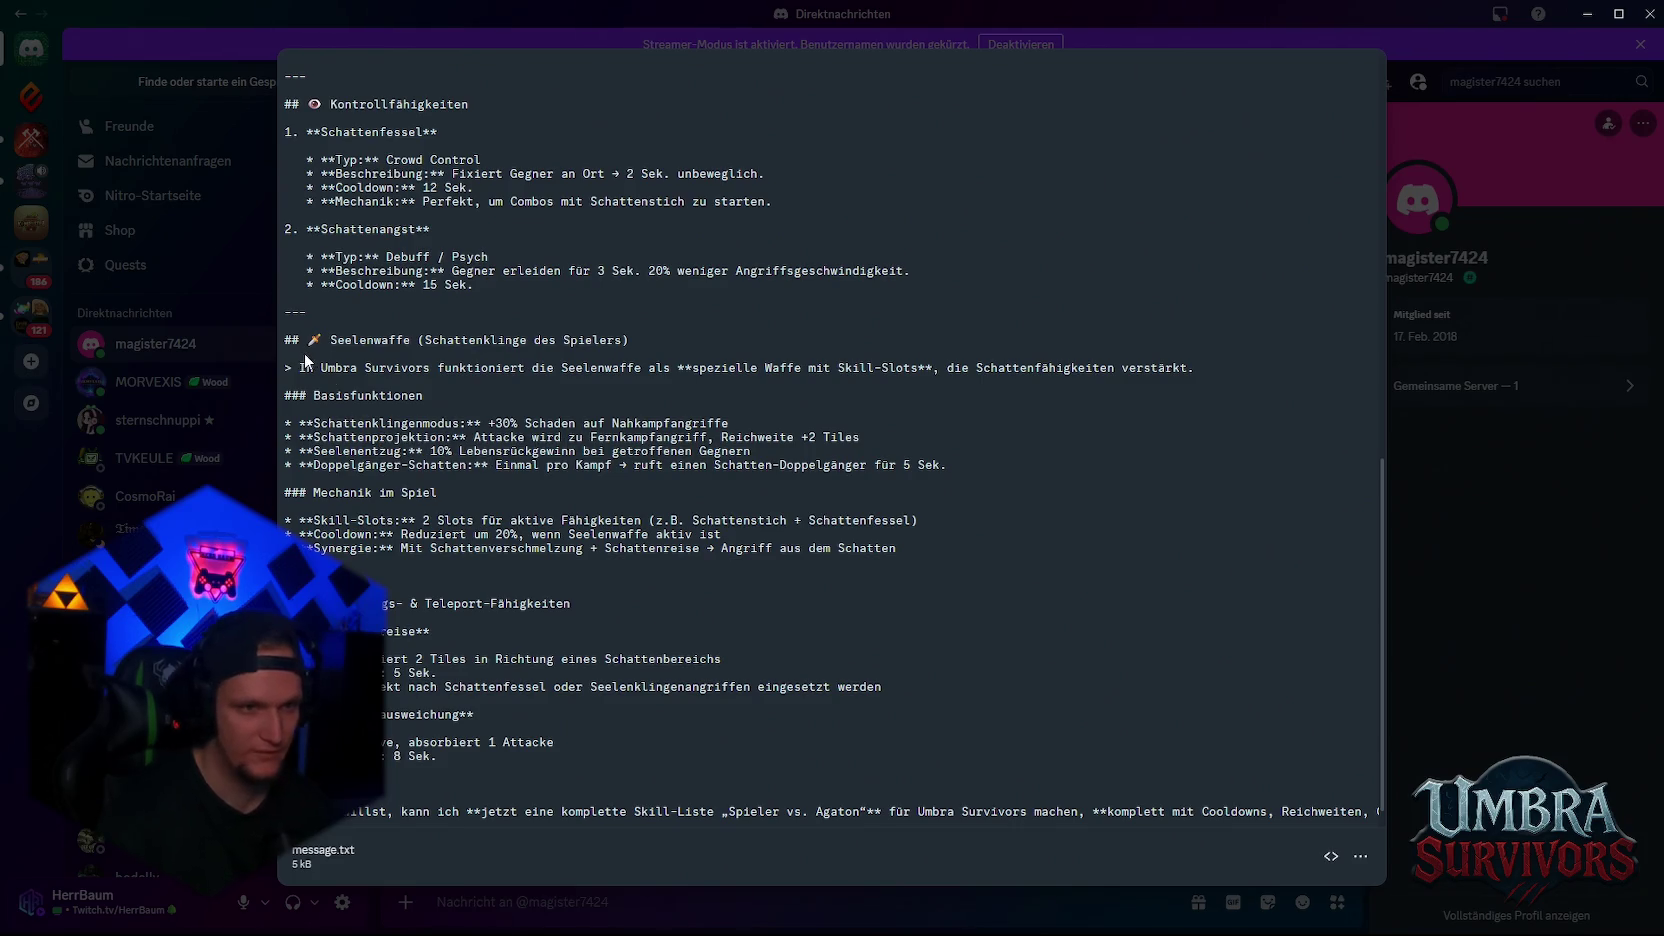
left_click_drag(291, 387, 614, 465)
left_click(596, 466)
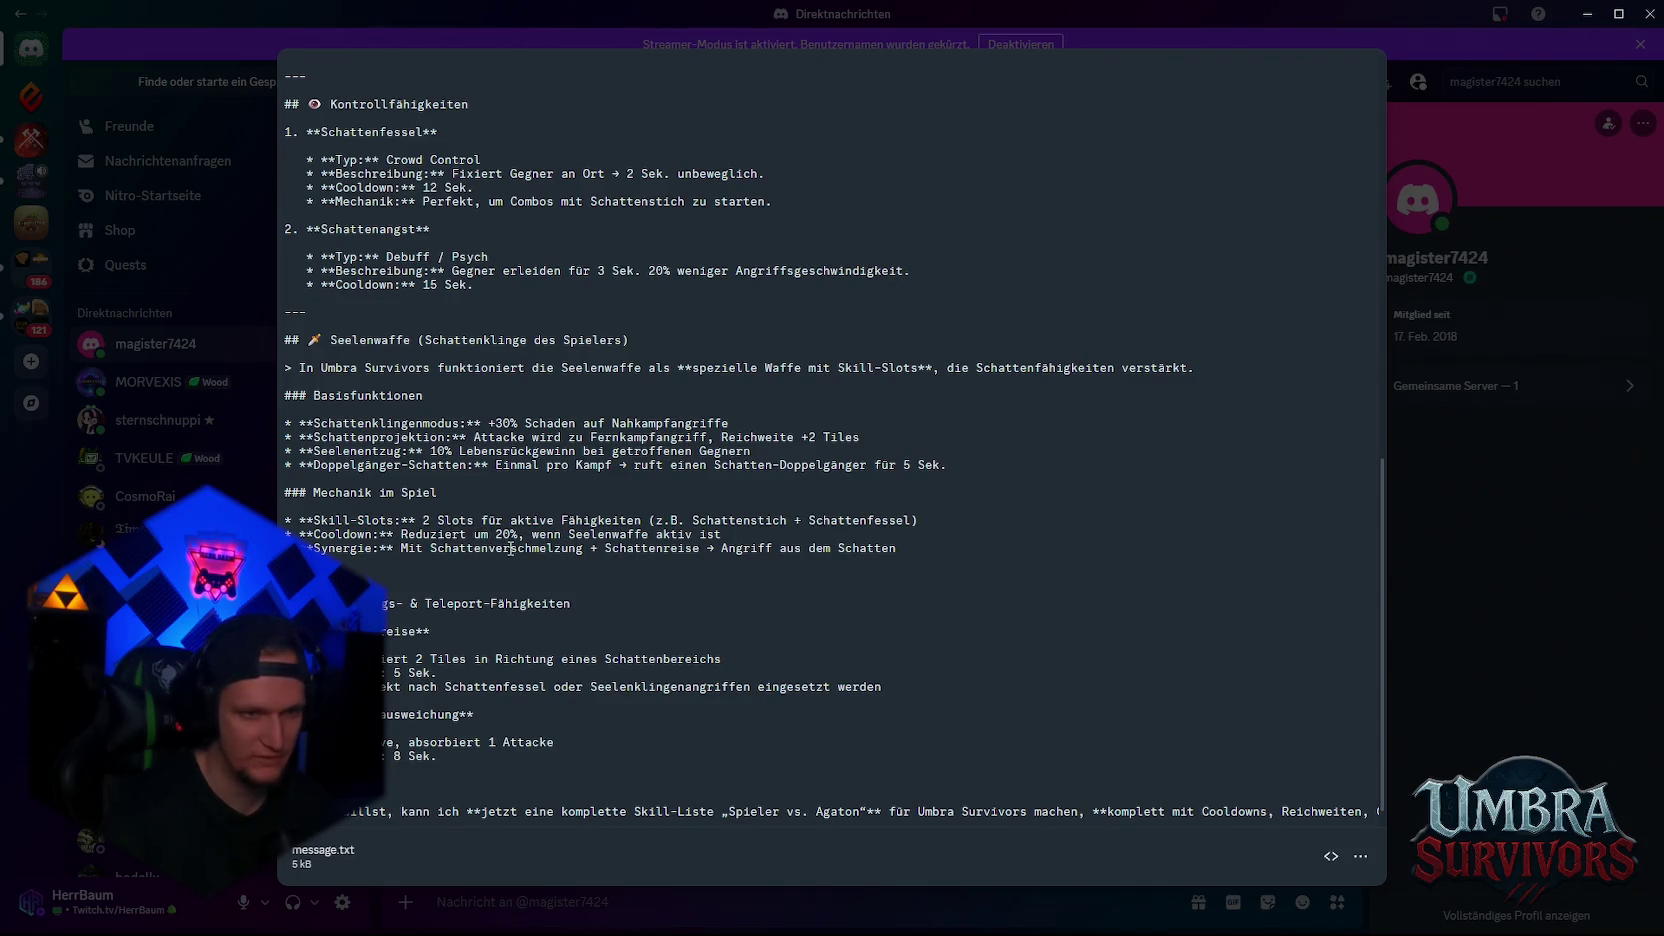
scroll(563, 577, "down", 1)
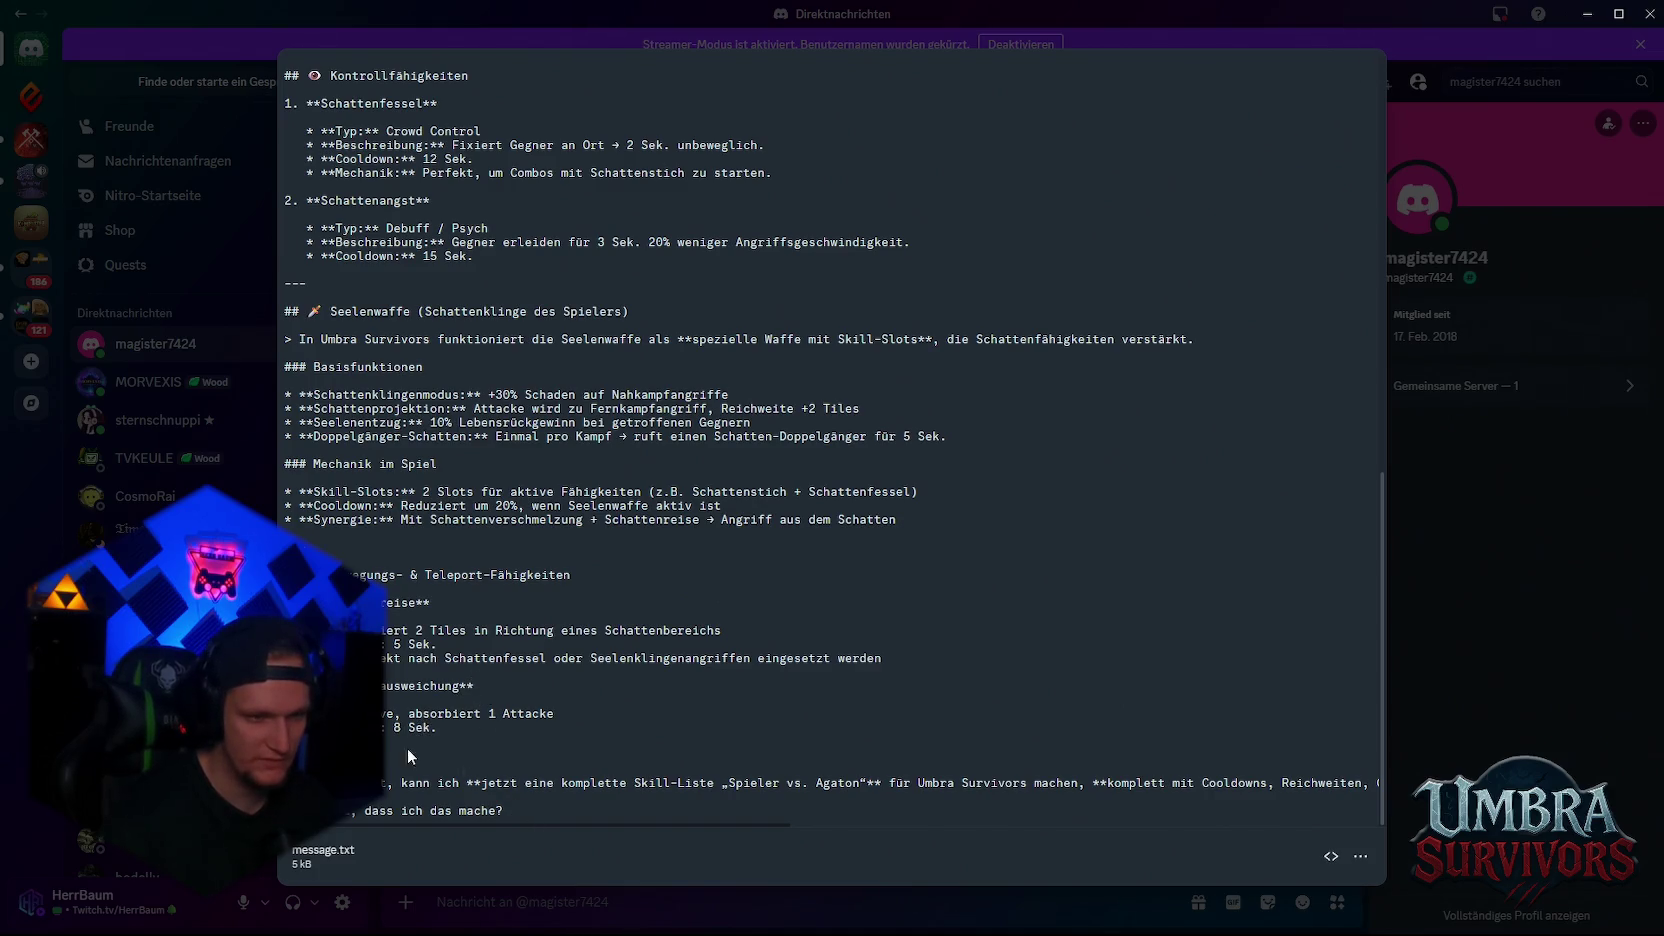
- Glance at the Attacke line, close the preview, and scroll the chat down
mouse_move(385, 713)
left_mouse_down()
mouse_move(514, 712)
mouse_move(397, 712)
left_mouse_up()
left_click(461, 734)
left_click(400, 712)
left_click(398, 713)
scroll(553, 653, "up", 10)
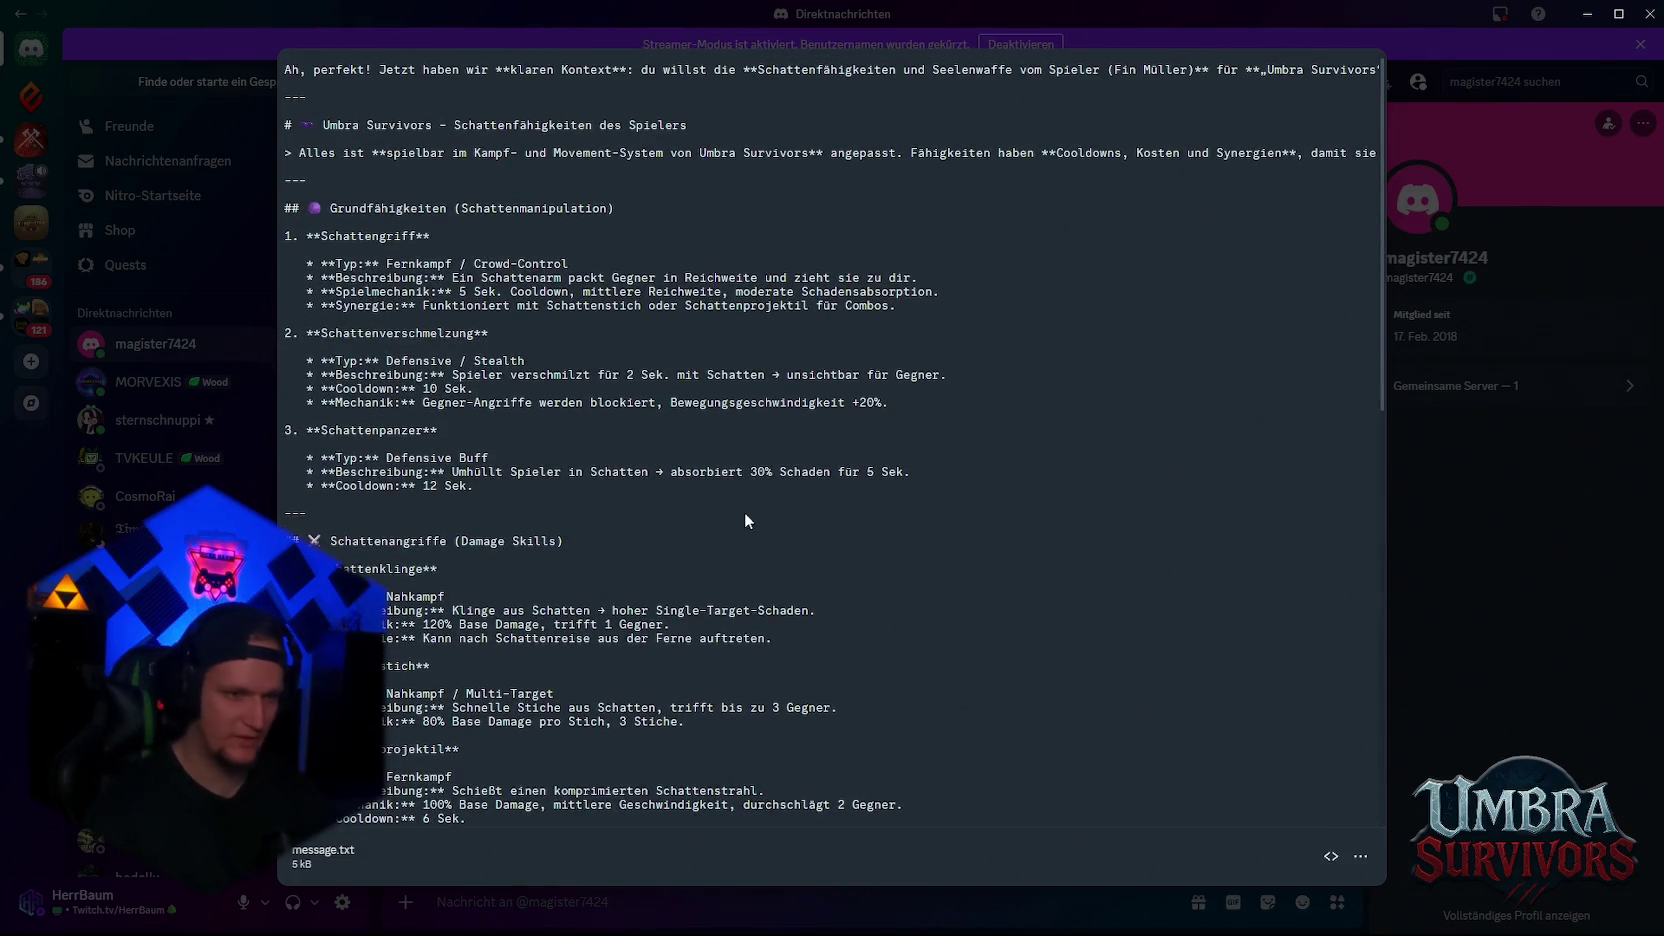
left_click(1452, 475)
scroll(860, 637, "down", 10)
scroll(1324, 736, "down", 5)
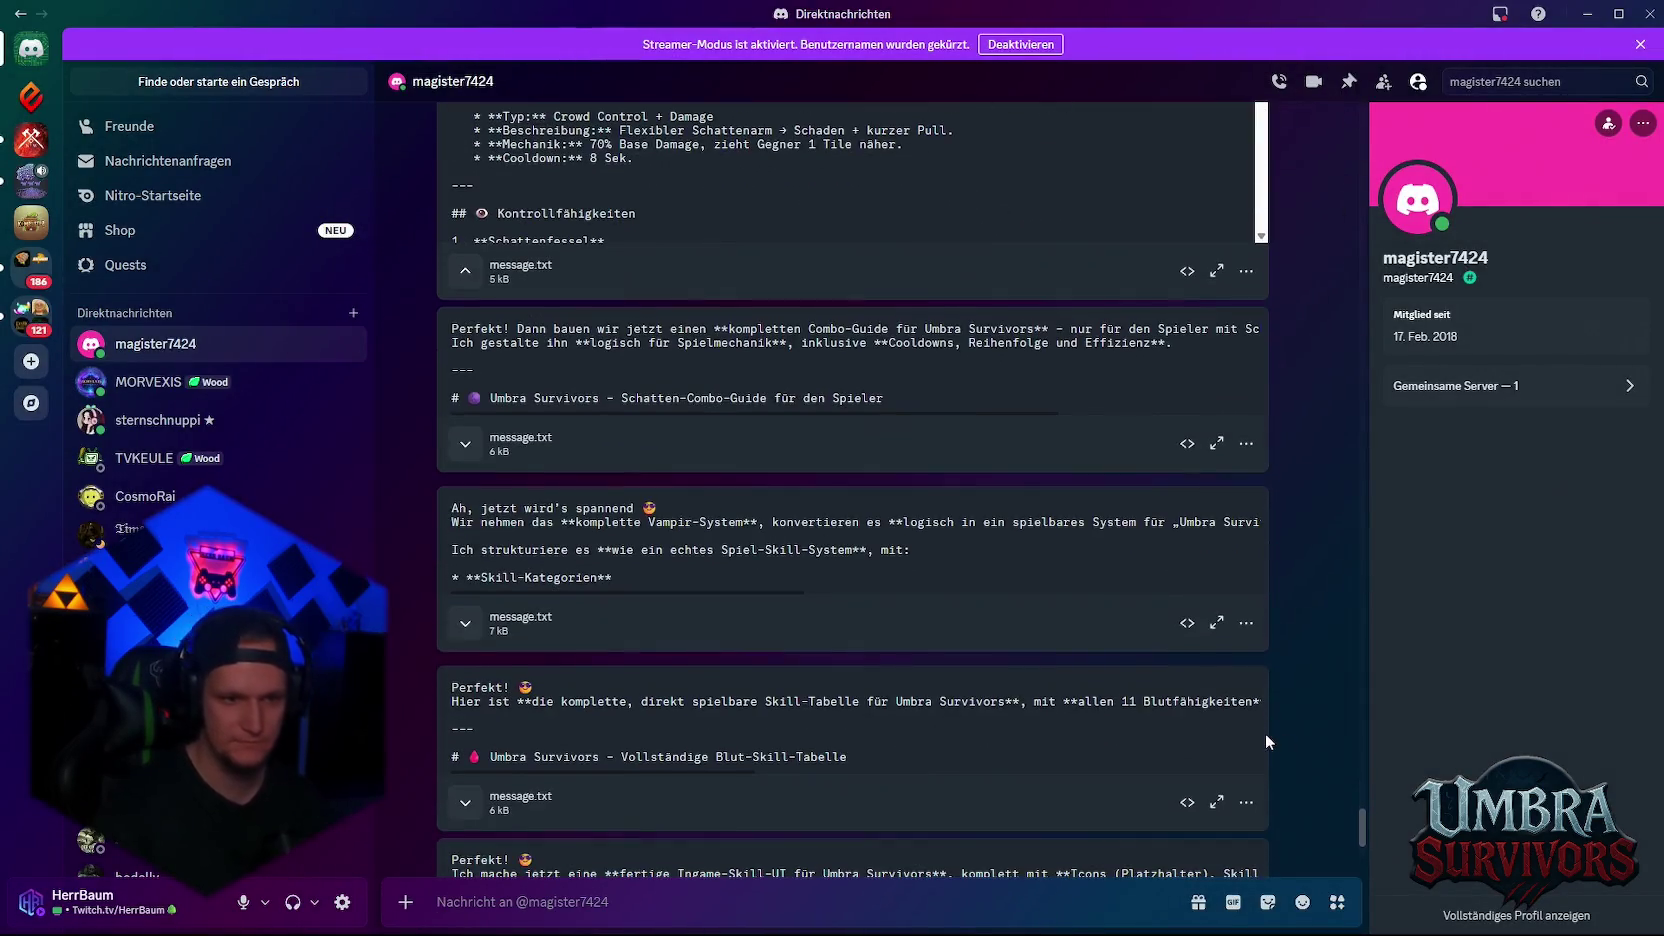
- View the Schatten-Combo-Guide message.txt full size, scroll its combo tables, and return to Unity
left_click(1216, 443)
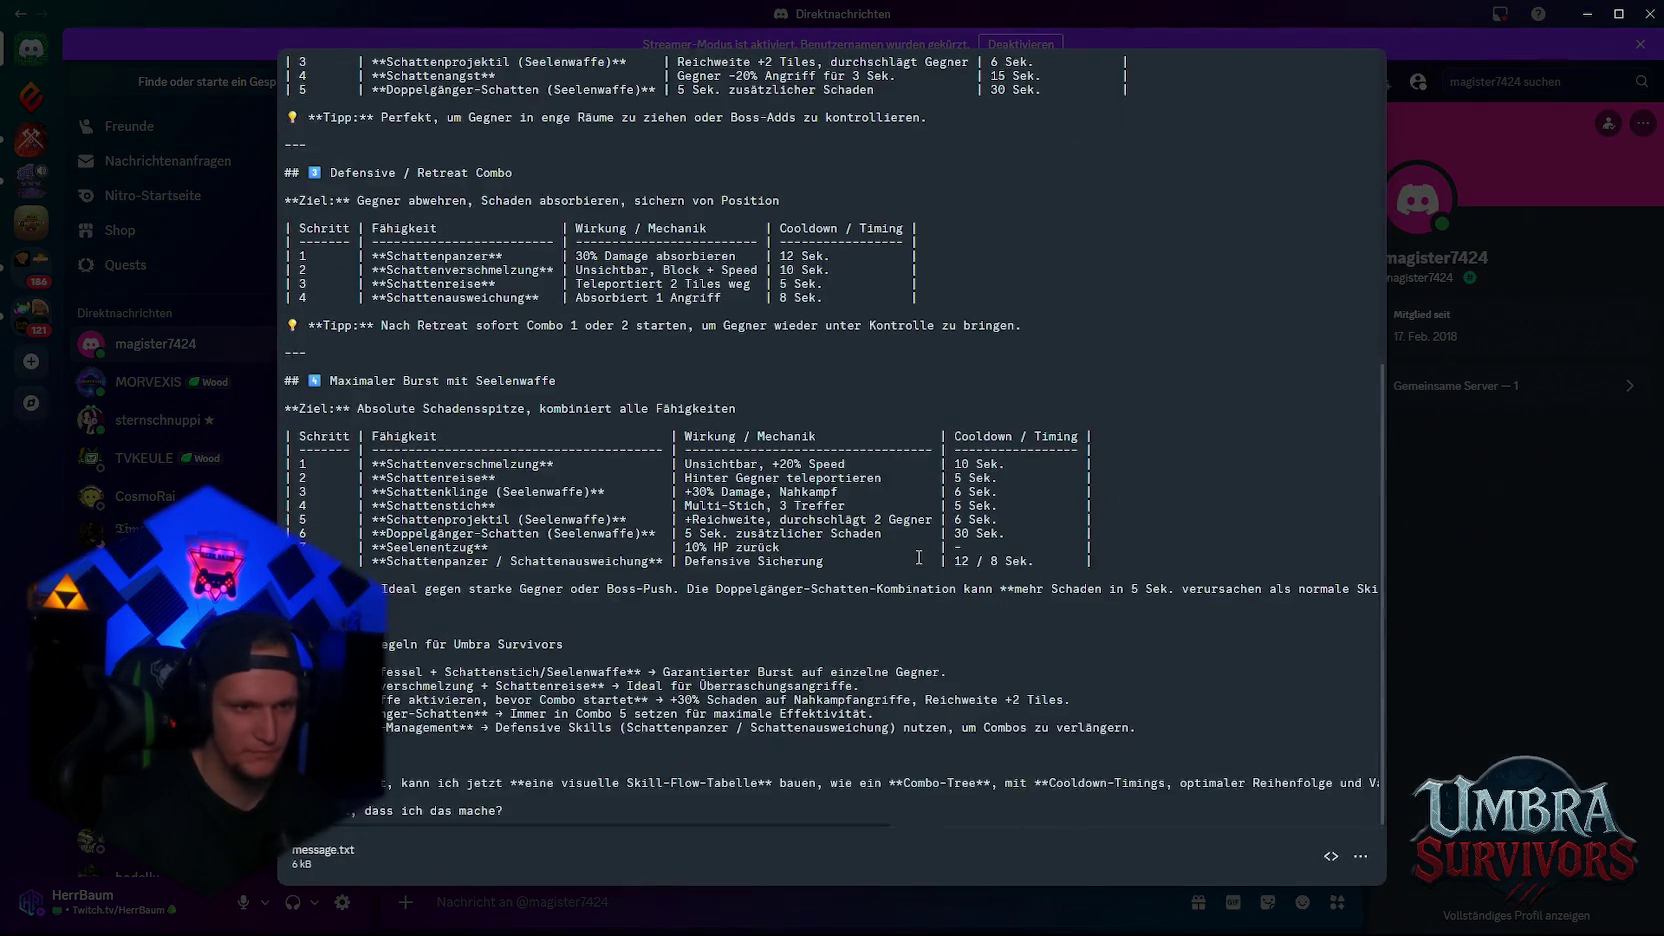
scroll(918, 557, "up", 5)
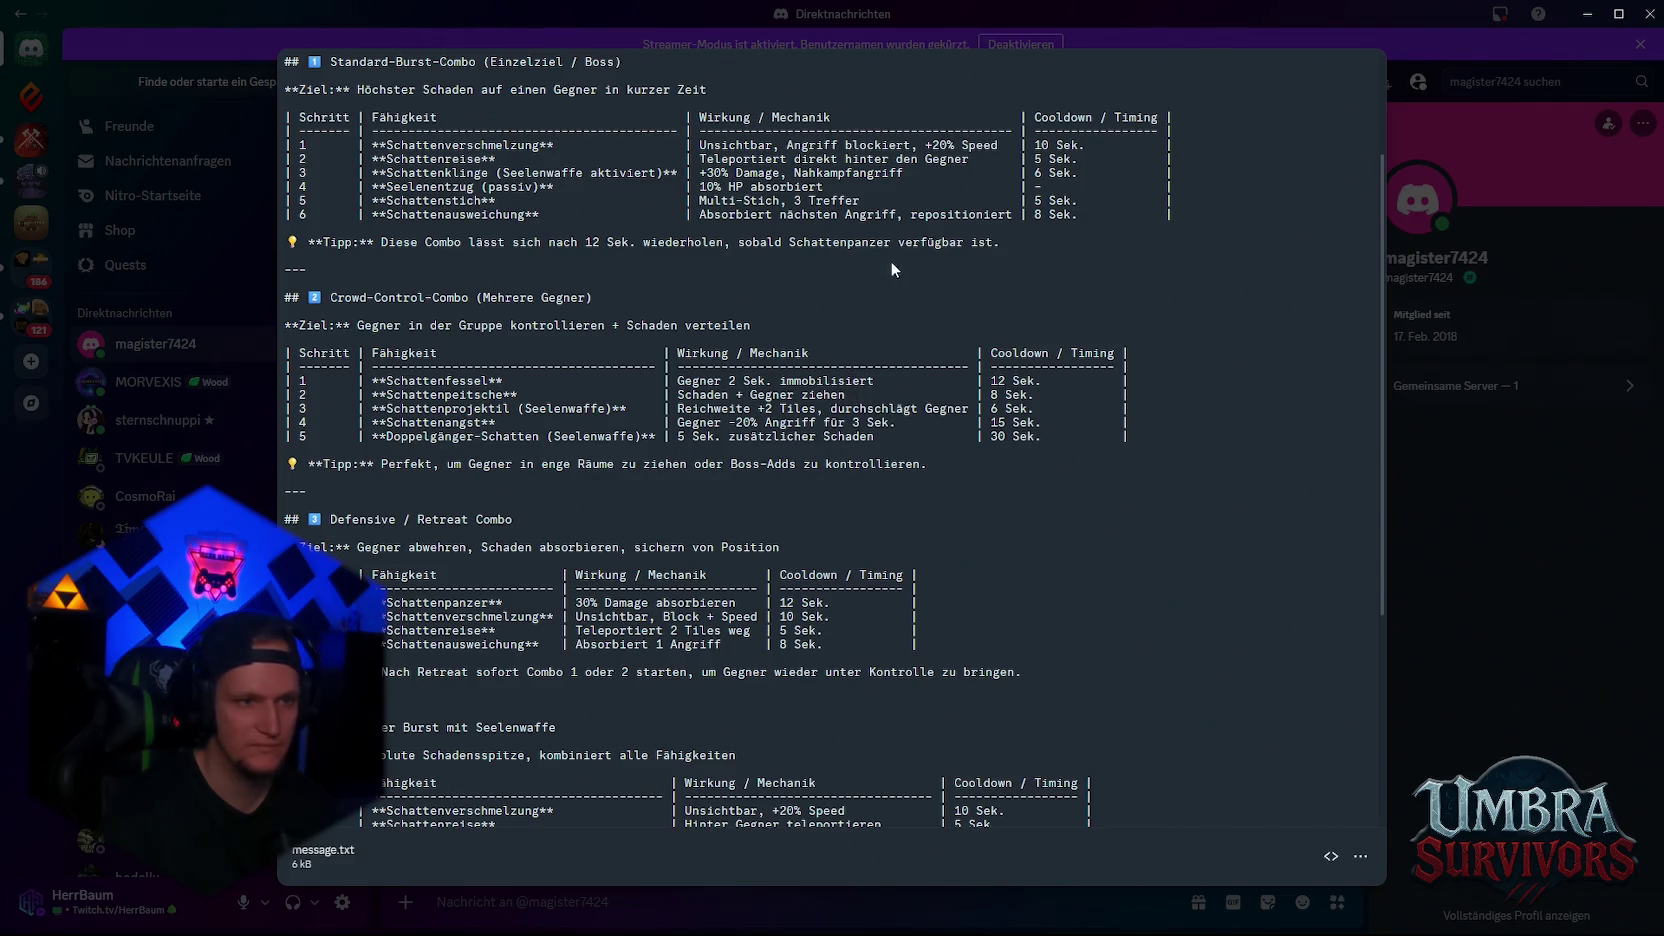
scroll(765, 461, "down", 5)
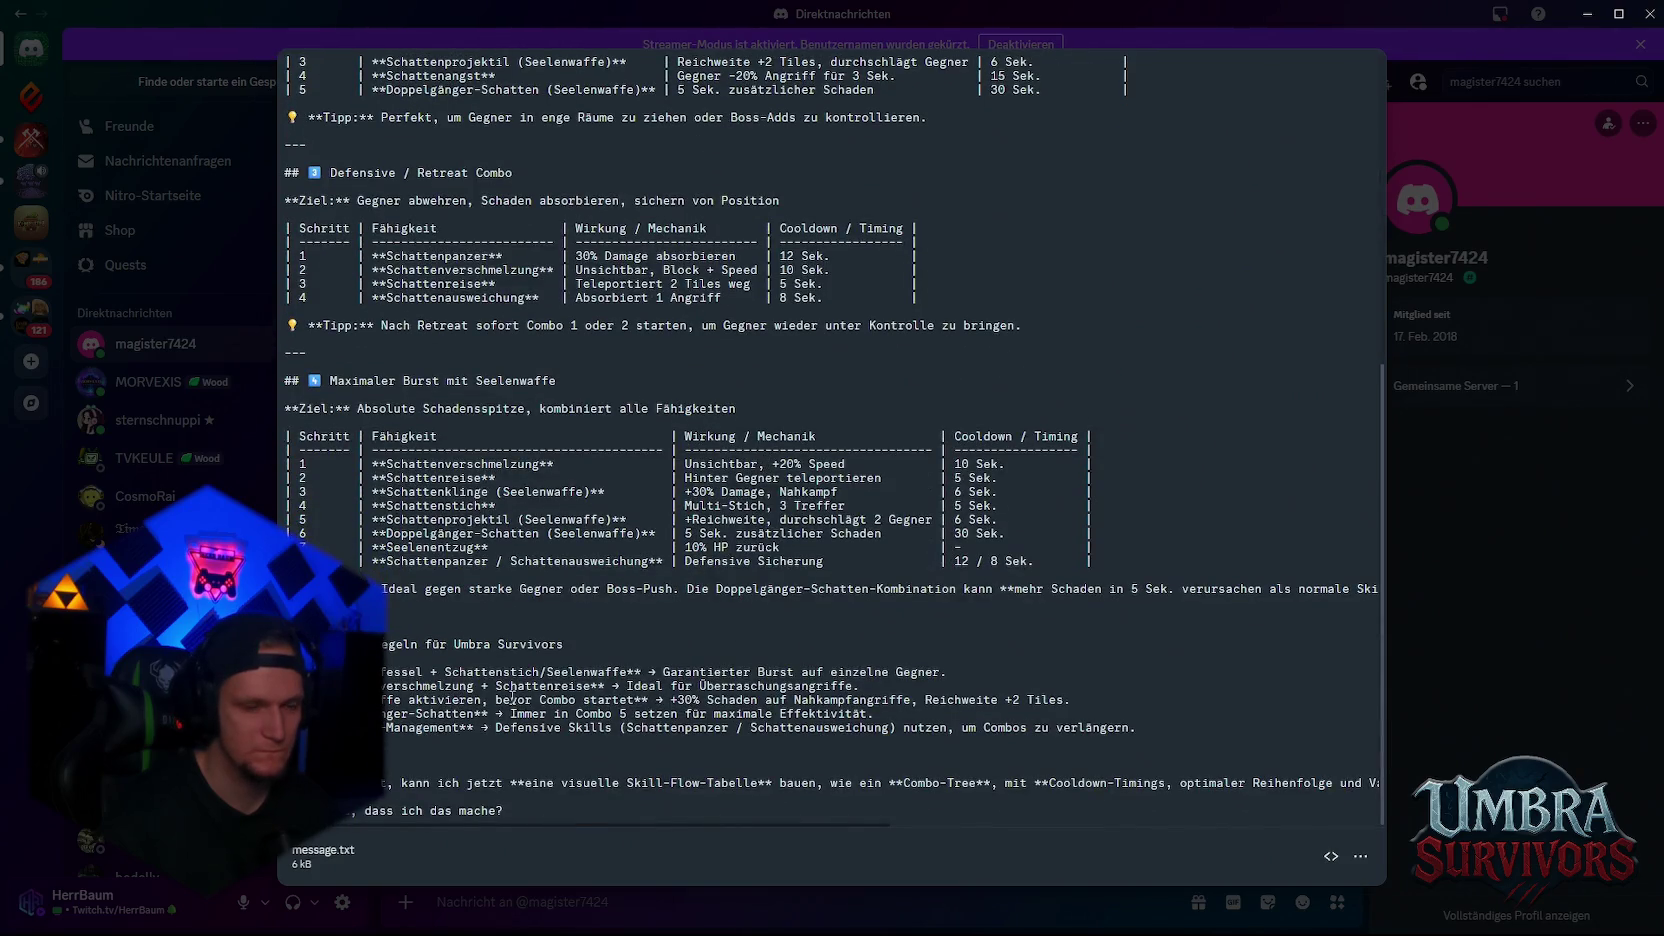
key("alt+Tab")
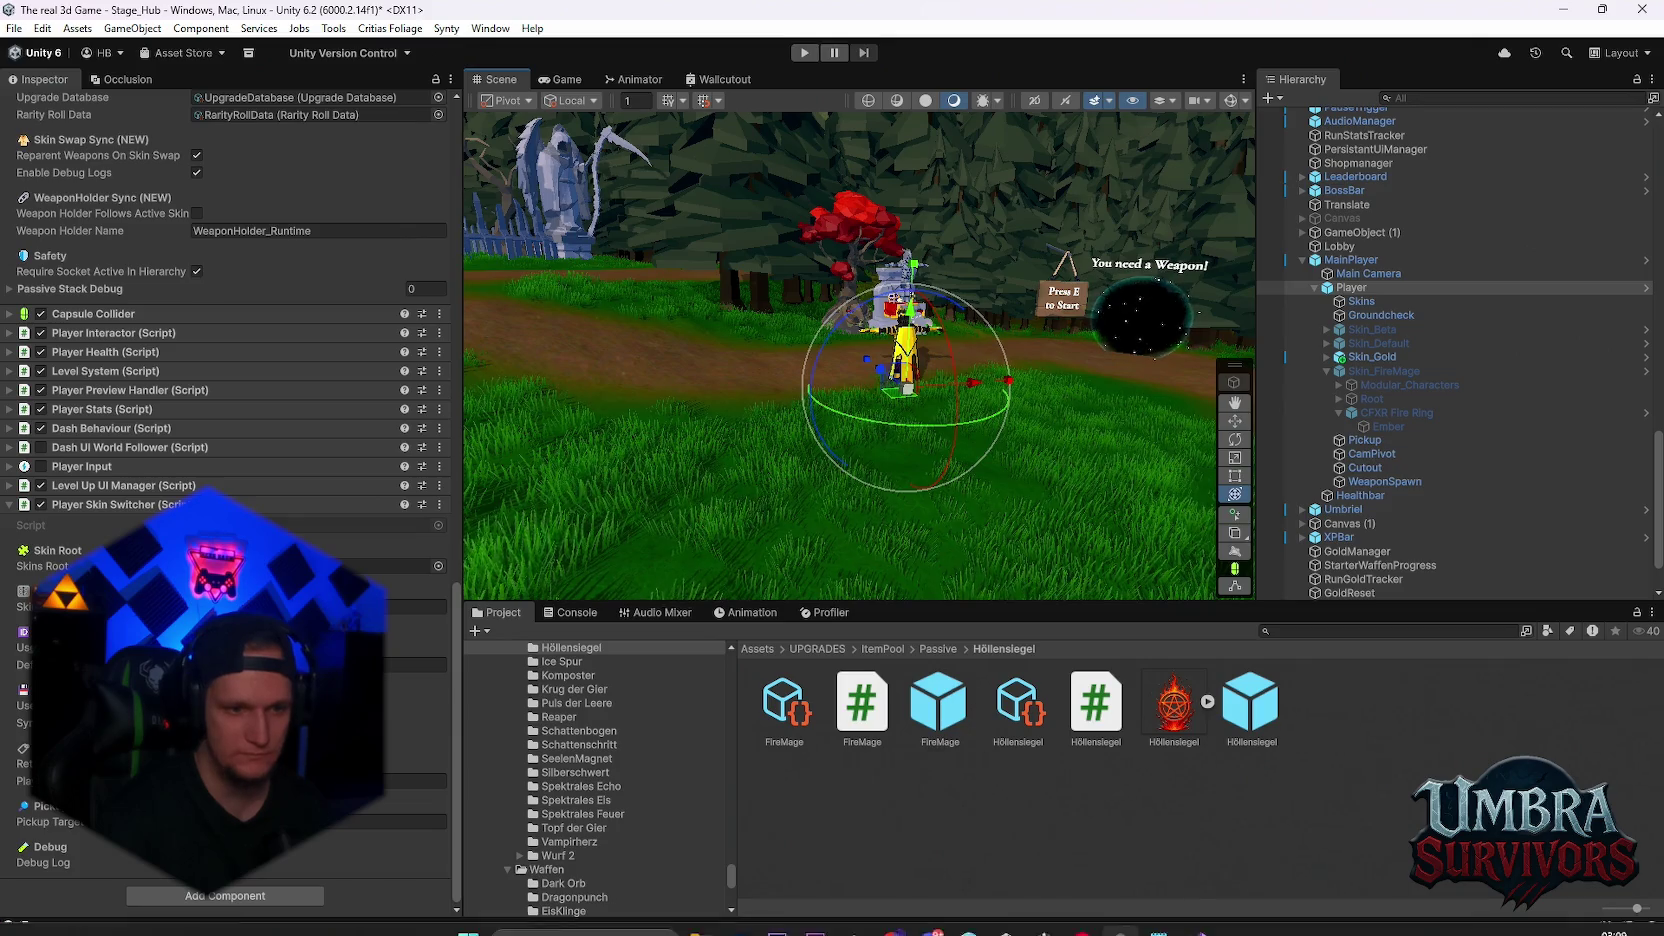
- Frame the Leaderboard board in the Scene view and search the Project for 'leaderboard'
mouse_move(1155, 928)
mouse_move(1141, 520)
left_mouse_down()
mouse_move(1027, 481)
mouse_move(911, 315)
mouse_move(960, 392)
mouse_move(704, 217)
left_mouse_up()
scroll(958, 379, "up", 5)
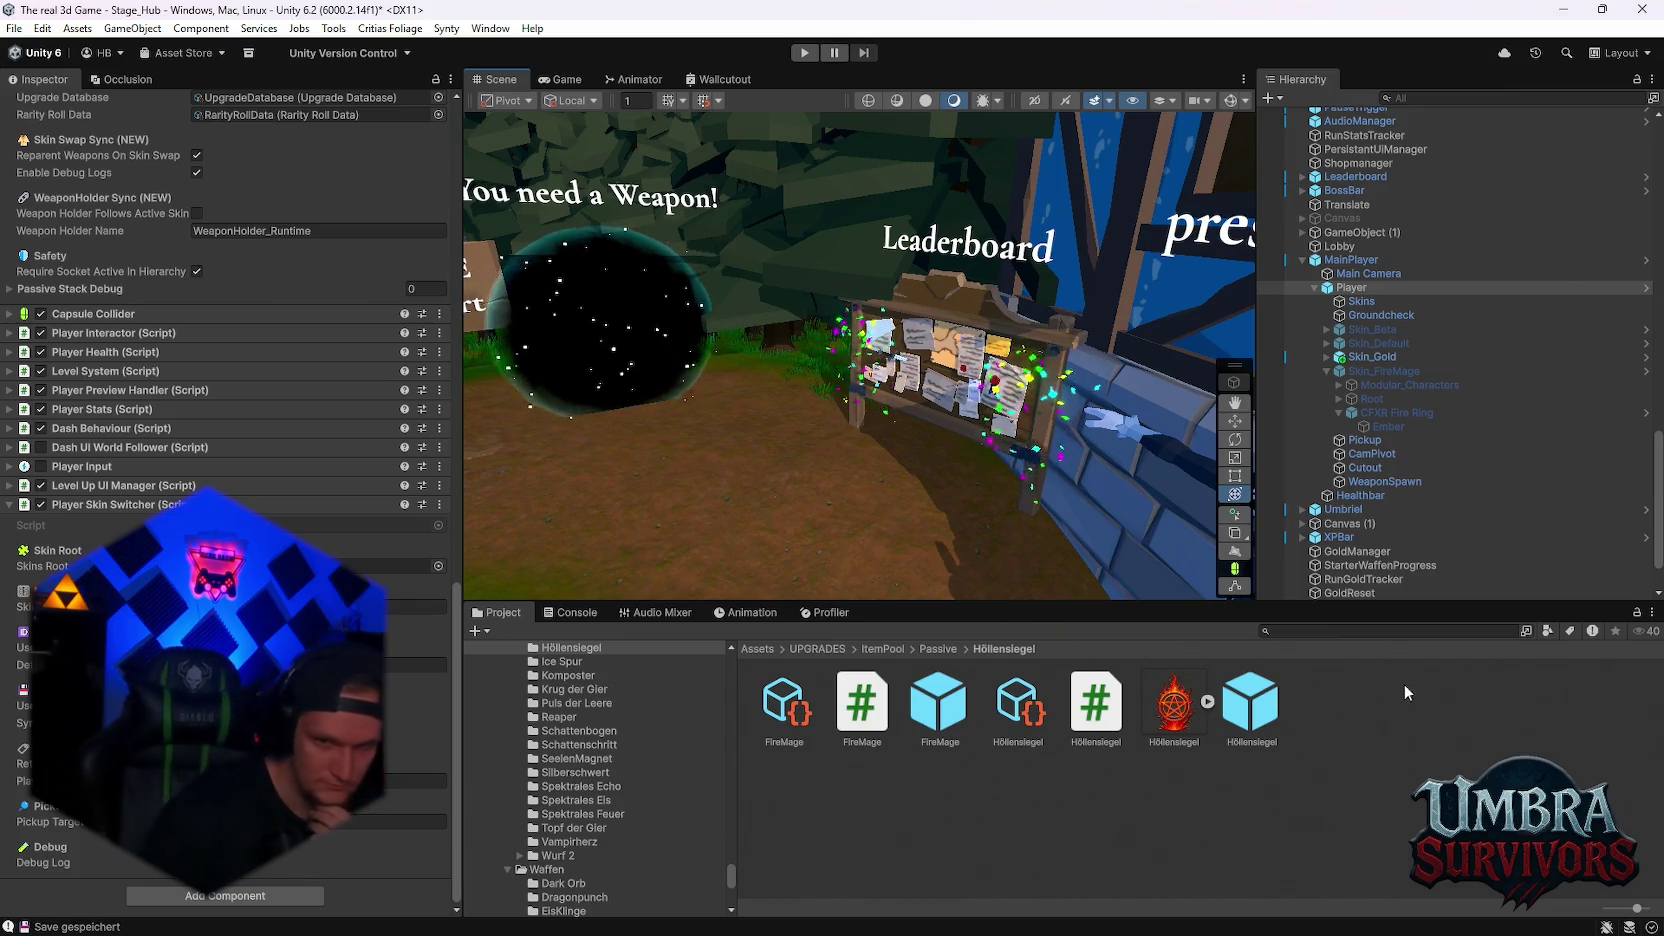
left_click(1300, 630)
type("leaderboard")
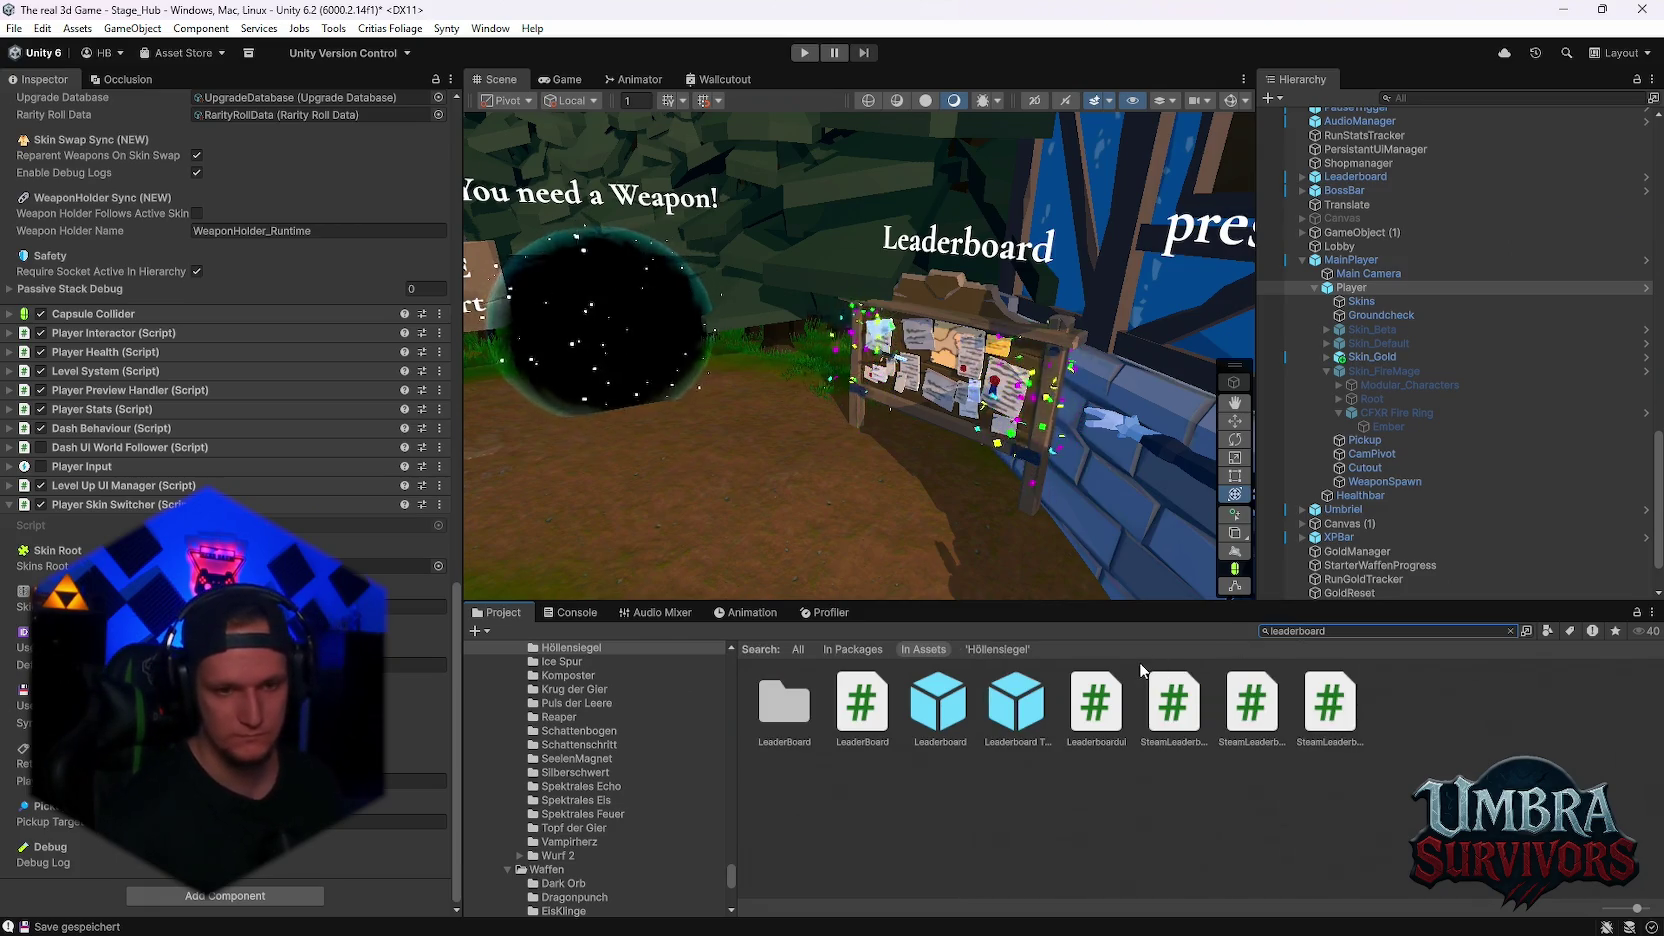
- Open the Leaderboard prefab from the LeaderBoard folder and frame its Globale Bestenliste board
double_click(784, 704)
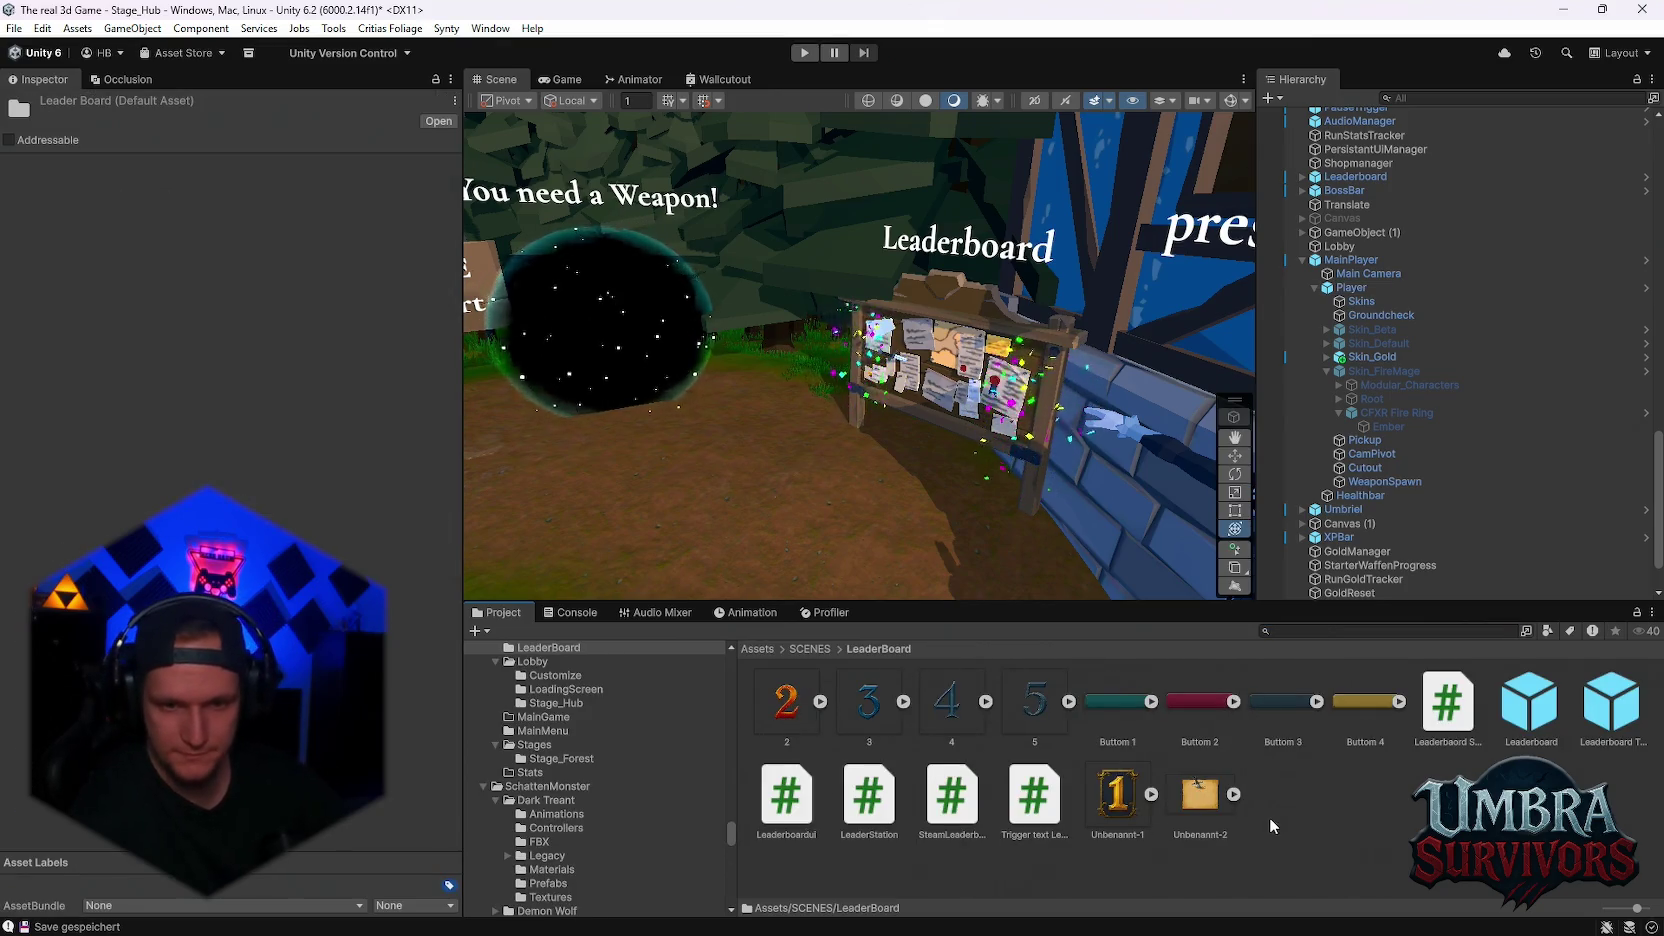
double_click(1530, 718)
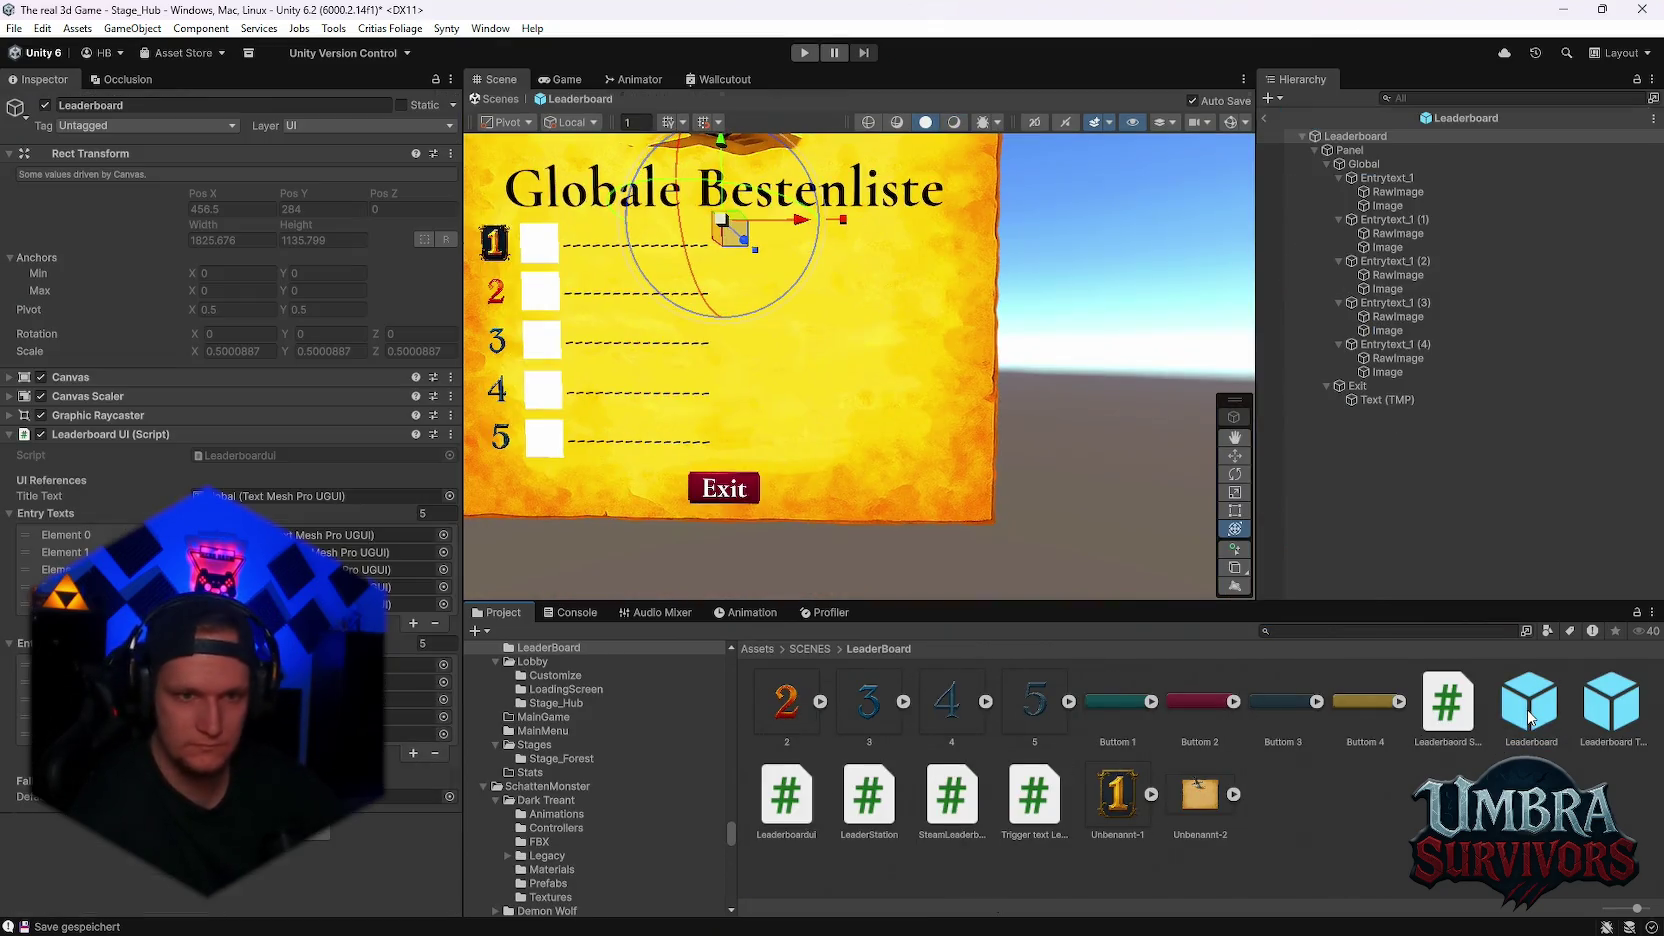
mouse_move(1019, 463)
left_mouse_down()
mouse_move(1050, 484)
mouse_move(985, 354)
mouse_move(986, 395)
left_mouse_up()
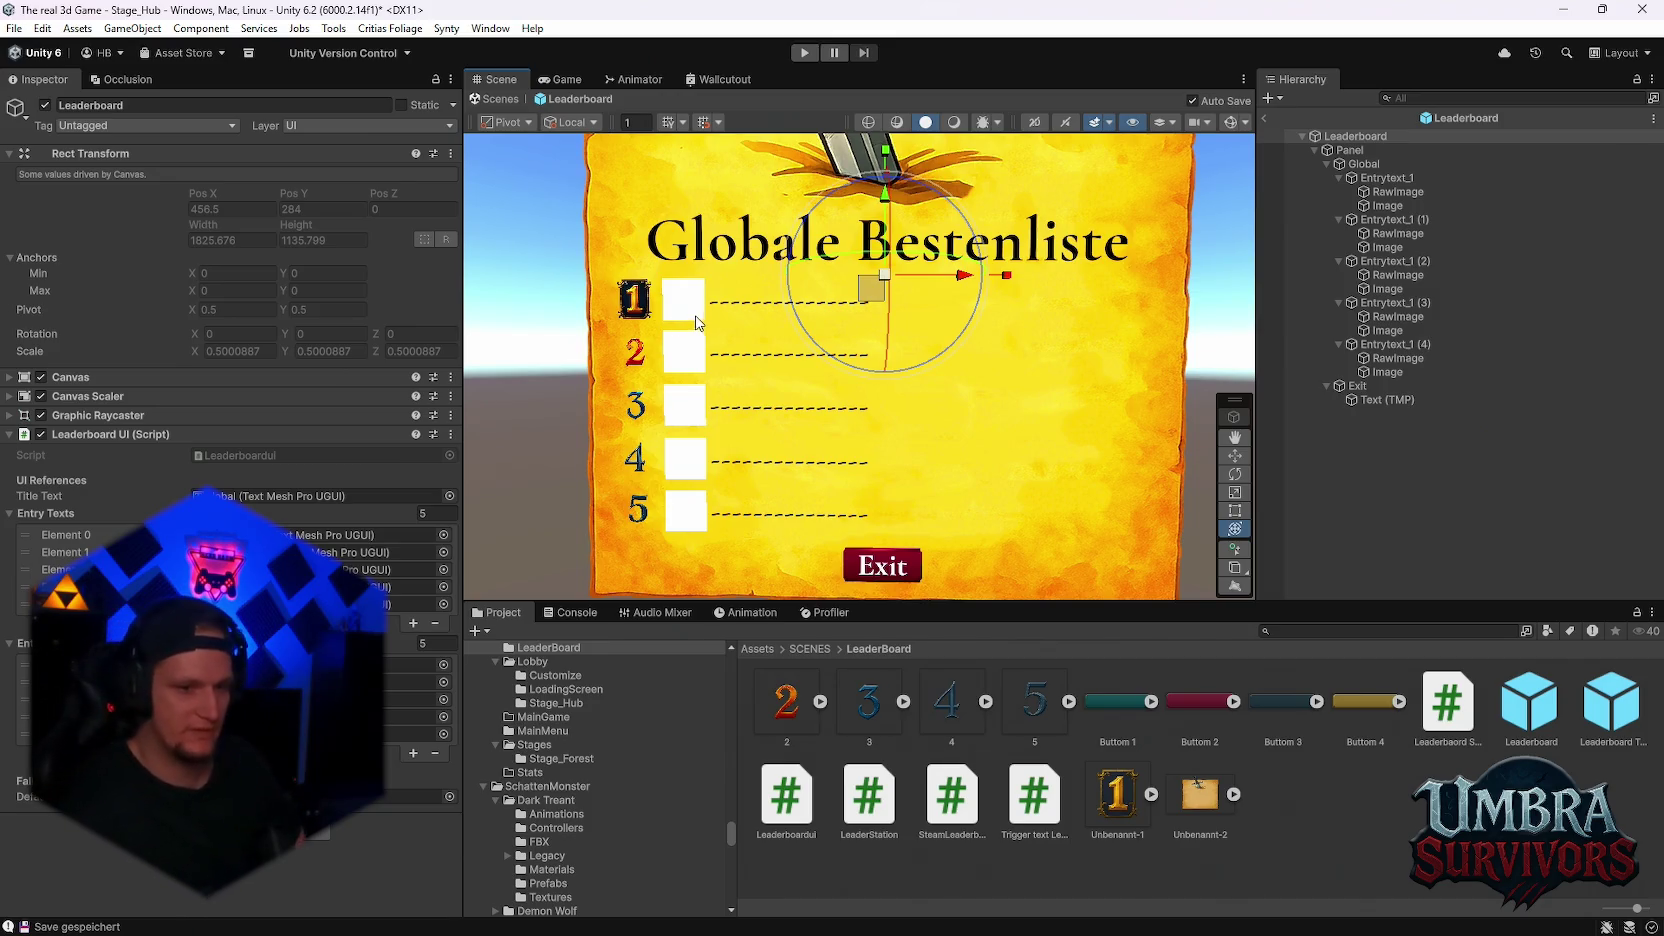
- Browse to the Elemente weapons folder and select the Void texture to see its import settings
scroll(685, 800, "down", 10)
scroll(640, 805, "down", 10)
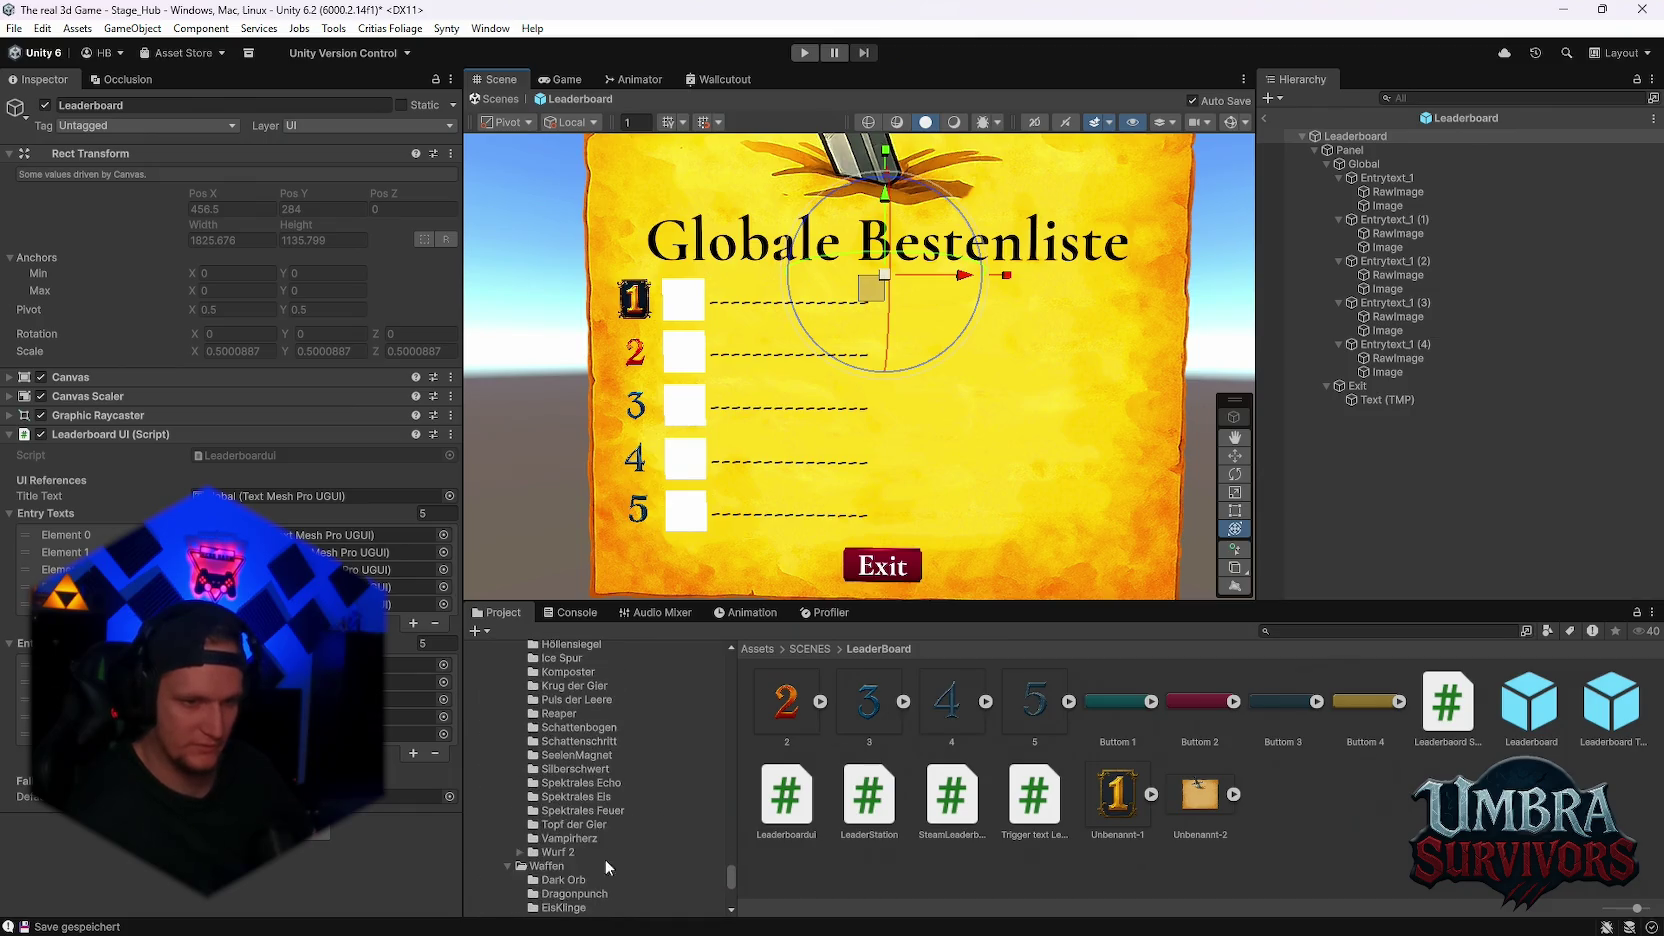
scroll(601, 751, "down", 15)
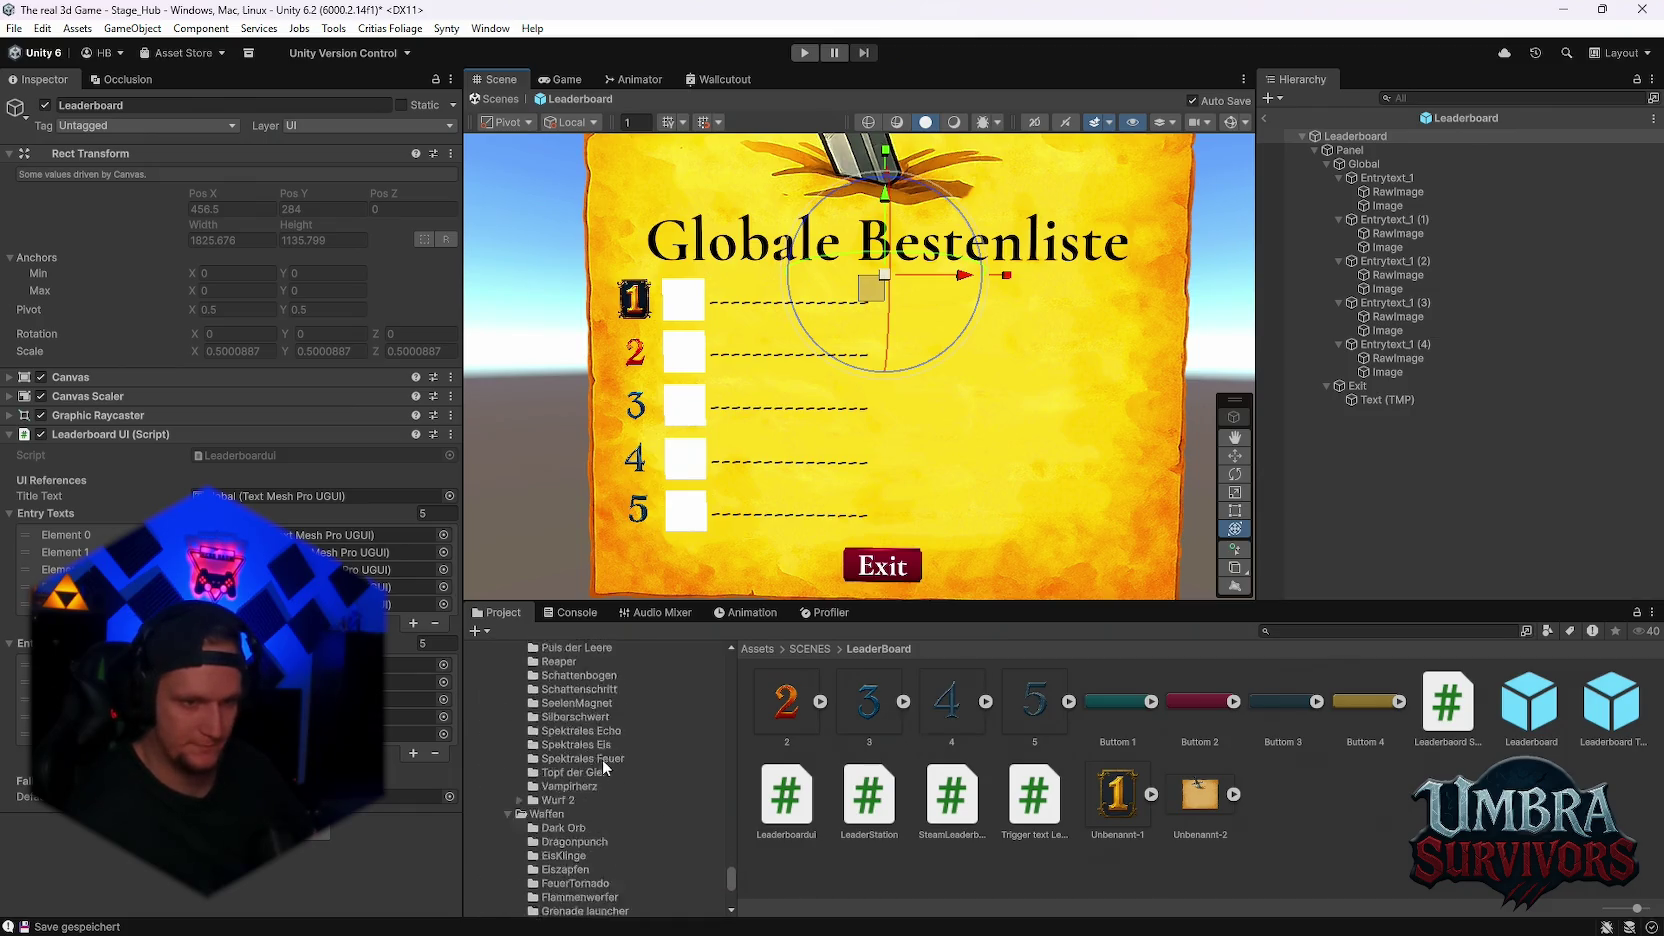
scroll(609, 800, "down", 10)
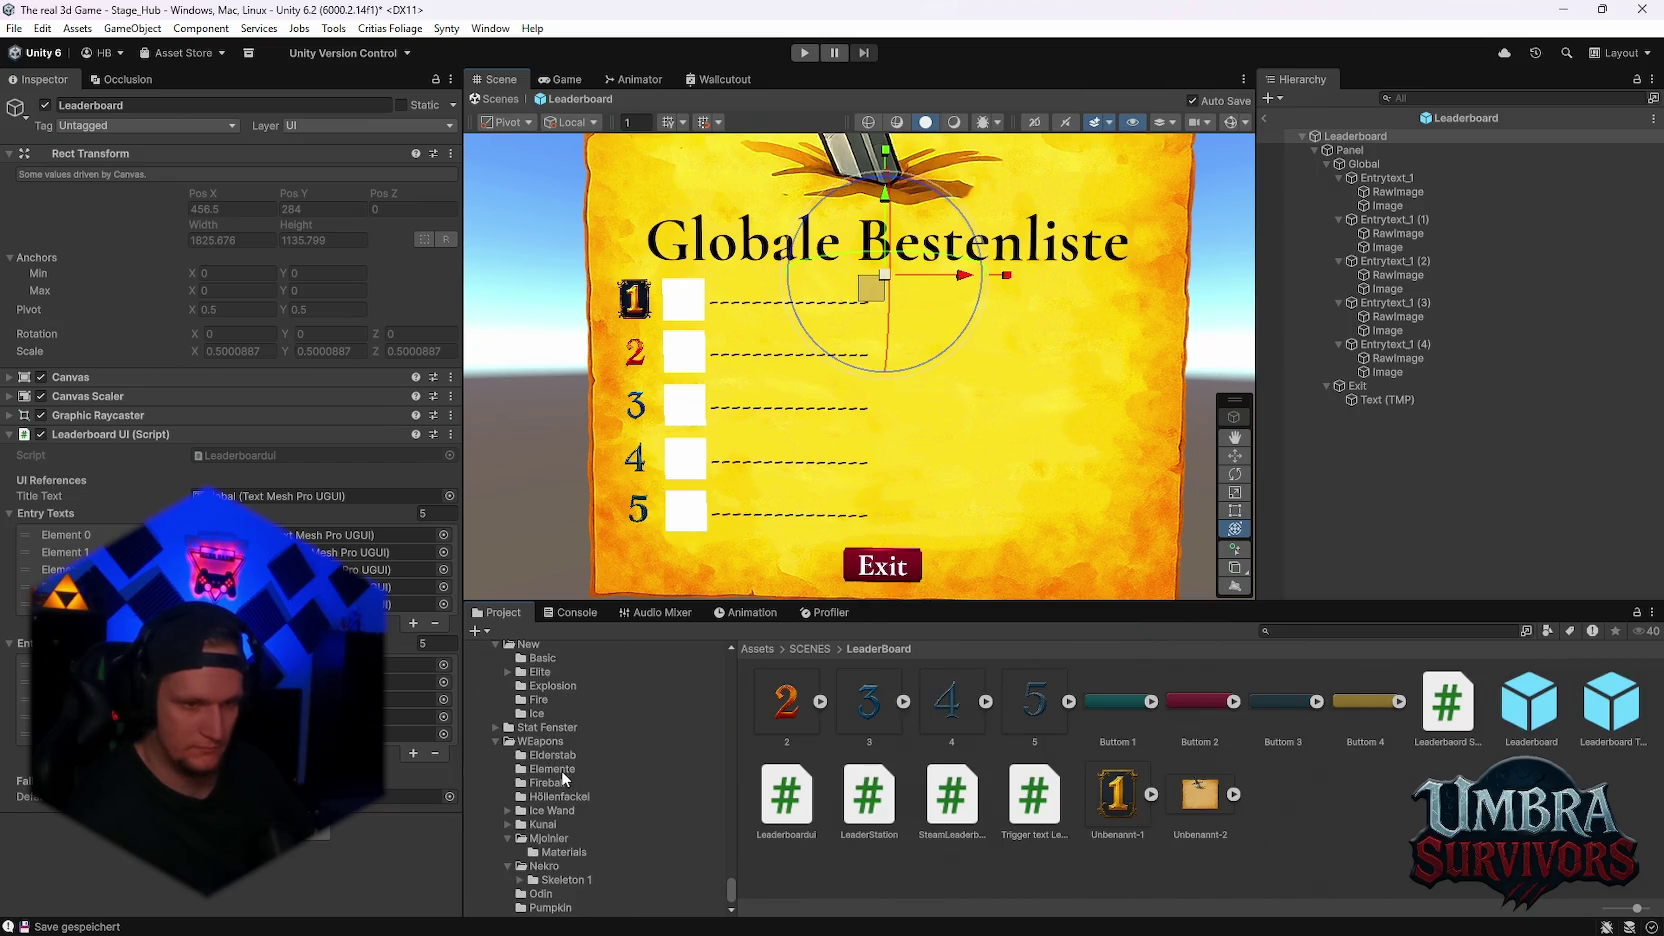
left_click(562, 769)
left_click(791, 798)
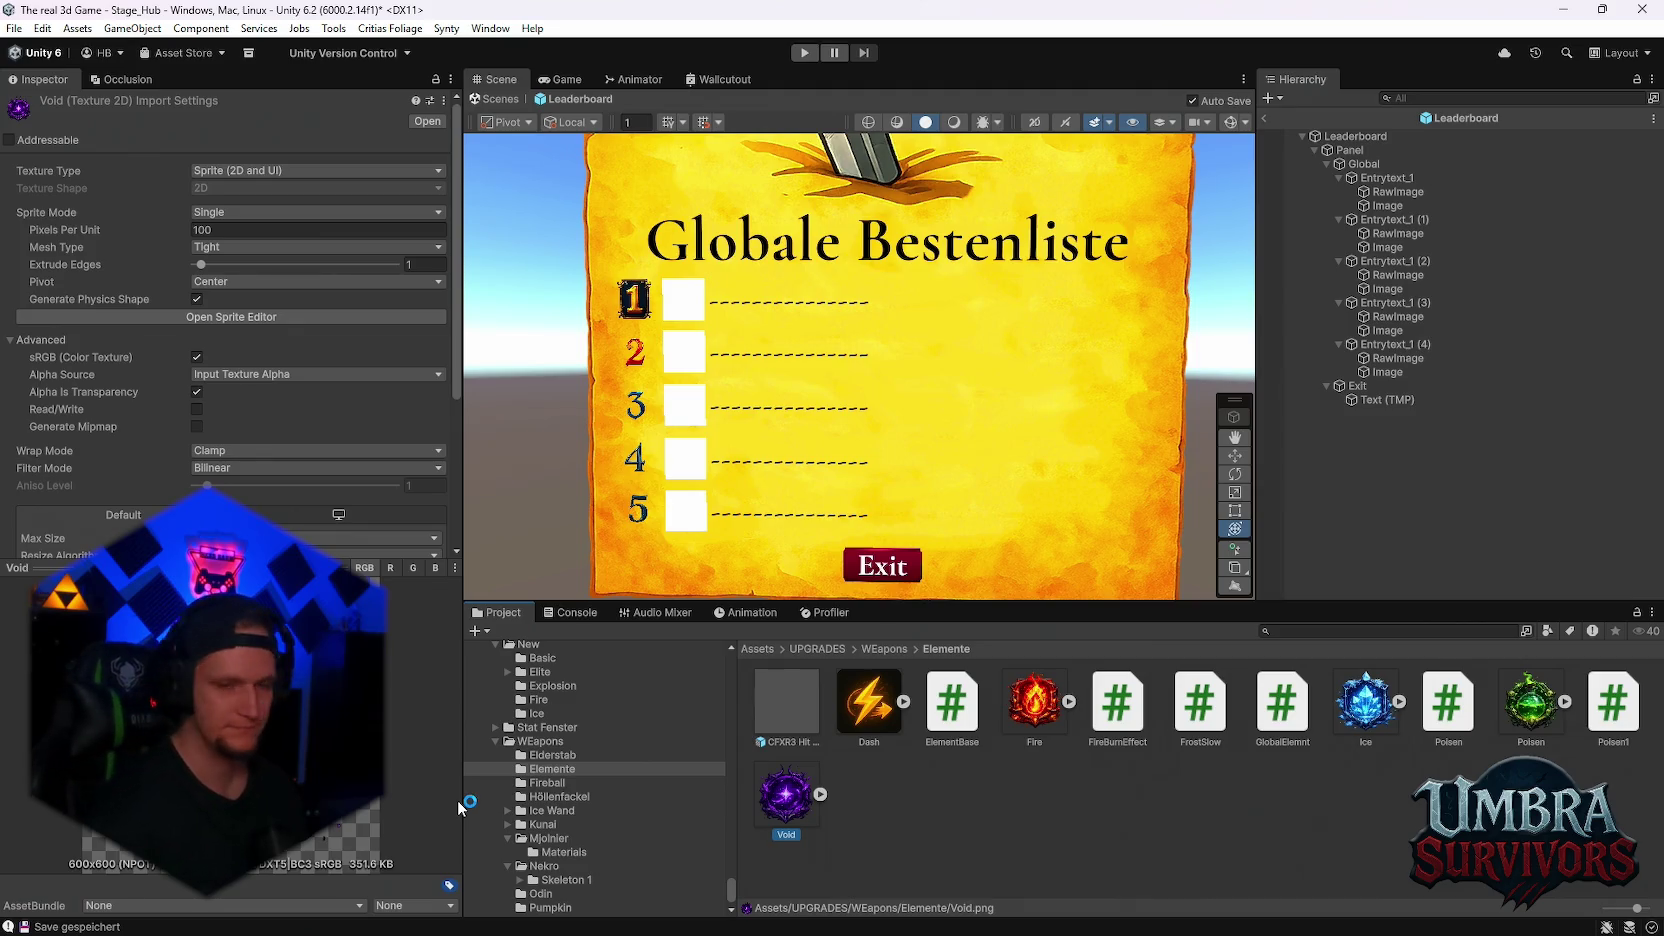
- Review the Void texture's import settings: single Sprite (2D and UI) at 100 pixels per unit
scroll(610, 783, "down", 10)
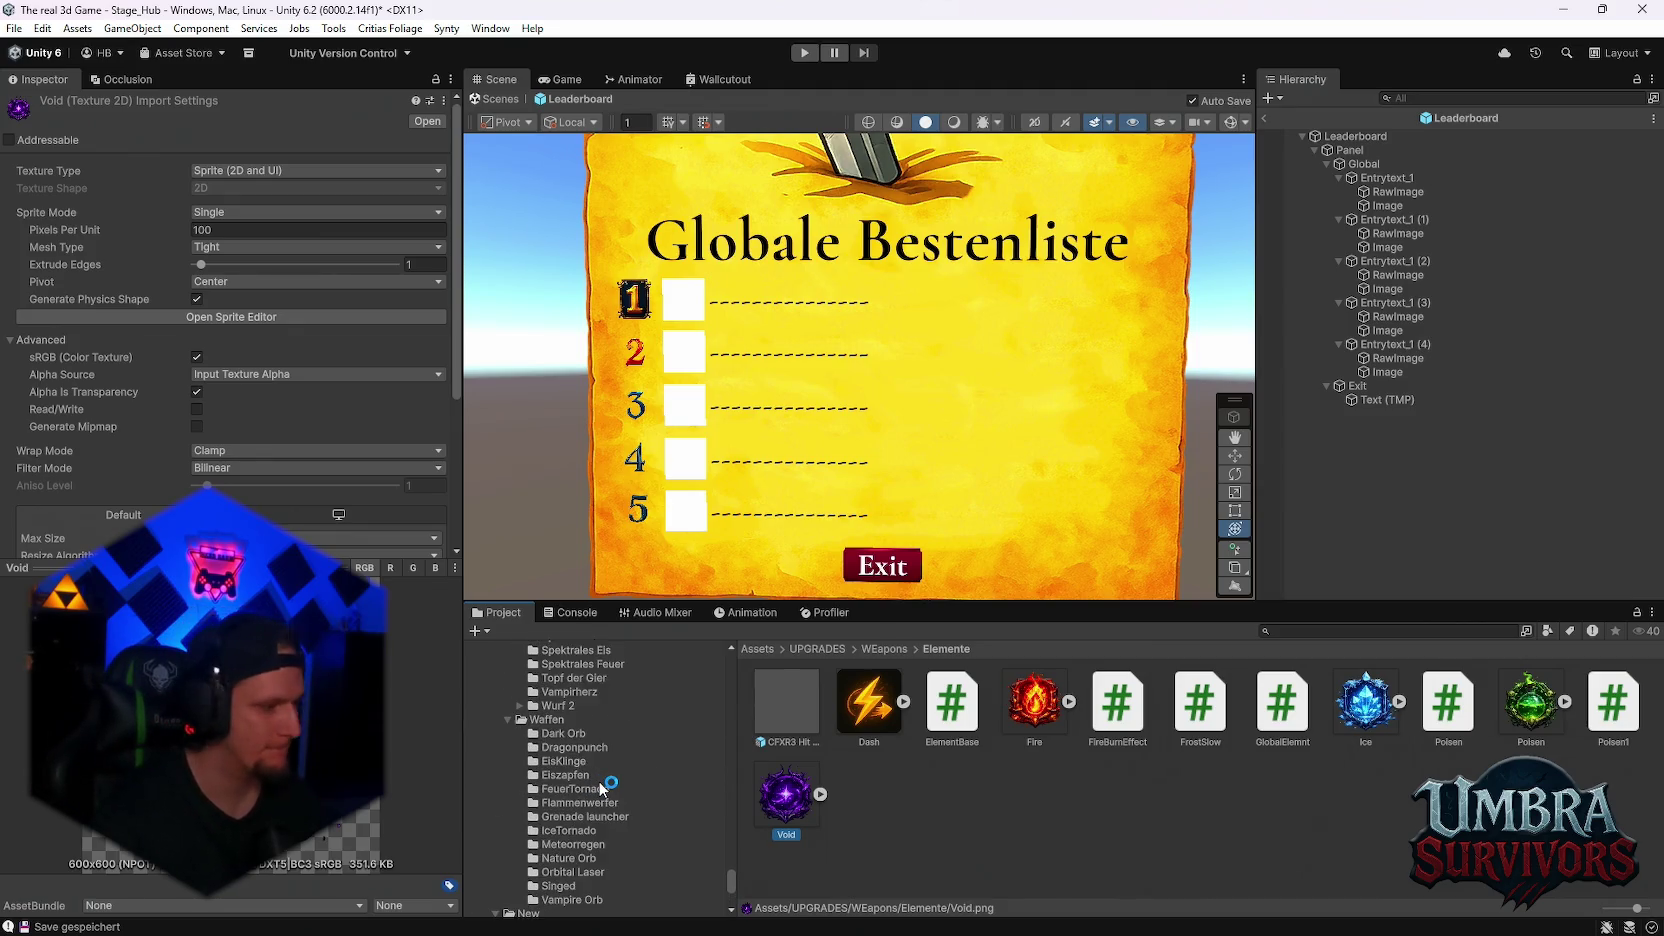
scroll(600, 784, "down", 15)
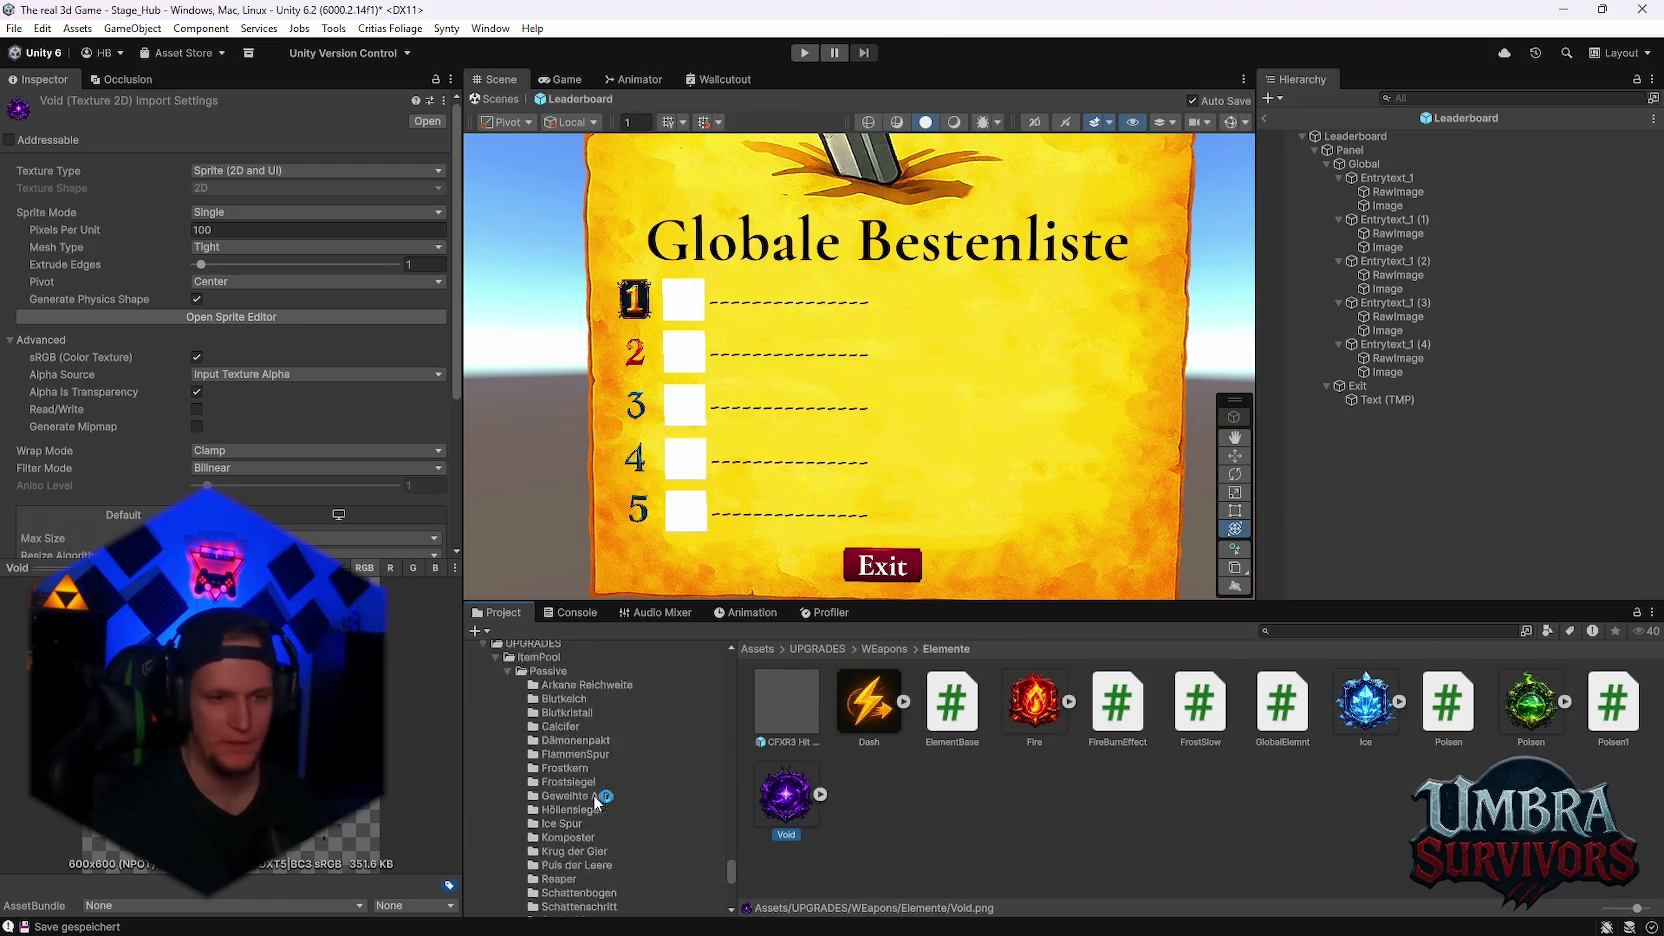
scroll(617, 791, "up", 10)
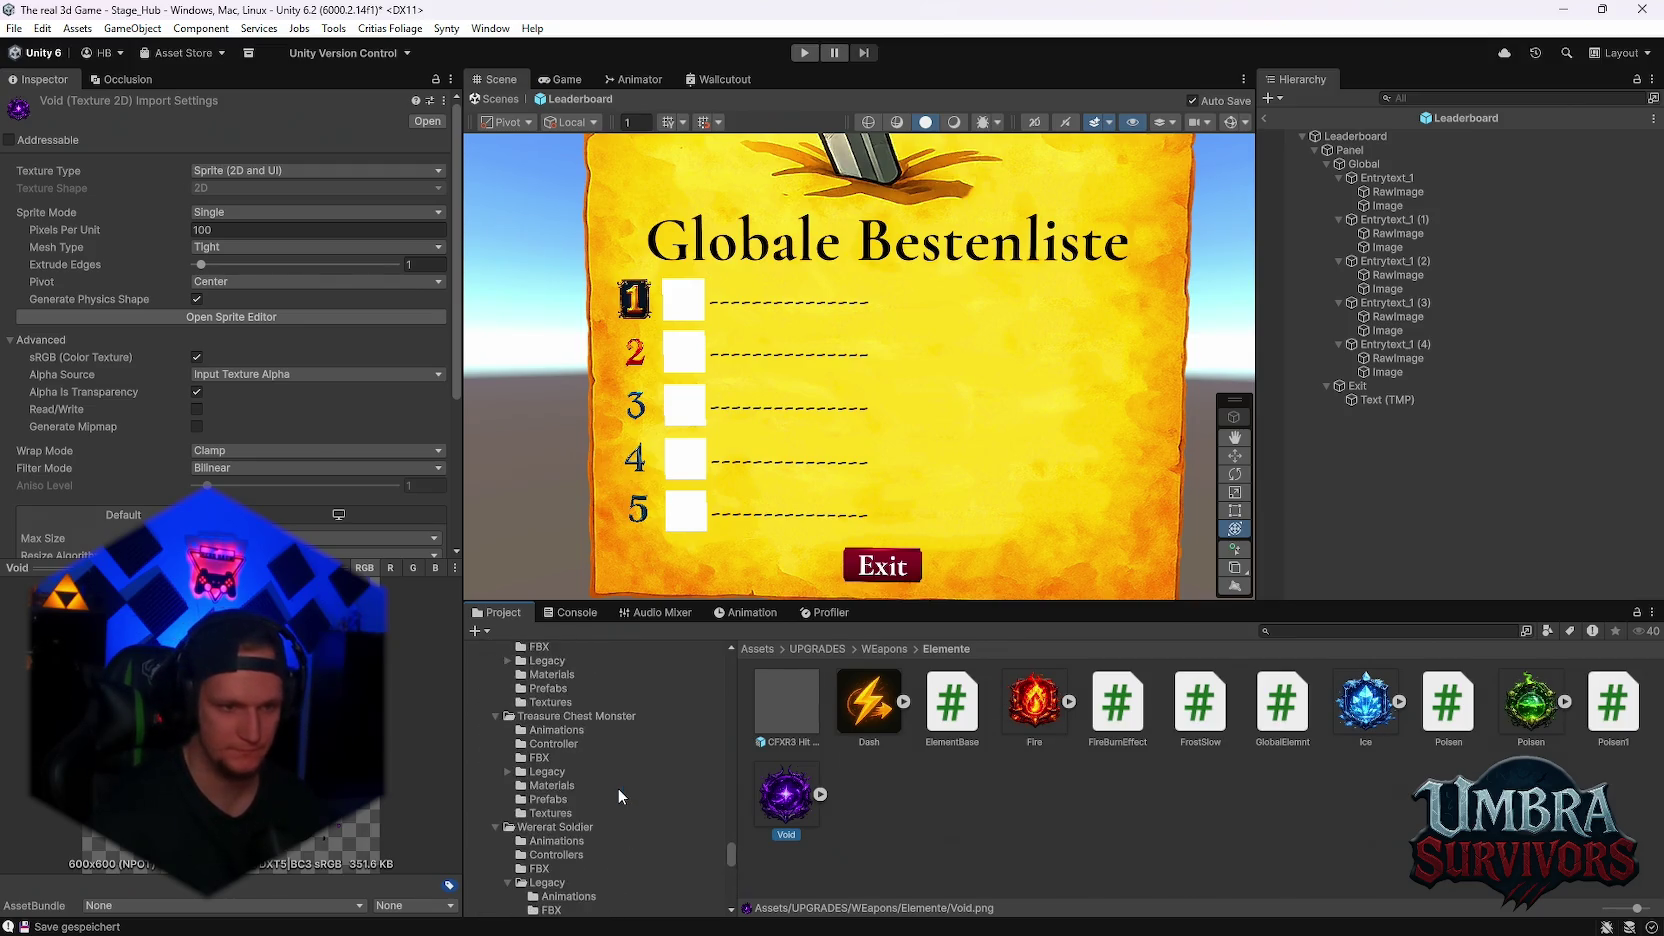
scroll(611, 799, "down", 10)
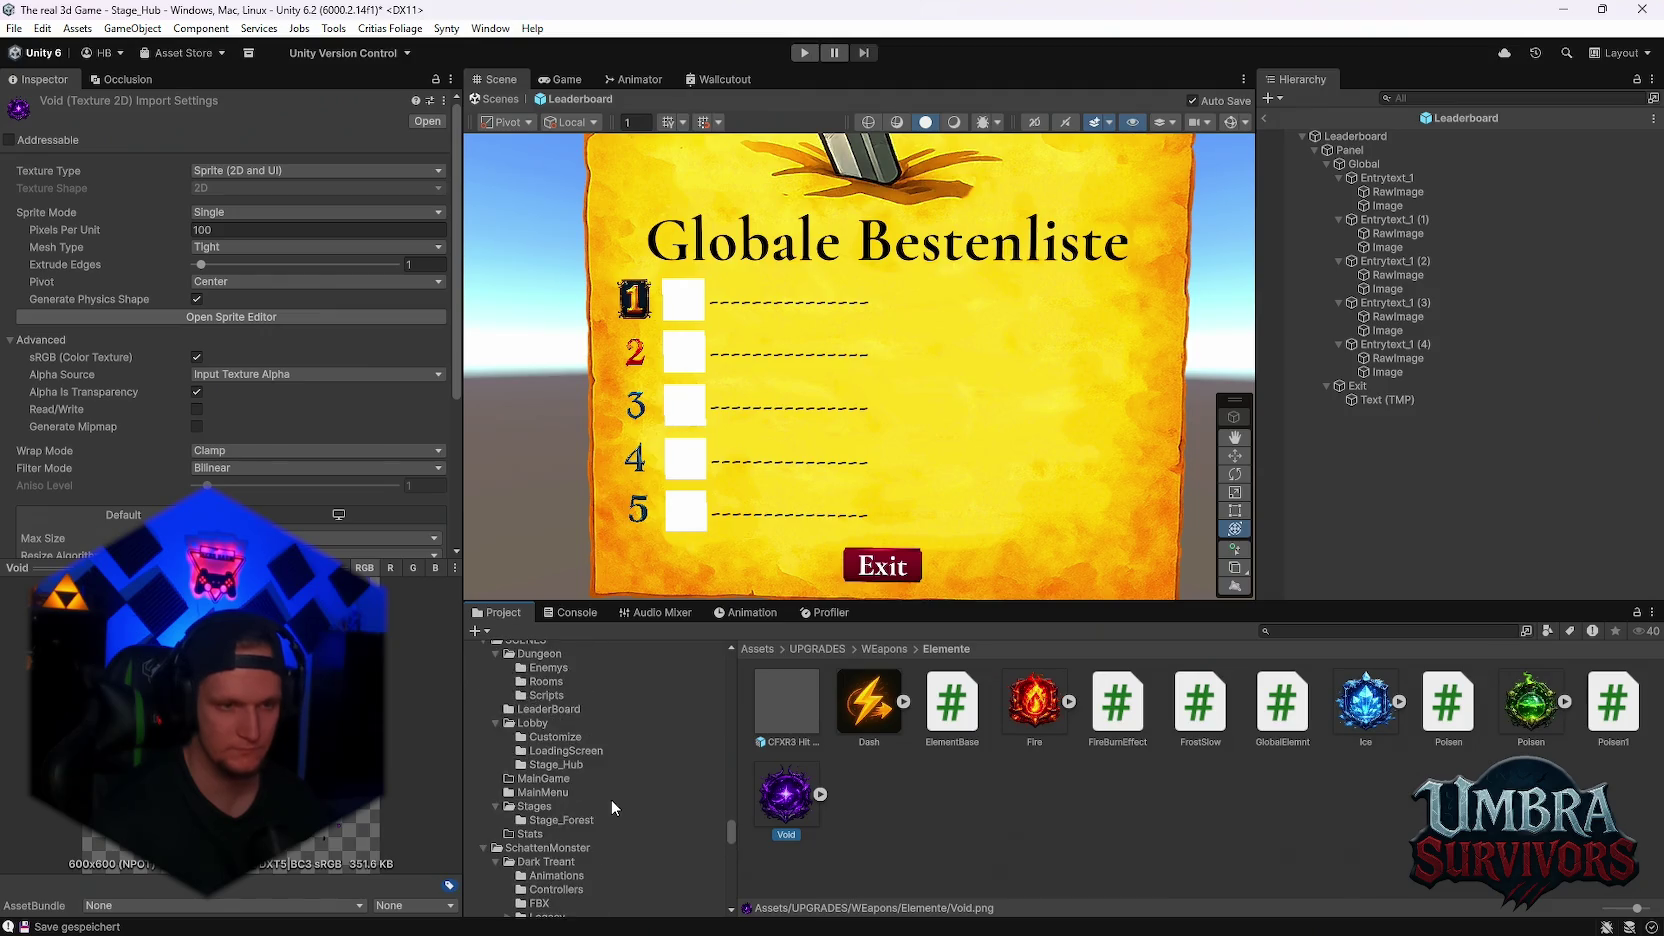
scroll(611, 800, "up", 3)
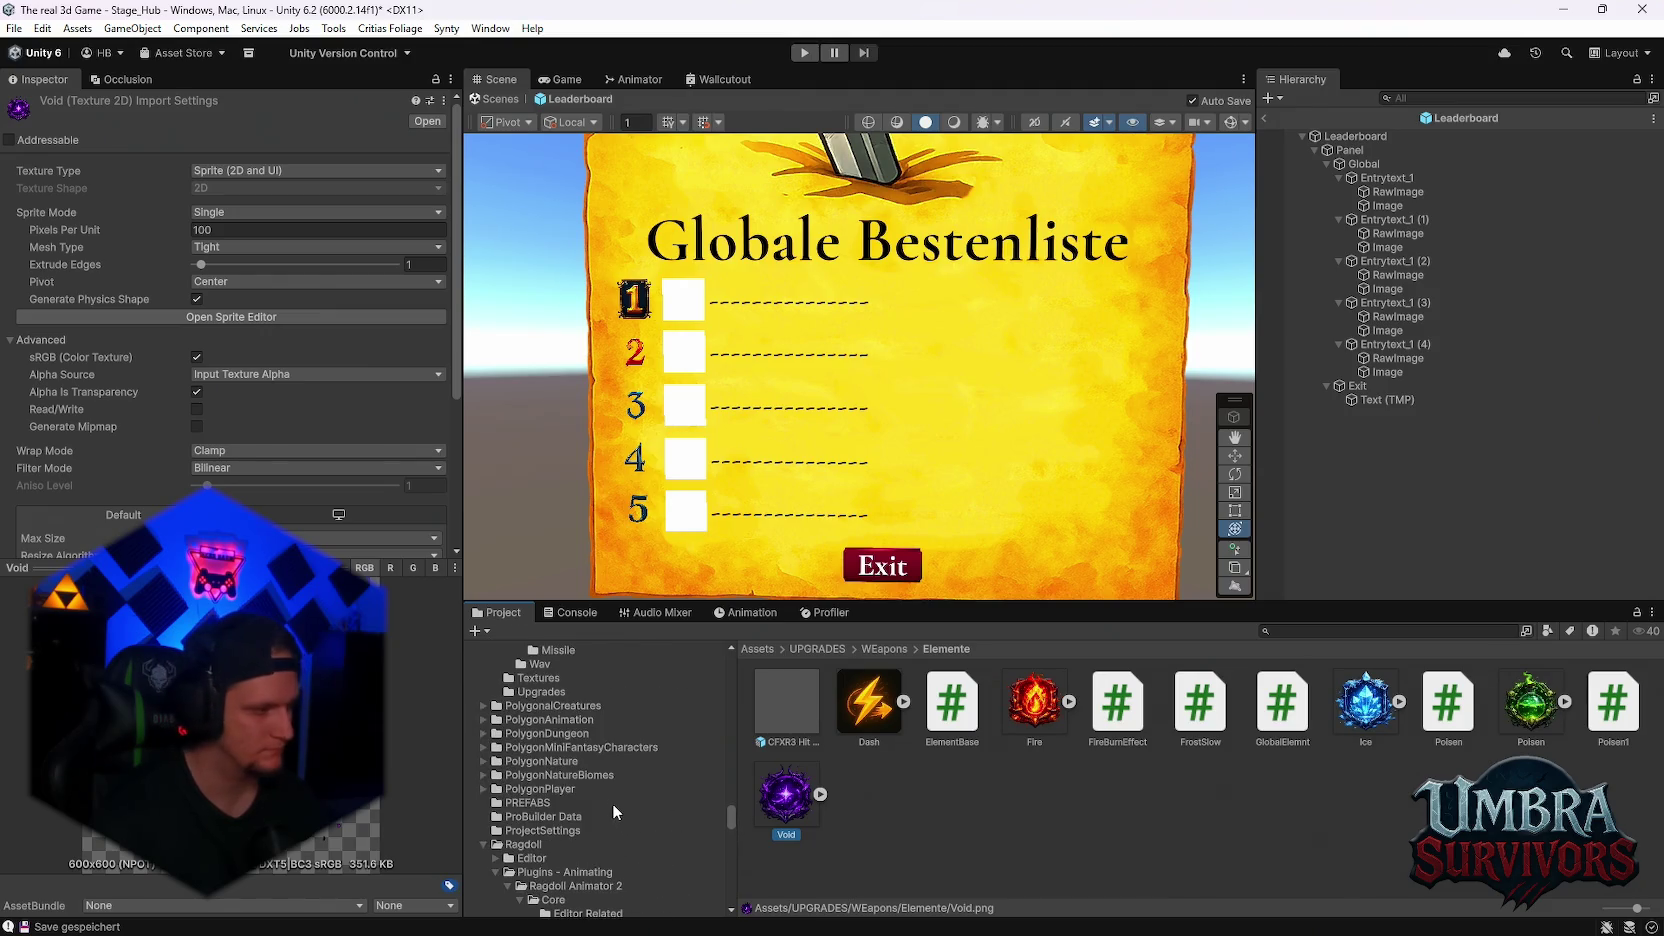
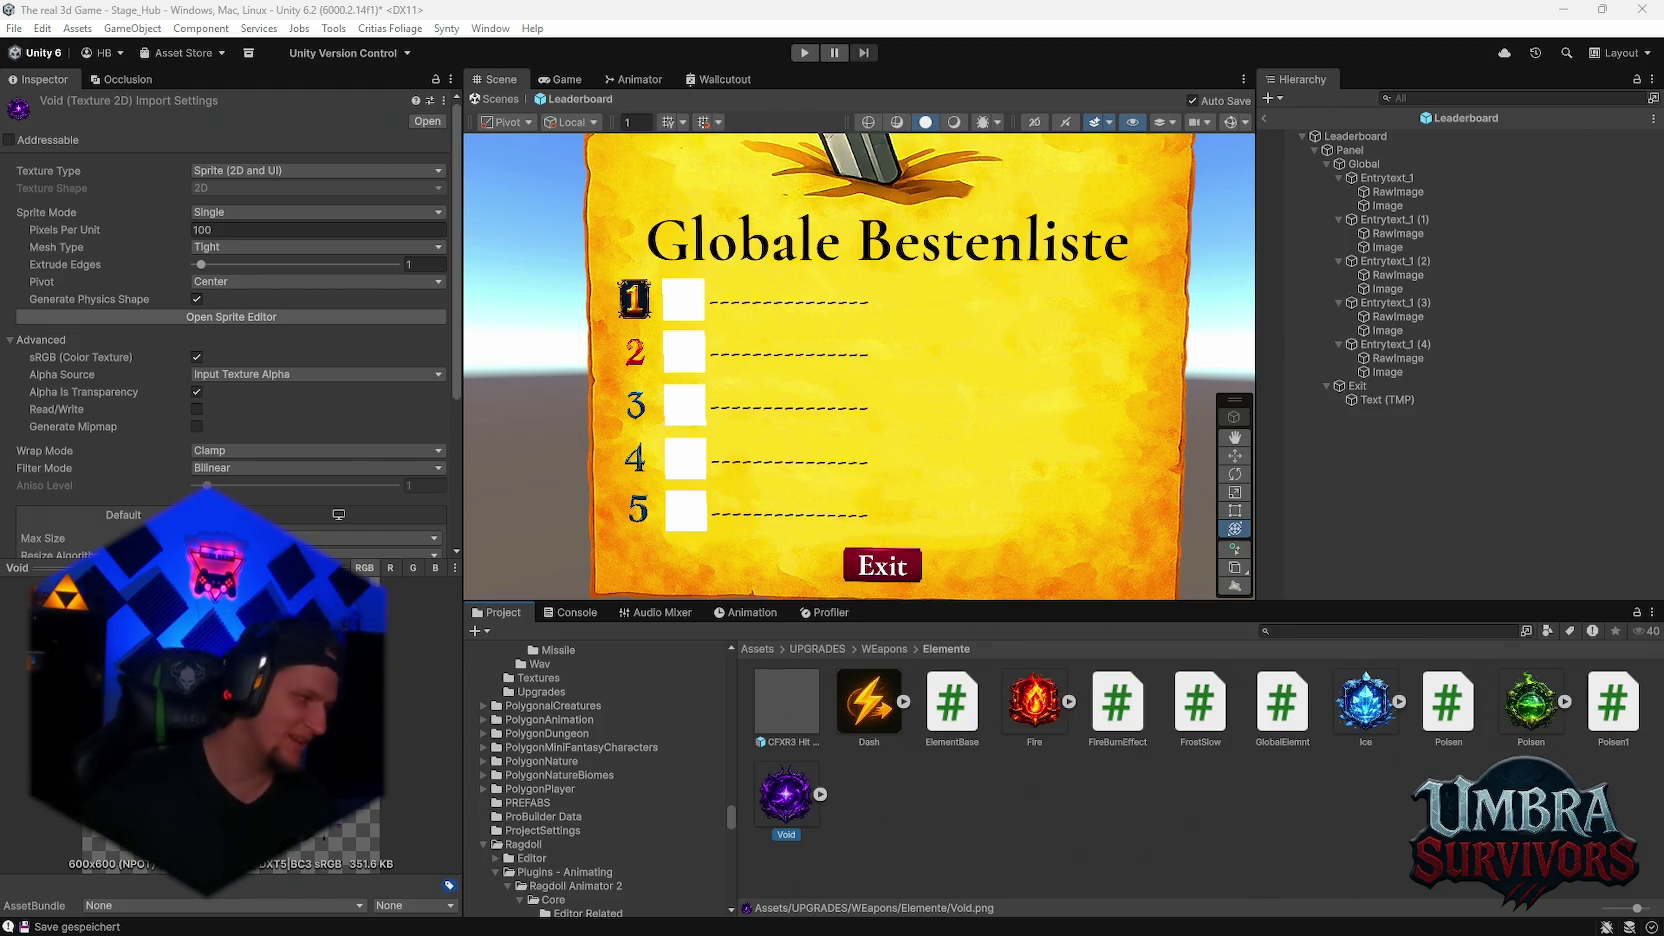
- Inspect the entry rows, the Globale Bestenliste title text and the Panel background image
scroll(649, 748, "down", 15)
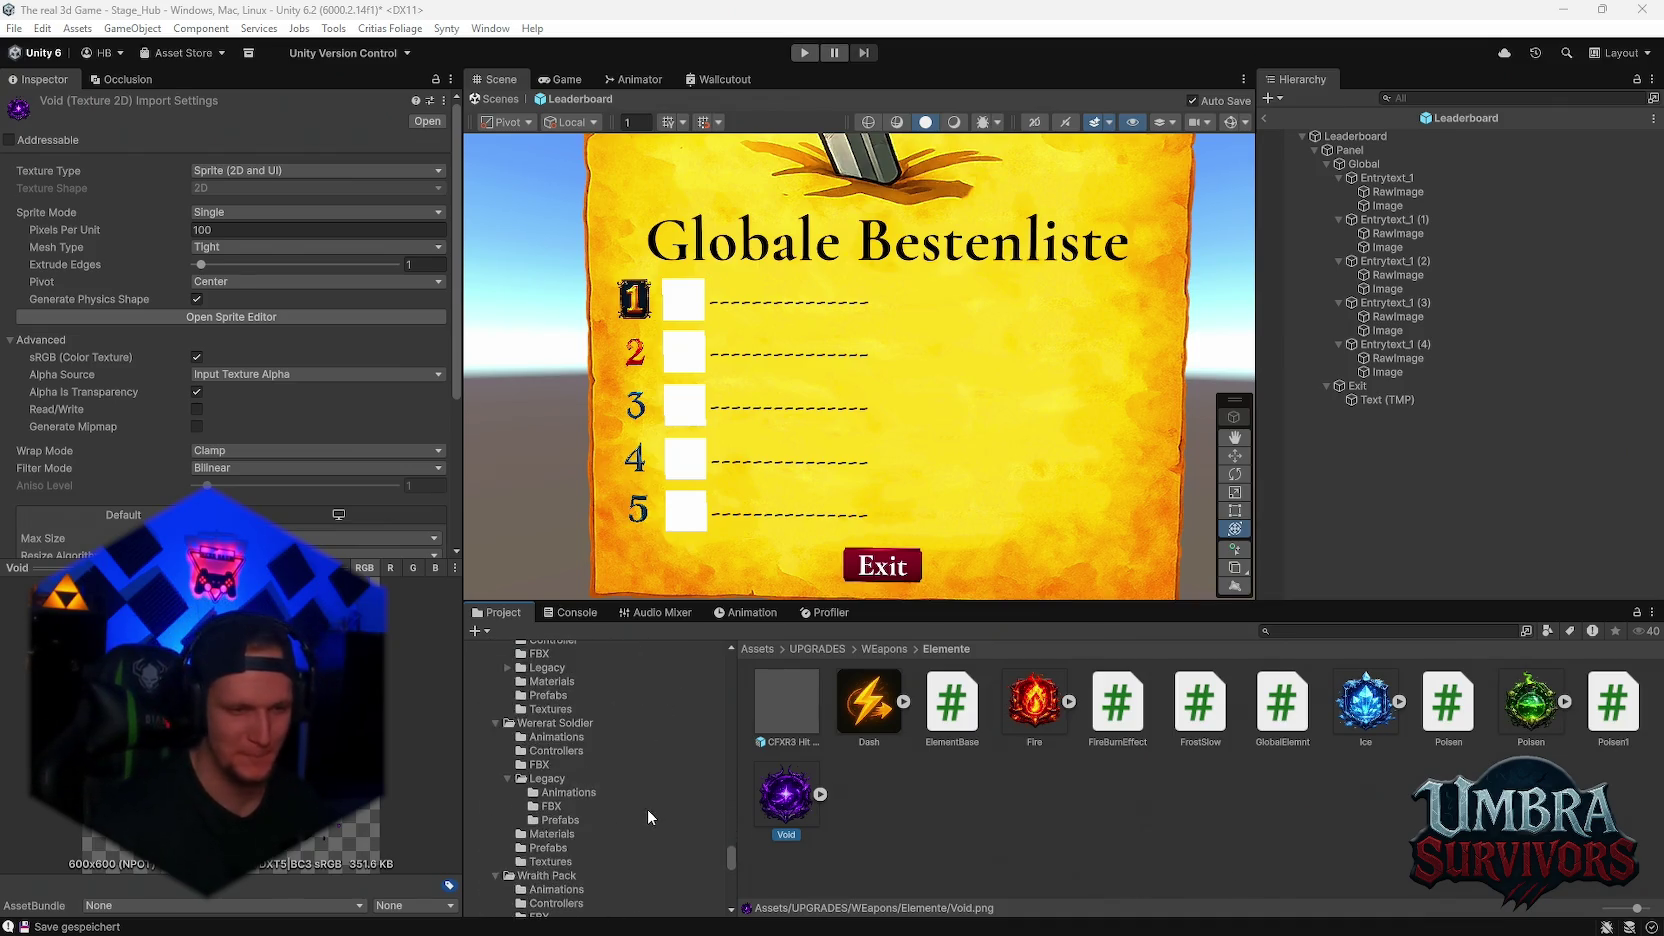
scroll(647, 809, "down", 10)
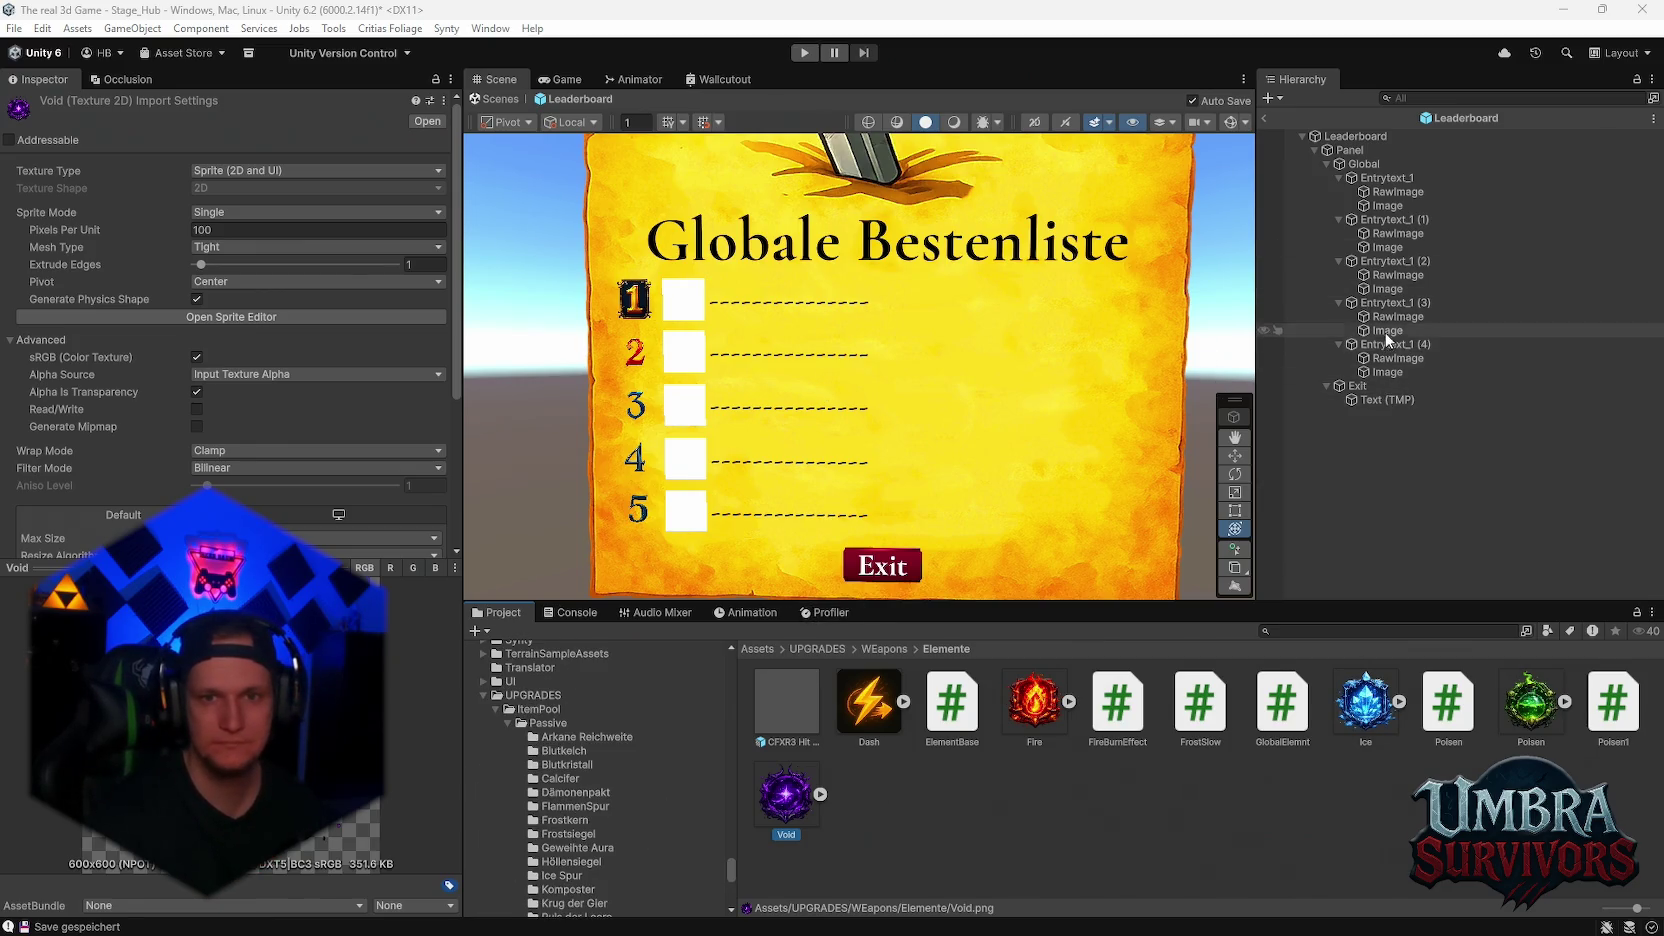
left_click(1378, 288)
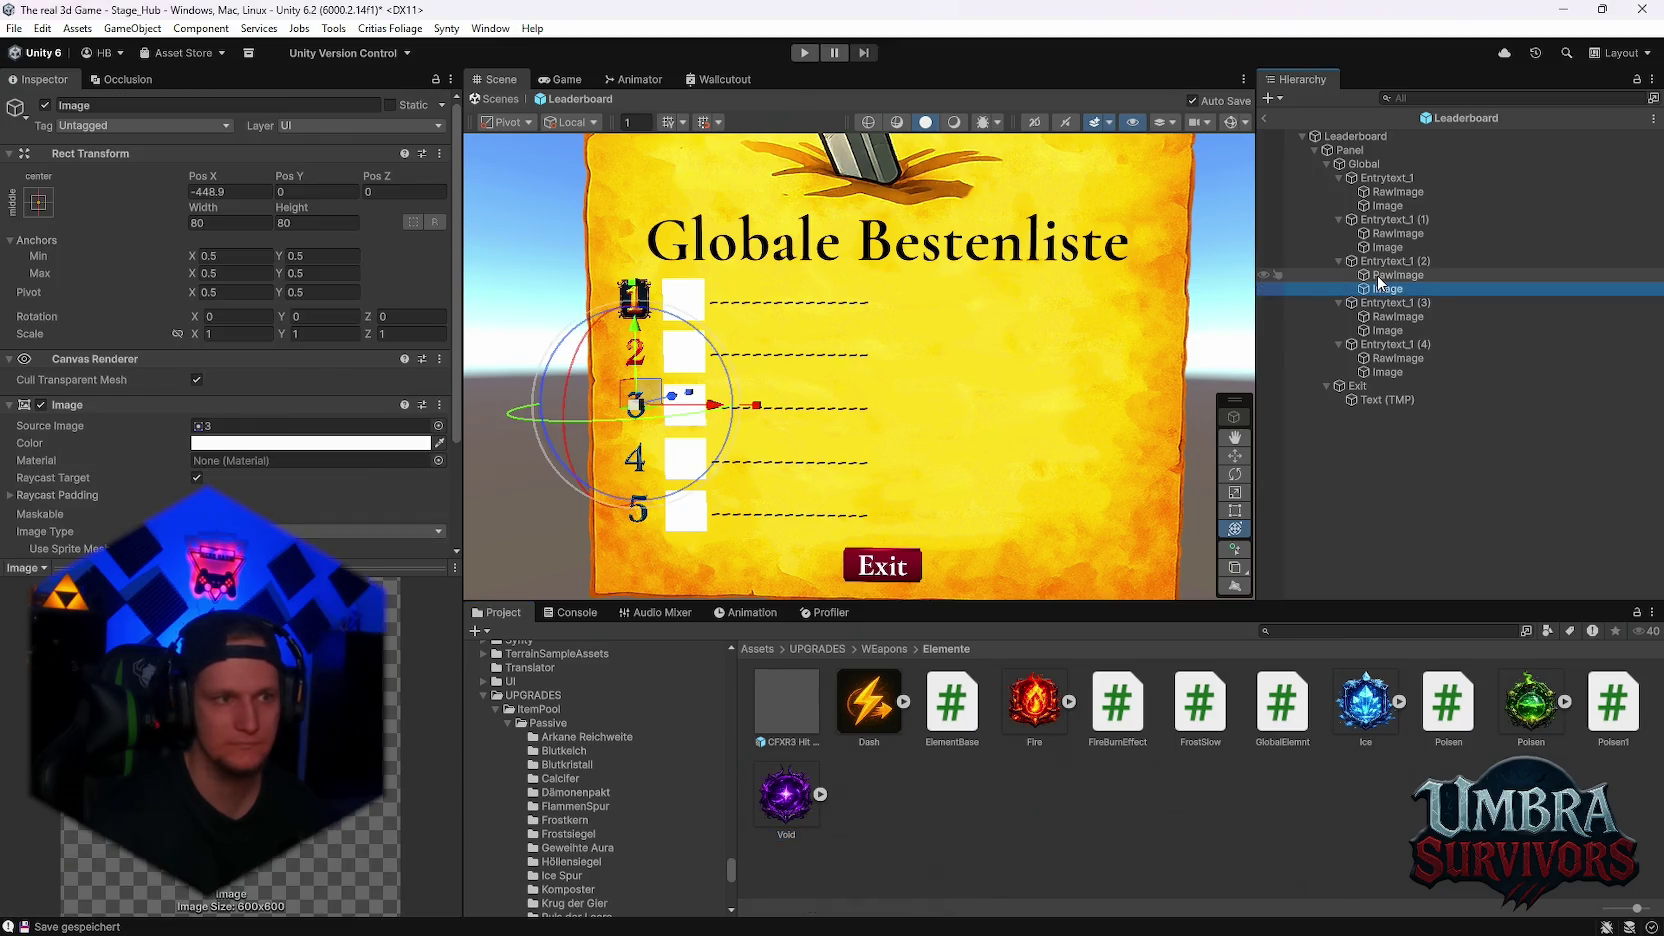
left_click(1367, 179)
left_click(1363, 164)
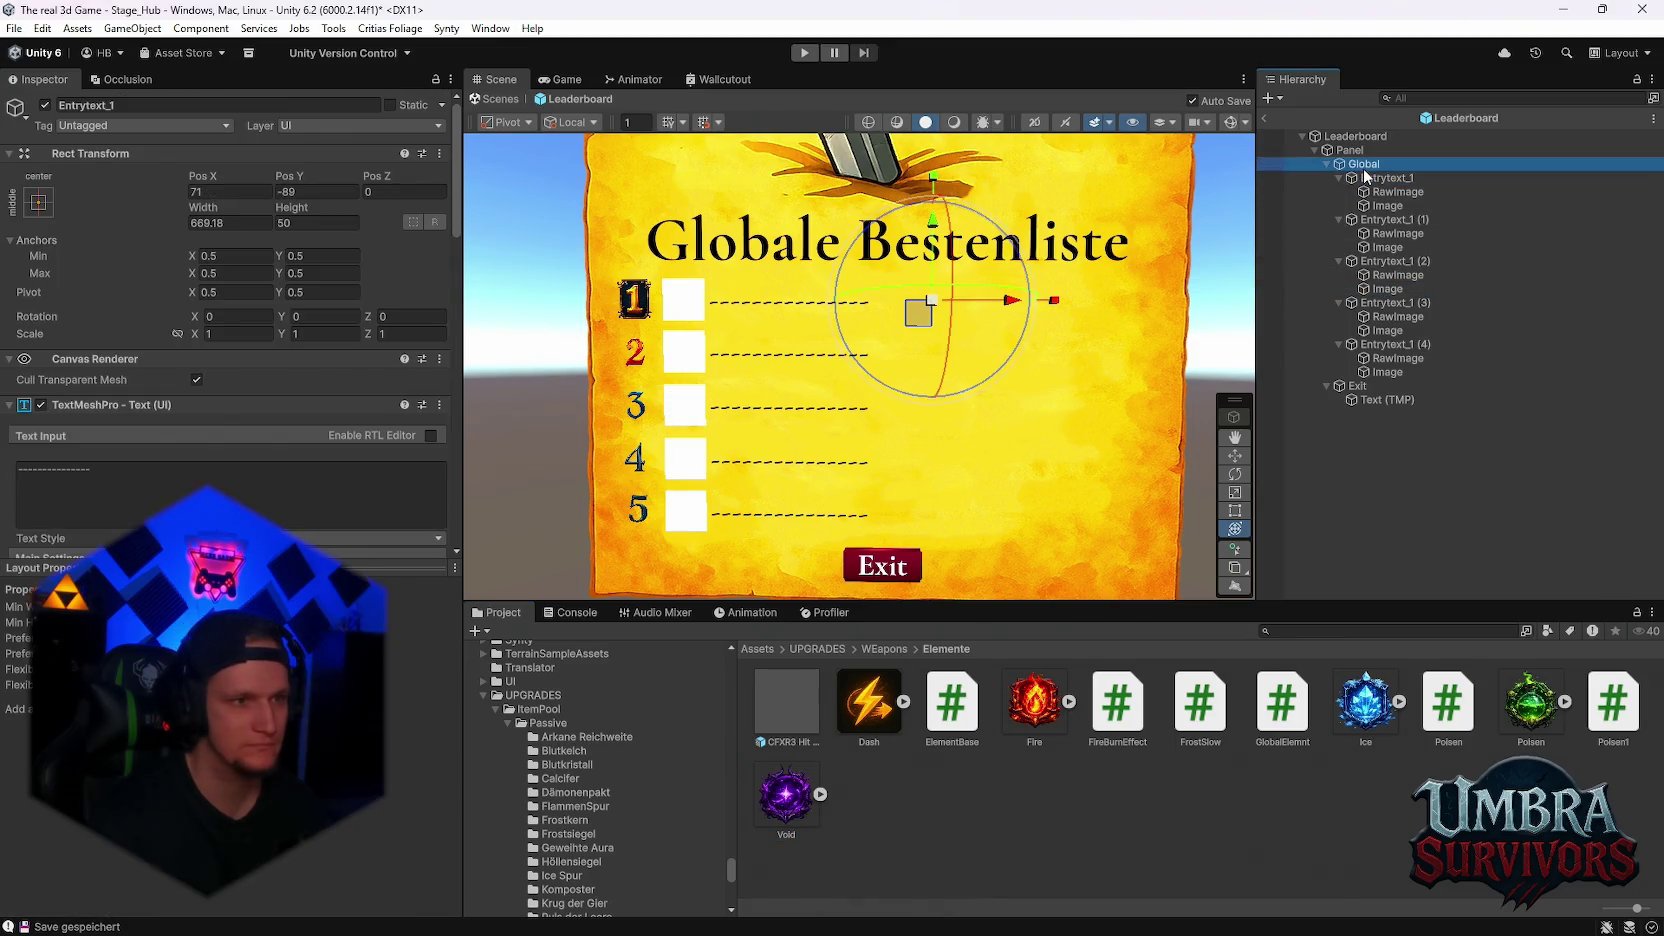
scroll(211, 469, "down", 10)
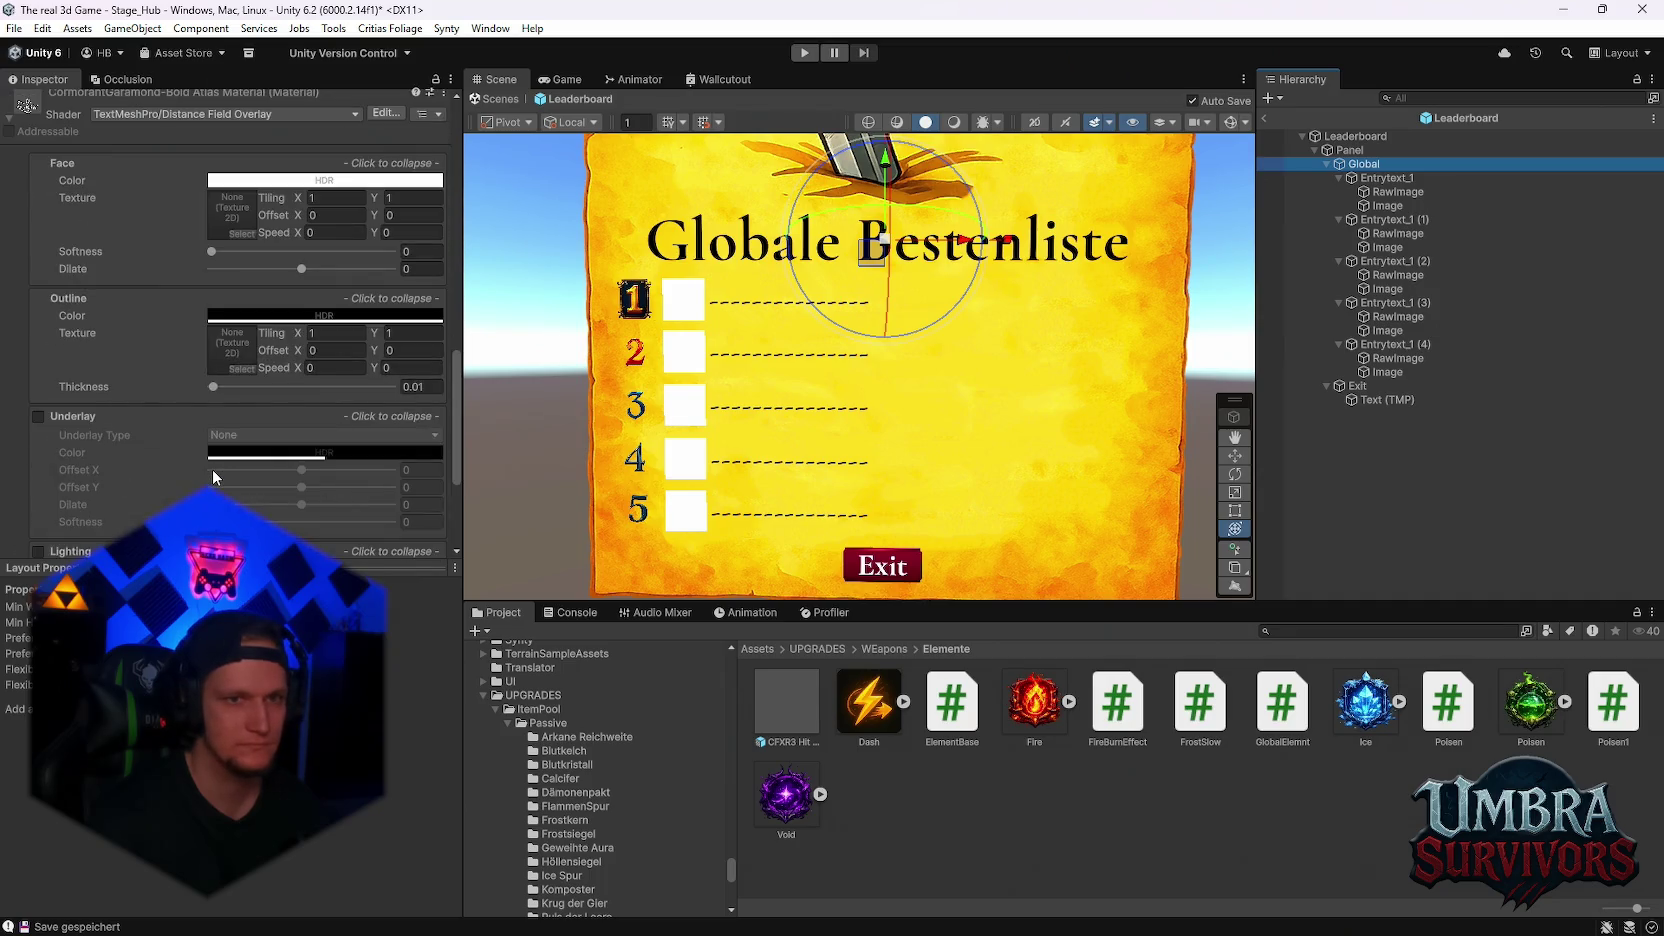
scroll(212, 470, "up", 10)
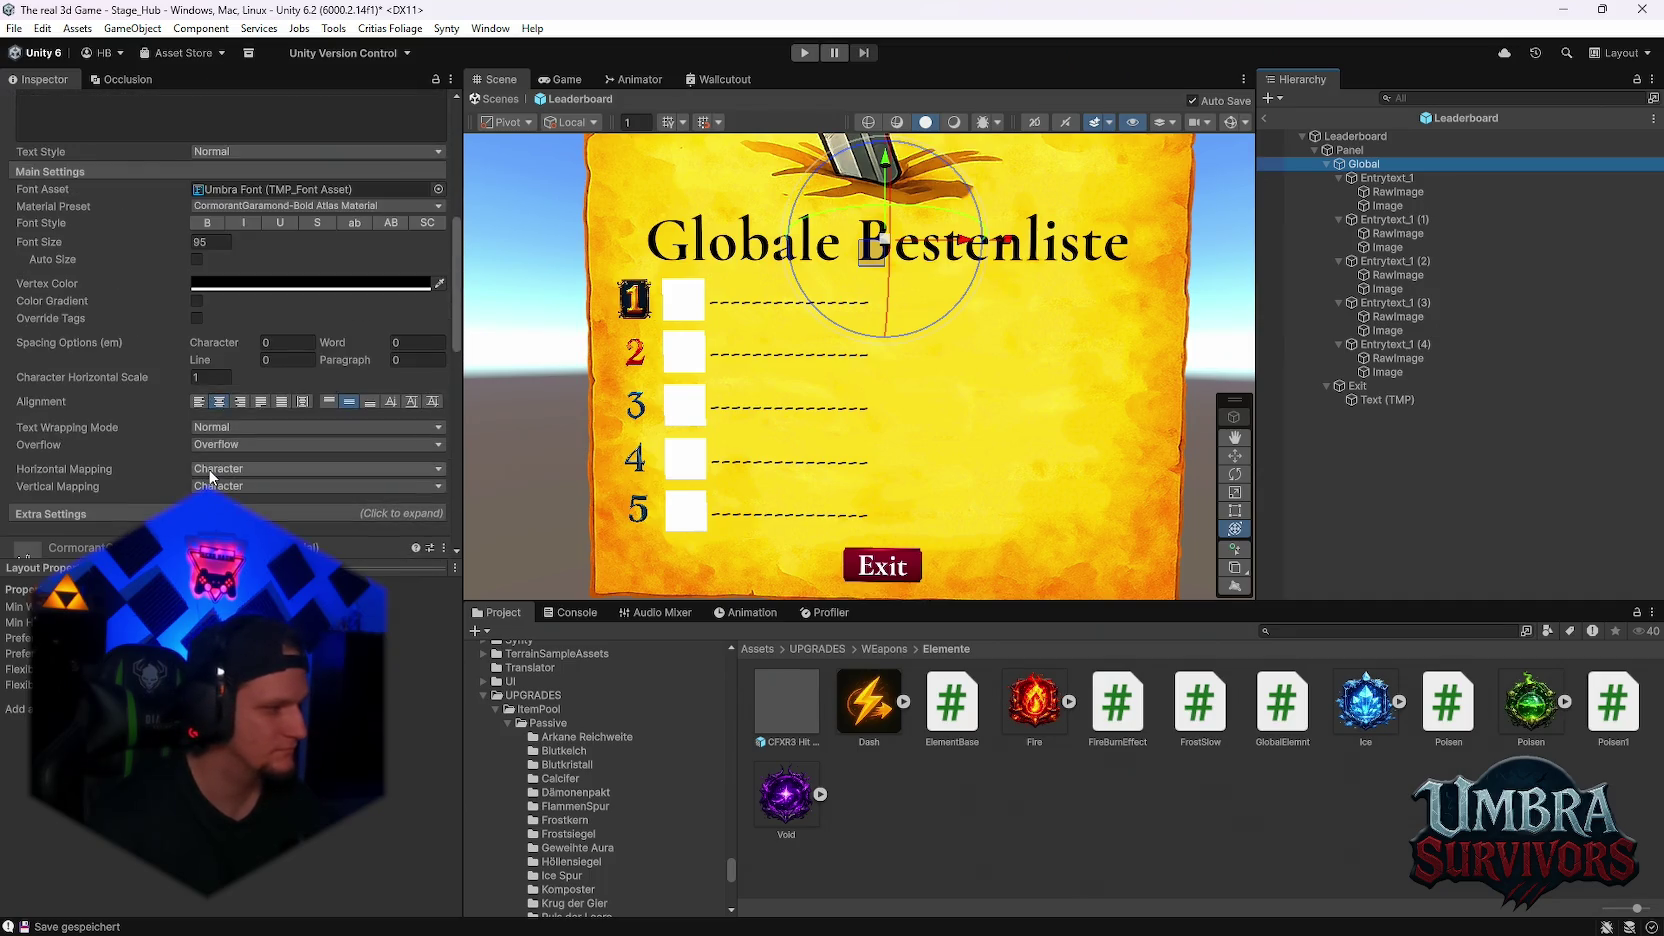
scroll(210, 477, "up", 8)
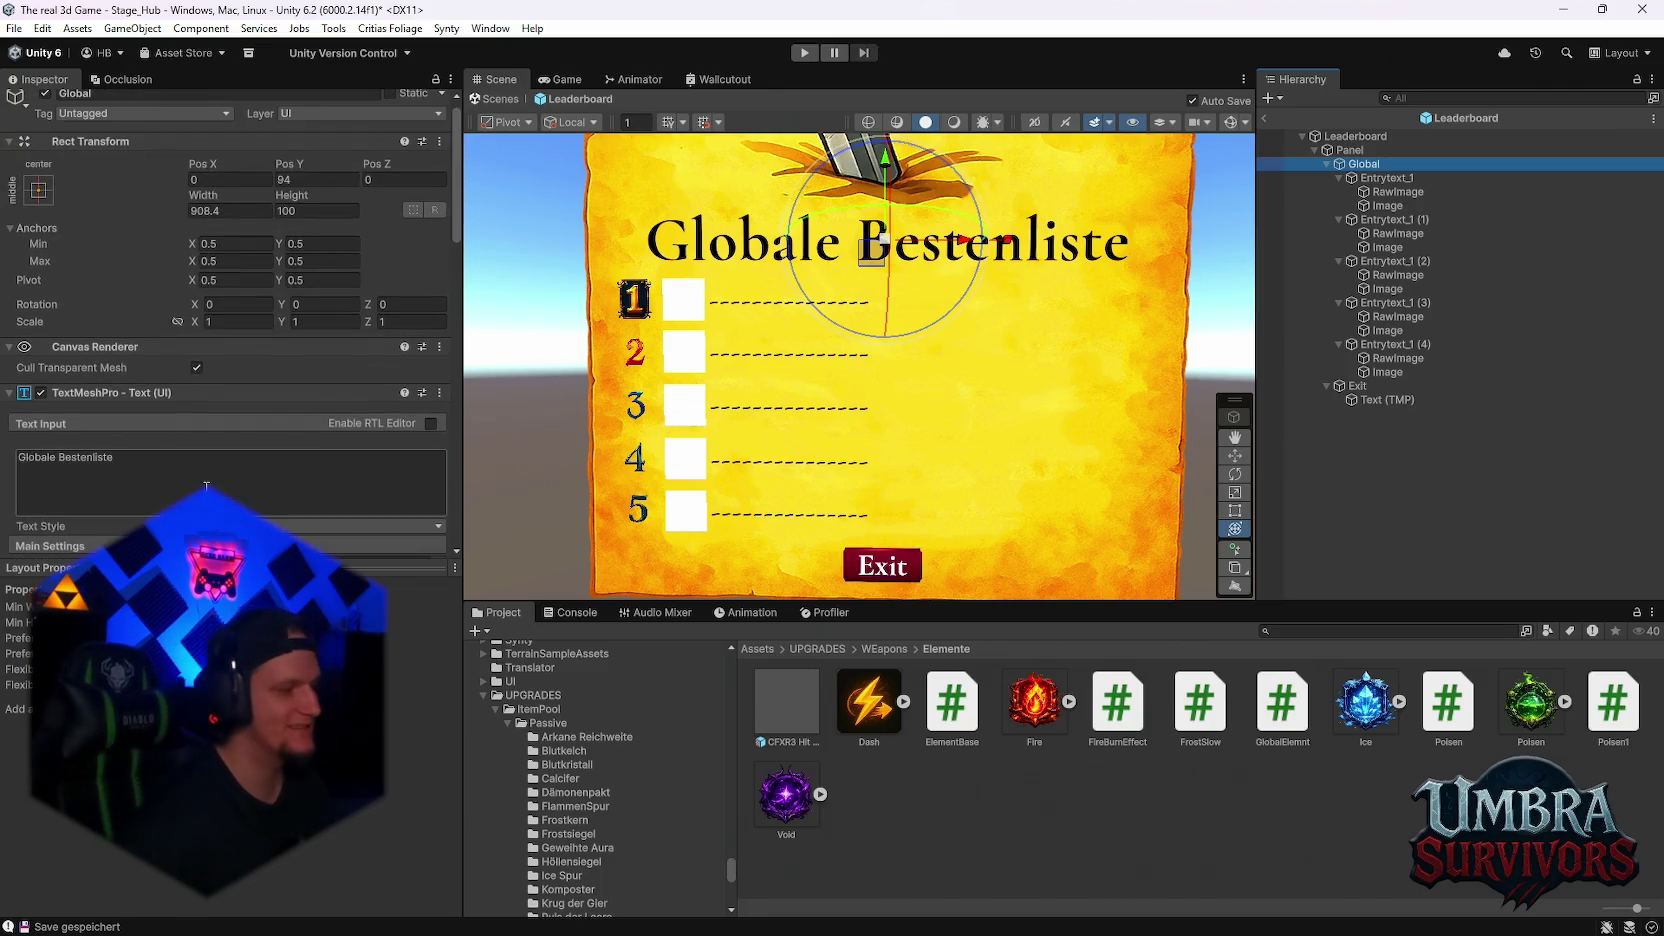
left_click(1388, 178)
scroll(272, 452, "down", 15)
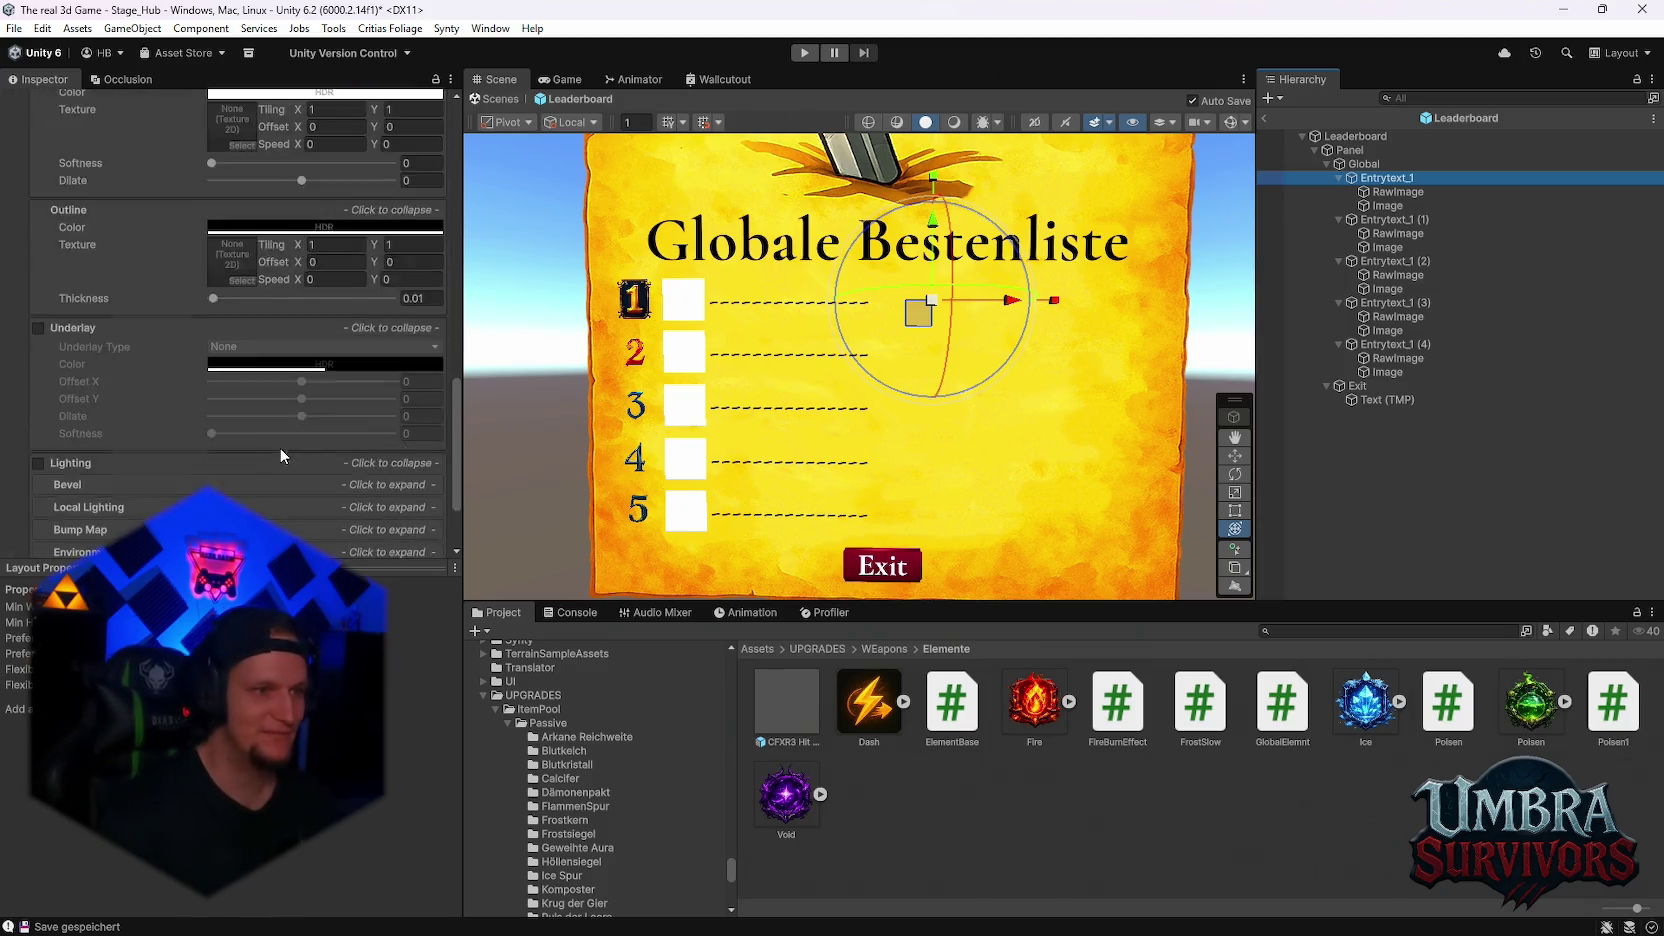
scroll(290, 446, "down", 3)
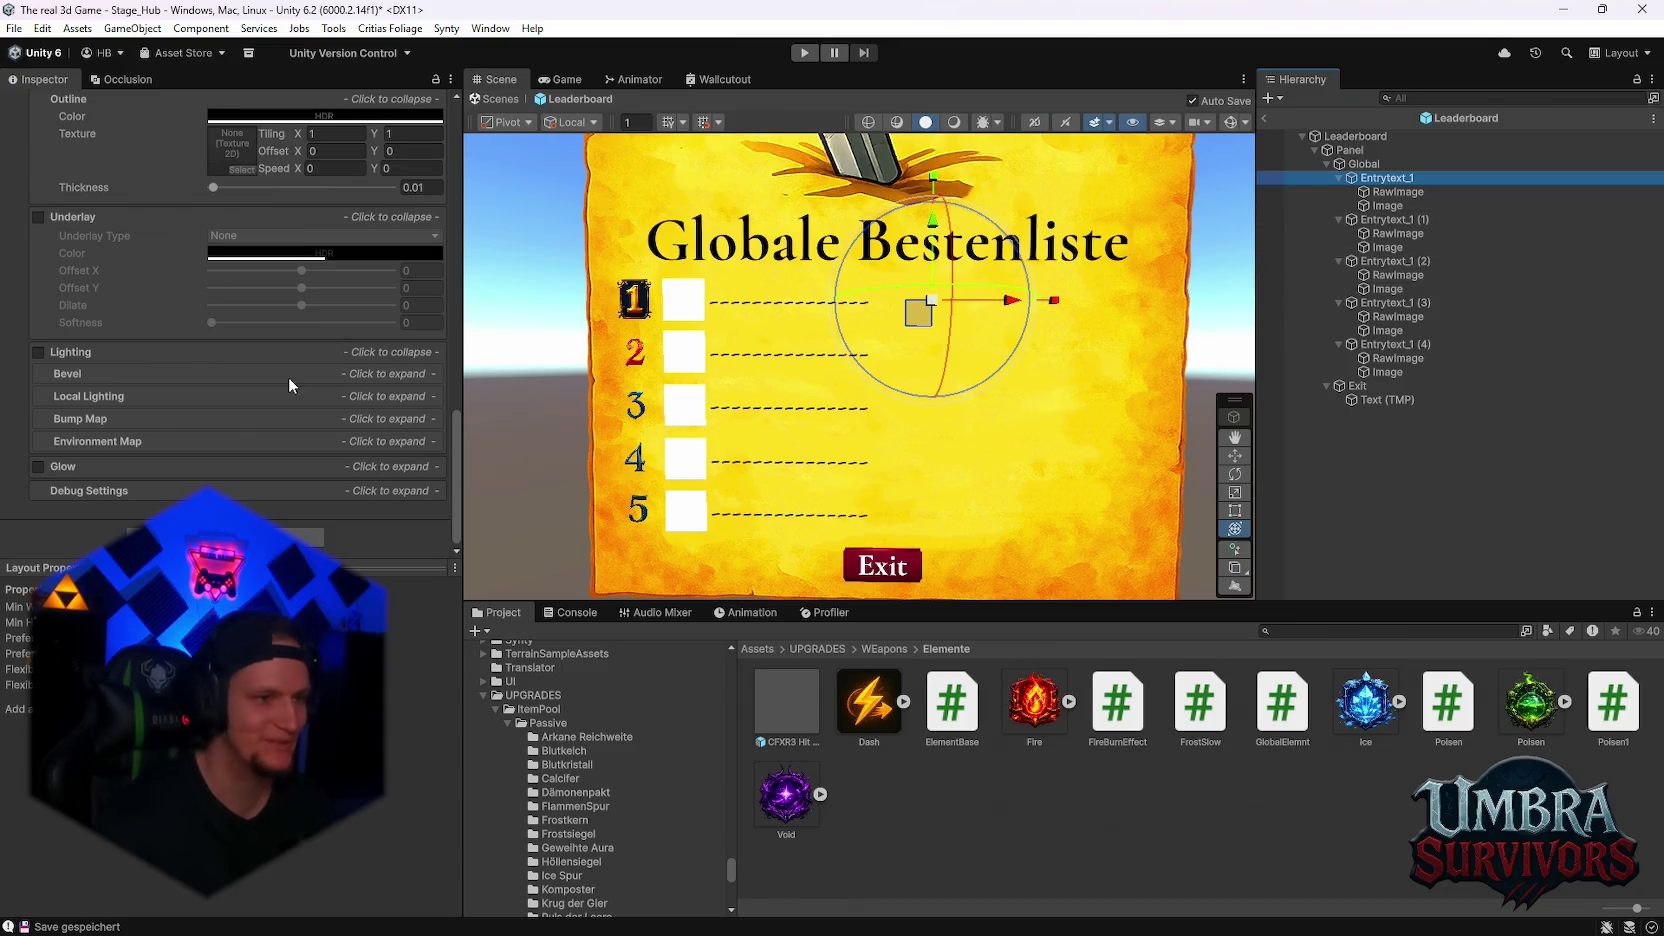
scroll(289, 377, "up", 15)
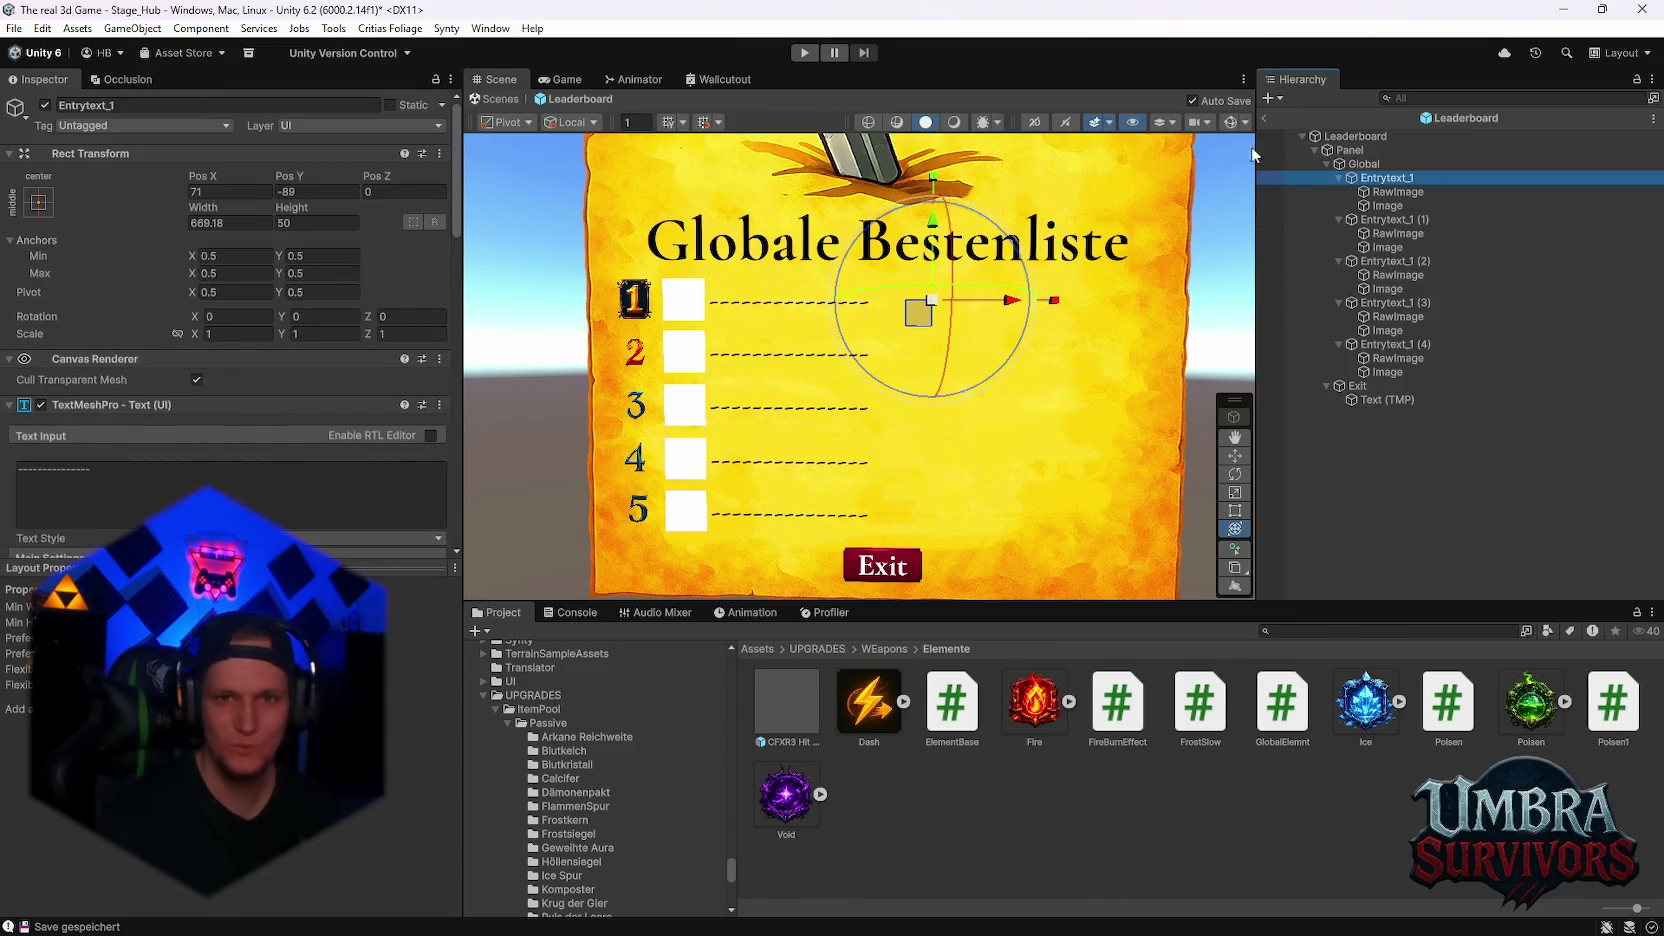
left_click(1352, 151)
scroll(249, 413, "down", 3)
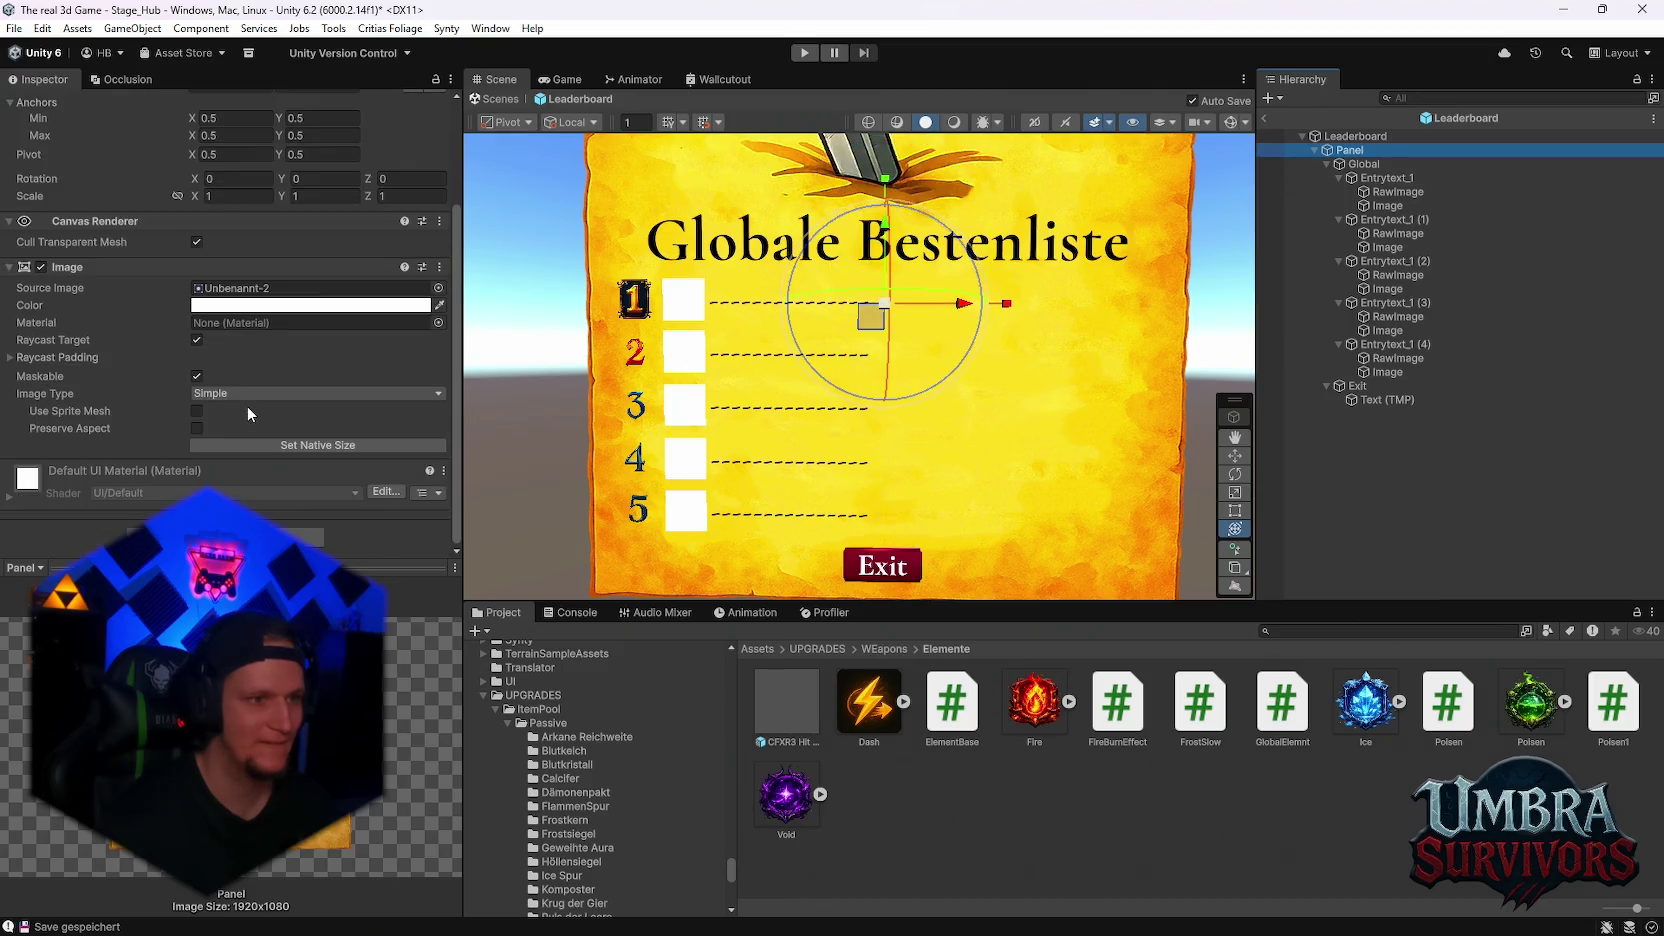
left_click(1388, 178)
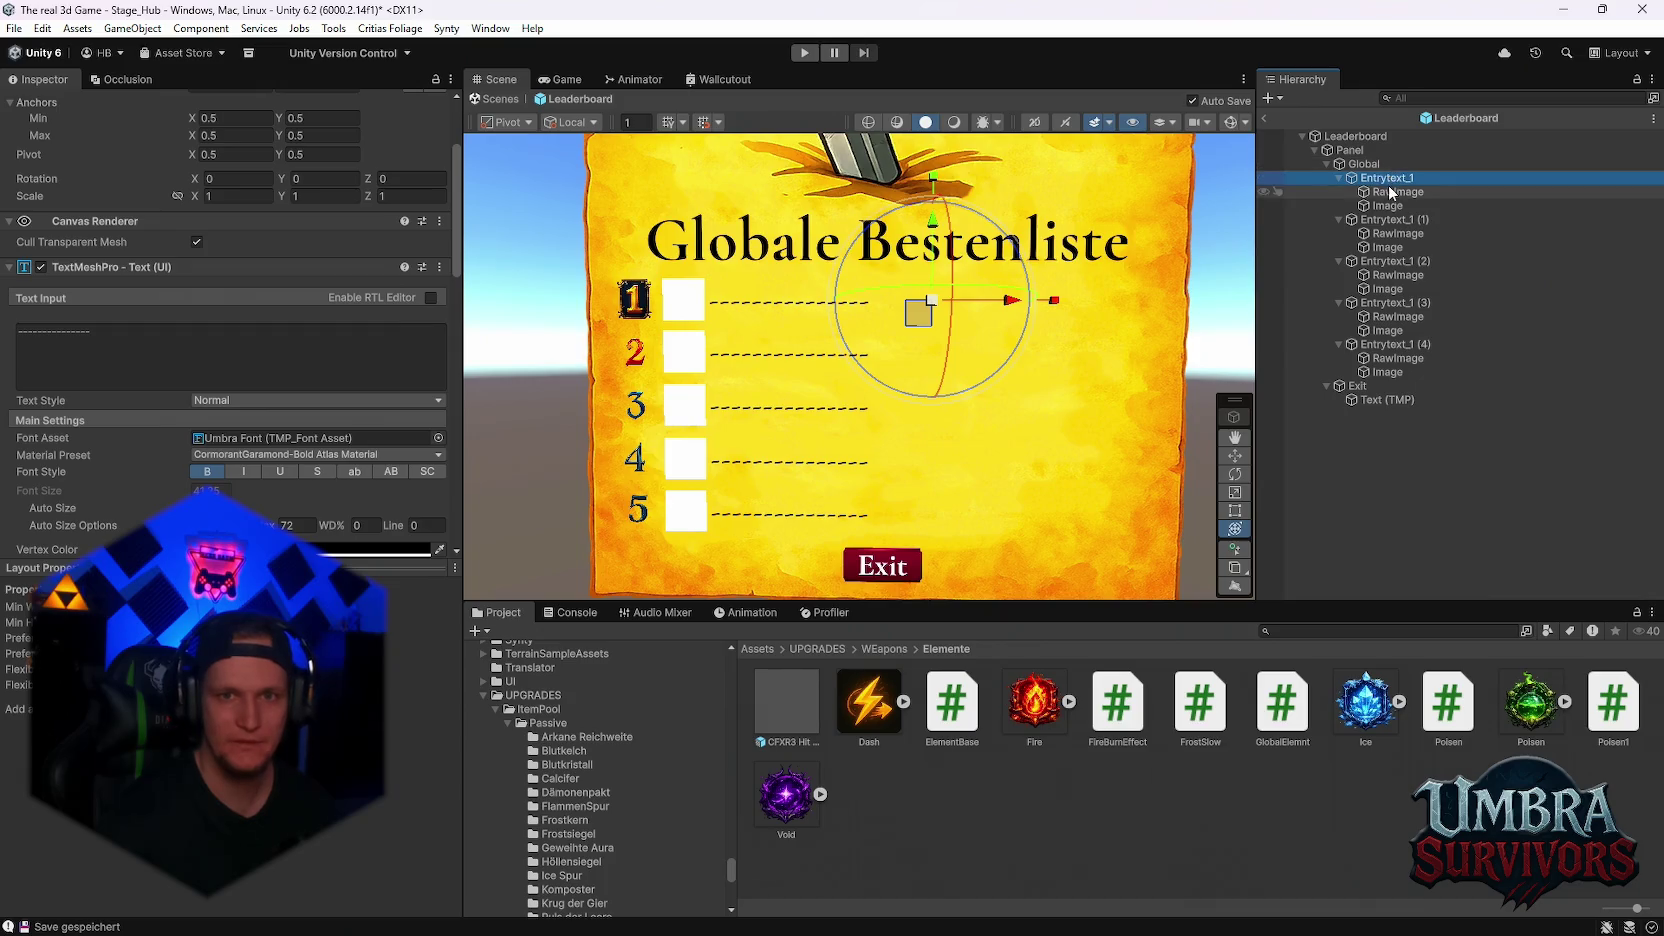
- Try shifting leaderboard rows 1 and 2 right, undoing both, while inspecting their images
left_click_drag(1005, 301, 1040, 317)
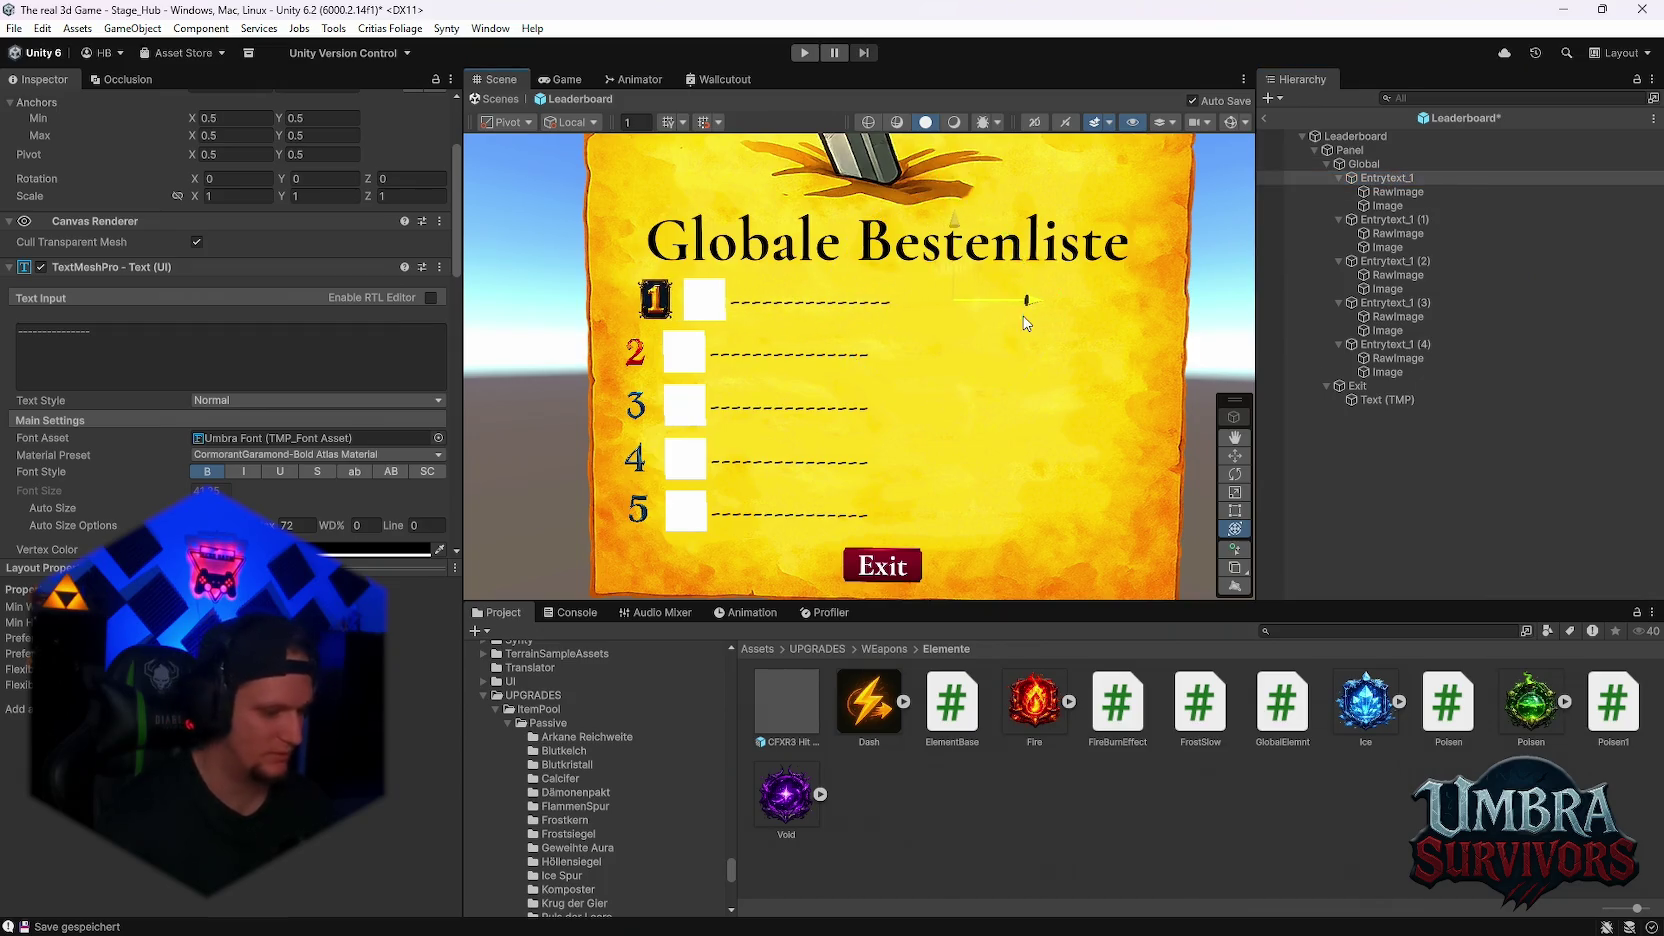
key("ctrl+z")
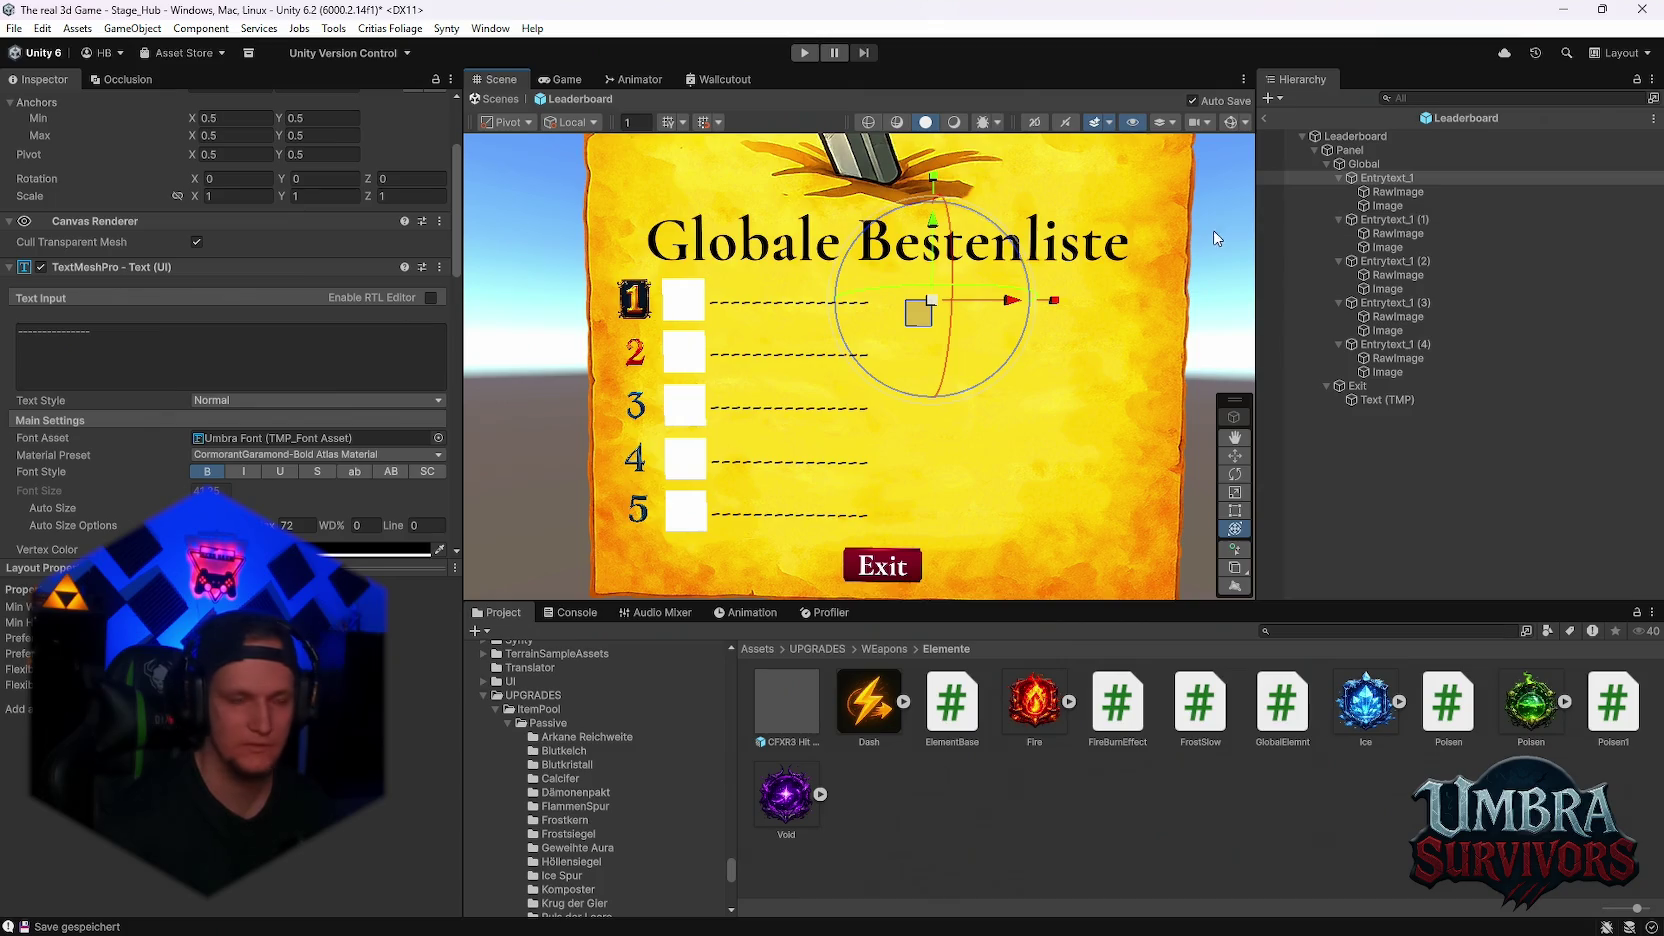
left_click(1385, 193)
left_click(1385, 205)
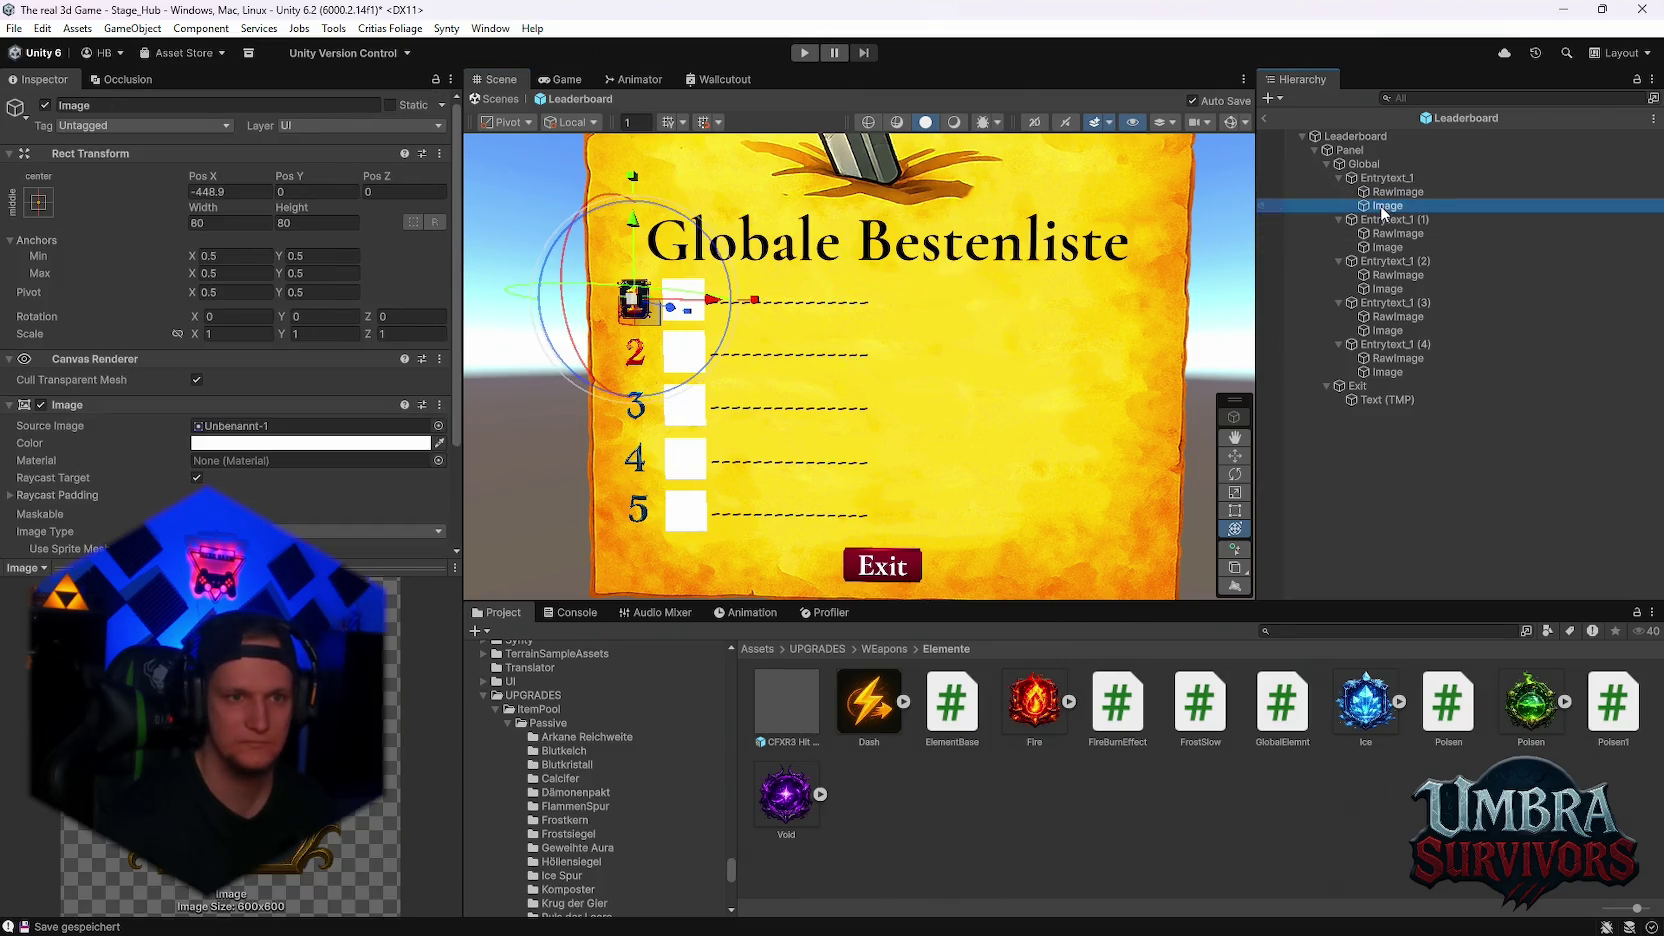
left_click(1390, 219)
left_click(1385, 233)
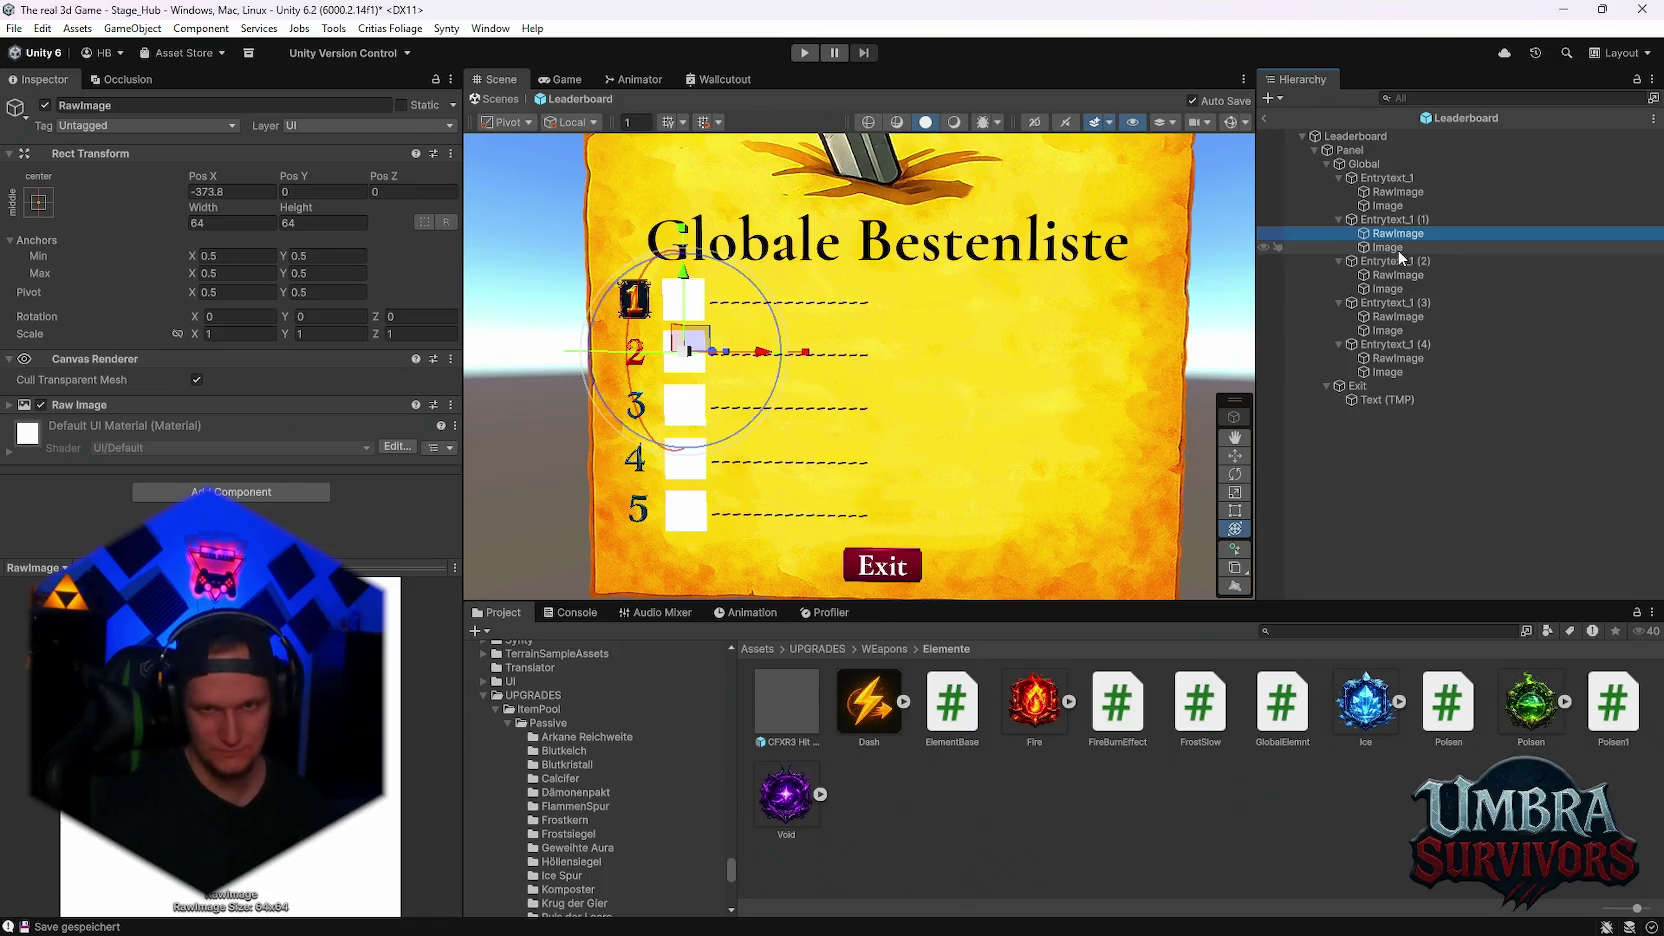
left_click(1387, 219)
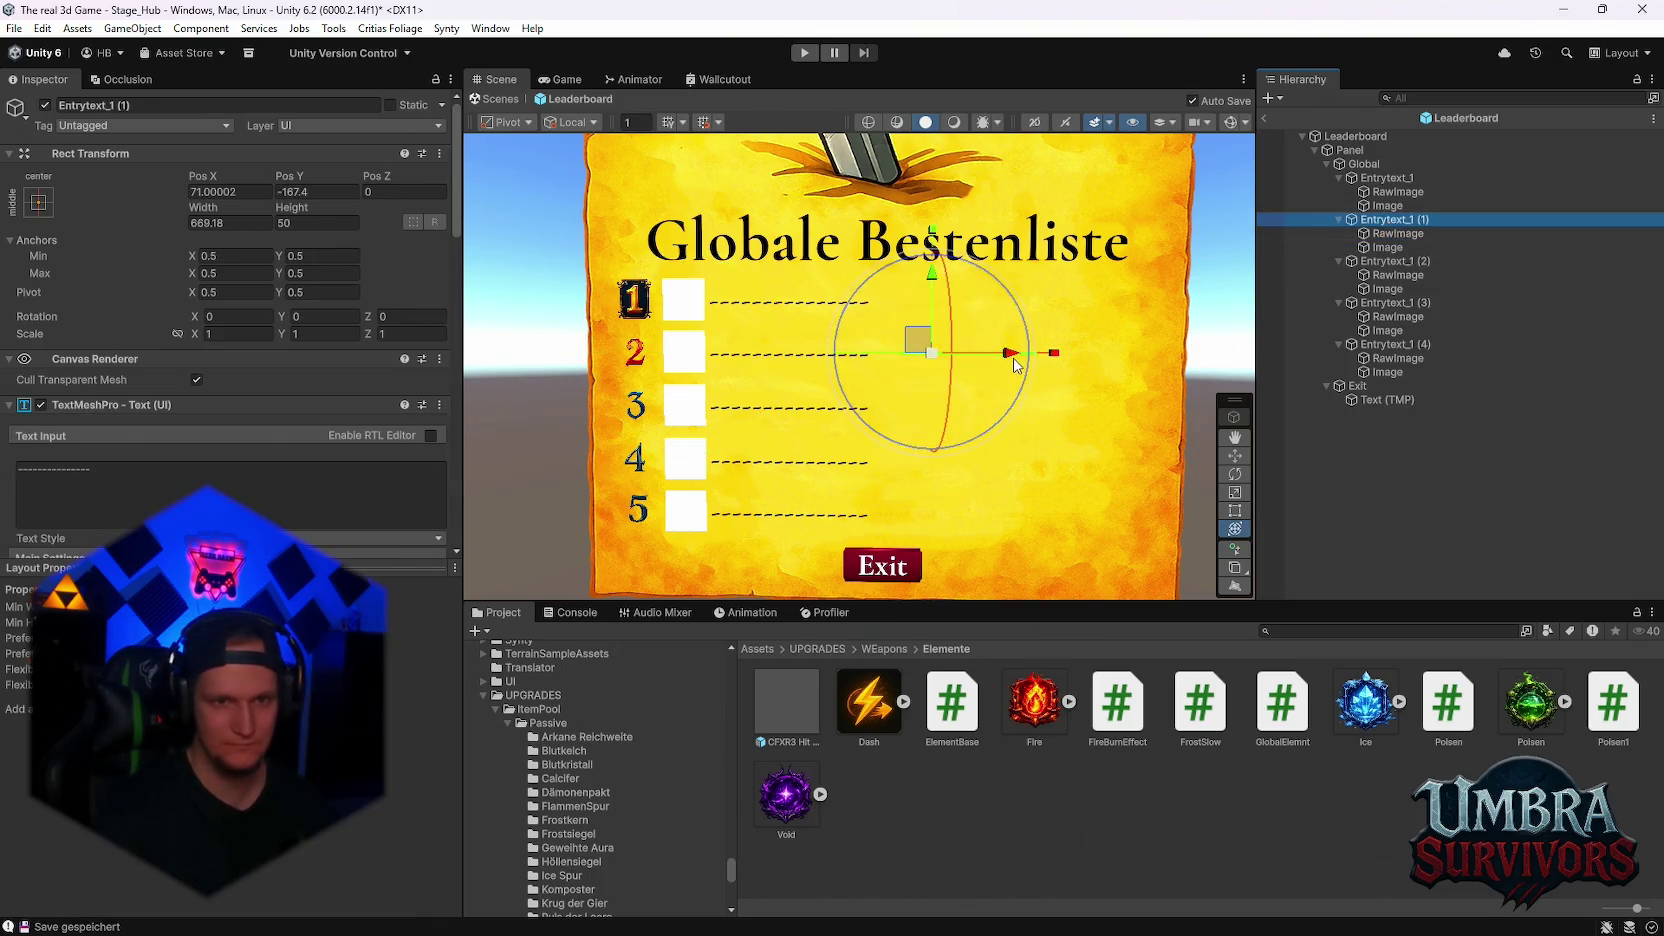
left_click_drag(1010, 353, 1027, 357)
key("ctrl+z")
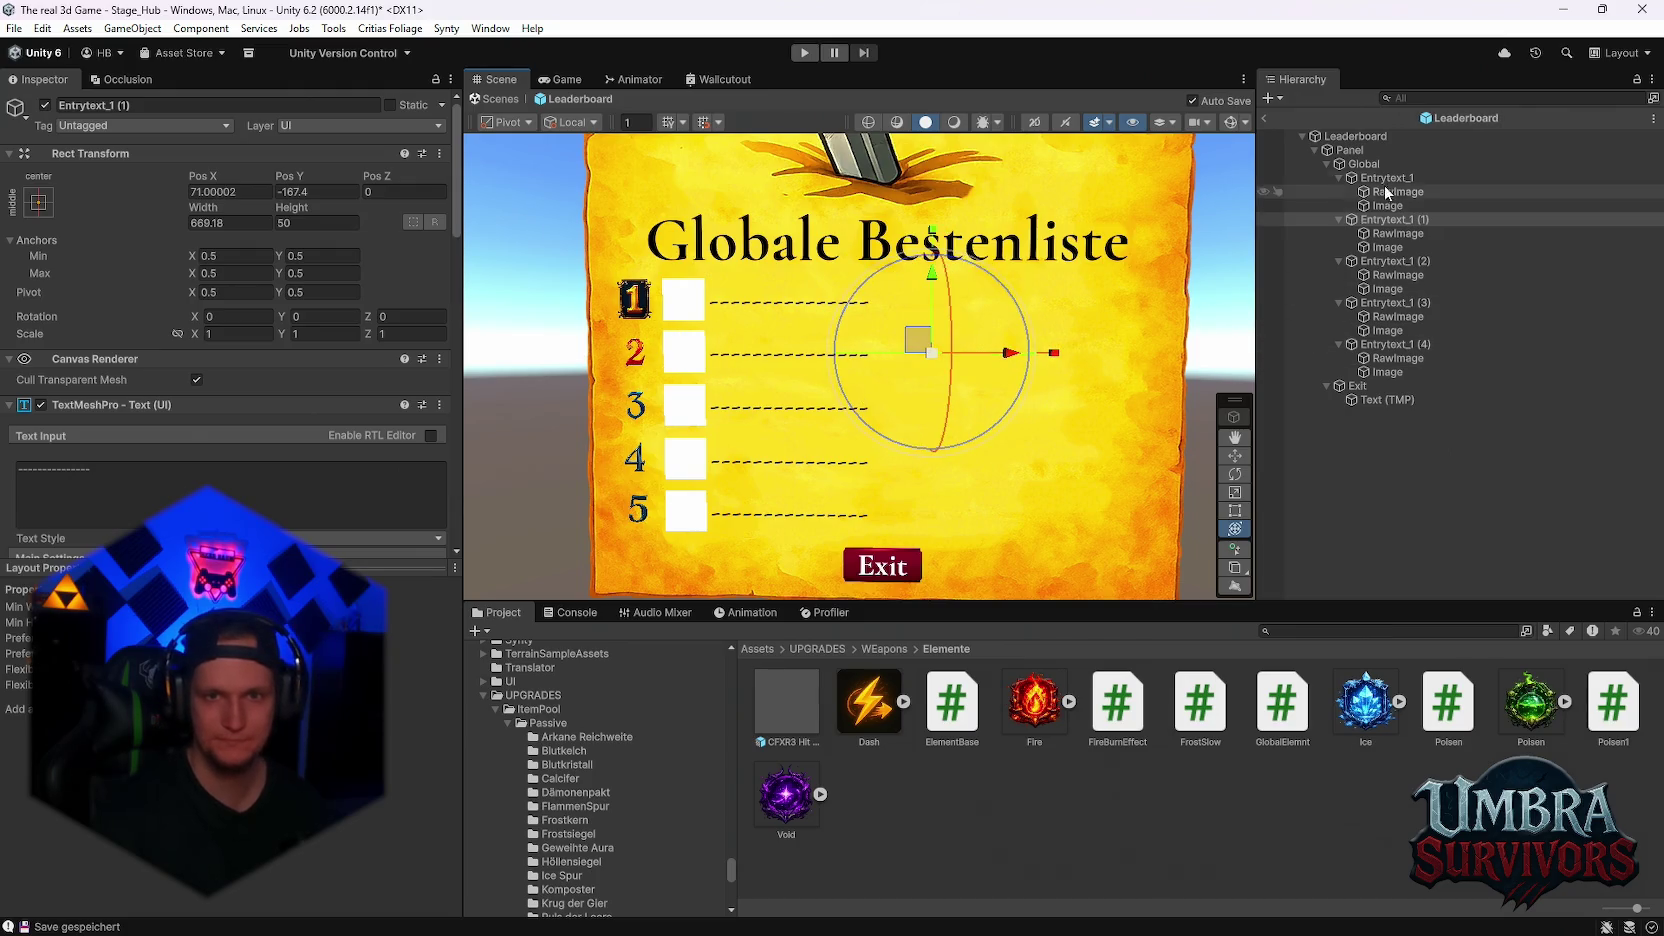
- Check all five entry rows, then select the first entry's number image
left_click(1379, 177)
left_click(1372, 166)
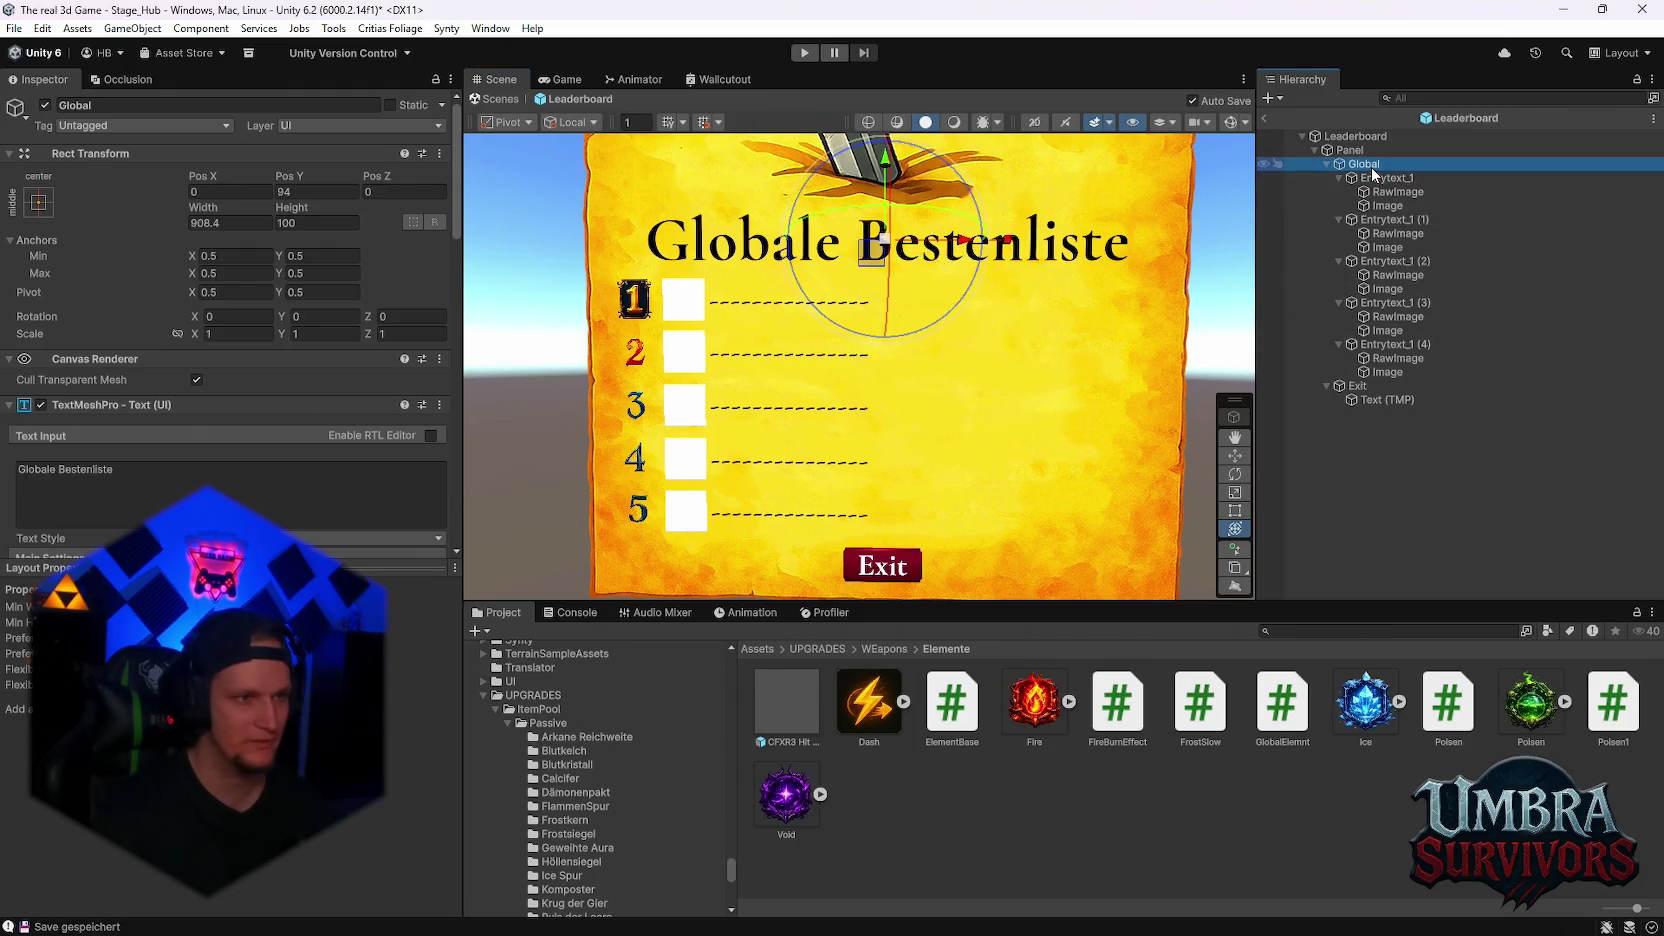
scroll(222, 418, "down", 8)
scroll(228, 404, "up", 10)
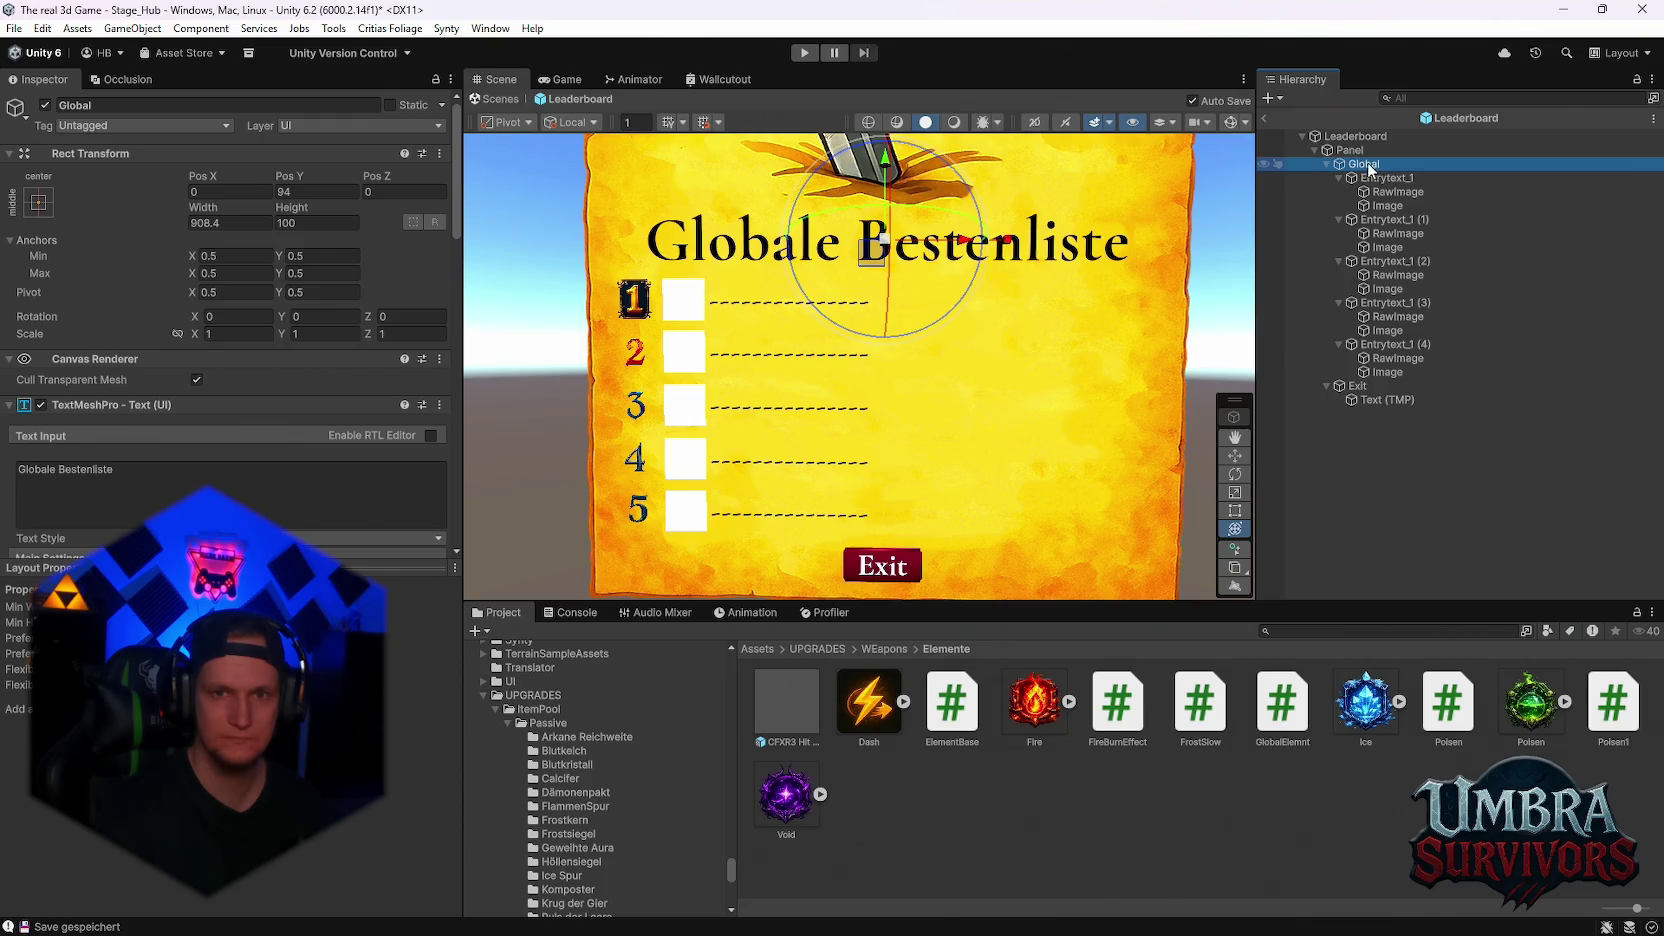
scroll(206, 353, "down", 15)
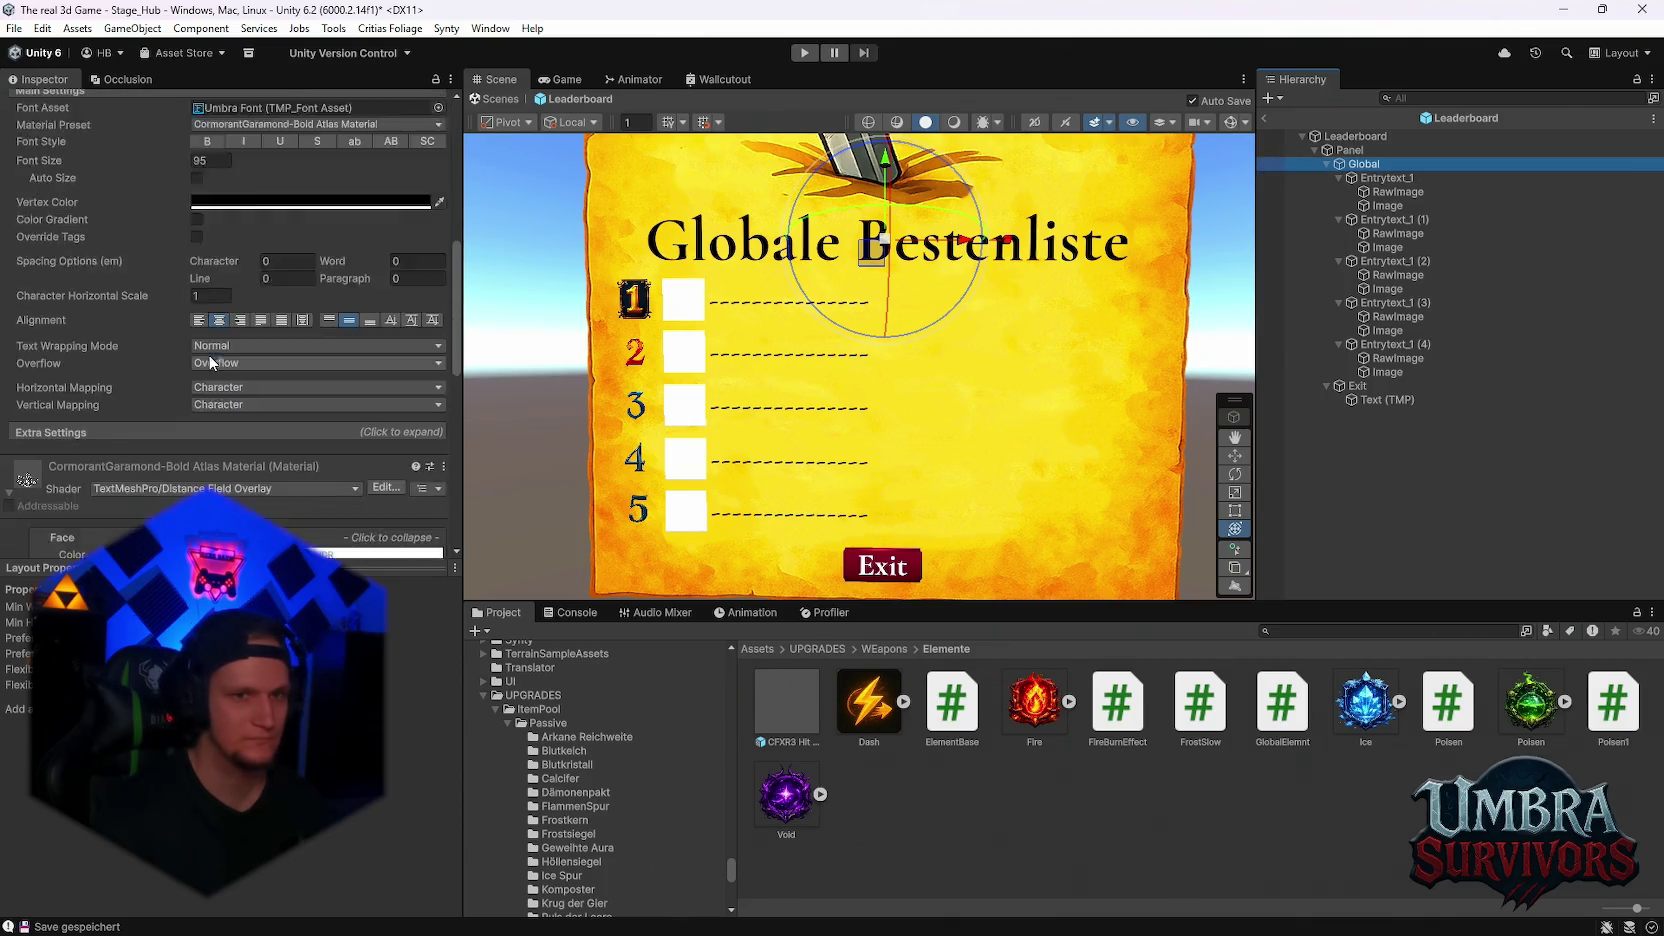
scroll(214, 352, "down", 2)
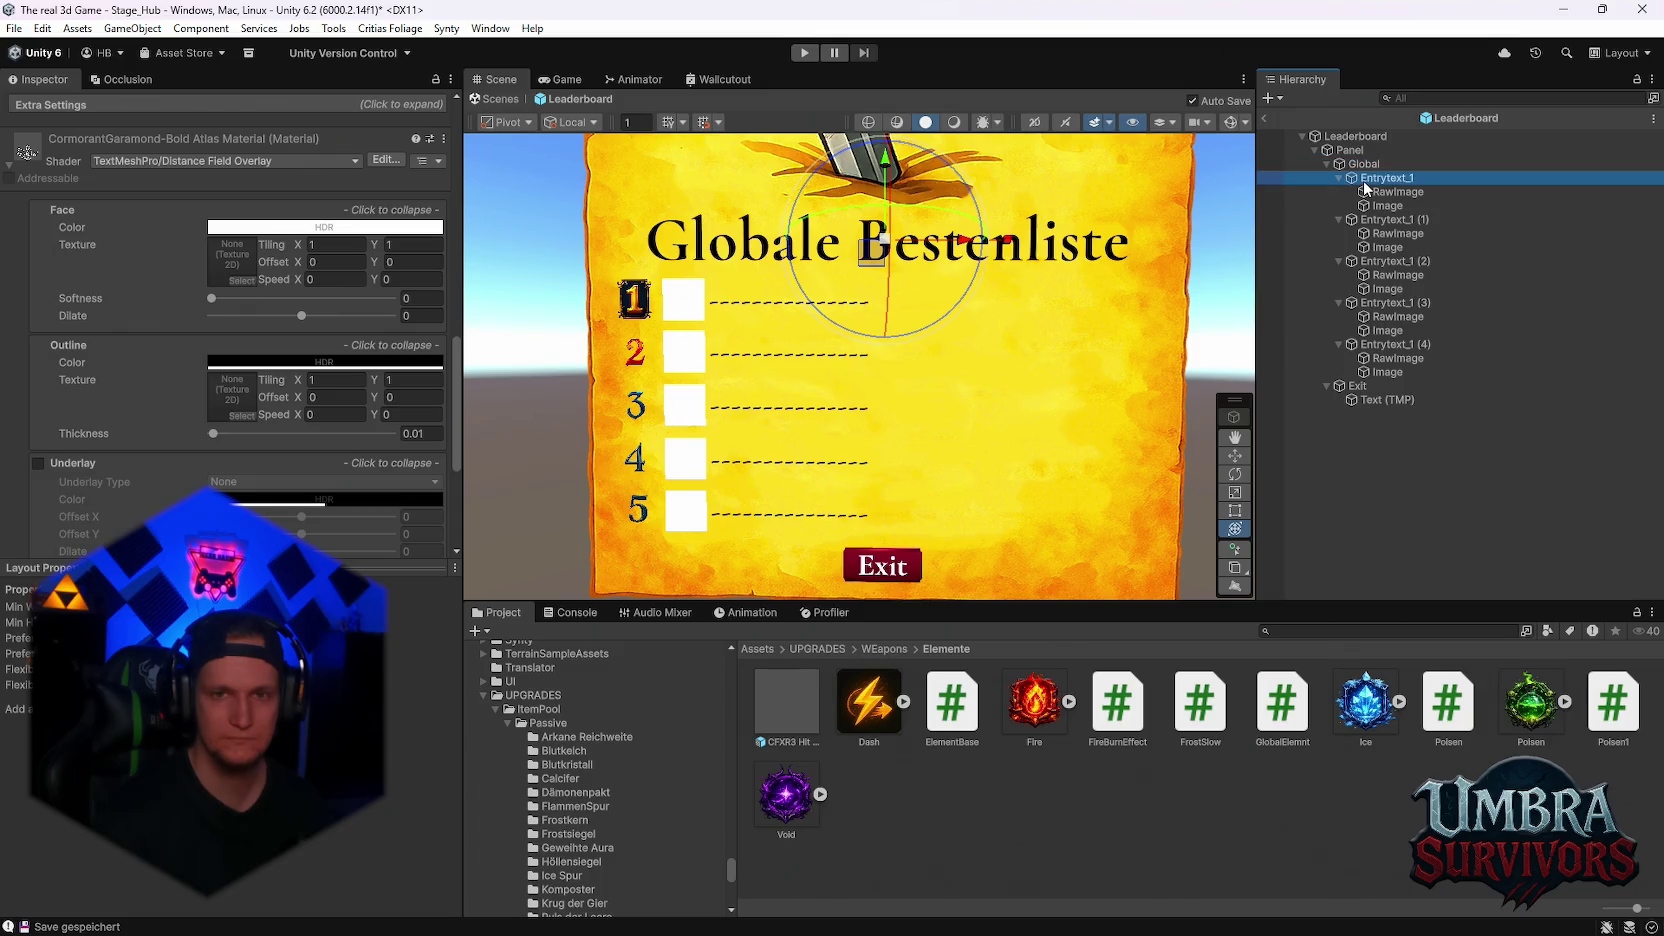
left_click(1363, 180)
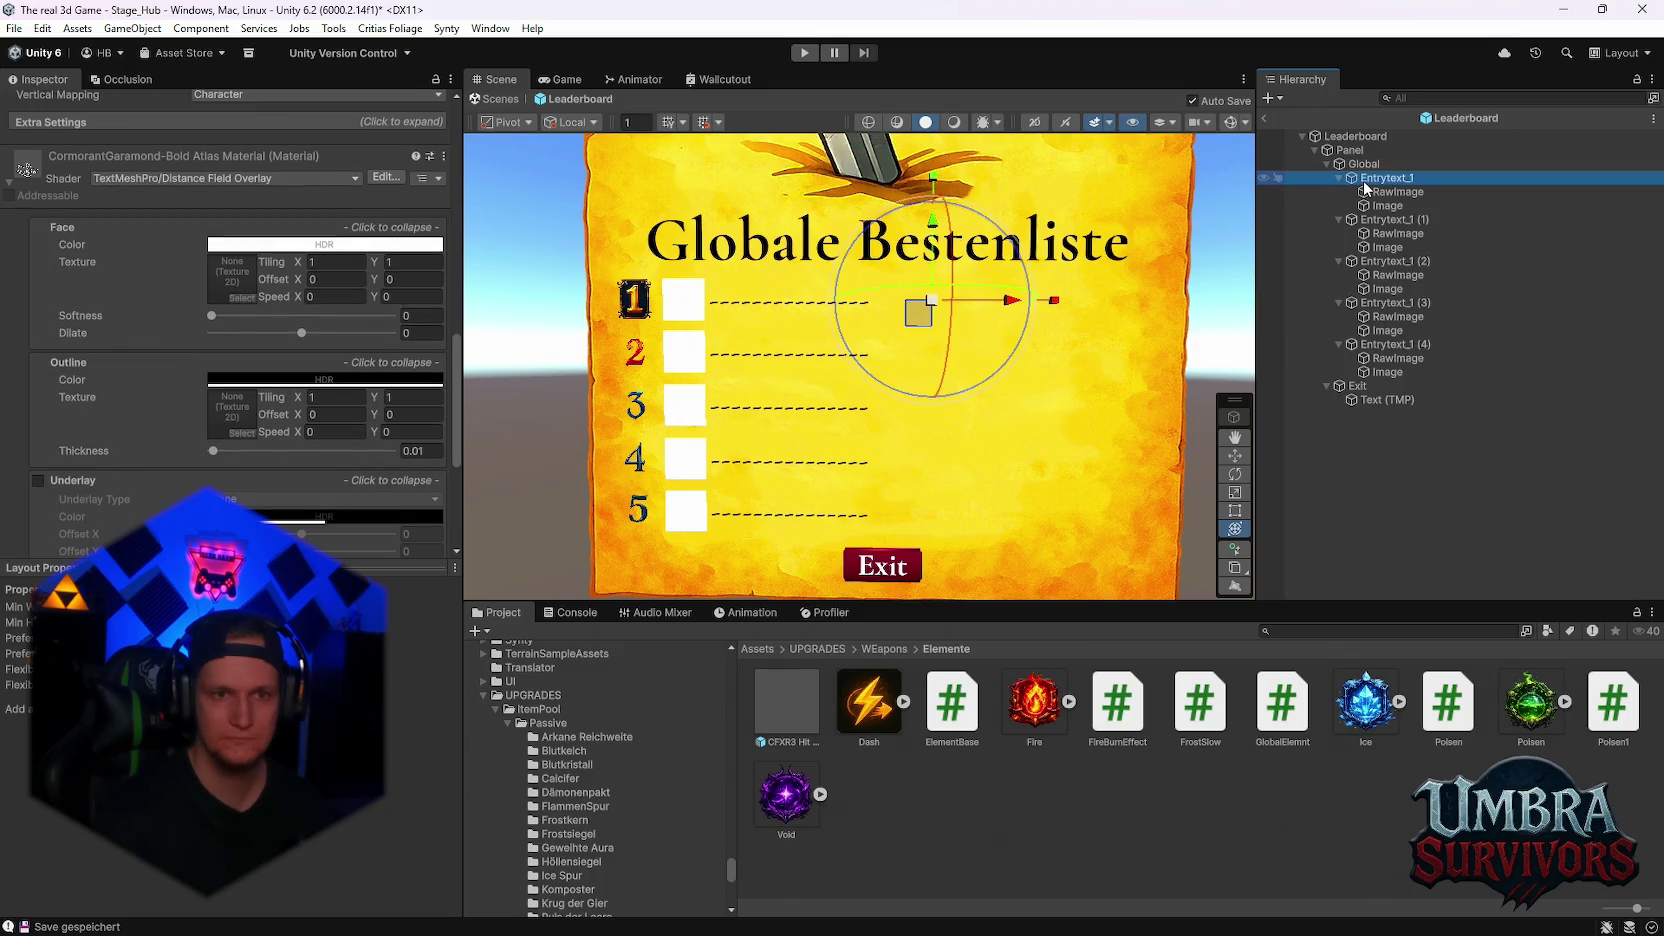
left_click(1394, 260)
left_click(1380, 302)
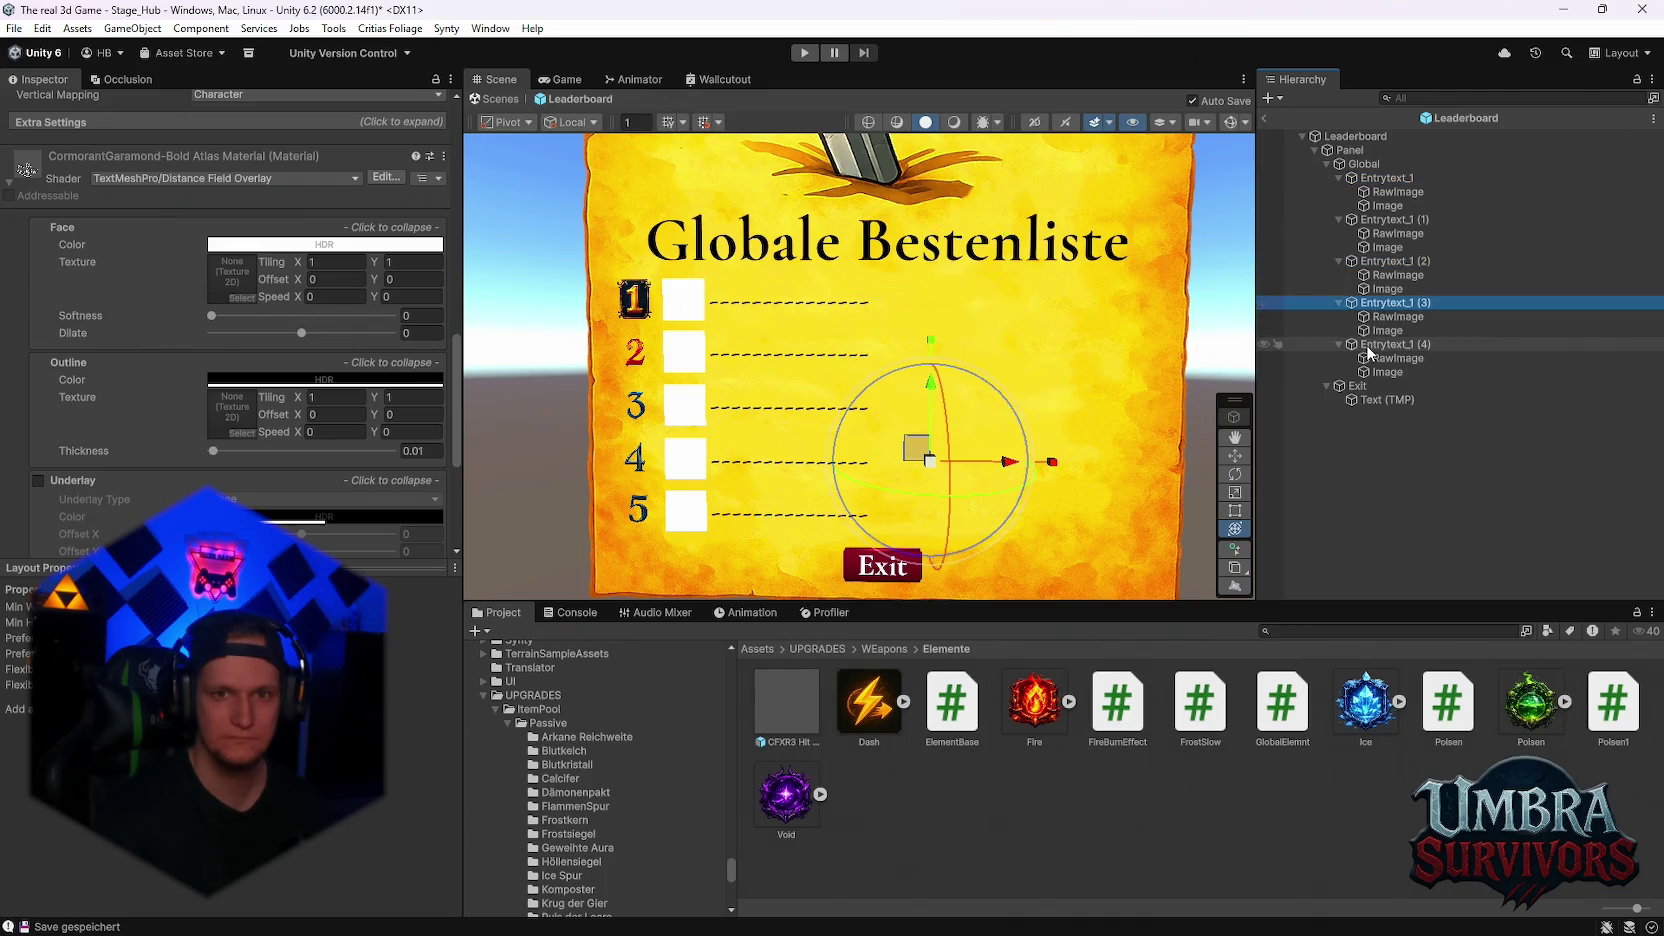
left_click(1366, 344)
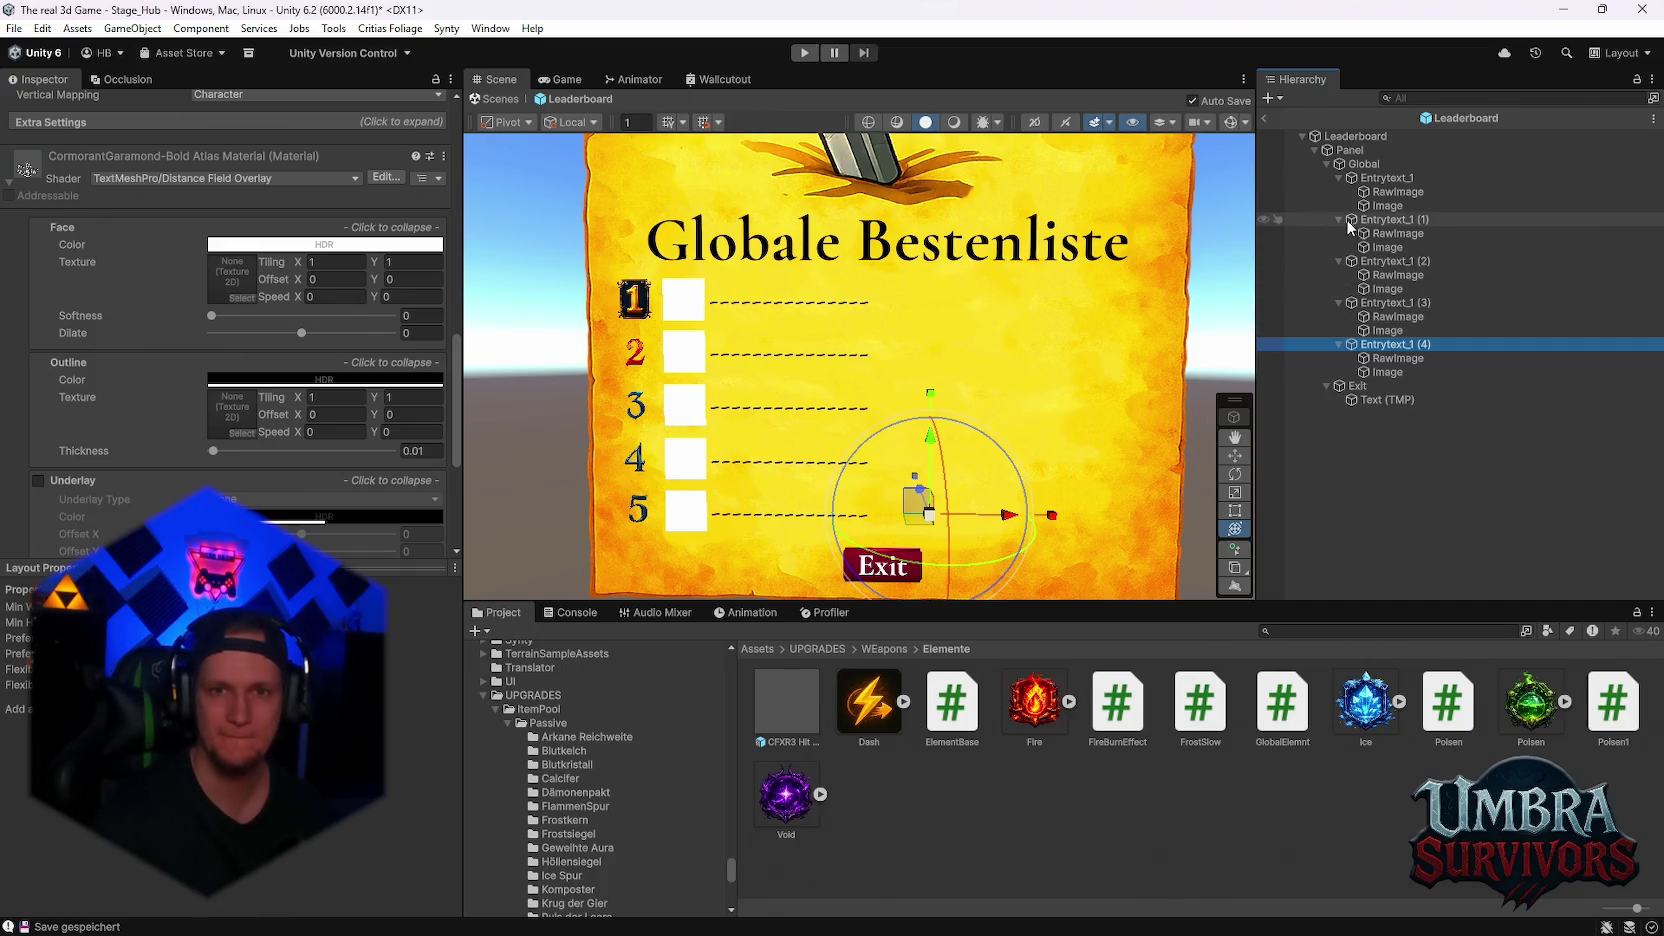
left_click(1375, 205)
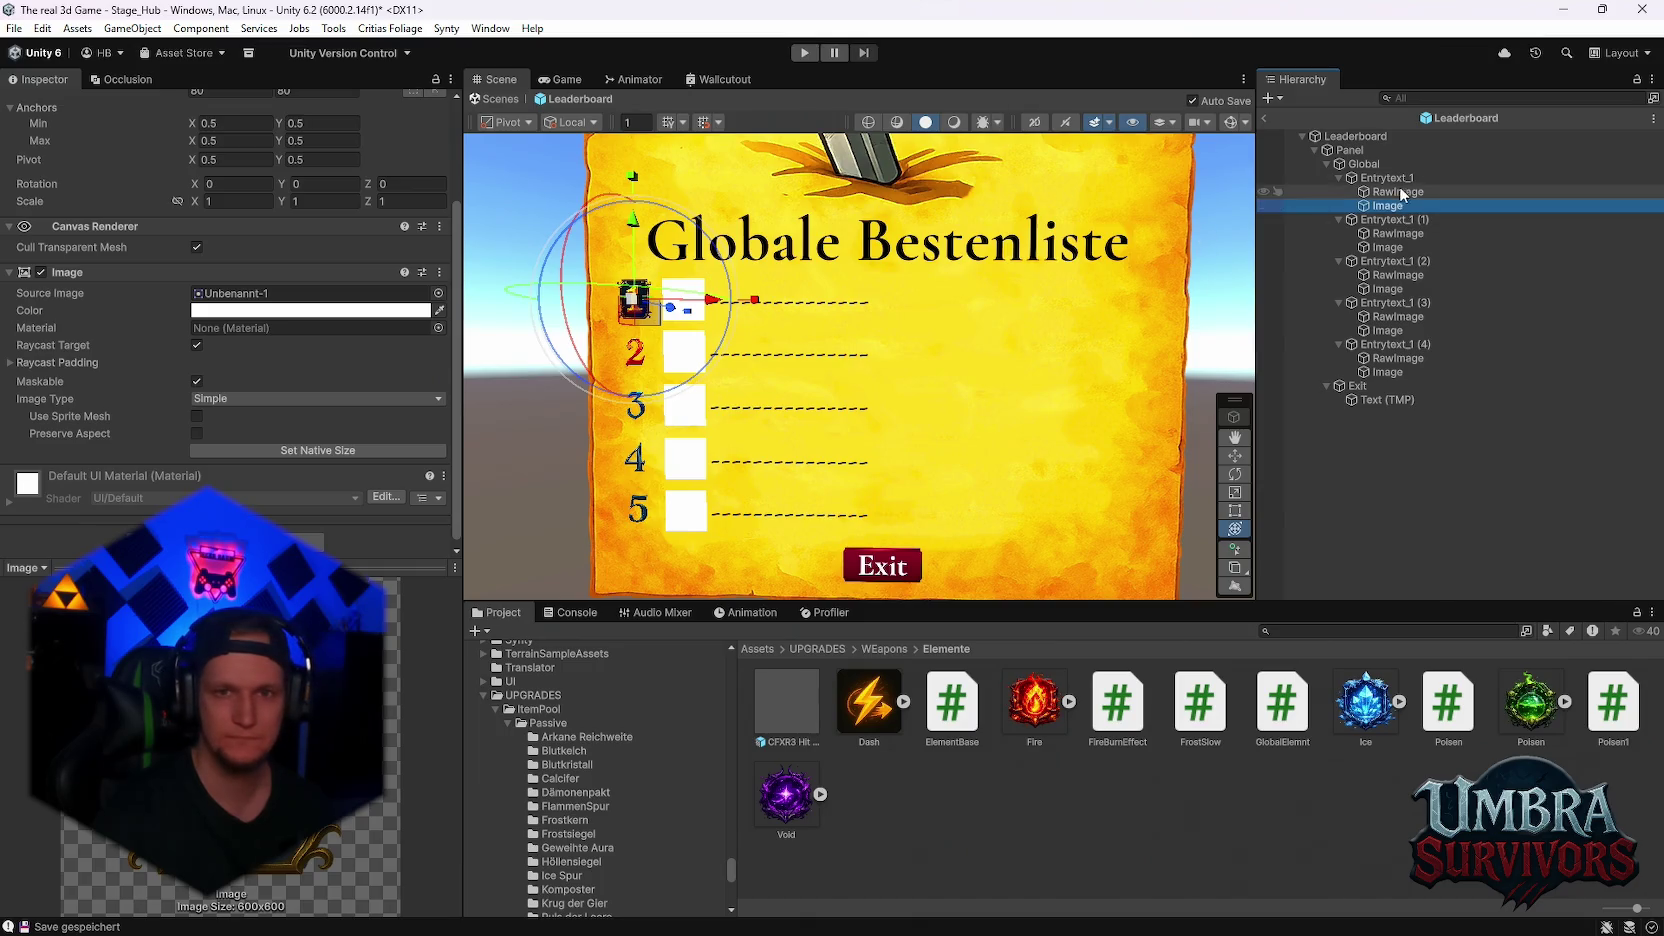
- Select all five entries, nudge them slightly right and save the Leaderboard
left_click(1385, 178)
left_click(1369, 344, "shift")
left_click_drag(994, 518, 1013, 522)
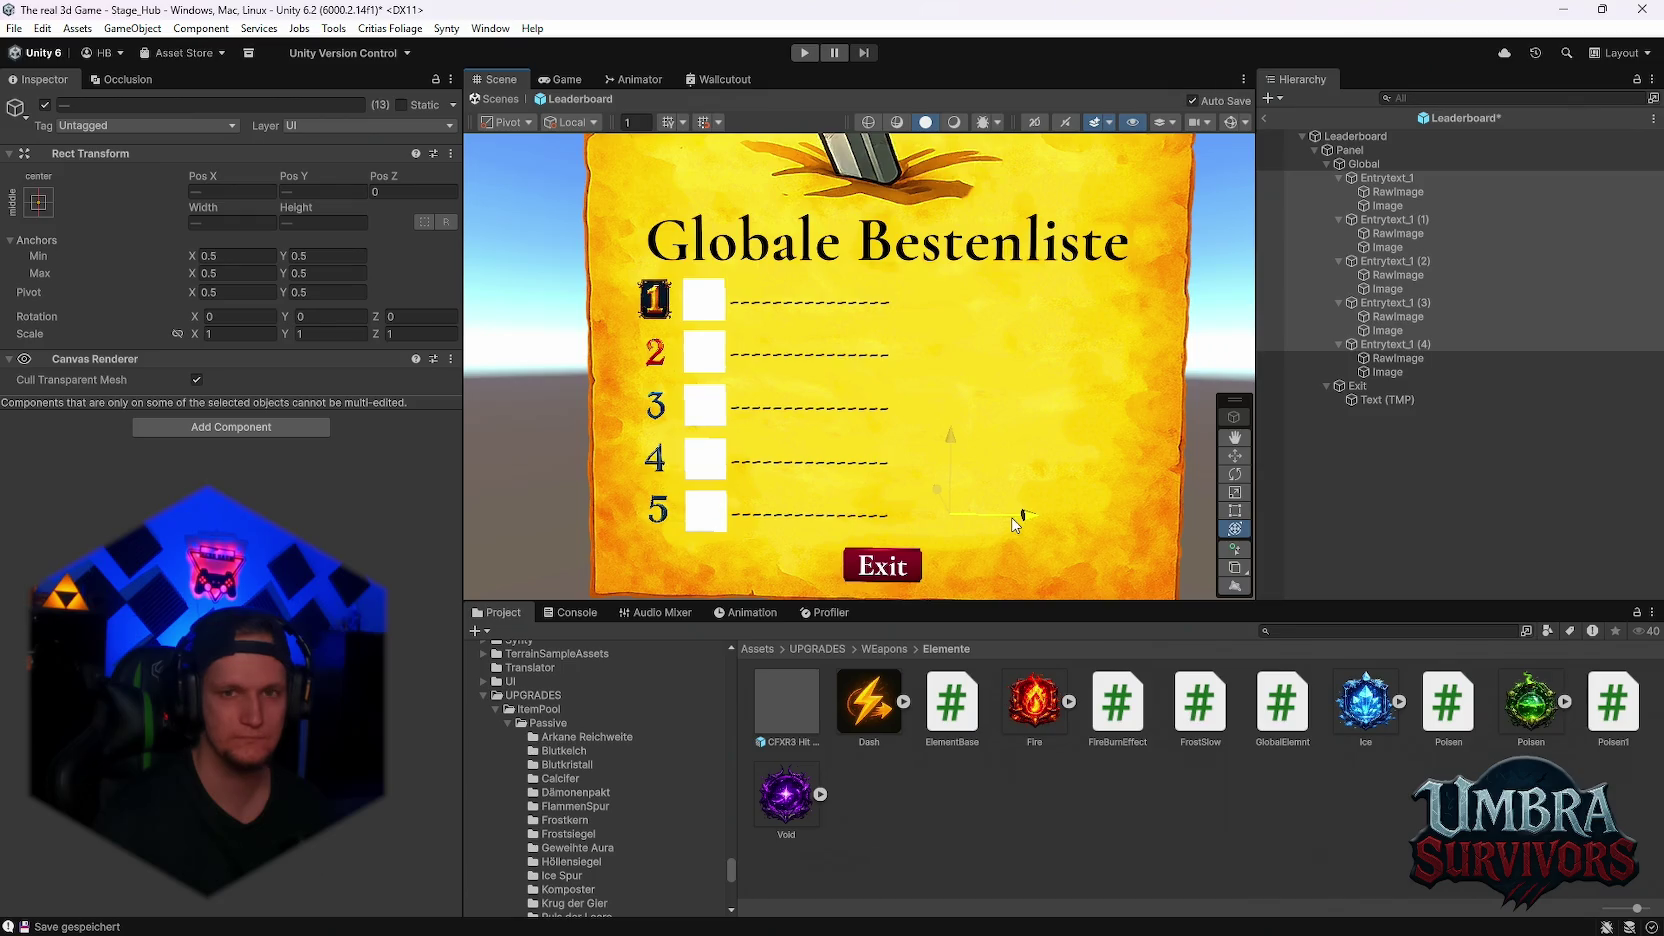
key("ctrl+s")
- Select the fifth, fourth and first entries in turn, ending on the first entry's RawImage
left_click(1406, 344)
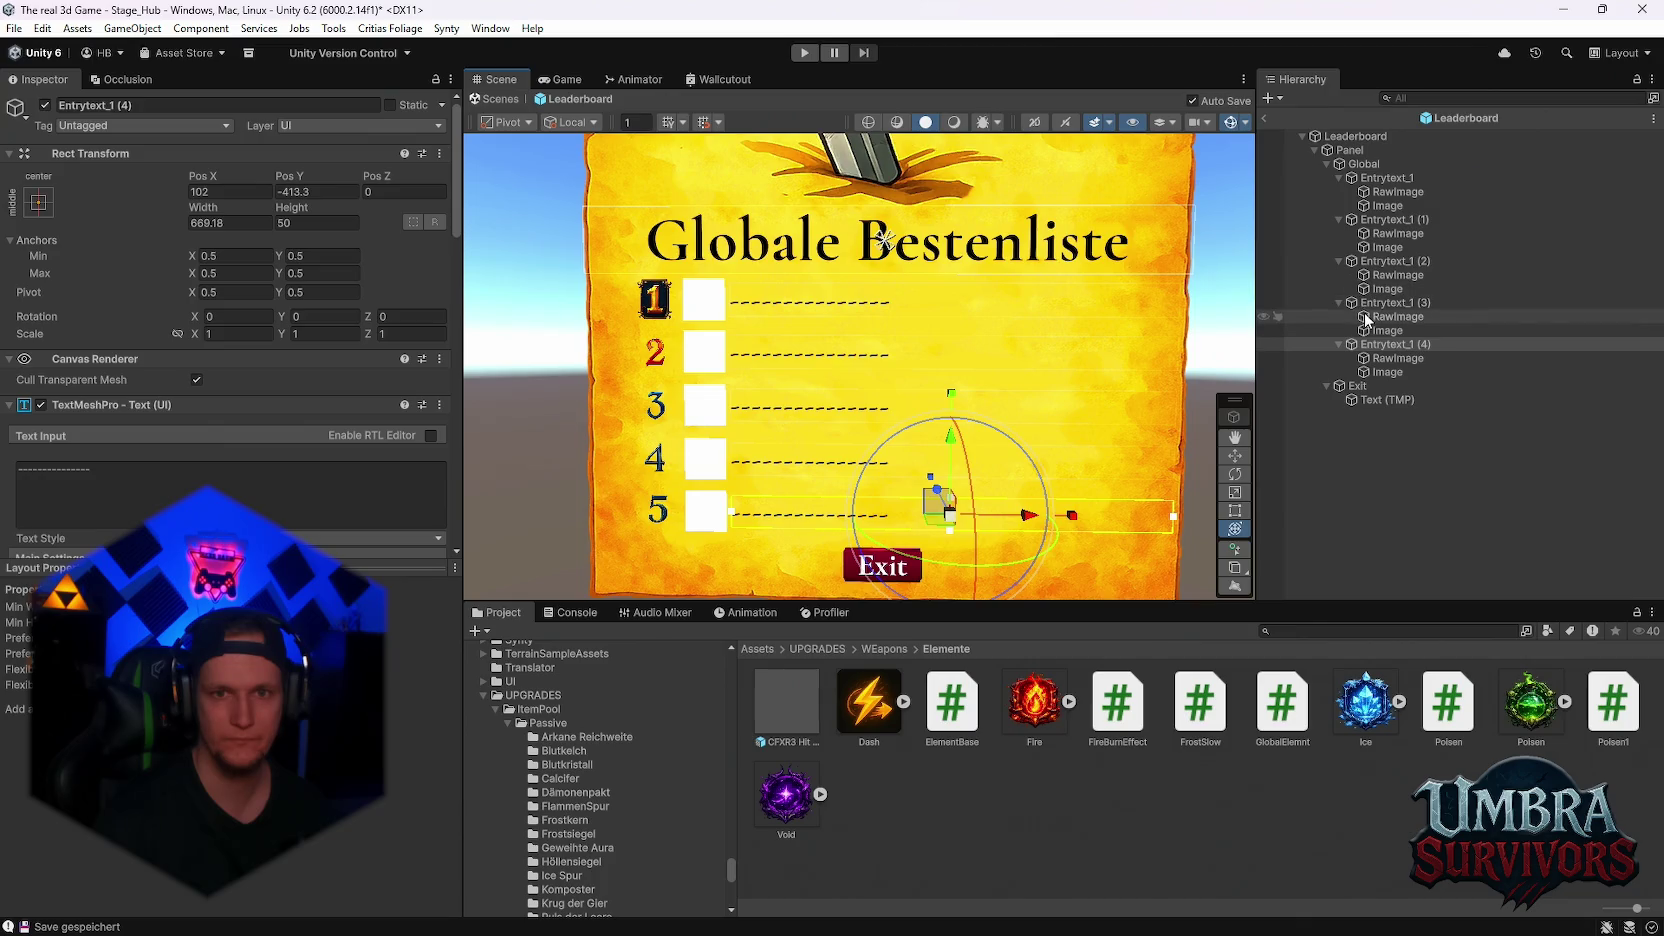
left_click(1395, 302)
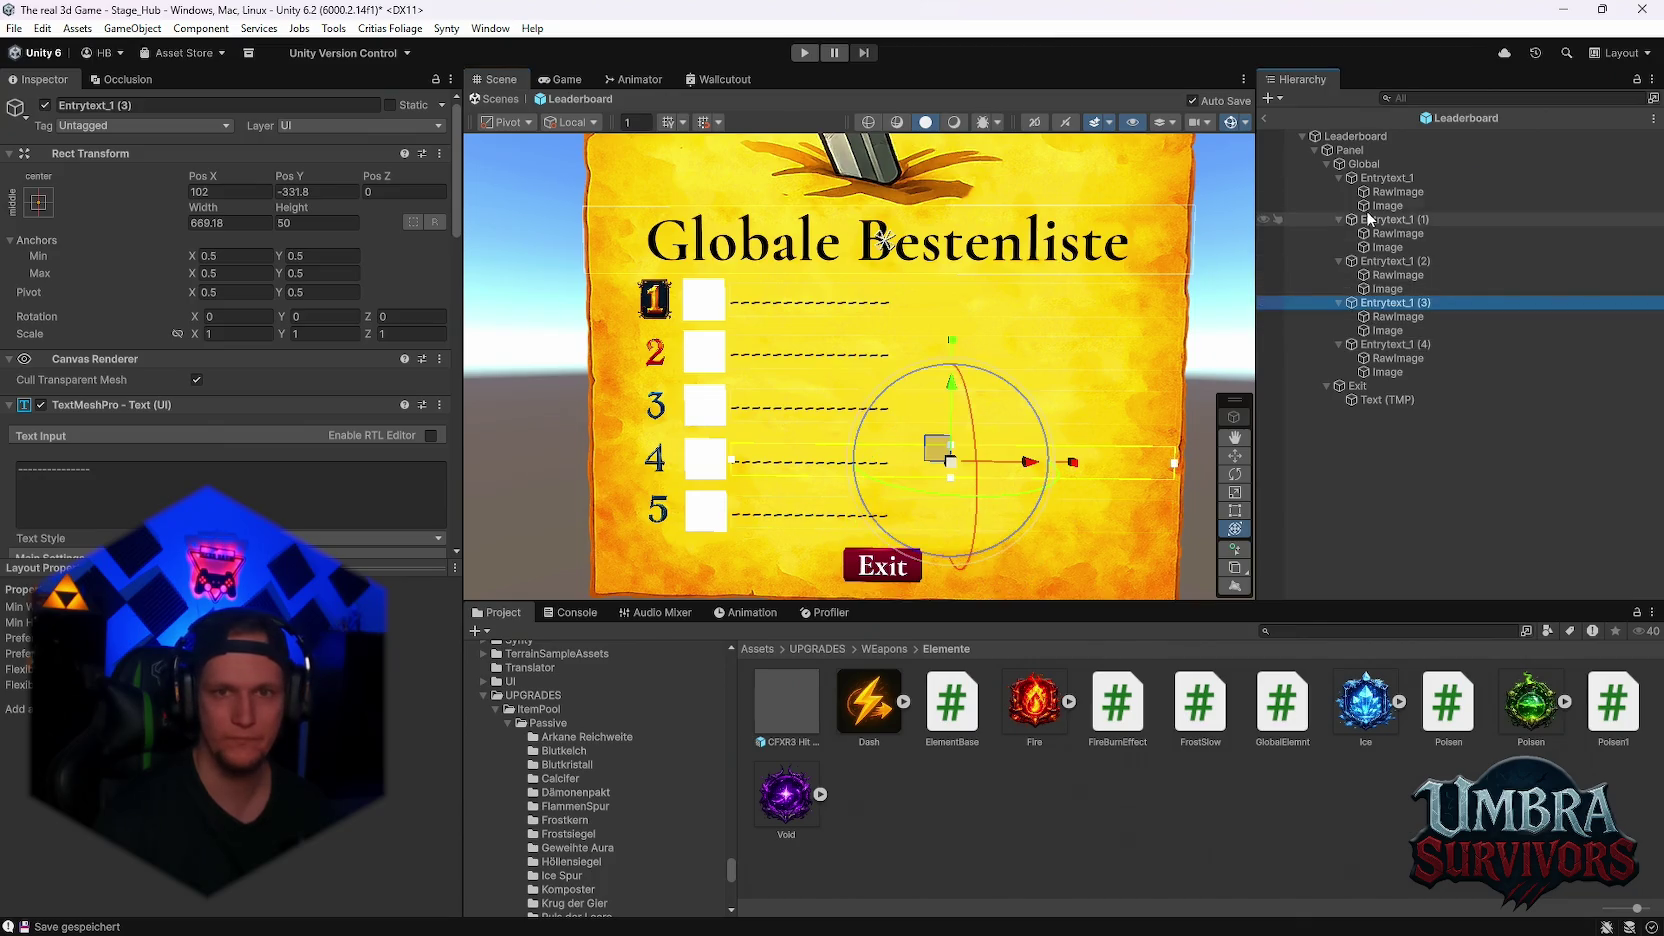
left_click(1372, 179)
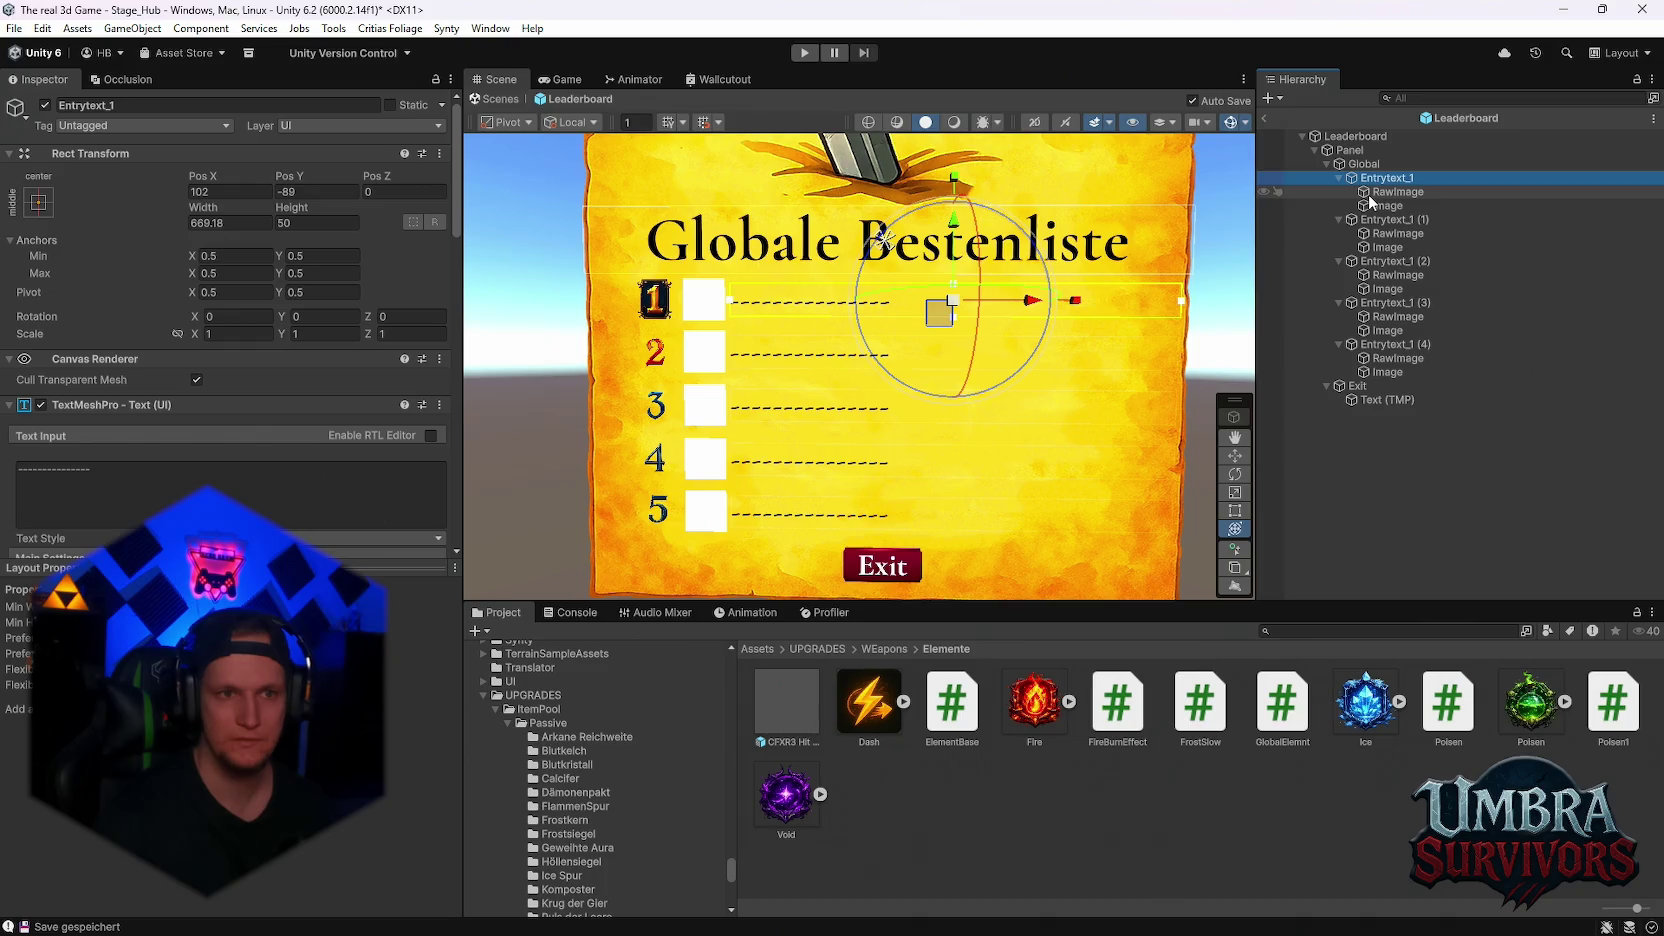
left_click(1385, 192)
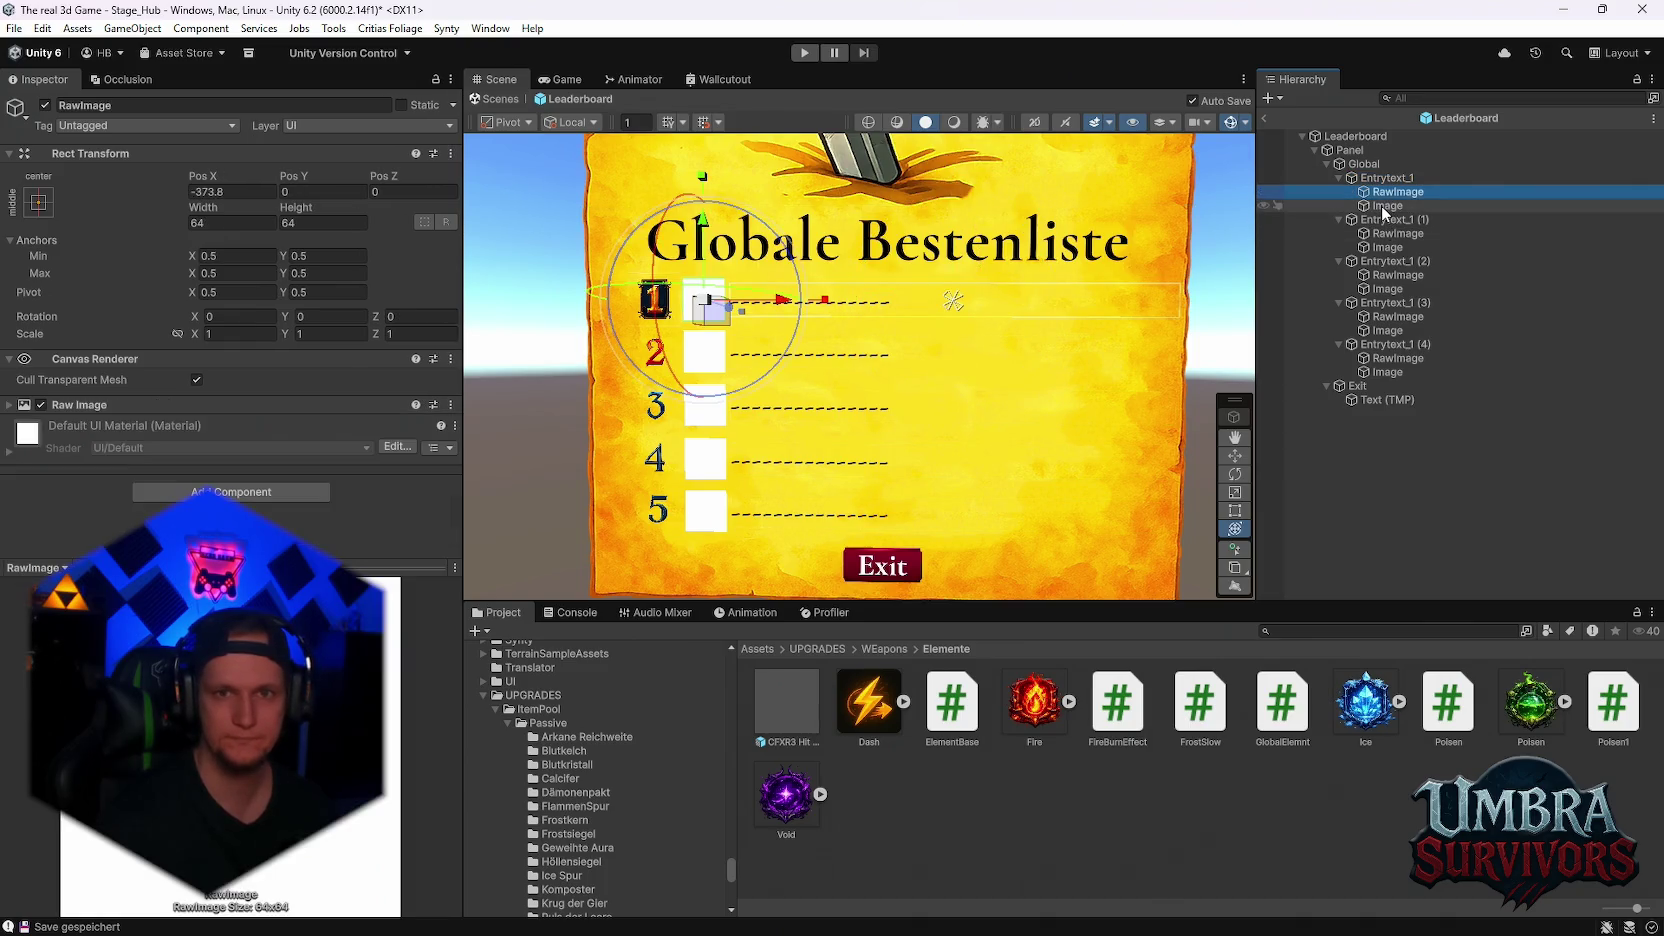
- Select all five entries' number Images, drag them left away from the white boxes, and save
left_click(1384, 206)
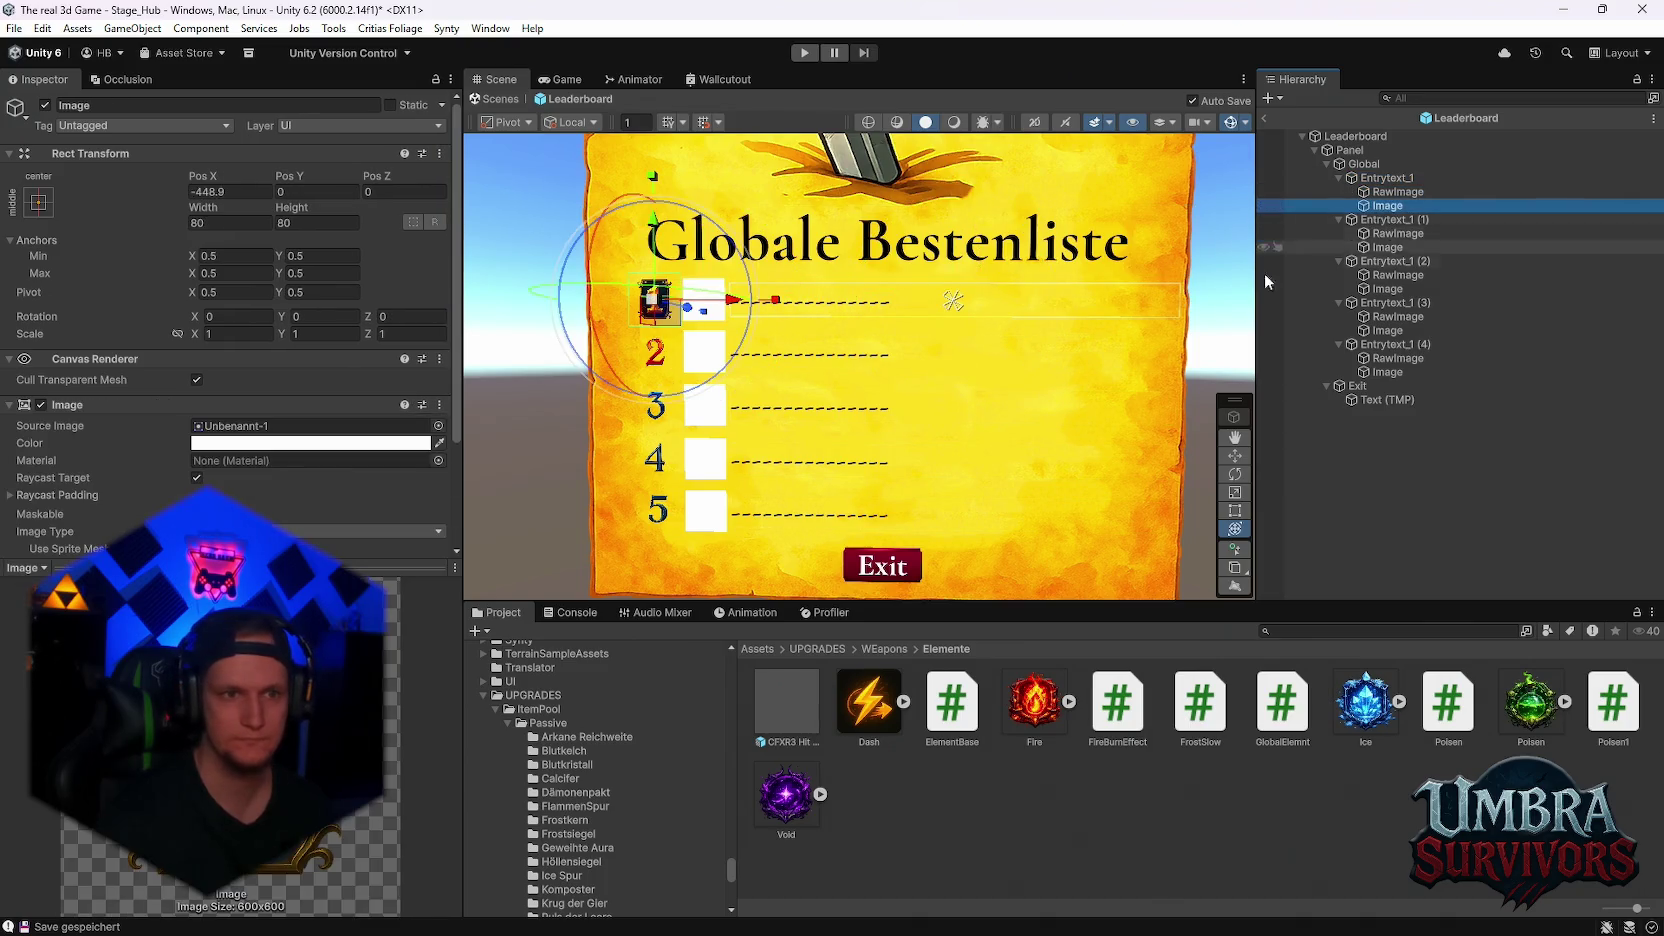
left_click(1375, 289, "ctrl")
left_click(1375, 330, "ctrl")
left_click(1378, 372, "ctrl")
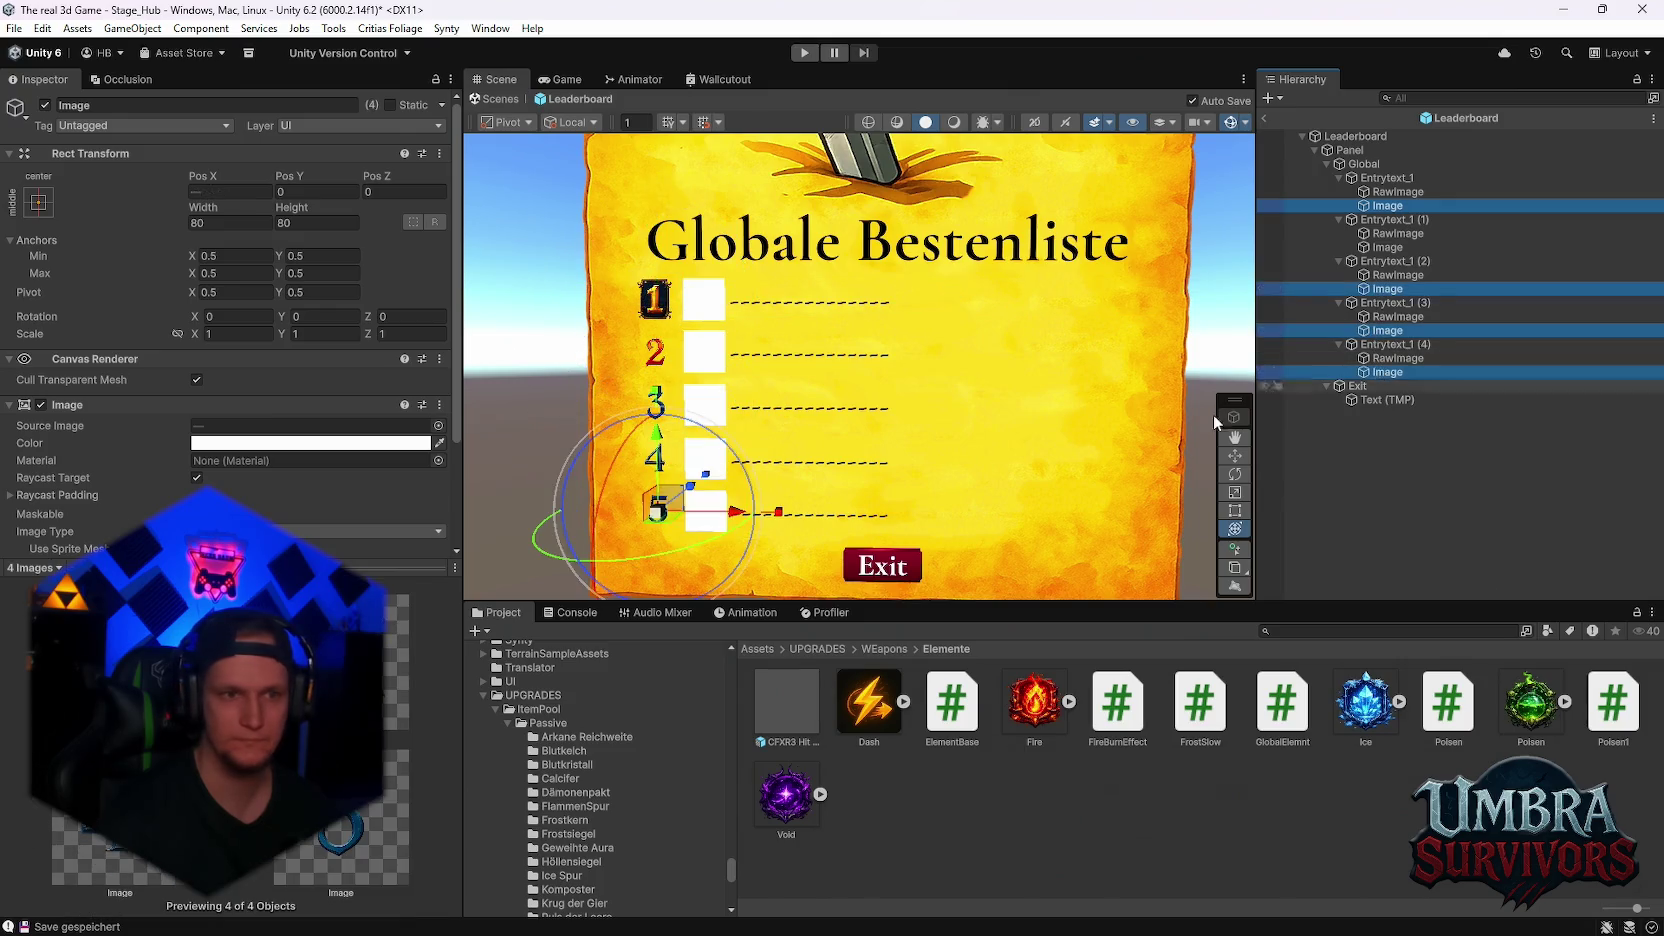
left_click_drag(741, 514, 722, 520)
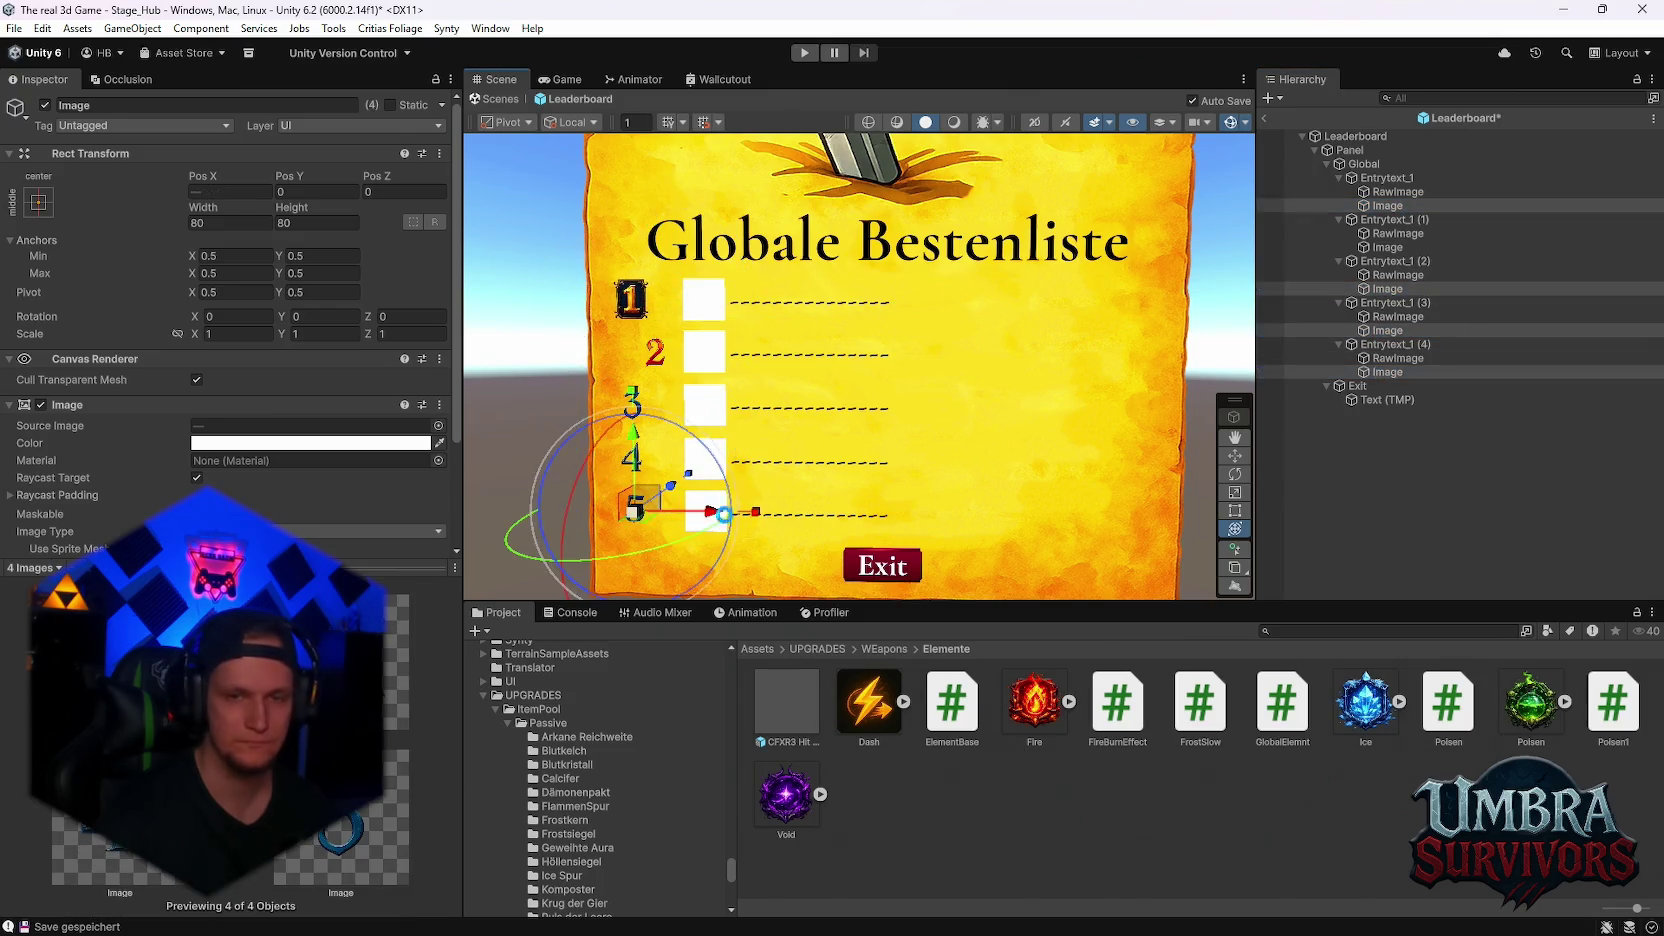
key("ctrl+z")
left_click(1387, 247, "ctrl")
left_click_drag(736, 352, 697, 361)
key("ctrl+s")
scroll(900, 413, "down", 1)
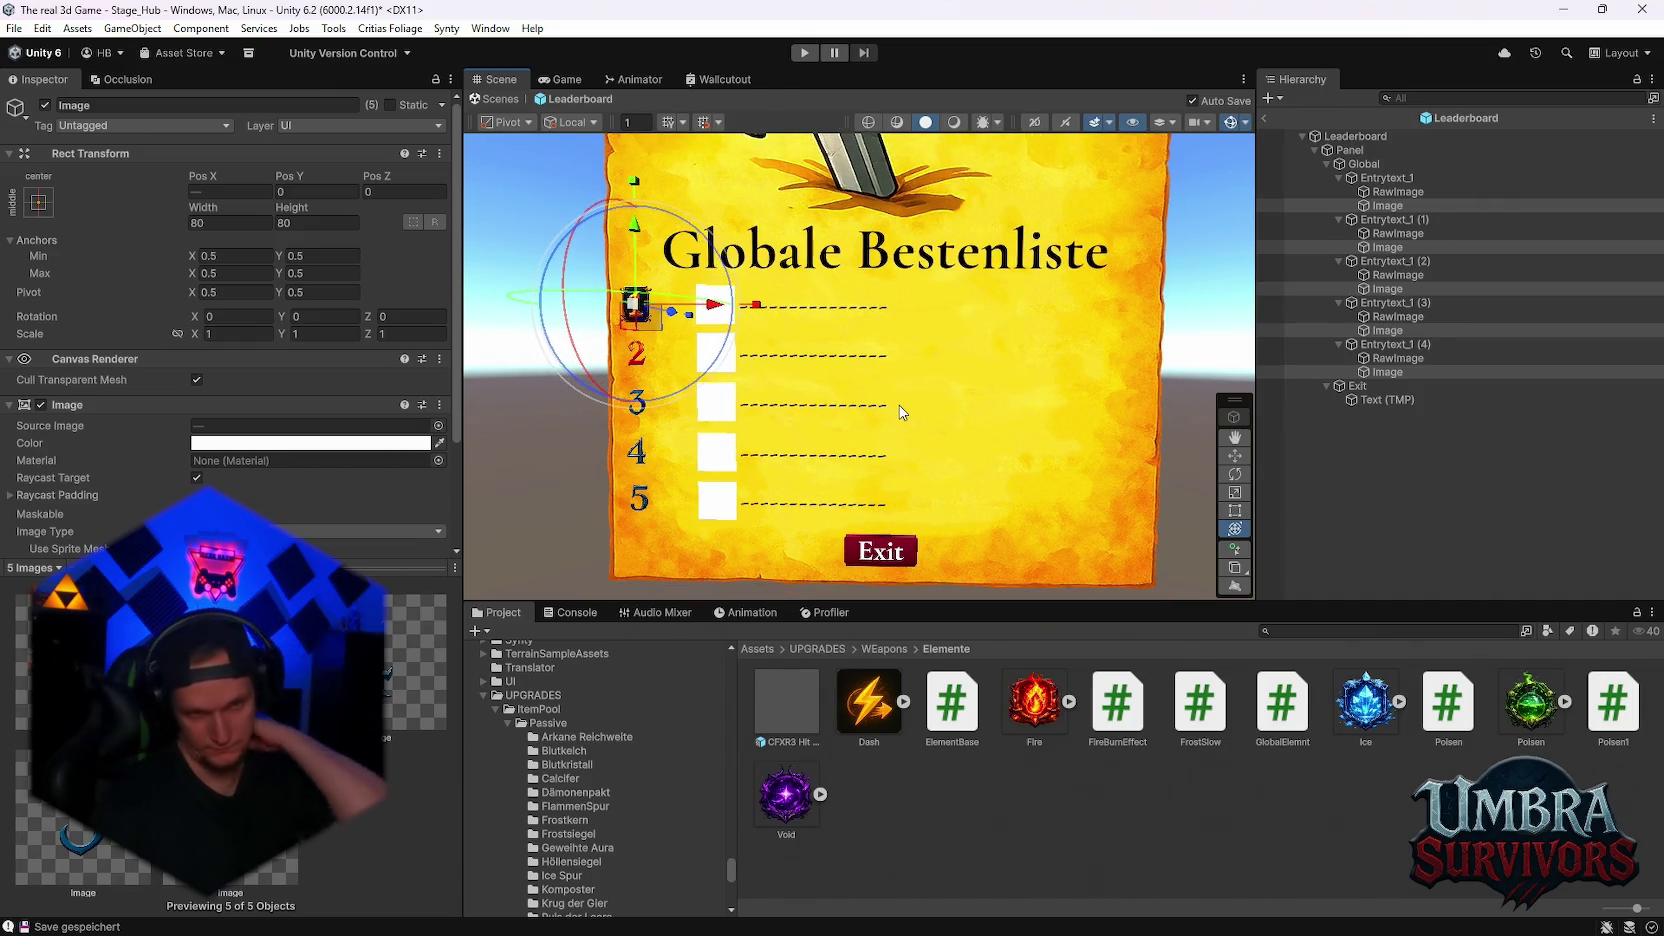
left_click_drag(900, 413, 895, 410)
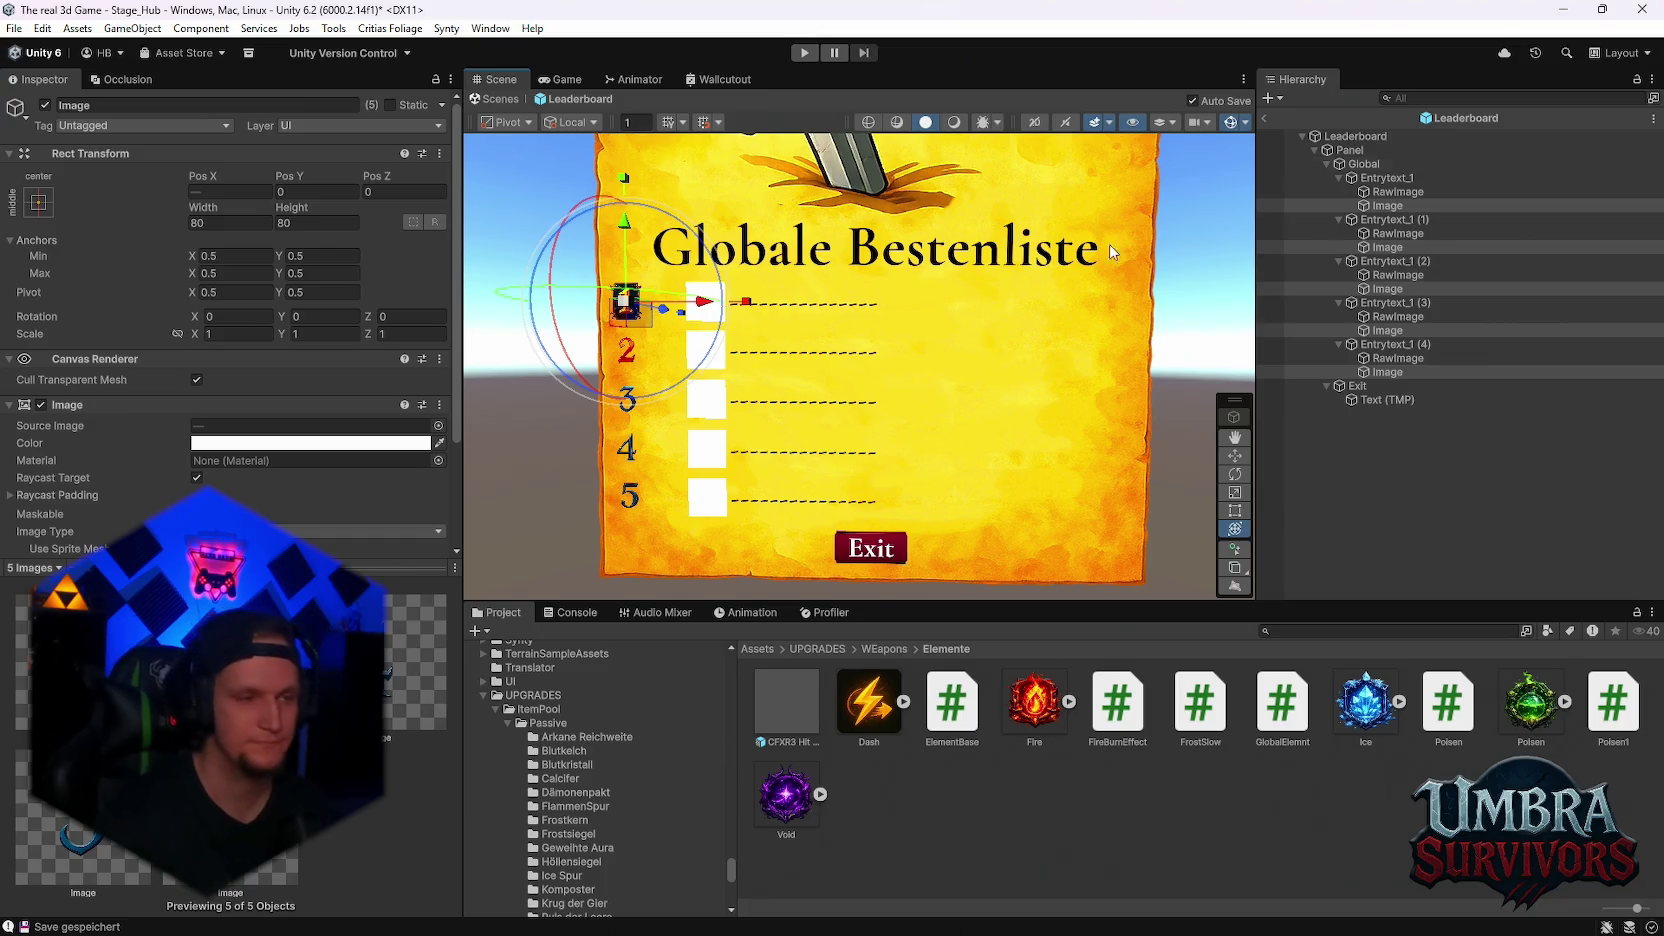
mouse_move(865, 375)
left_mouse_down()
mouse_move(951, 342)
mouse_move(924, 387)
mouse_move(1024, 407)
mouse_move(928, 377)
left_mouse_up()
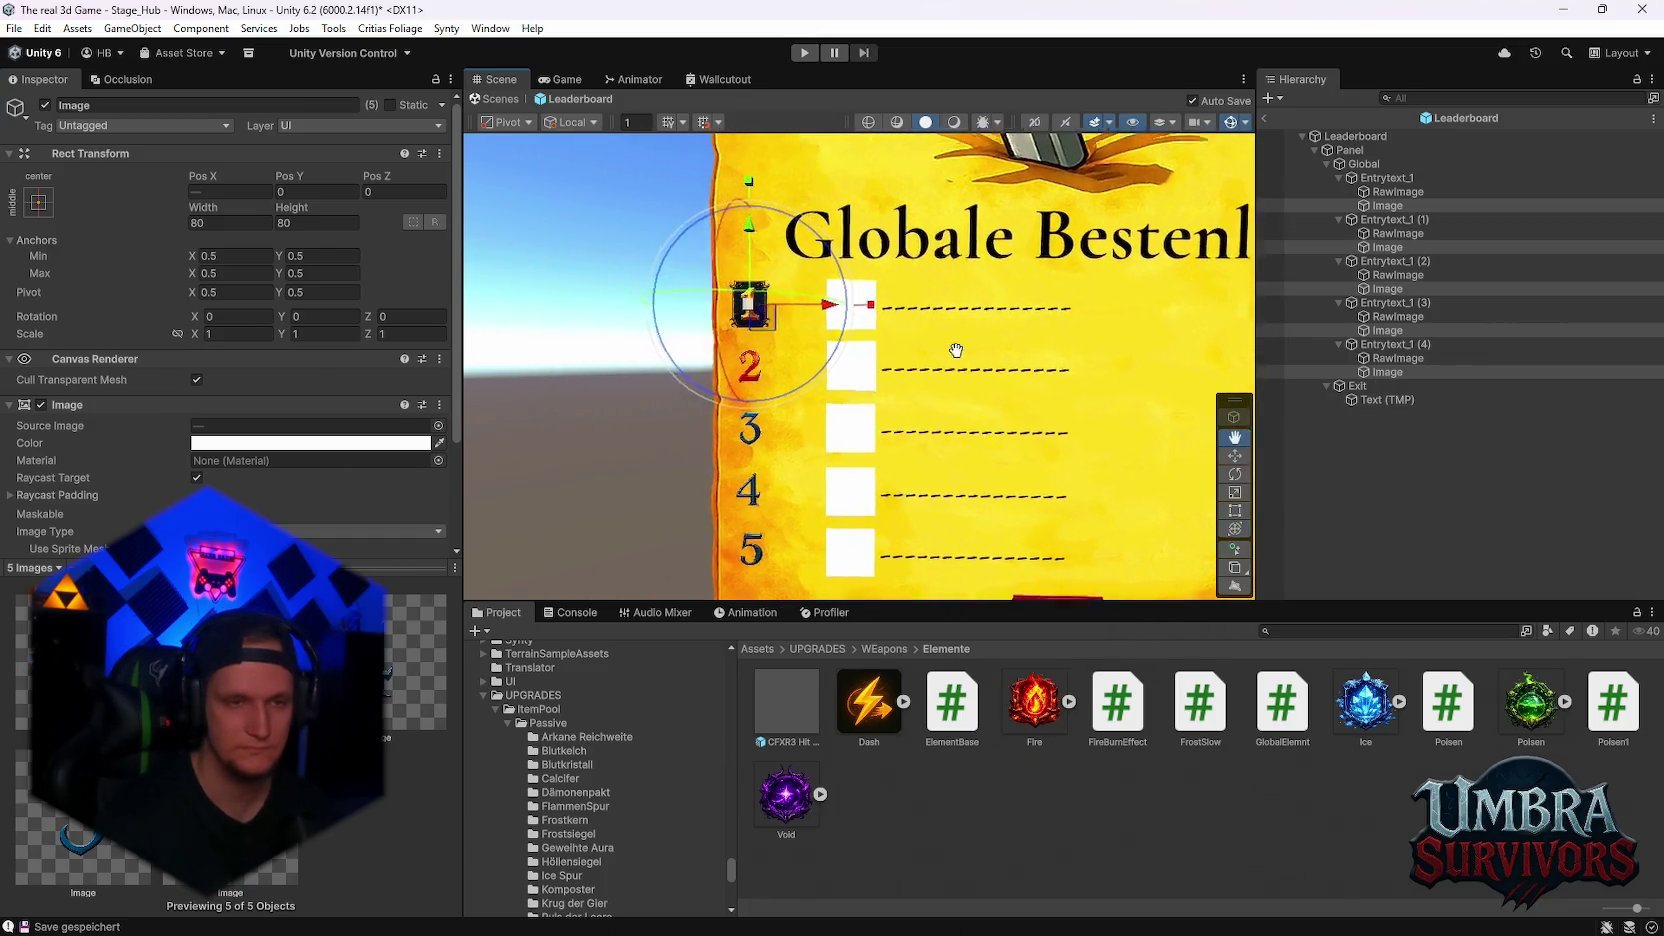
scroll(928, 377, "down", 1)
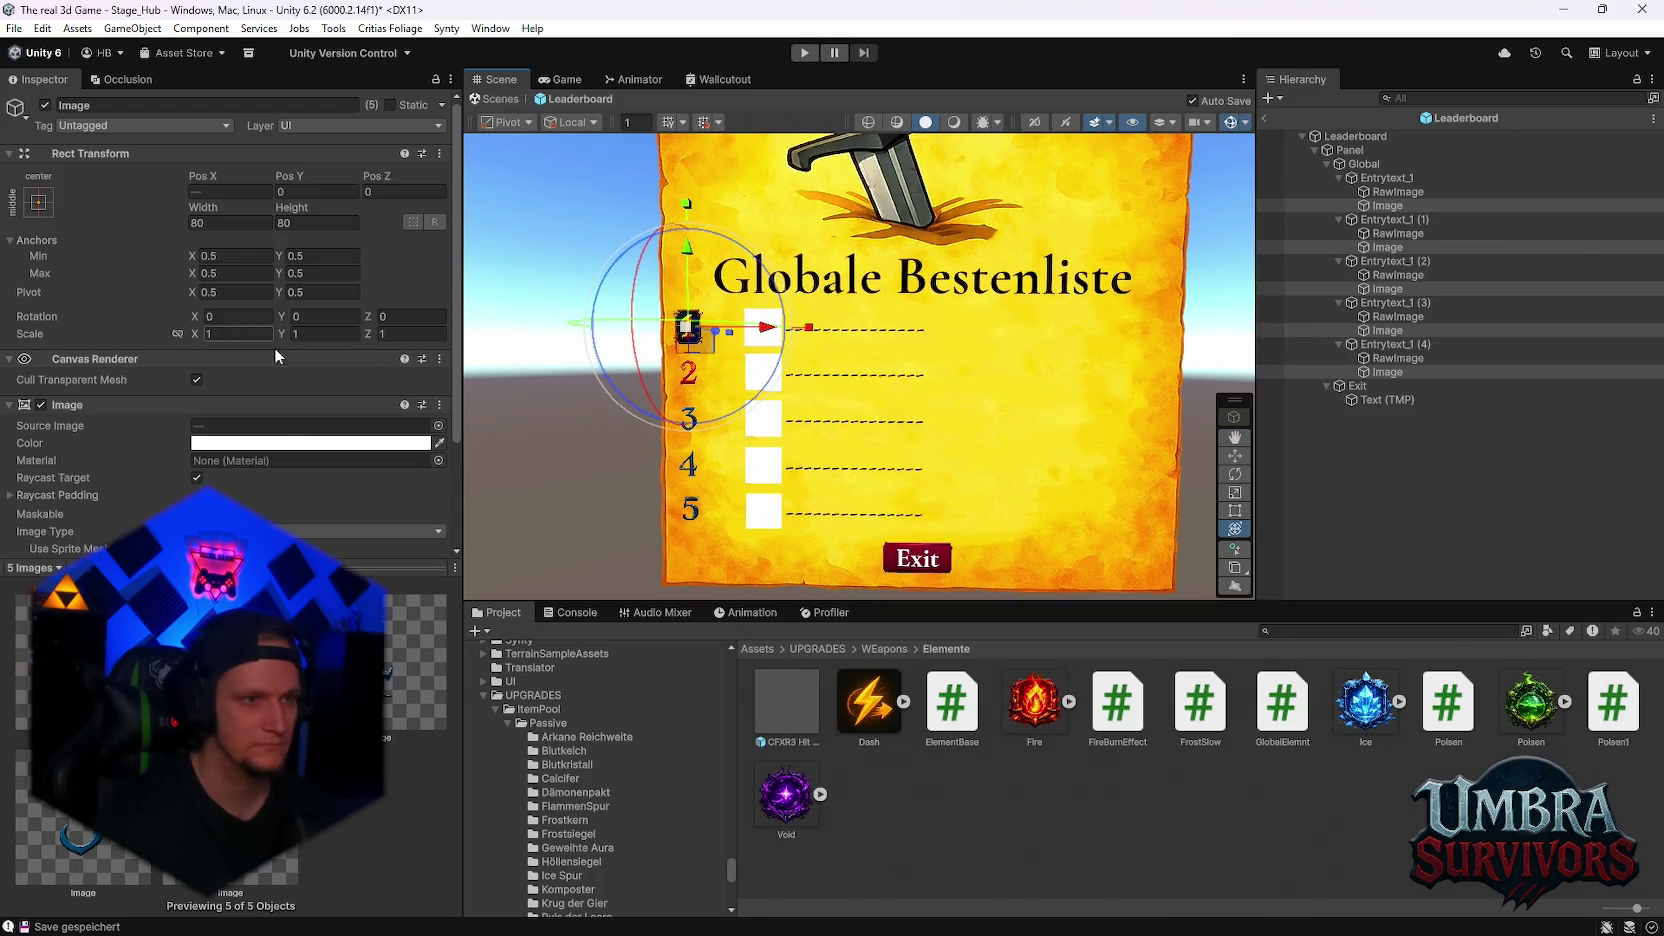
scroll(277, 360, "down", 3)
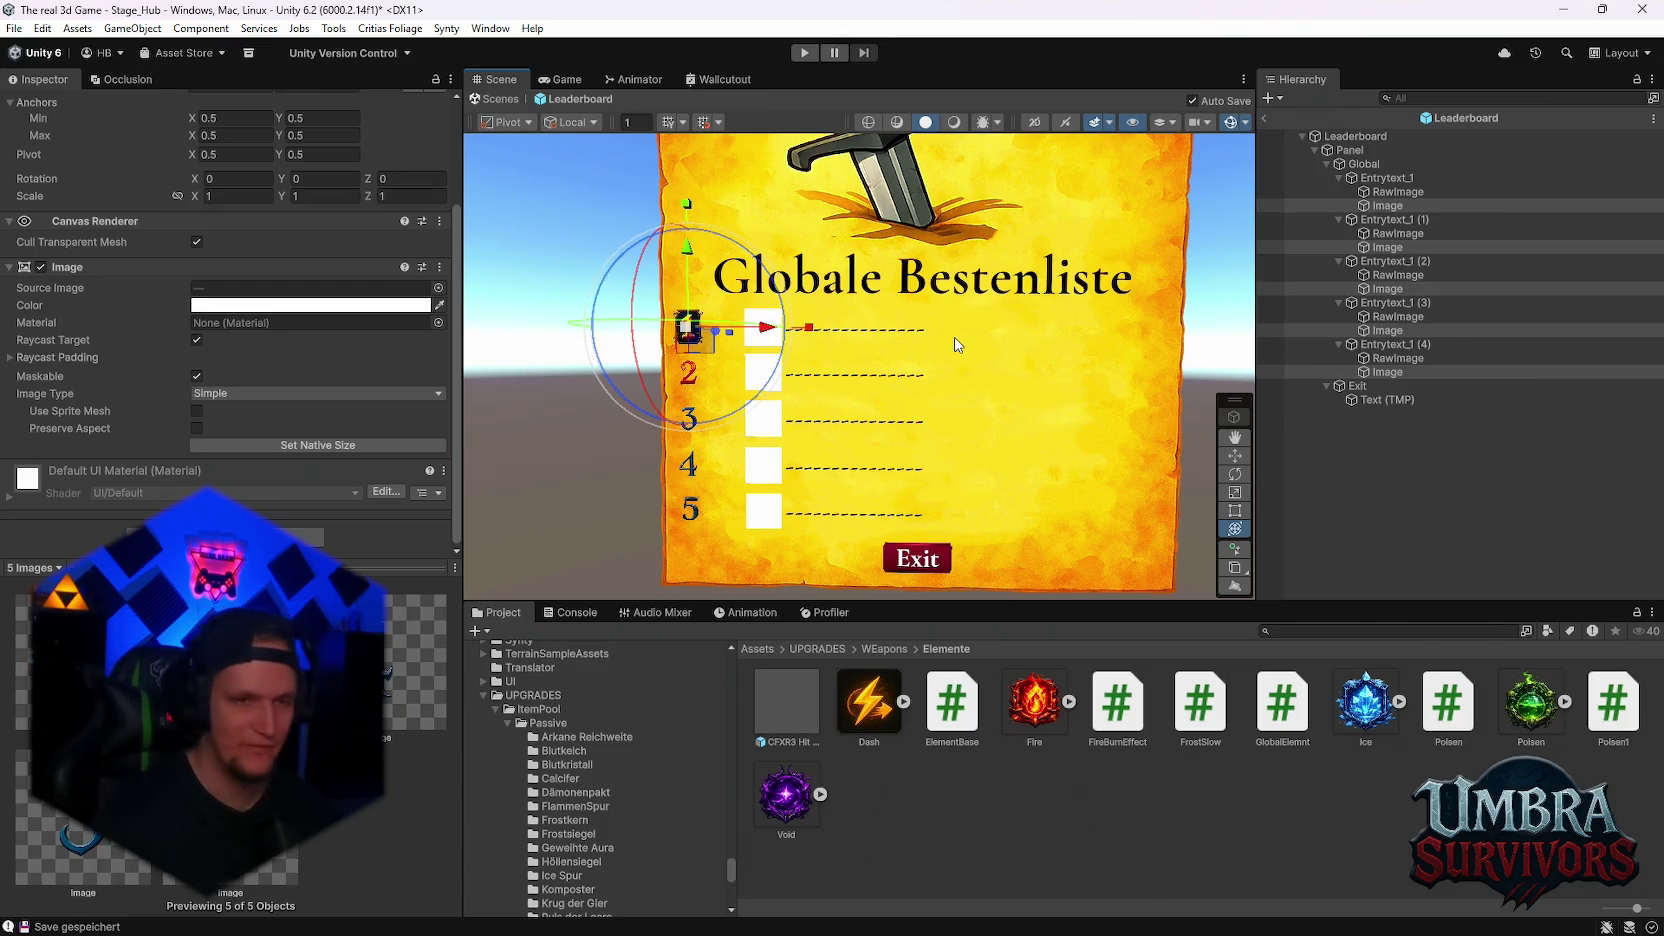
left_click(1394, 236)
- Duplicate the five selected RawImages at once, then undo the misplaced copies
left_click(1394, 192, "ctrl")
left_click(1394, 275, "ctrl")
left_click(1394, 316, "ctrl")
left_click(1394, 358, "ctrl")
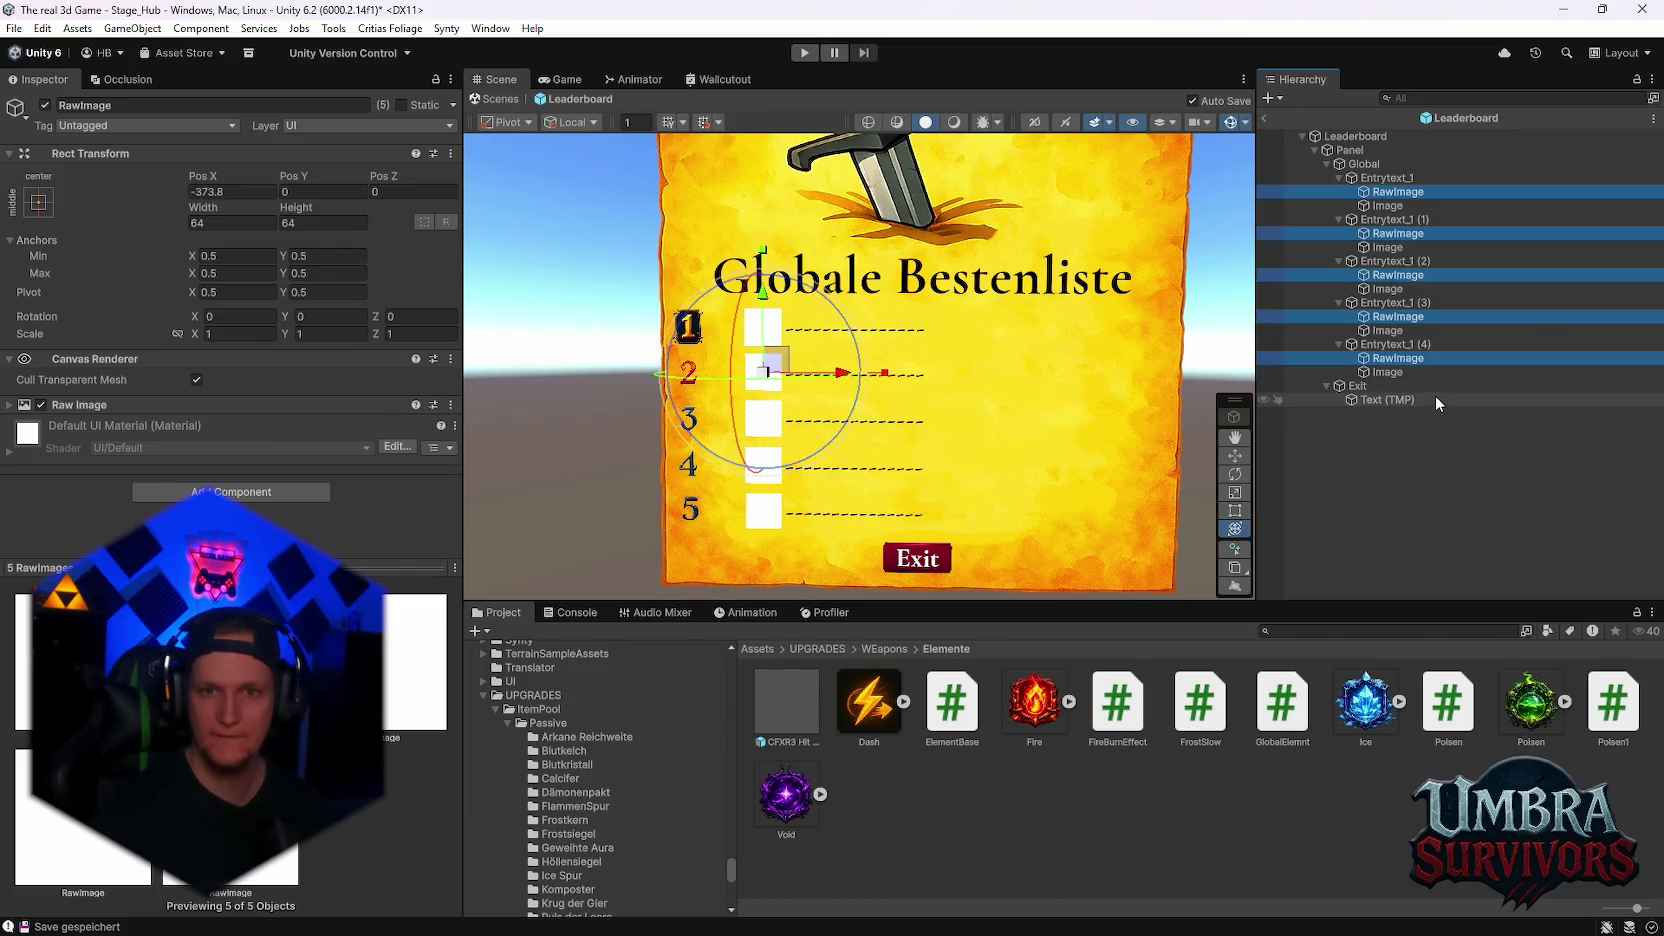
key("ctrl+d")
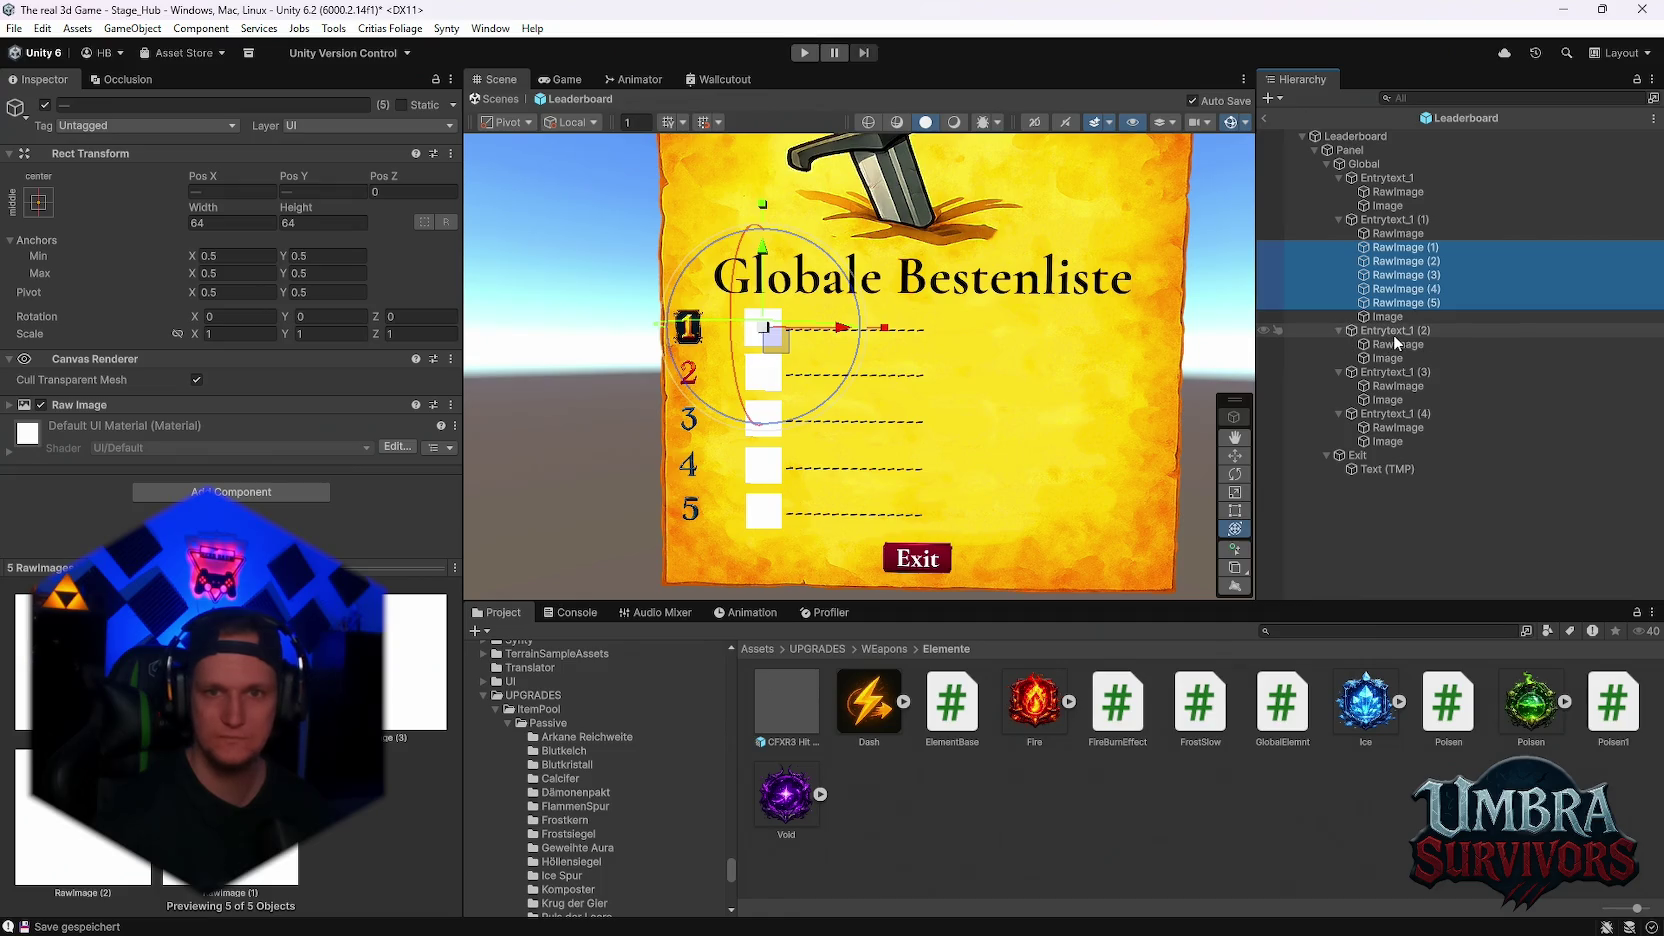
key("ctrl+z")
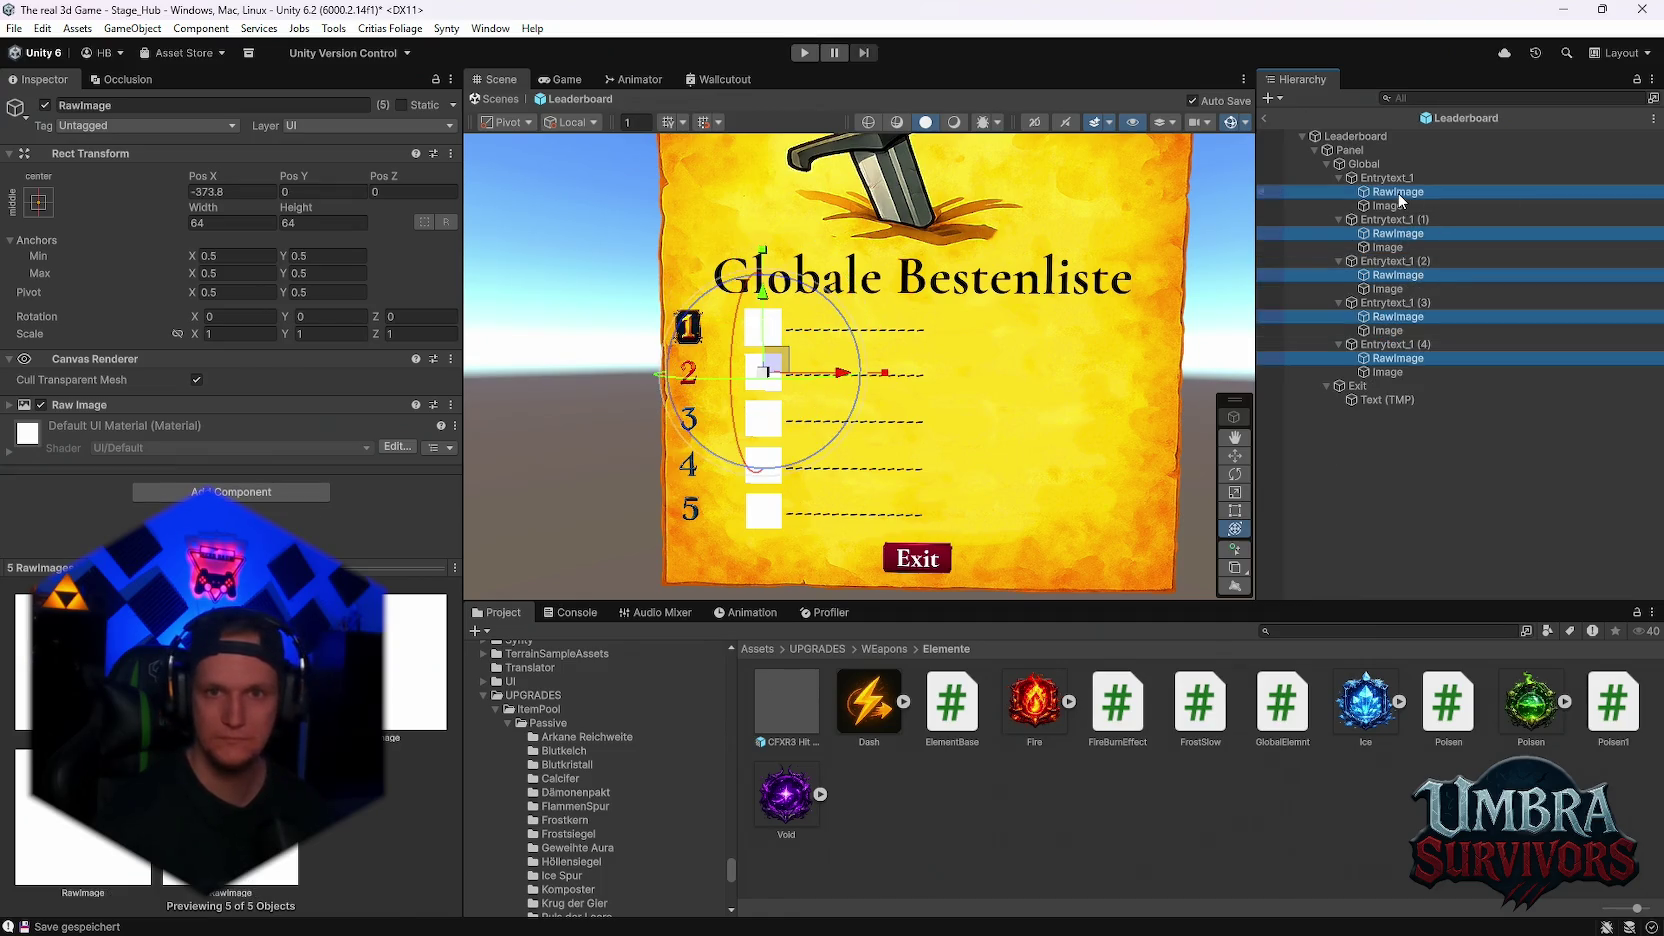
- Duplicate each entry's RawImage individually, from the first entry to the fifth
left_click(1398, 192)
key("ctrl+d")
left_click(1400, 246)
key("ctrl+d")
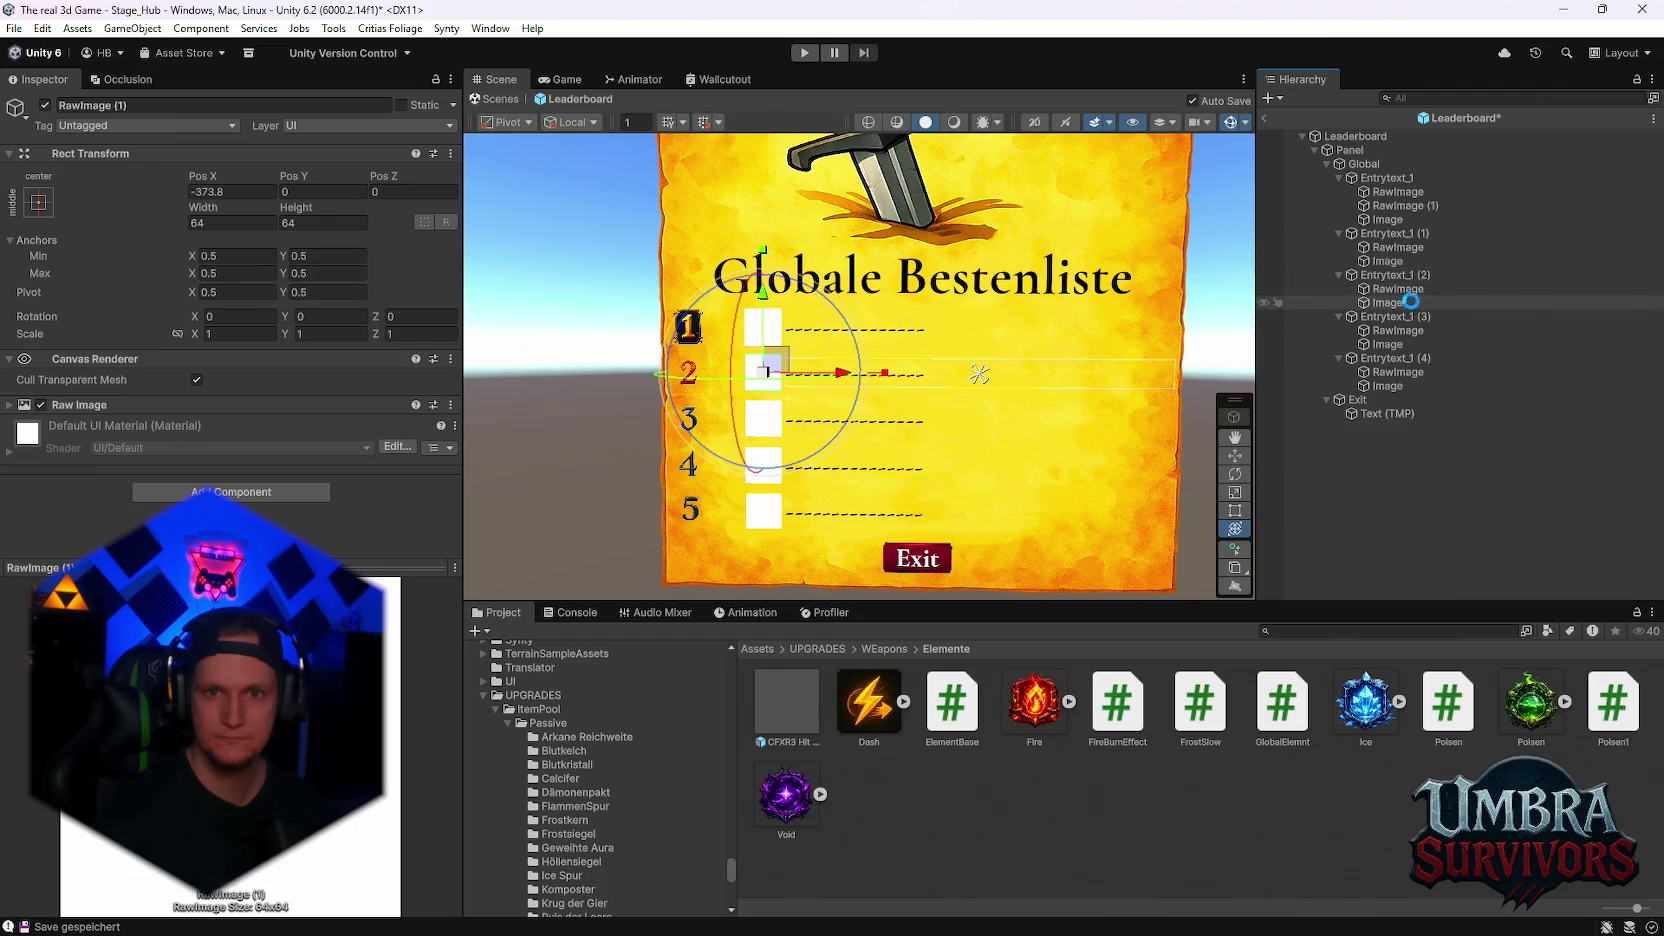
left_click(1398, 300)
key("ctrl+d")
left_click(1392, 357)
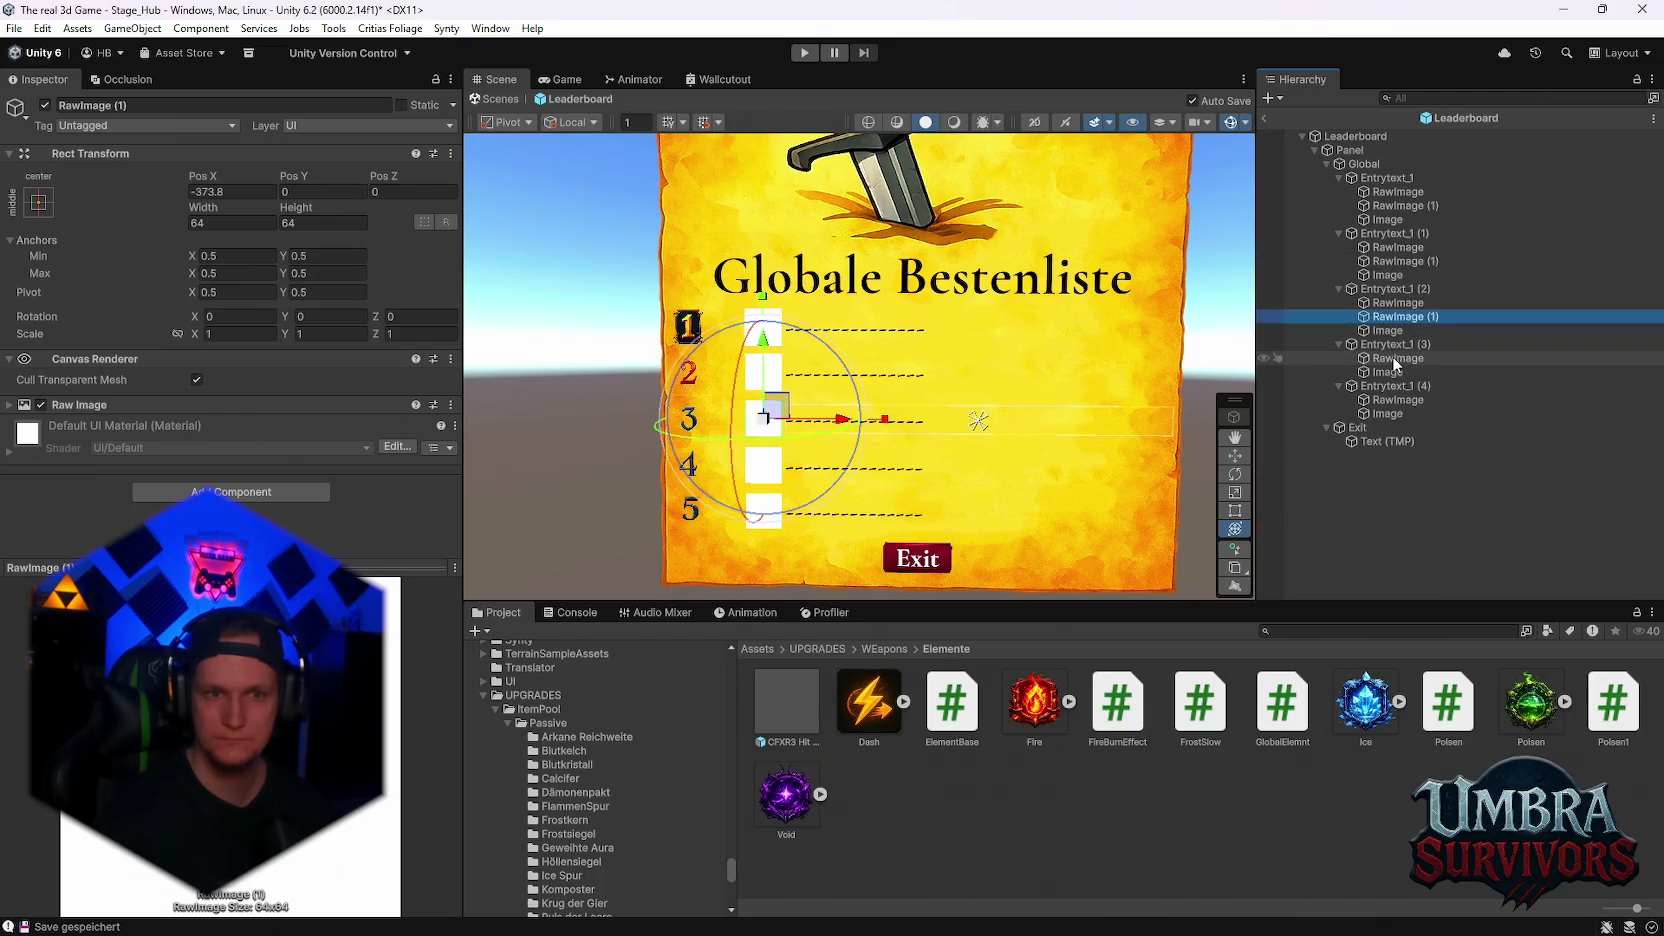
key("ctrl+d")
left_click(1407, 412)
key("ctrl+d")
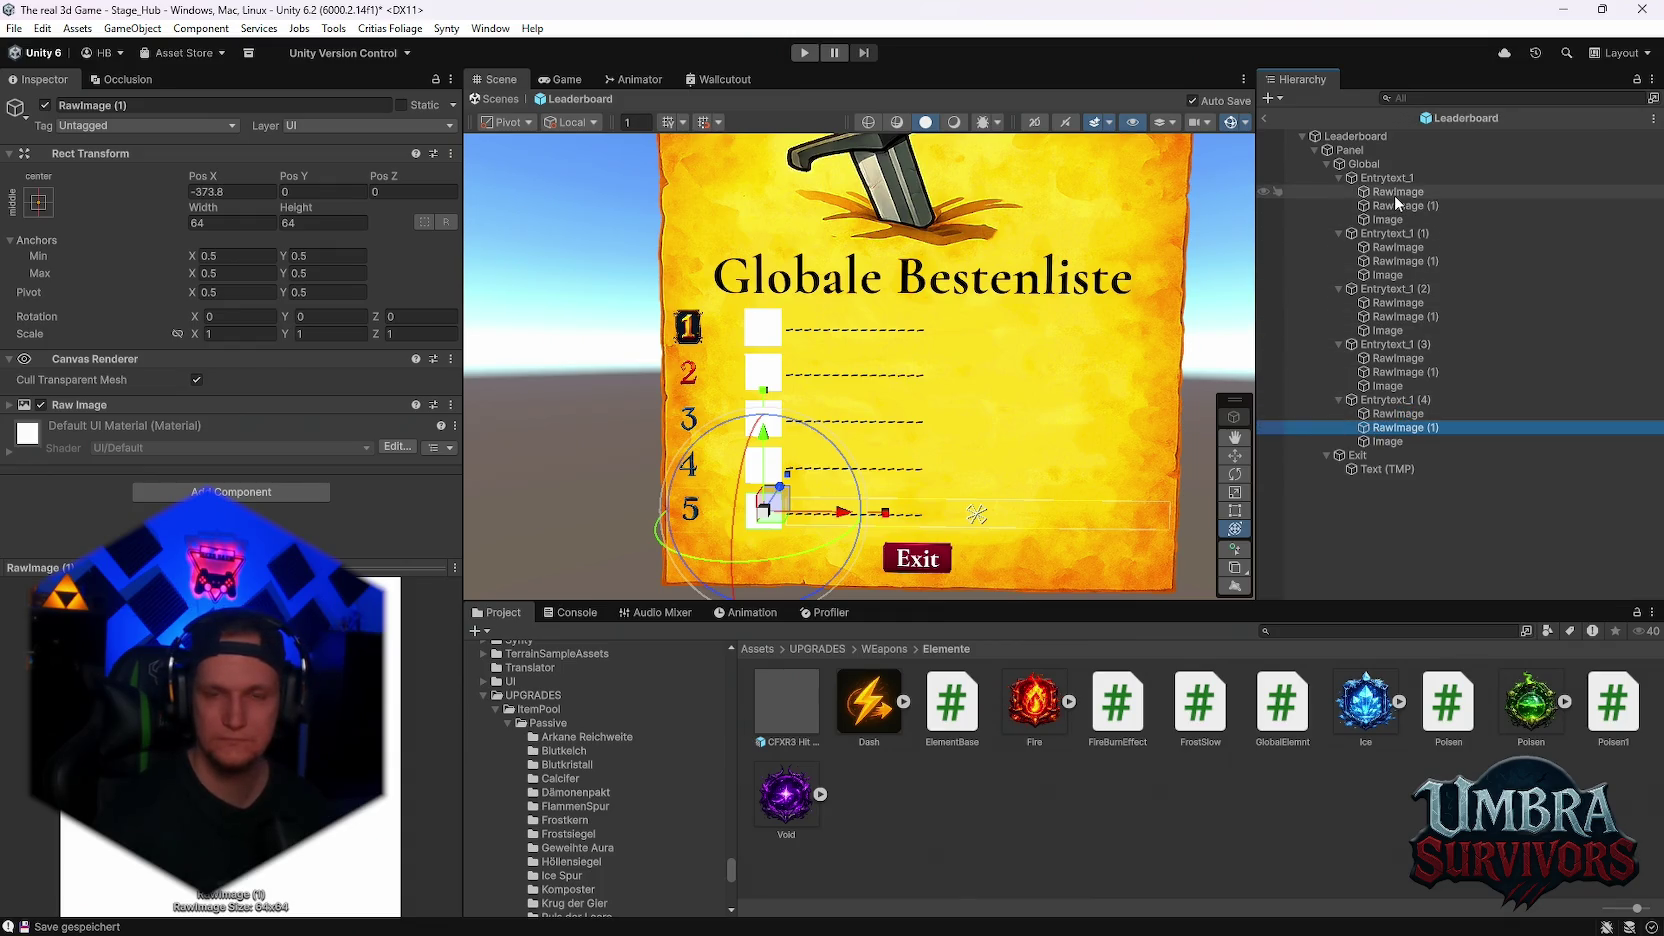
- Rename the copied RawImage to 'Skin' in the first three entries
right_click(1388, 206)
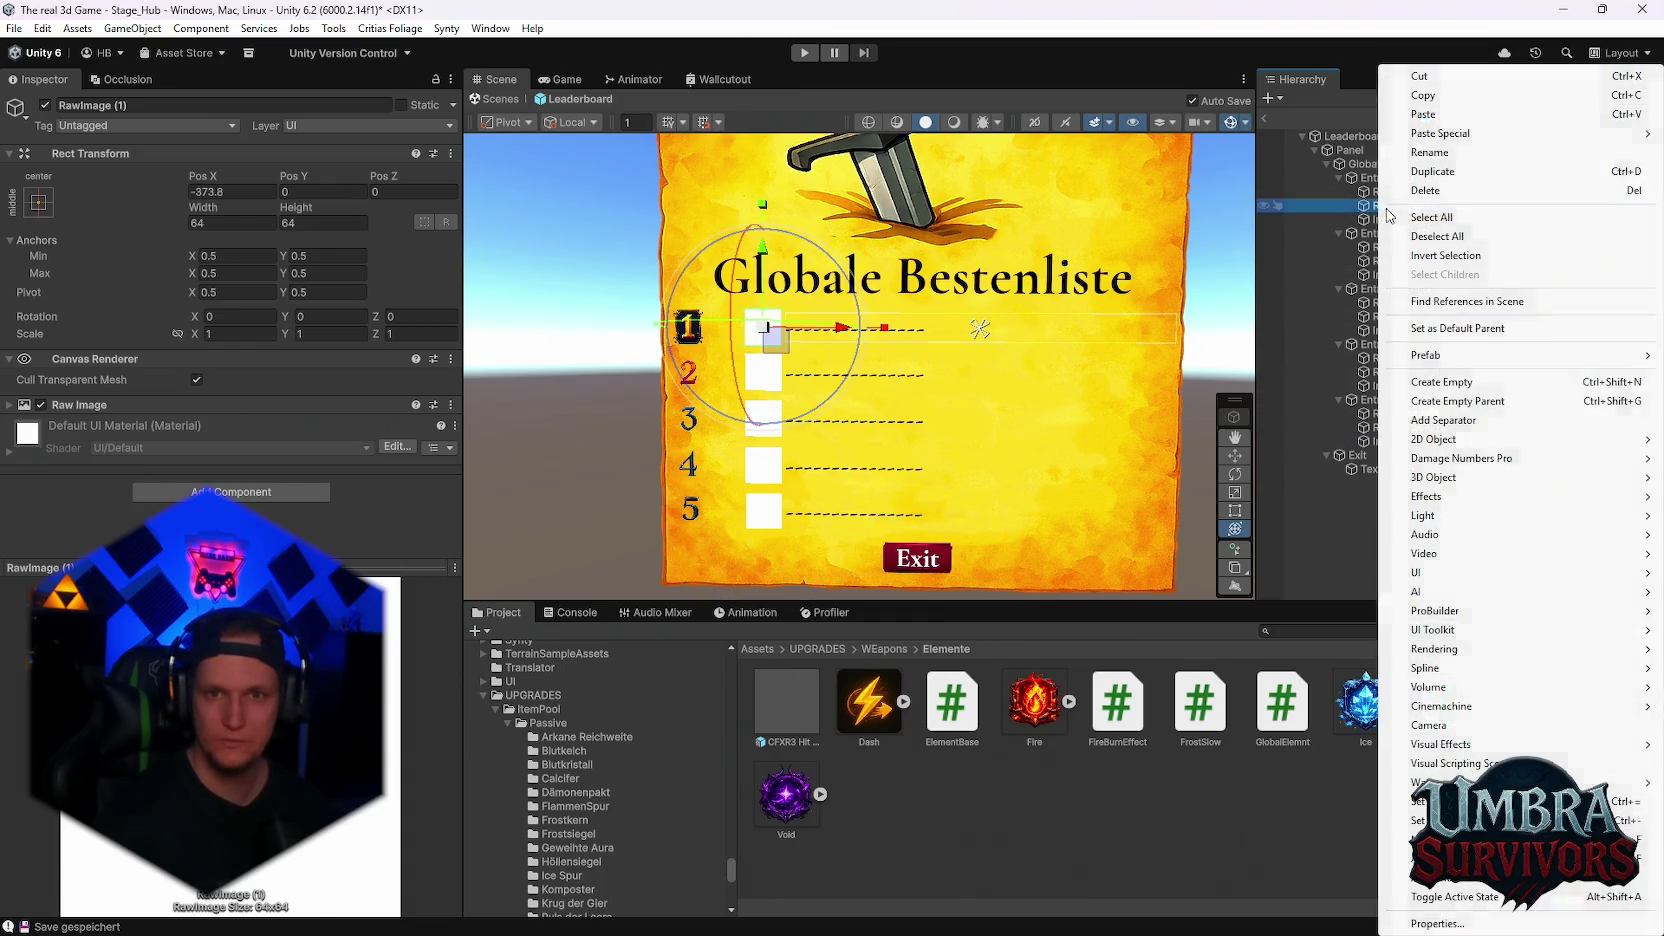
left_click(1430, 152)
type("Skin")
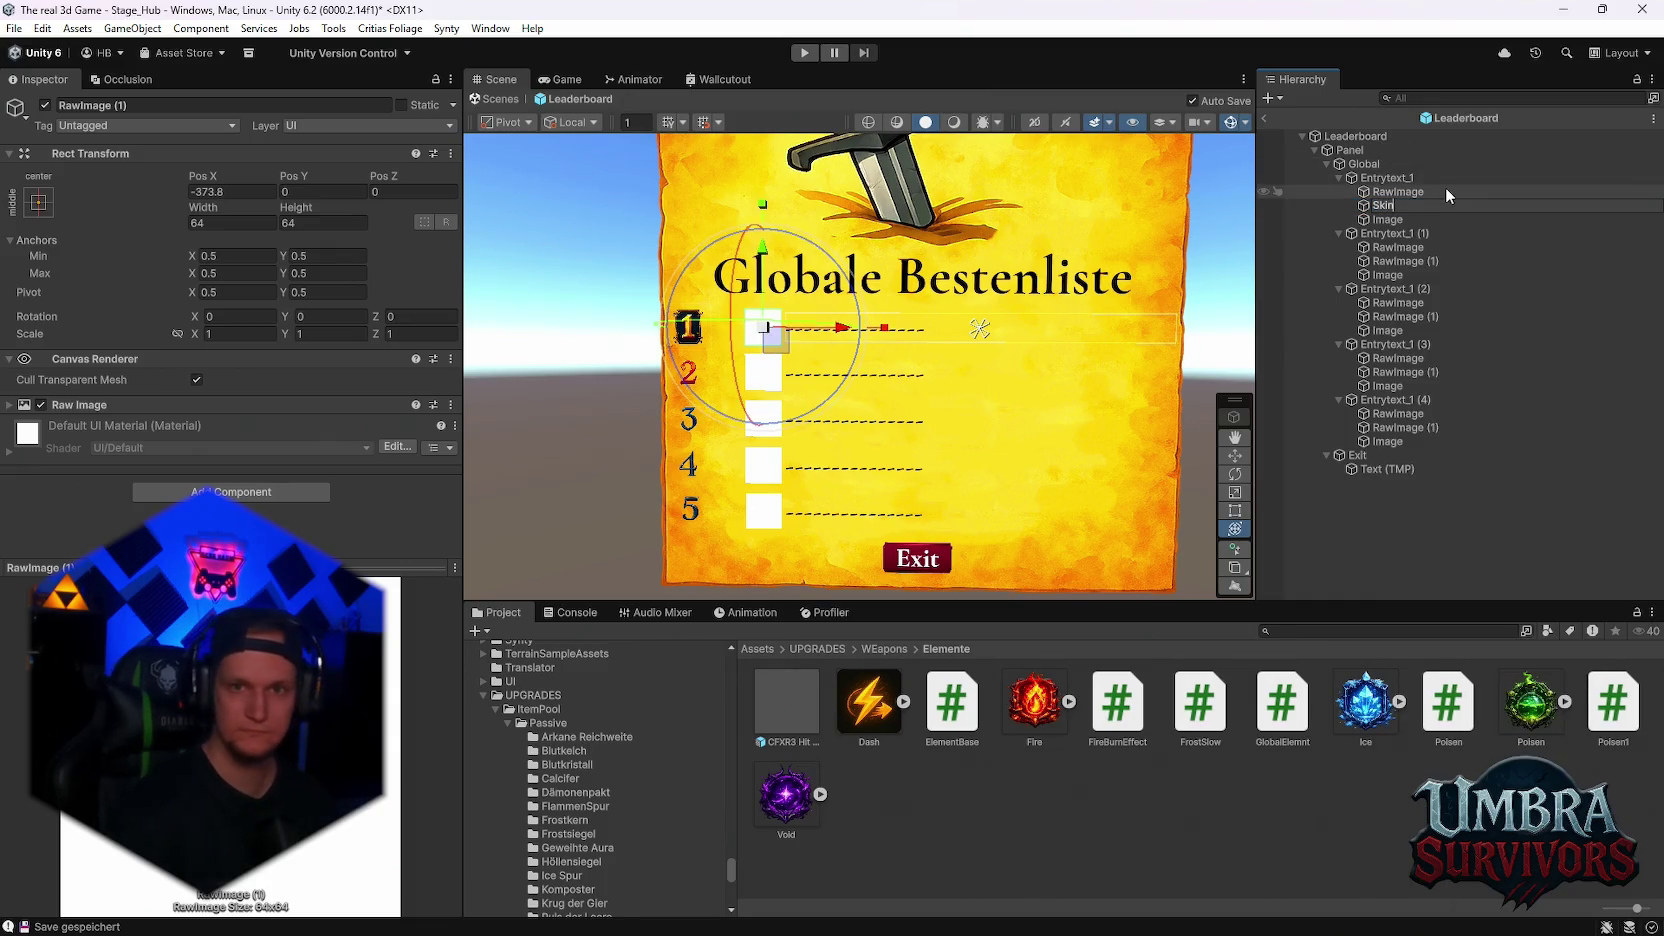
key("Return")
right_click(1407, 261)
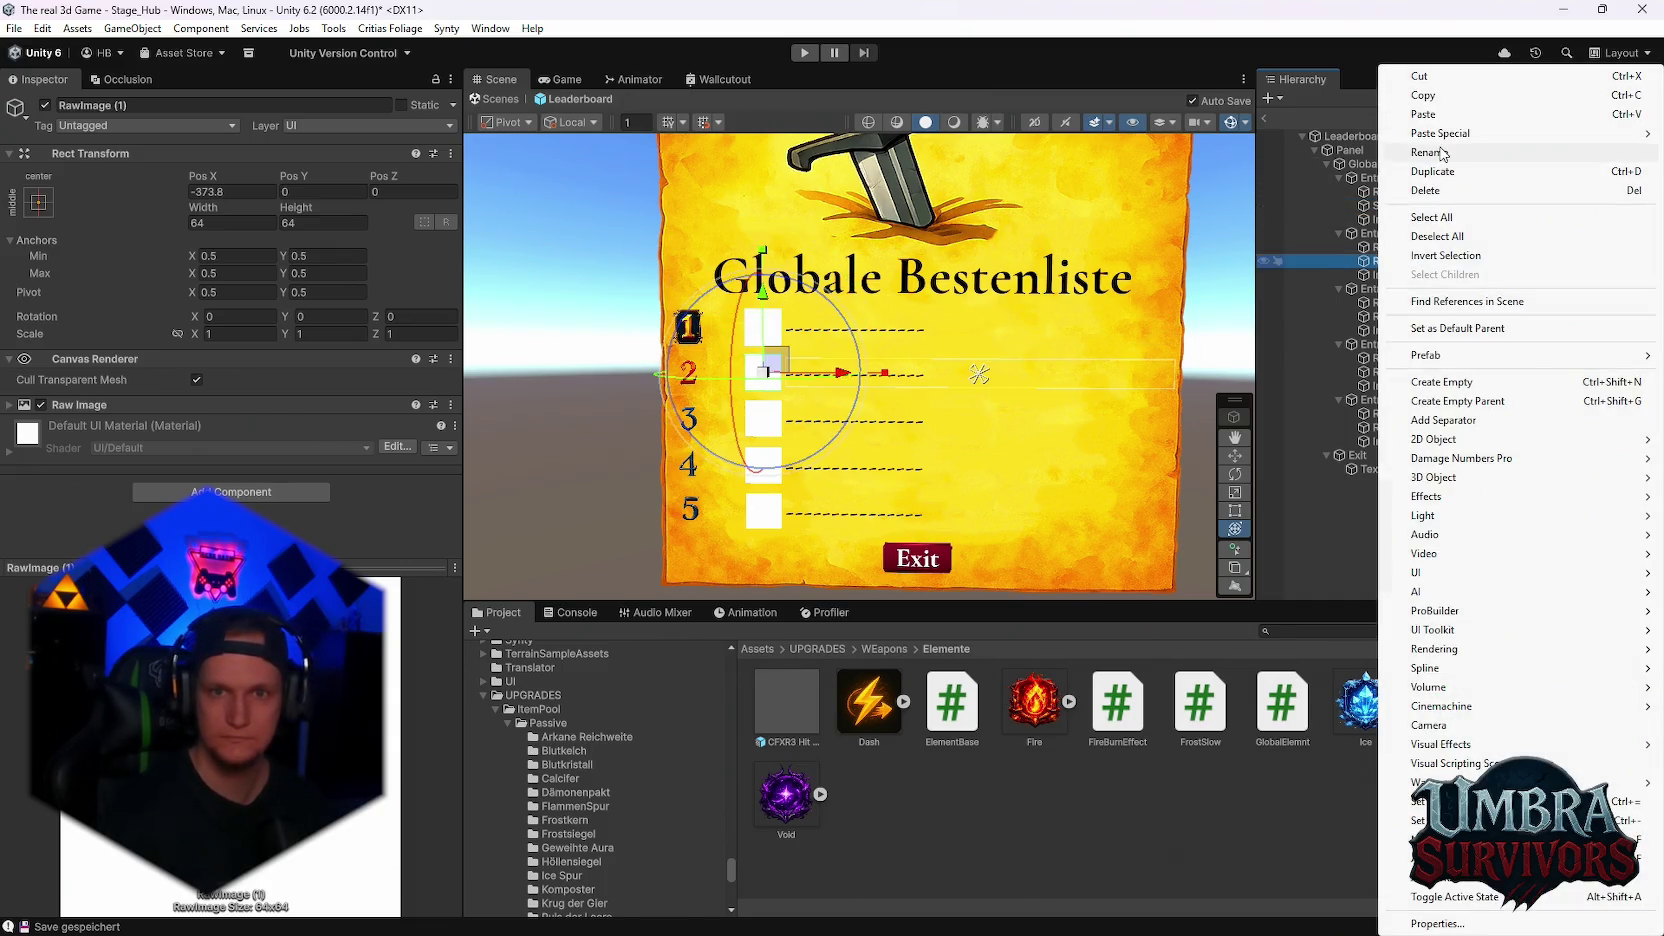
left_click(1439, 150)
type("Skin")
key("Return")
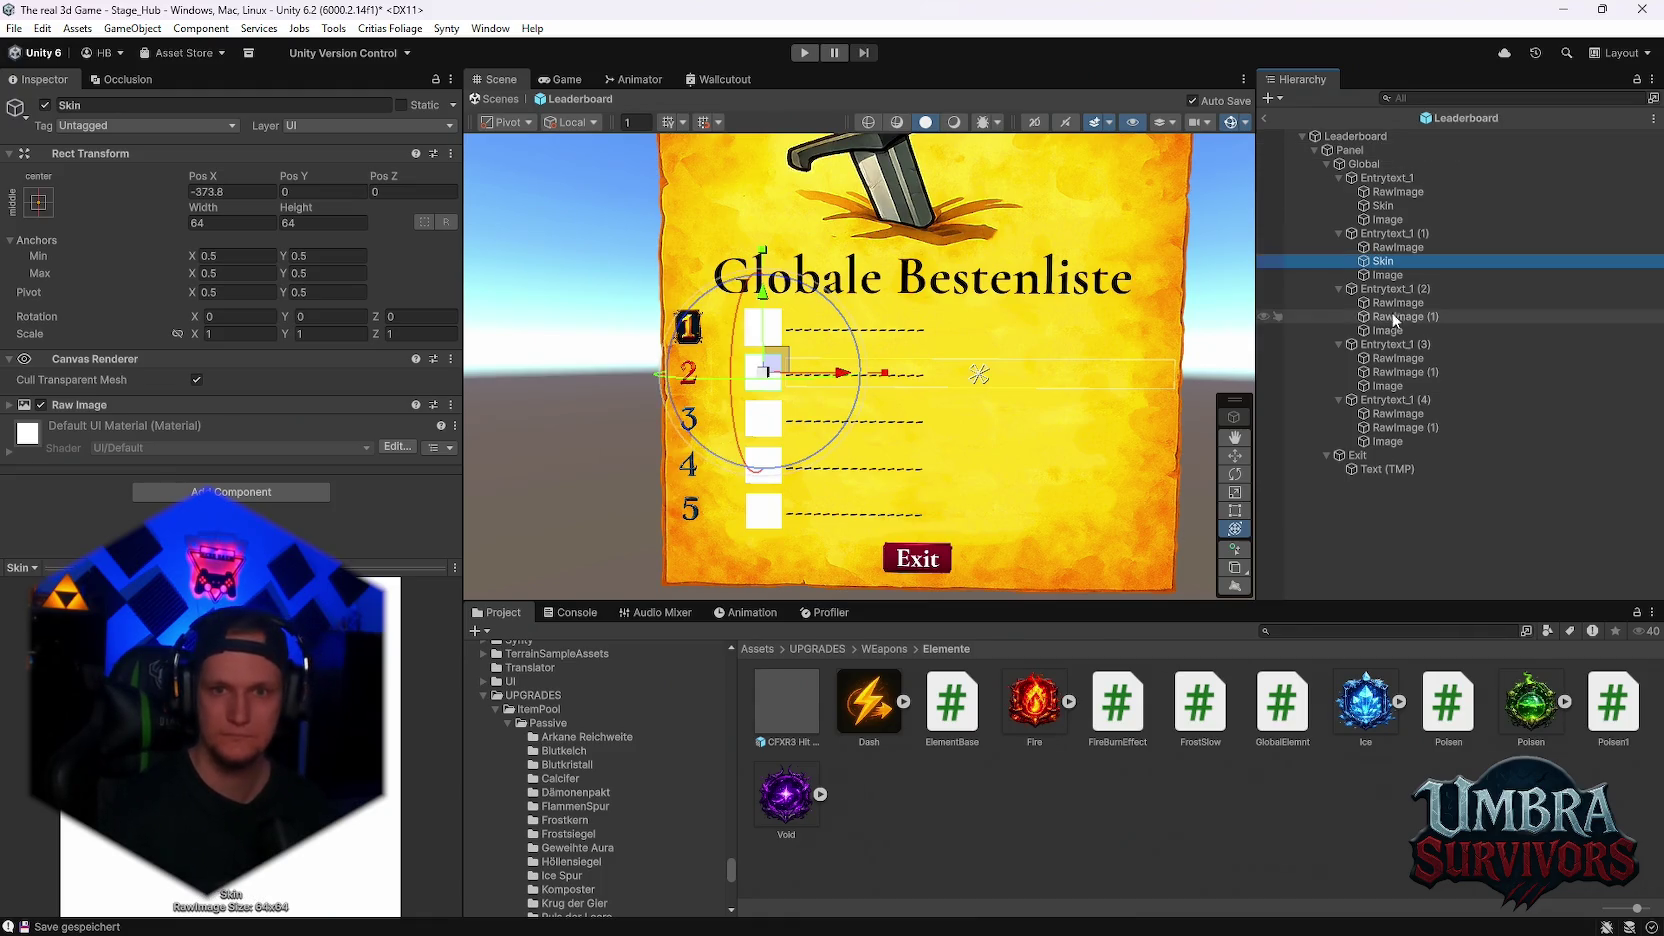
right_click(1396, 316)
left_click(1462, 156)
type("Skin")
key("Return")
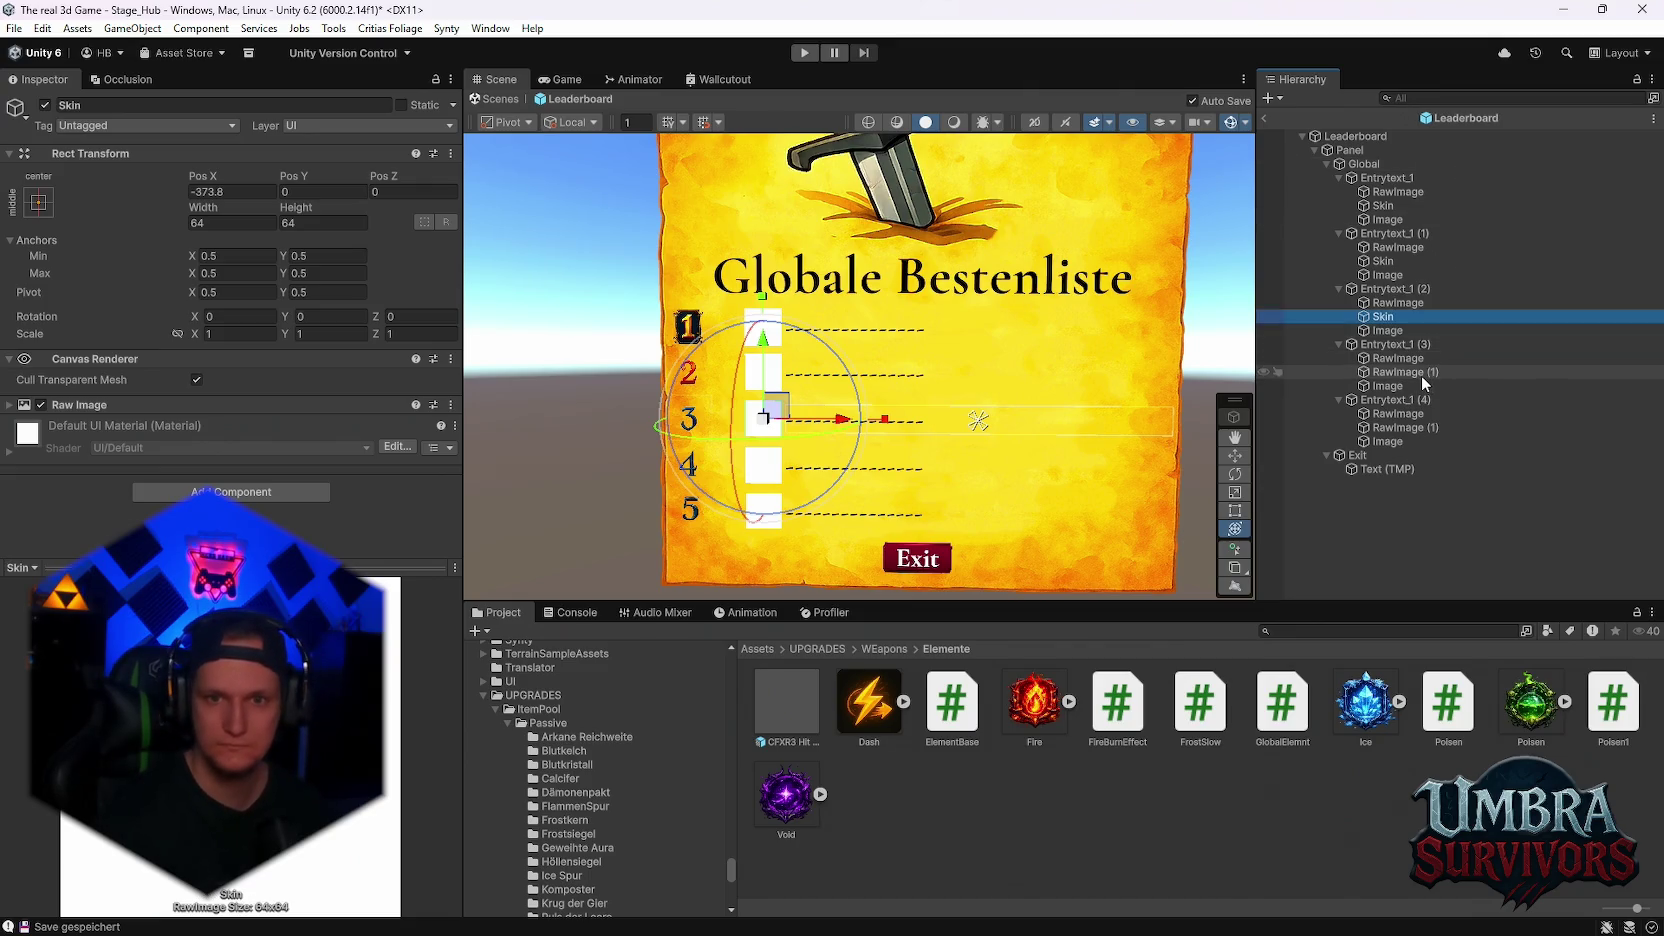
- Rename the copied RawImage in the fourth and fifth entries to 'Skin'
left_click(1421, 372)
right_click(1421, 372)
left_click(1428, 153)
type("Skin")
key("Return")
left_click(1394, 429)
right_click(1394, 429)
left_click(1433, 152)
type("Skin")
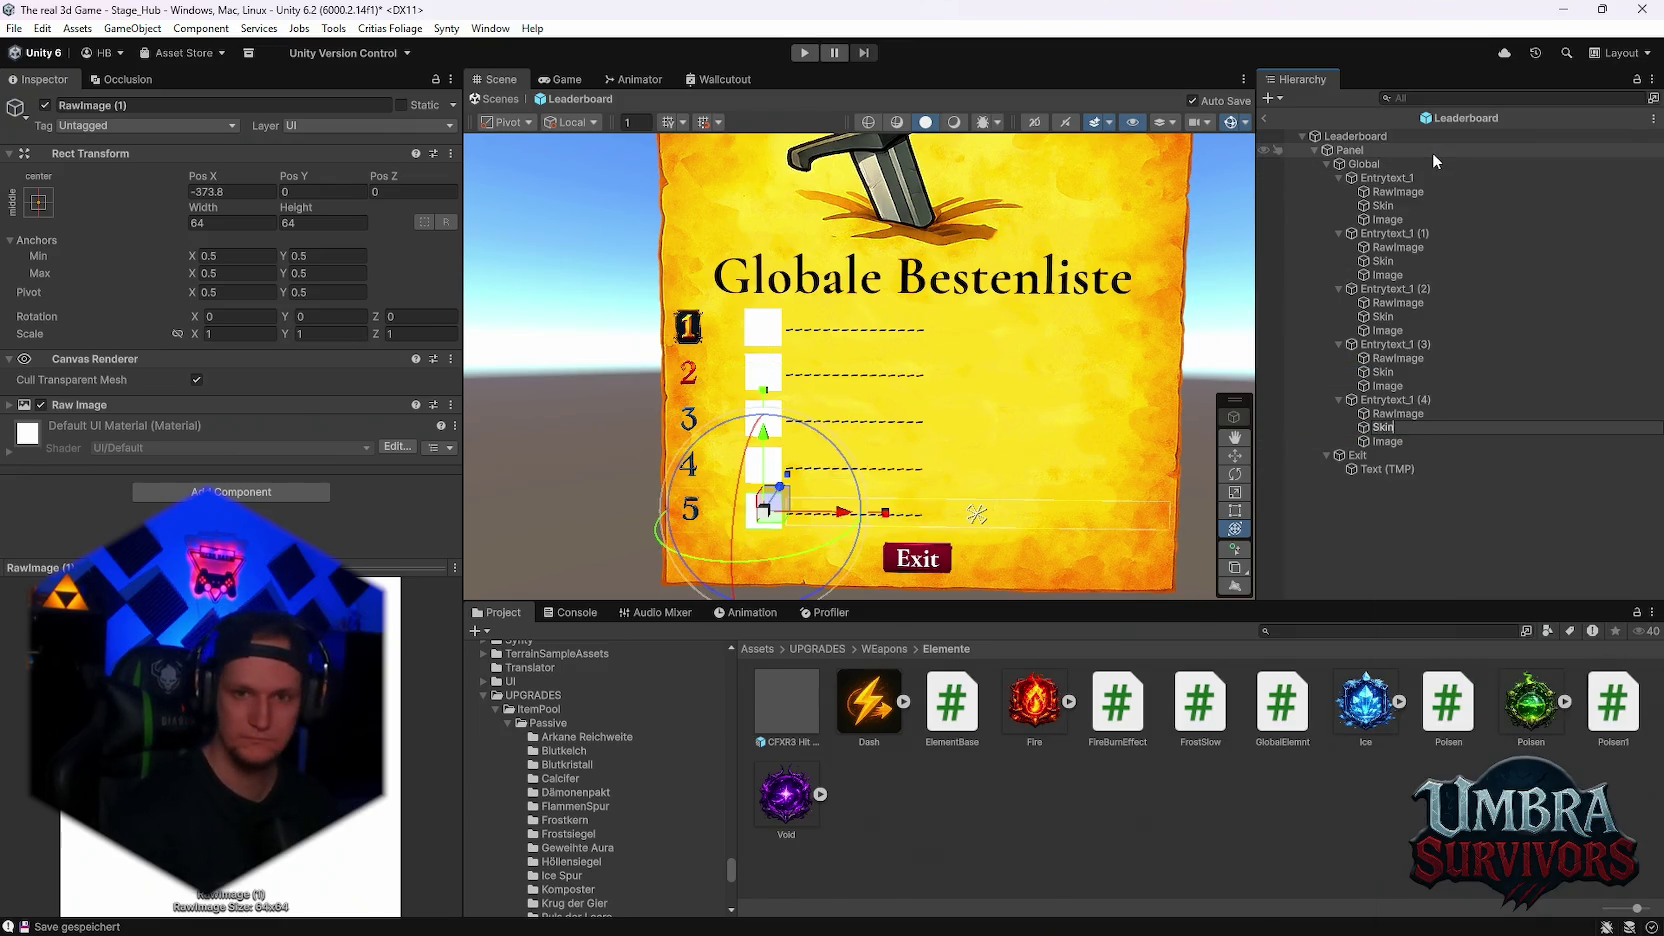
key("Return")
- Select the five Skin images, drag them left to Pos X -443, and frame them
left_click(1391, 205, "ctrl")
left_click(1383, 261, "ctrl")
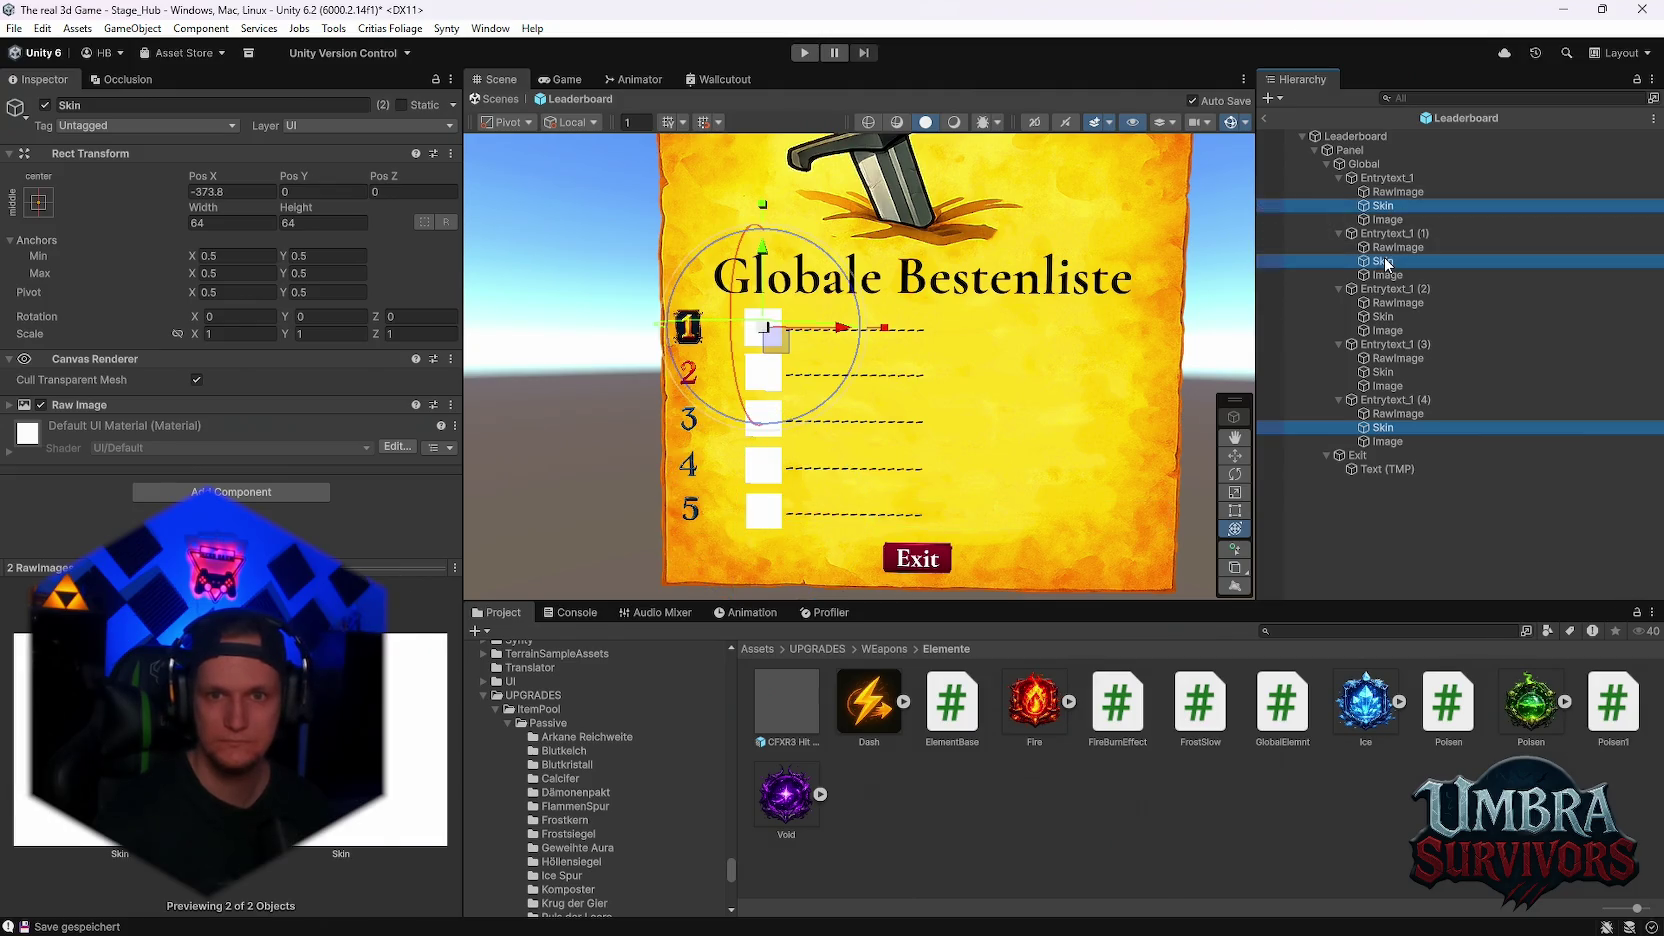
left_click(1381, 318, "ctrl")
left_click(1377, 372, "ctrl")
left_click_drag(845, 467, 800, 465)
mouse_move(937, 398)
left_mouse_down()
mouse_move(999, 343)
mouse_move(992, 360)
left_mouse_up()
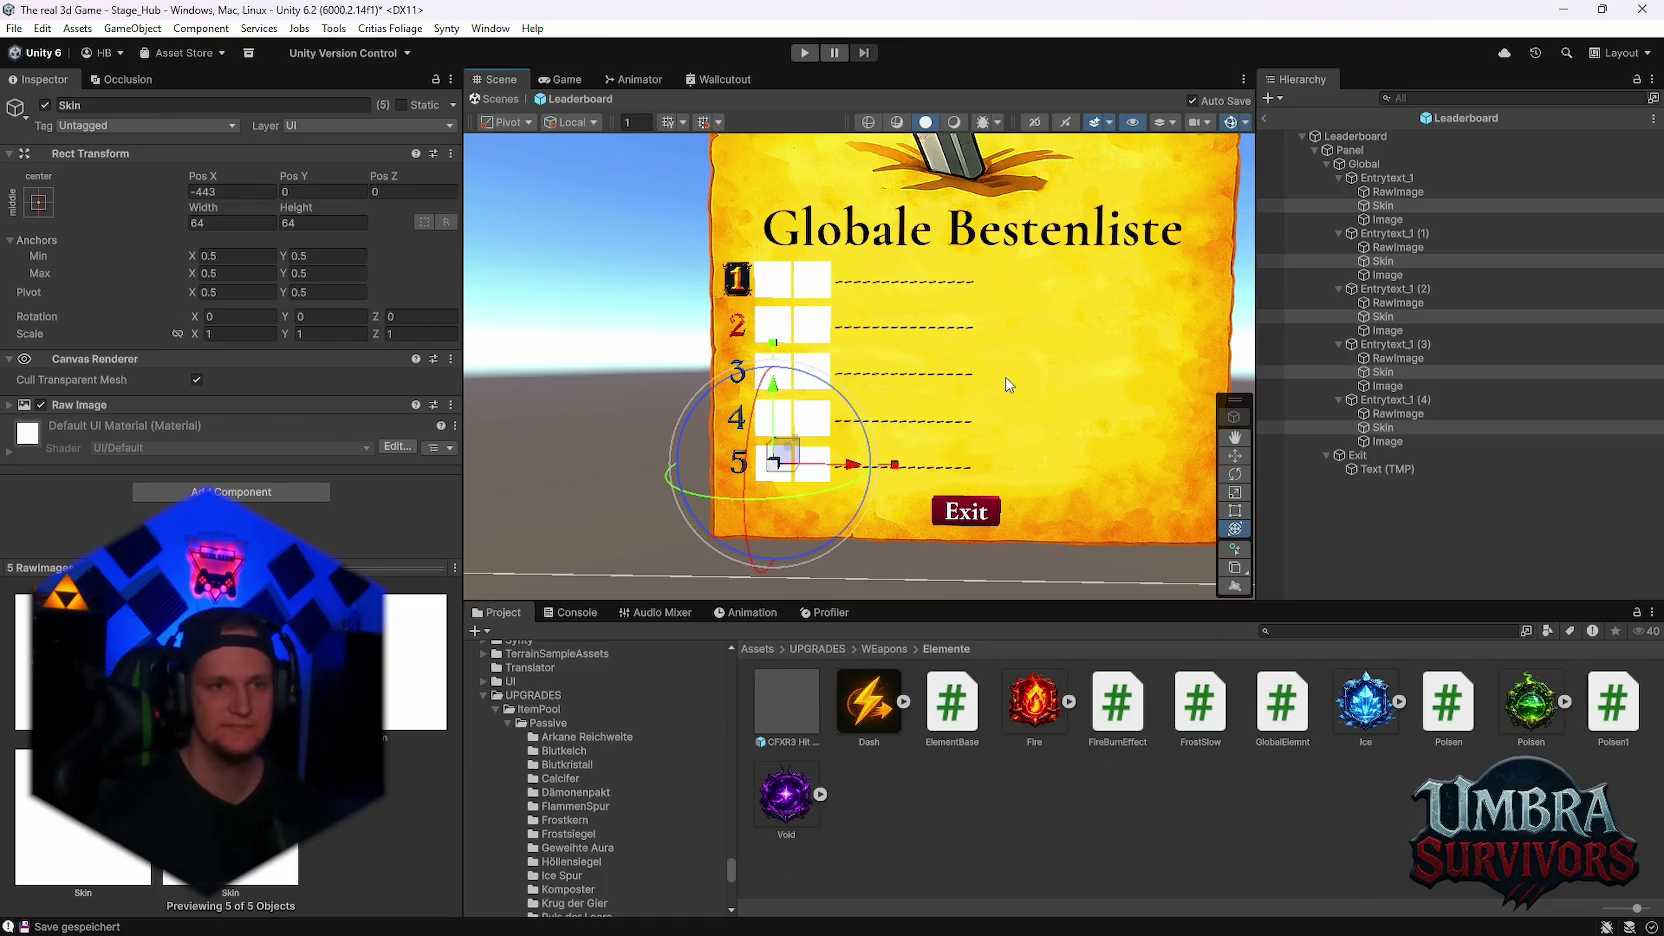
scroll(1007, 384, "up", 5)
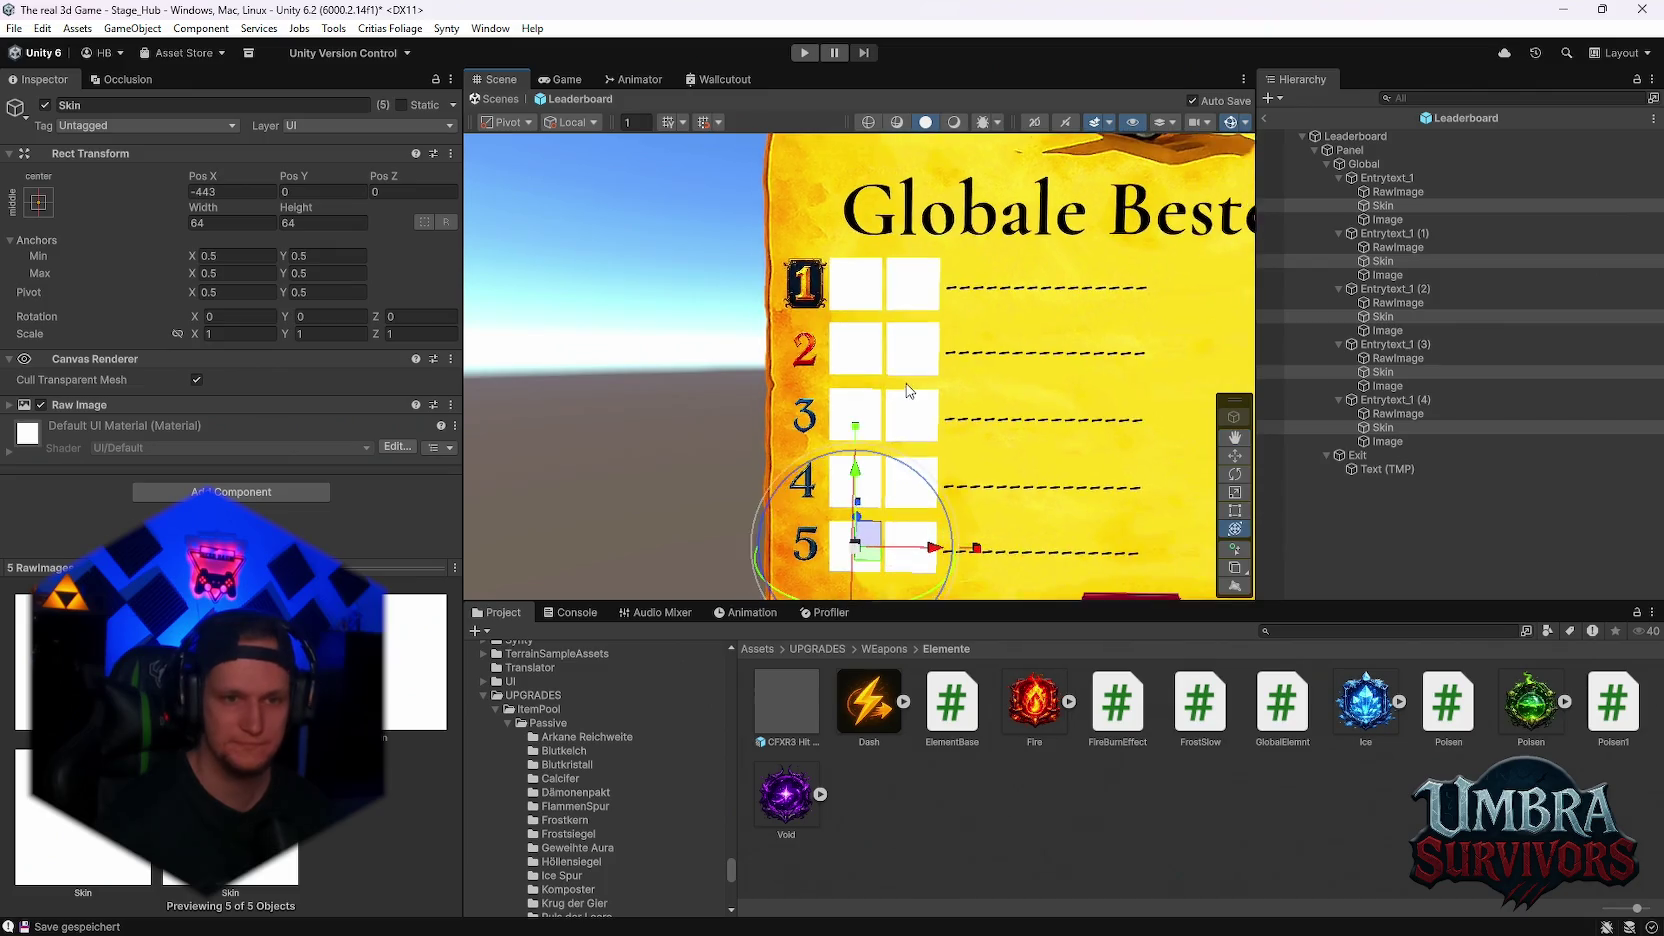
scroll(847, 342, "down", 3)
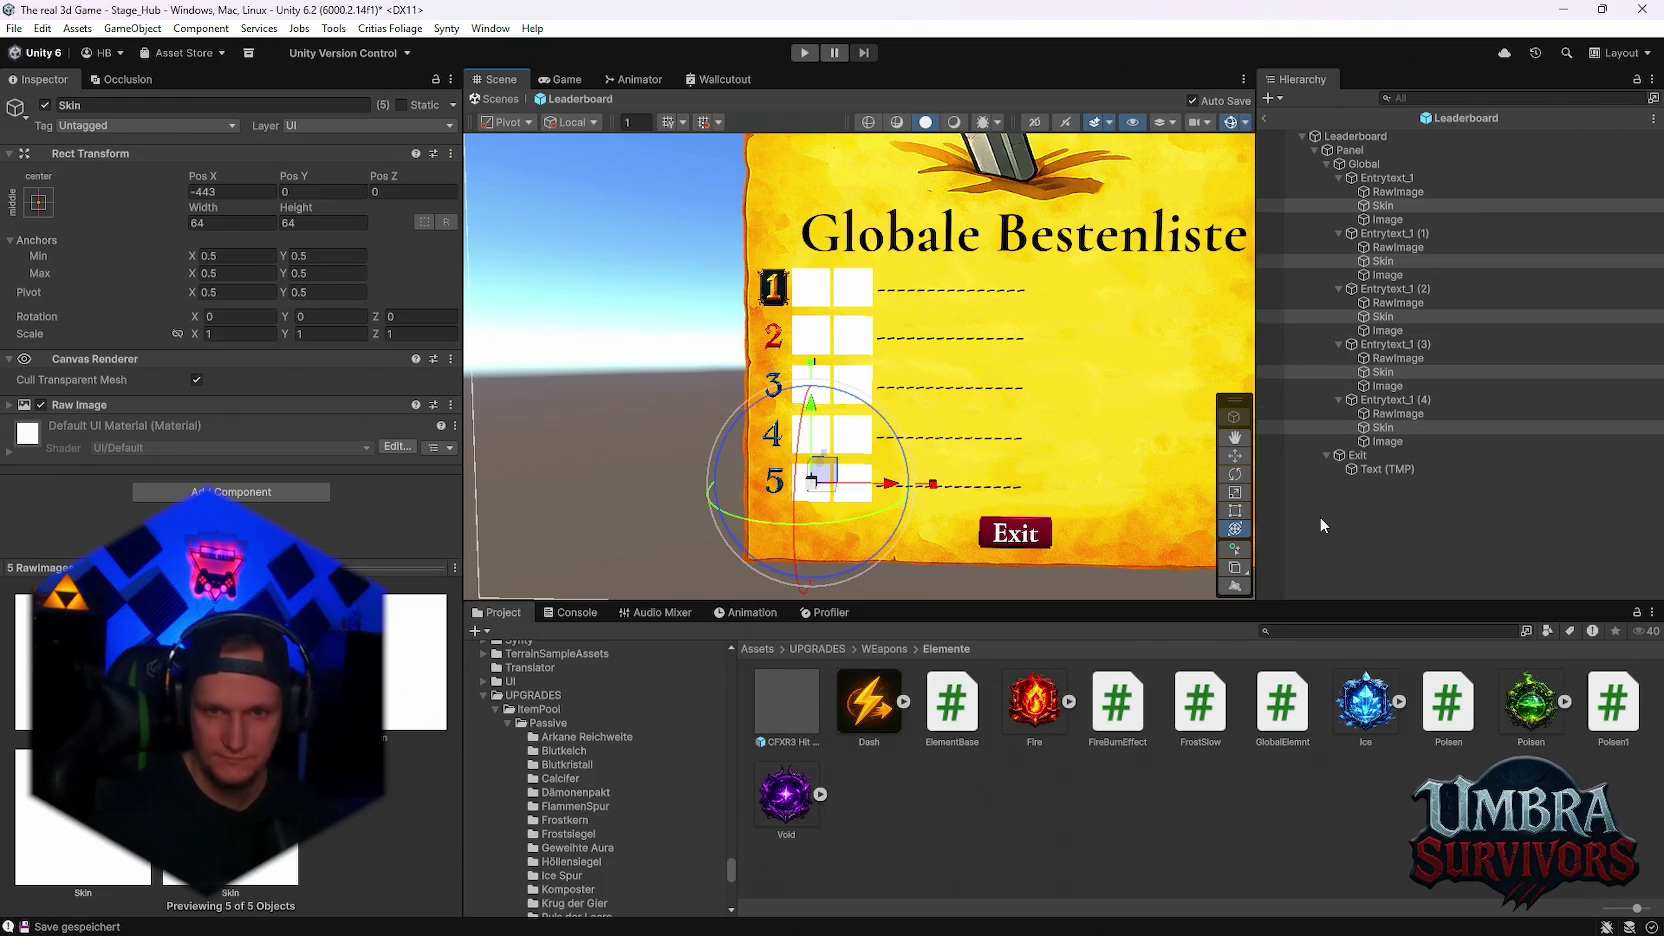
key("f")
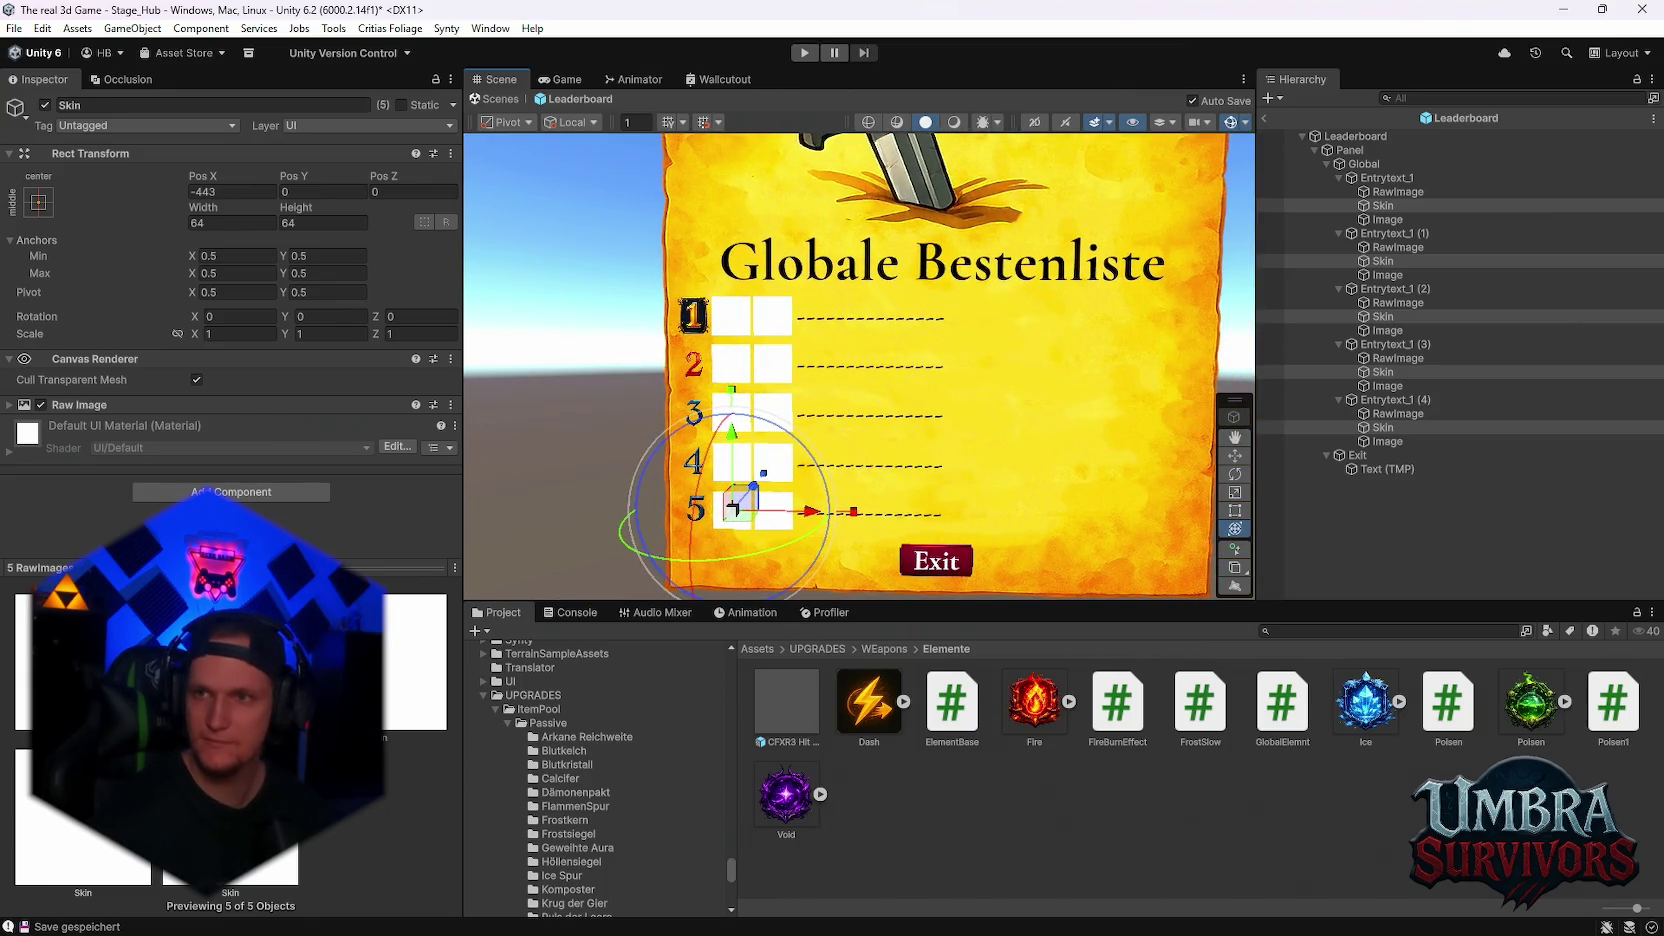
left_click(1356, 137)
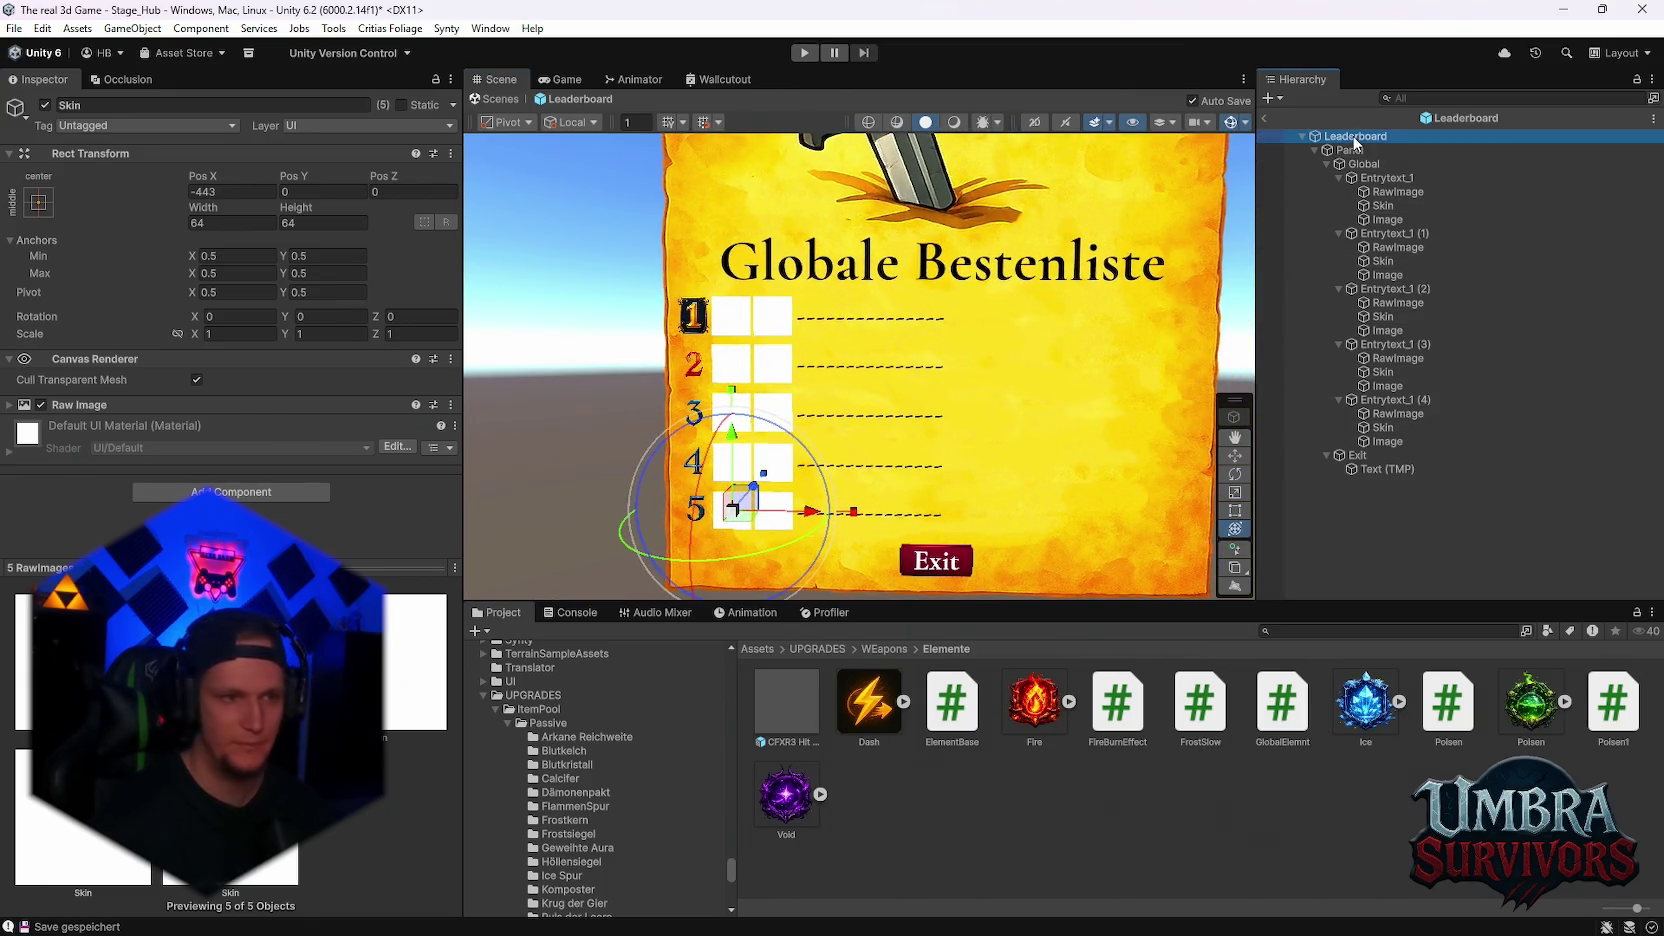
- Open and close the Leaderboard UI (Script) component menu without changes, then begin an asset search
left_click(451, 434)
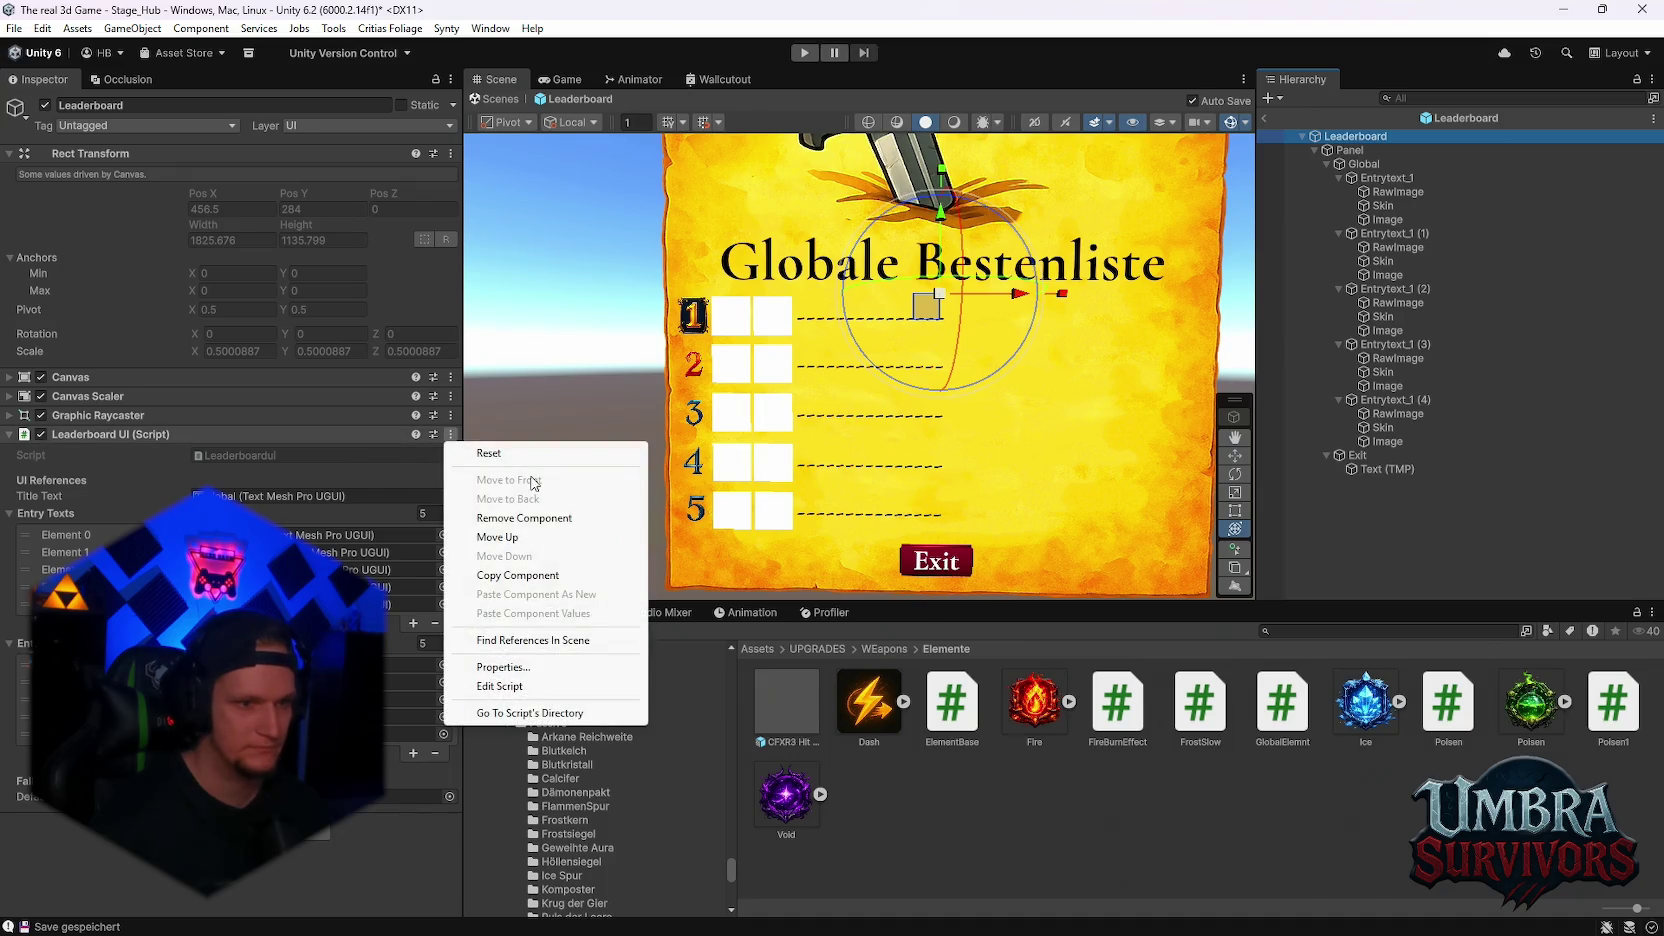
left_click(500, 686)
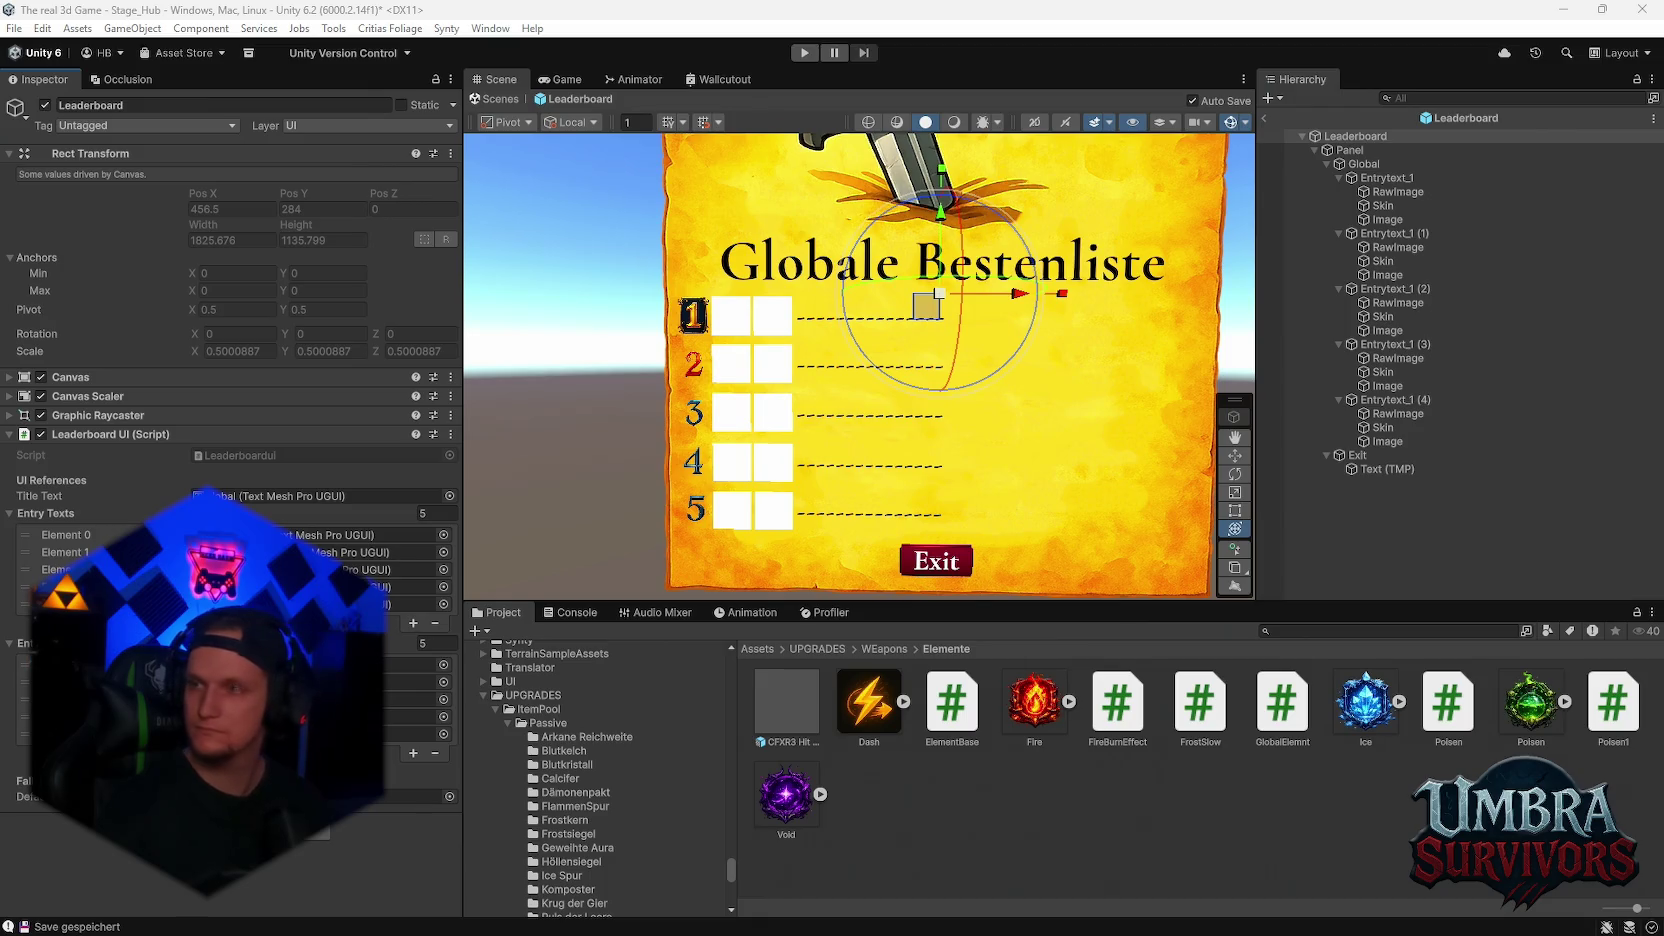
left_click(1288, 631)
- Search assets for 'endscreen', review the EndScreen script, then return to the Stage_Hub scene
type("endec")
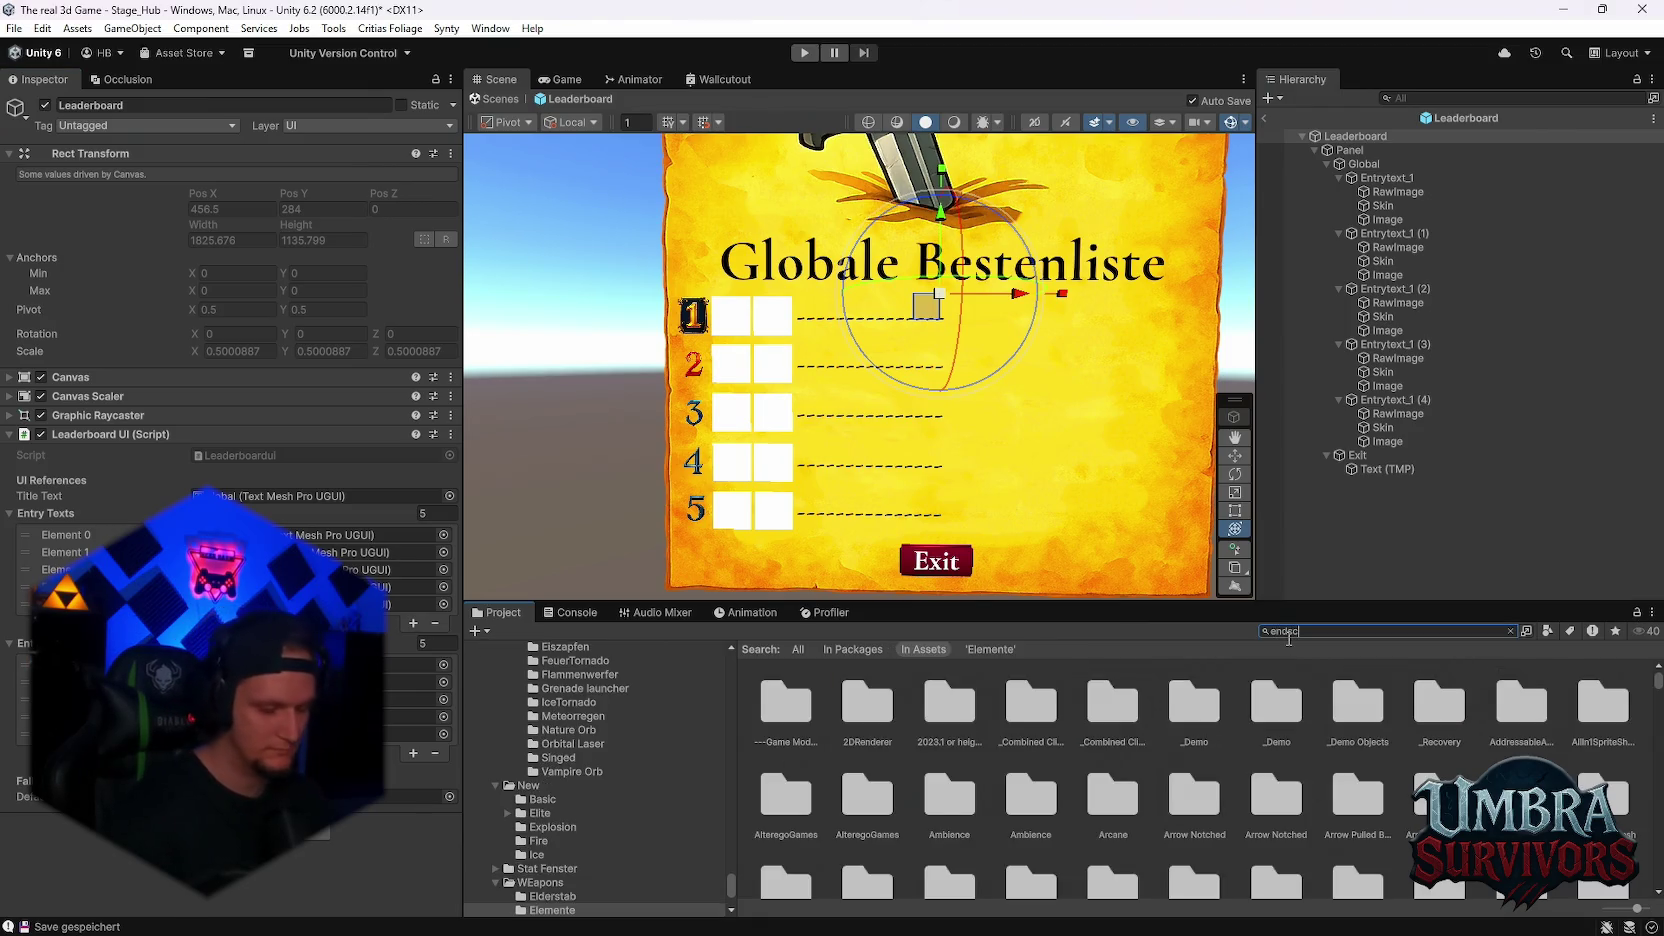
key("BackSpace")
key("BackSpace")
type("screen")
left_click(956, 716)
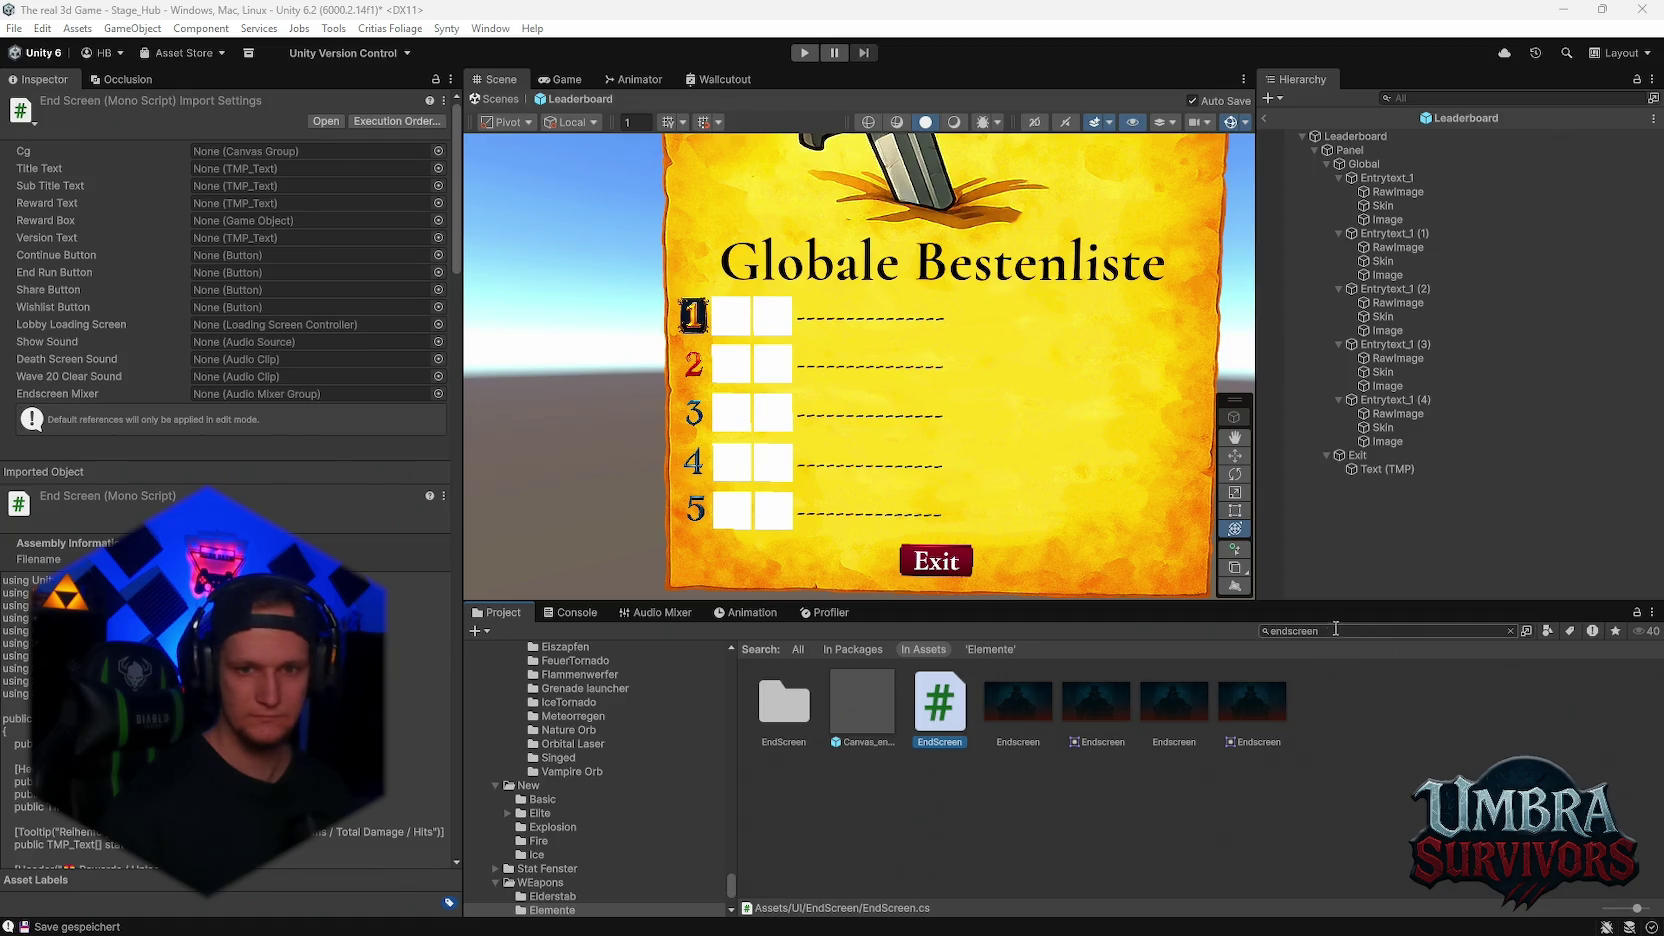
left_click(1263, 119)
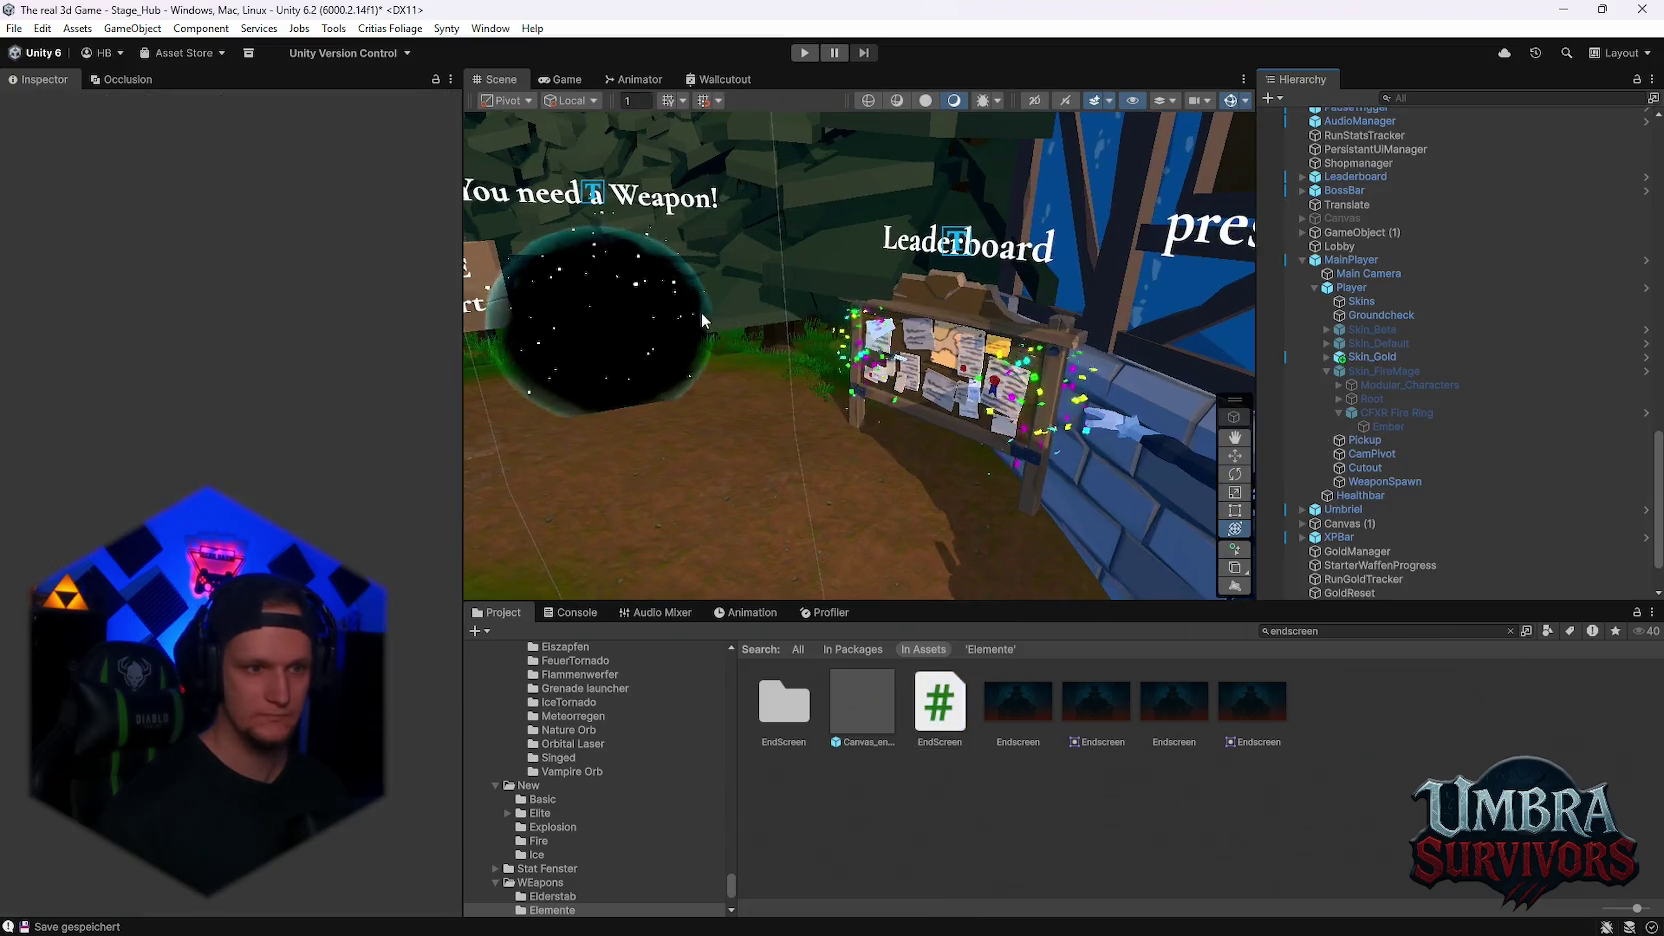
scroll(1360, 178, "down", 2)
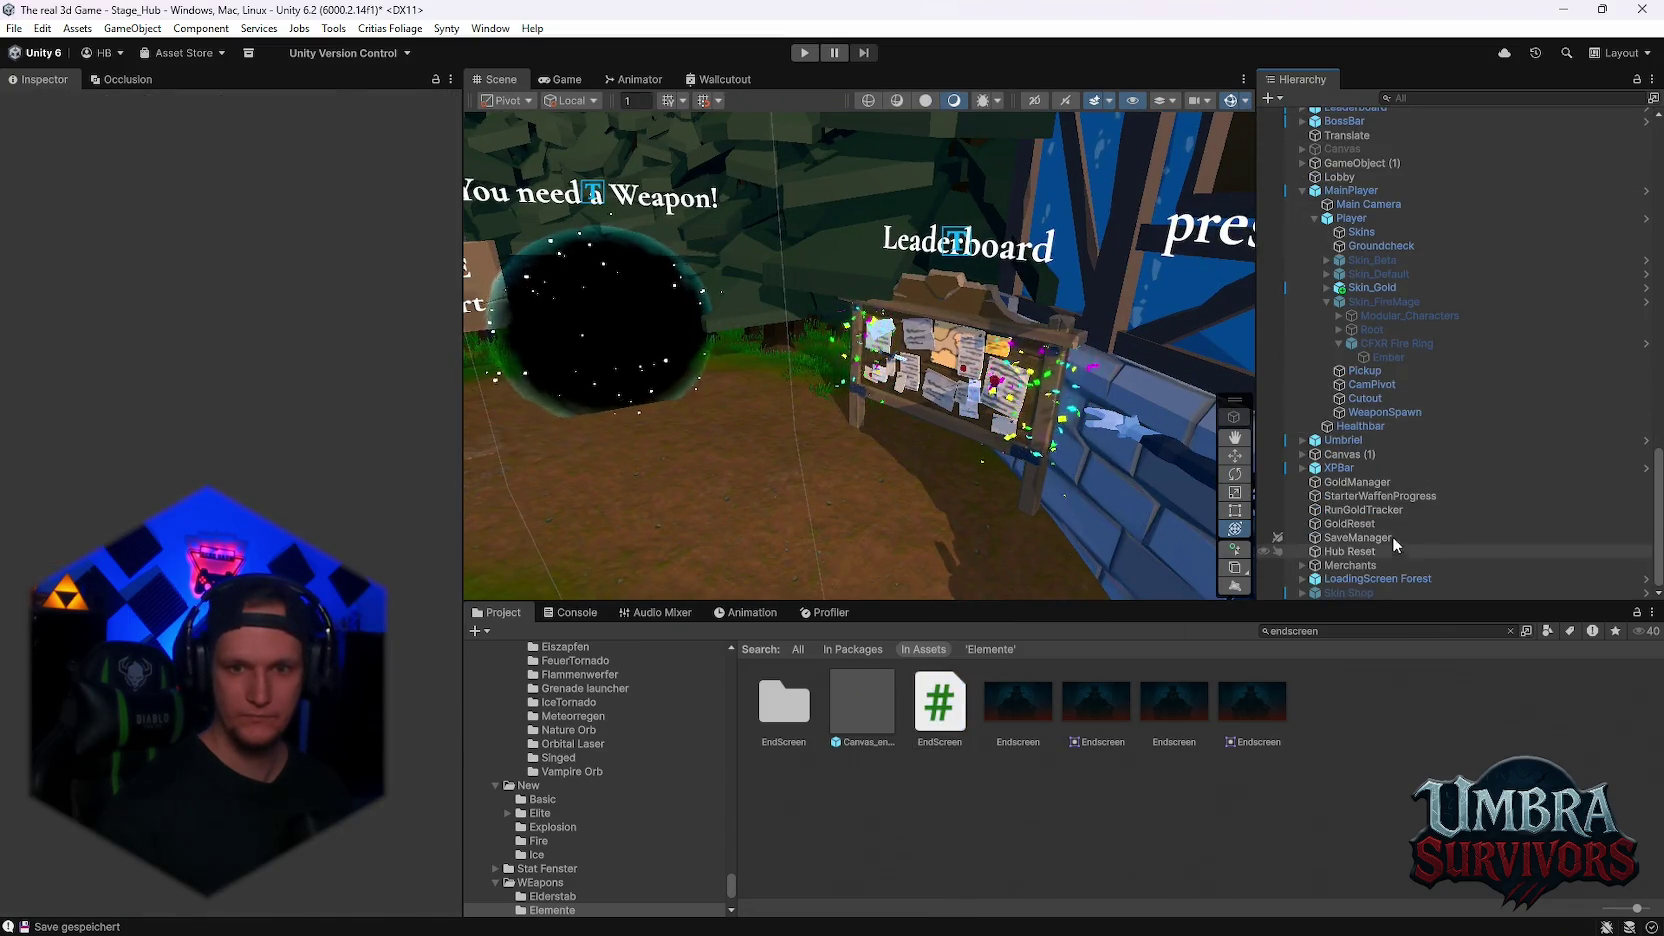
- Search 'loaderboard' and read the LeaderBoard, Leaderboardui and three SteamLeaderboard scripts
left_click(1344, 631)
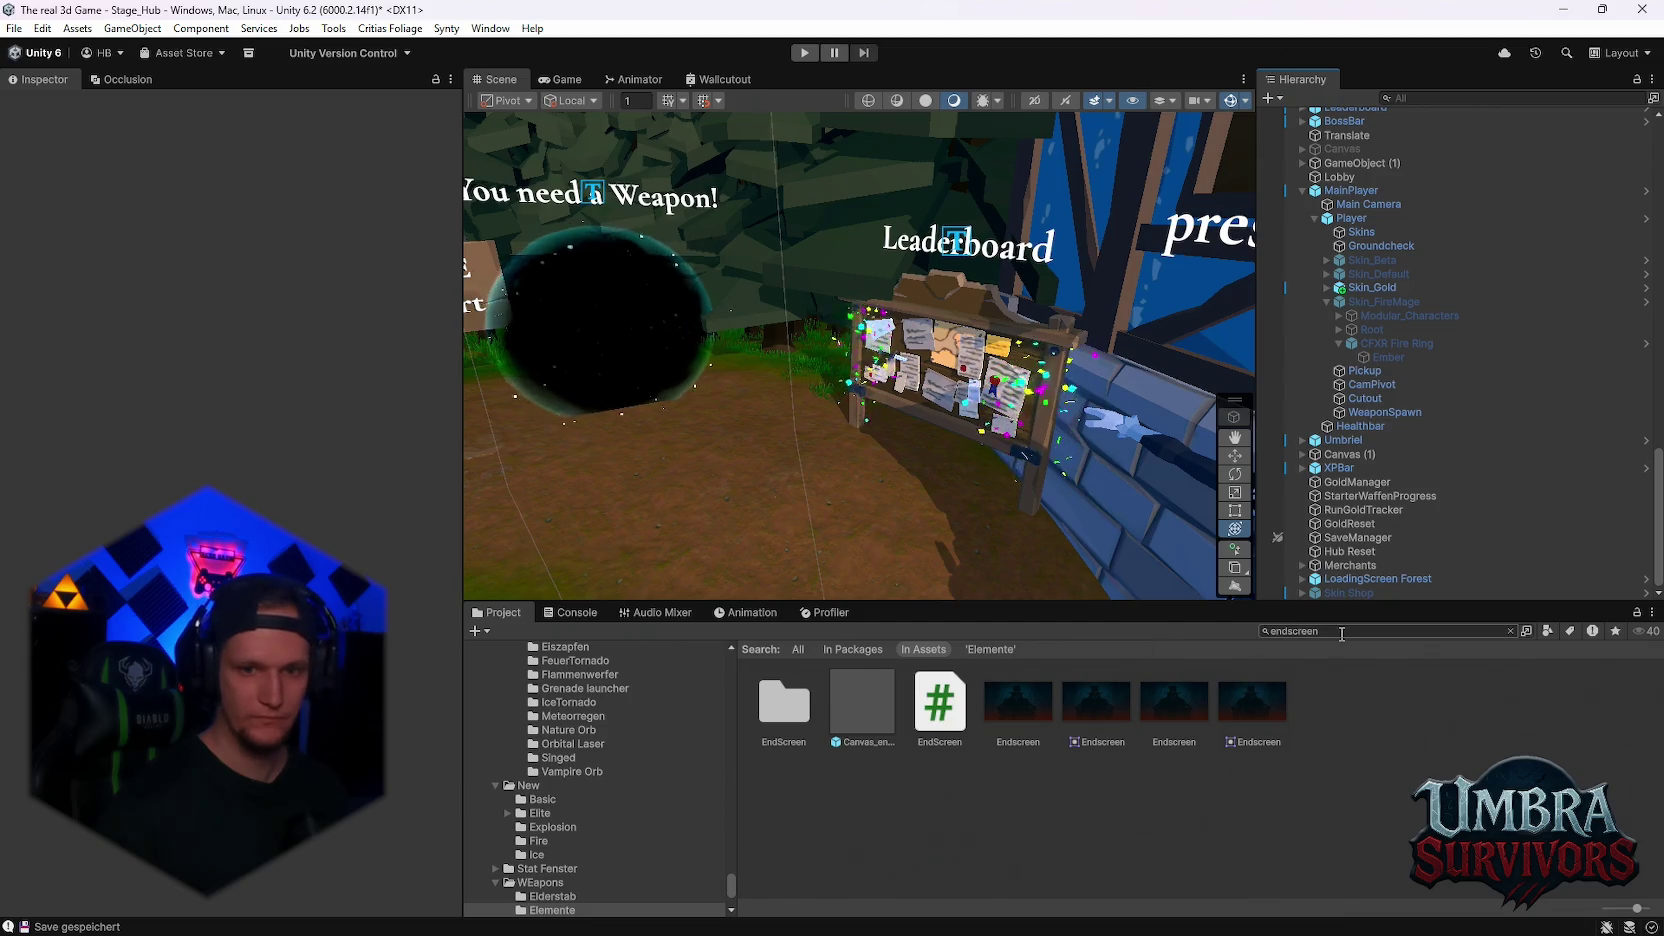
type("lo")
type("aderboard")
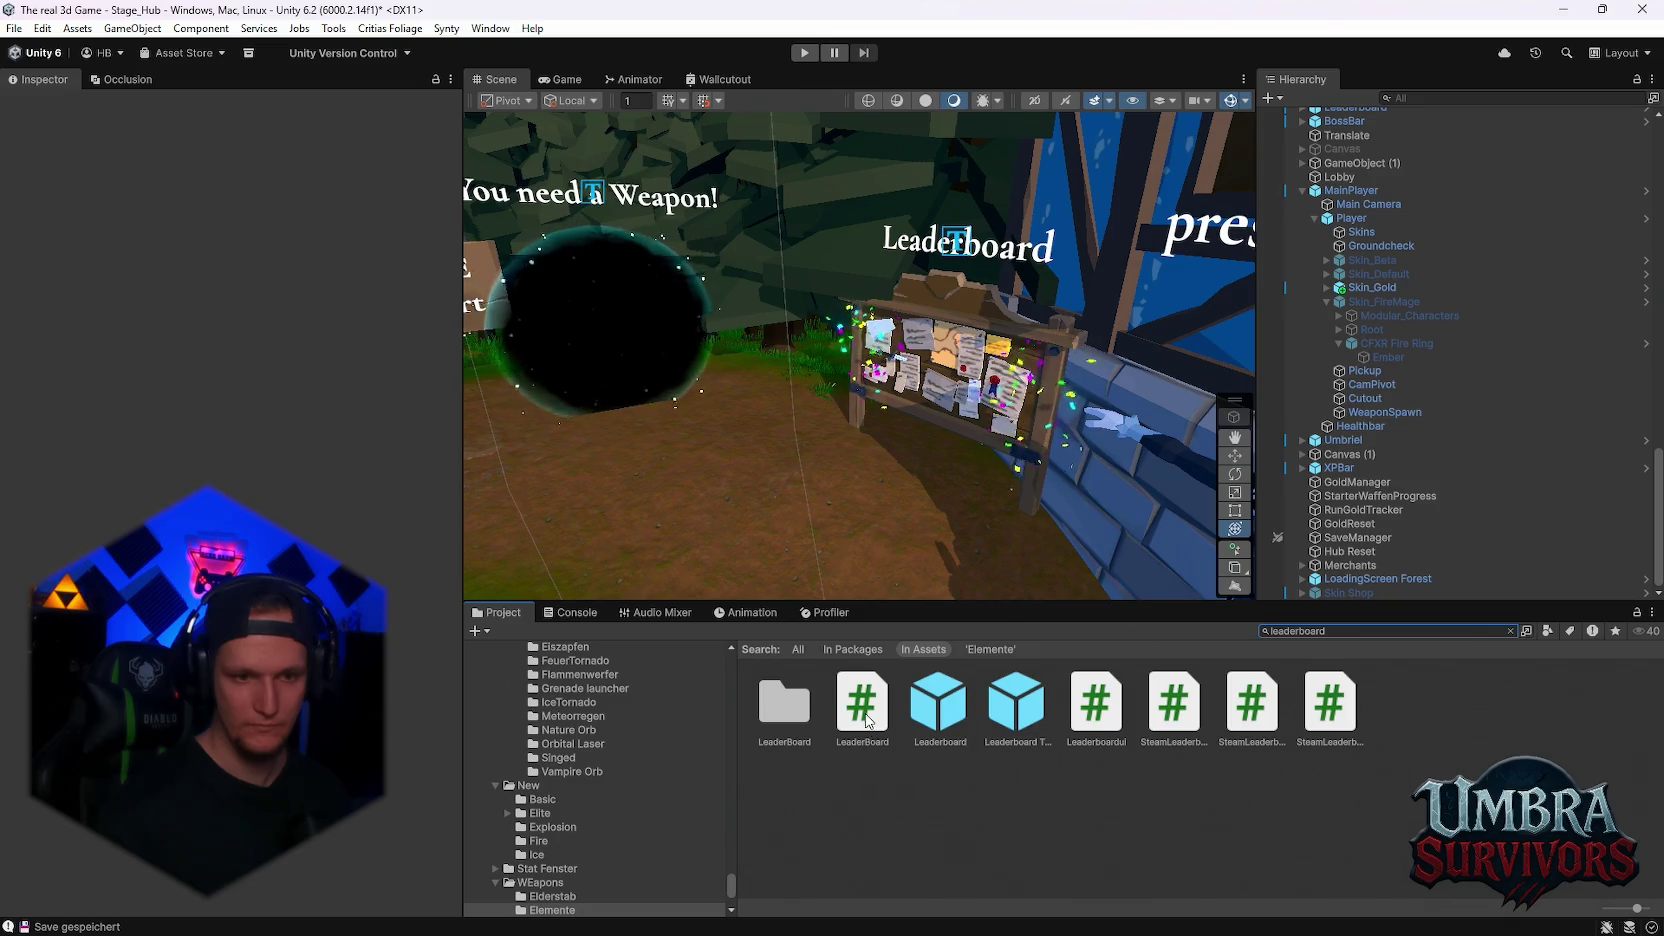
left_click(862, 702)
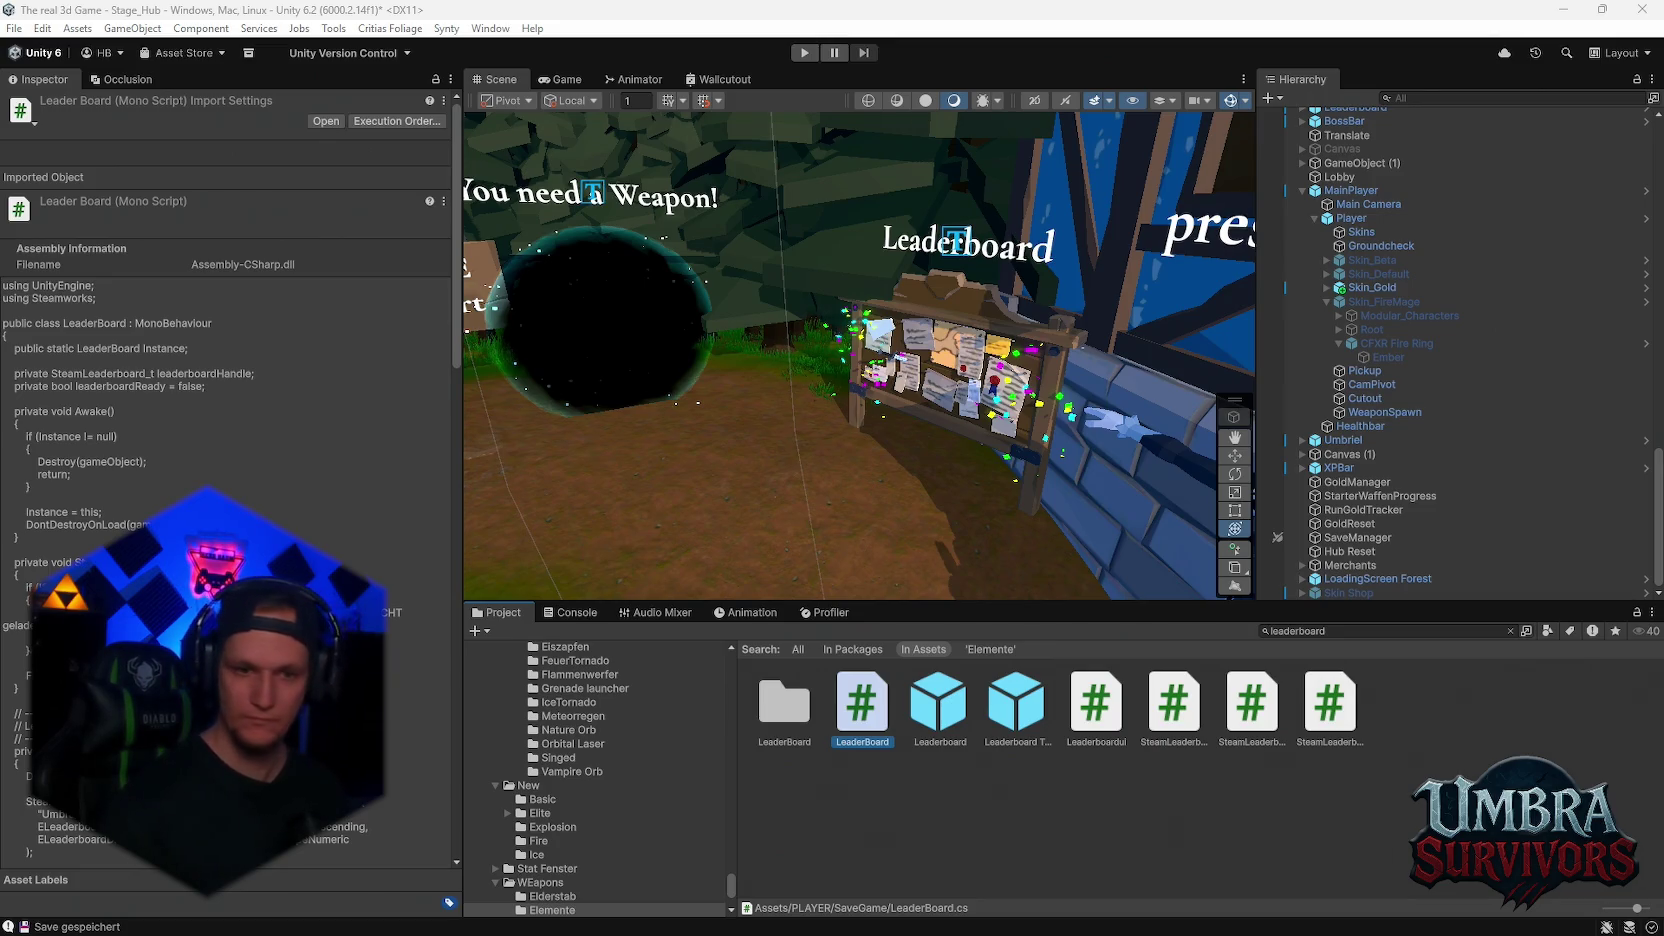
left_click(1098, 722)
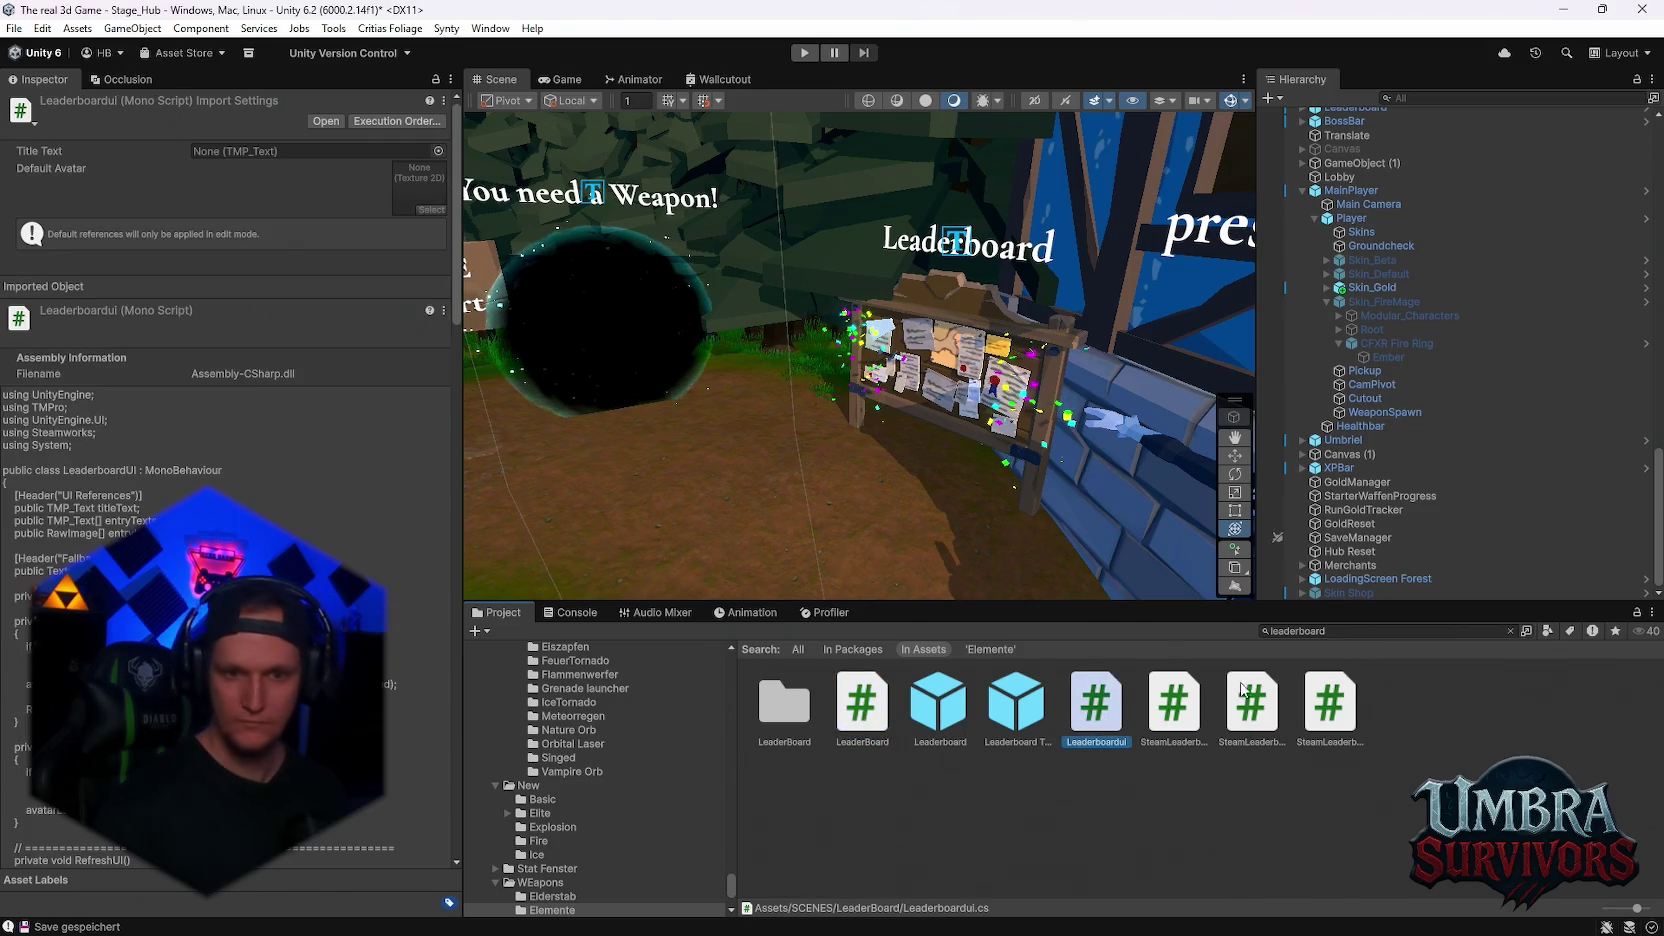
left_click(1176, 708)
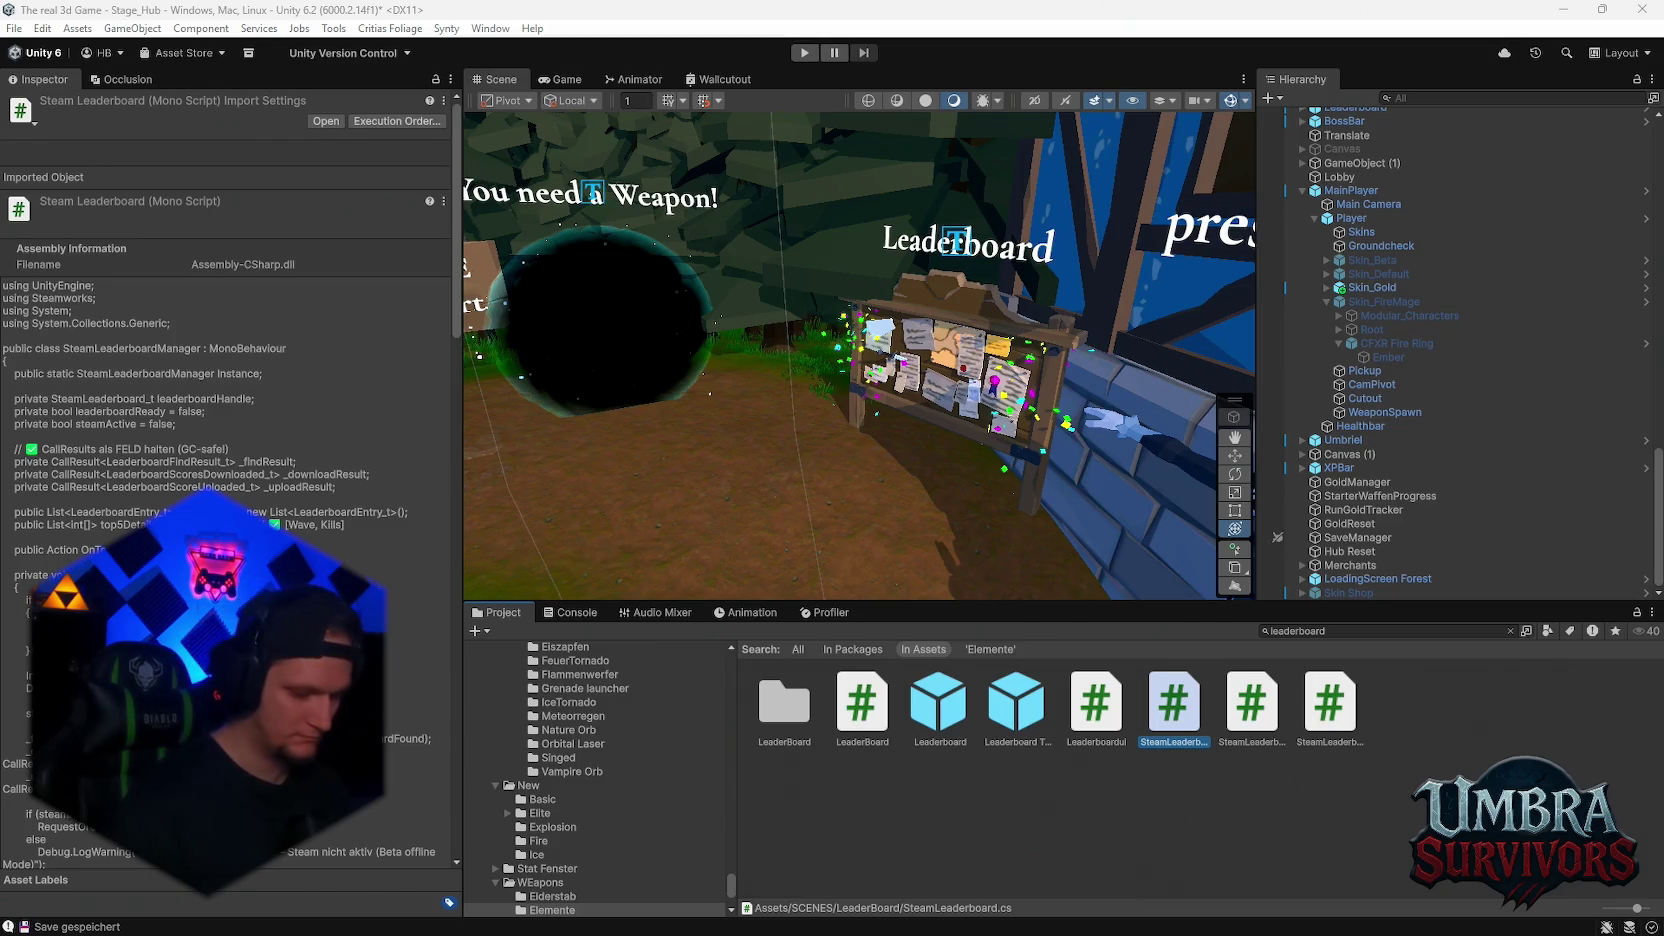
left_click(1251, 708)
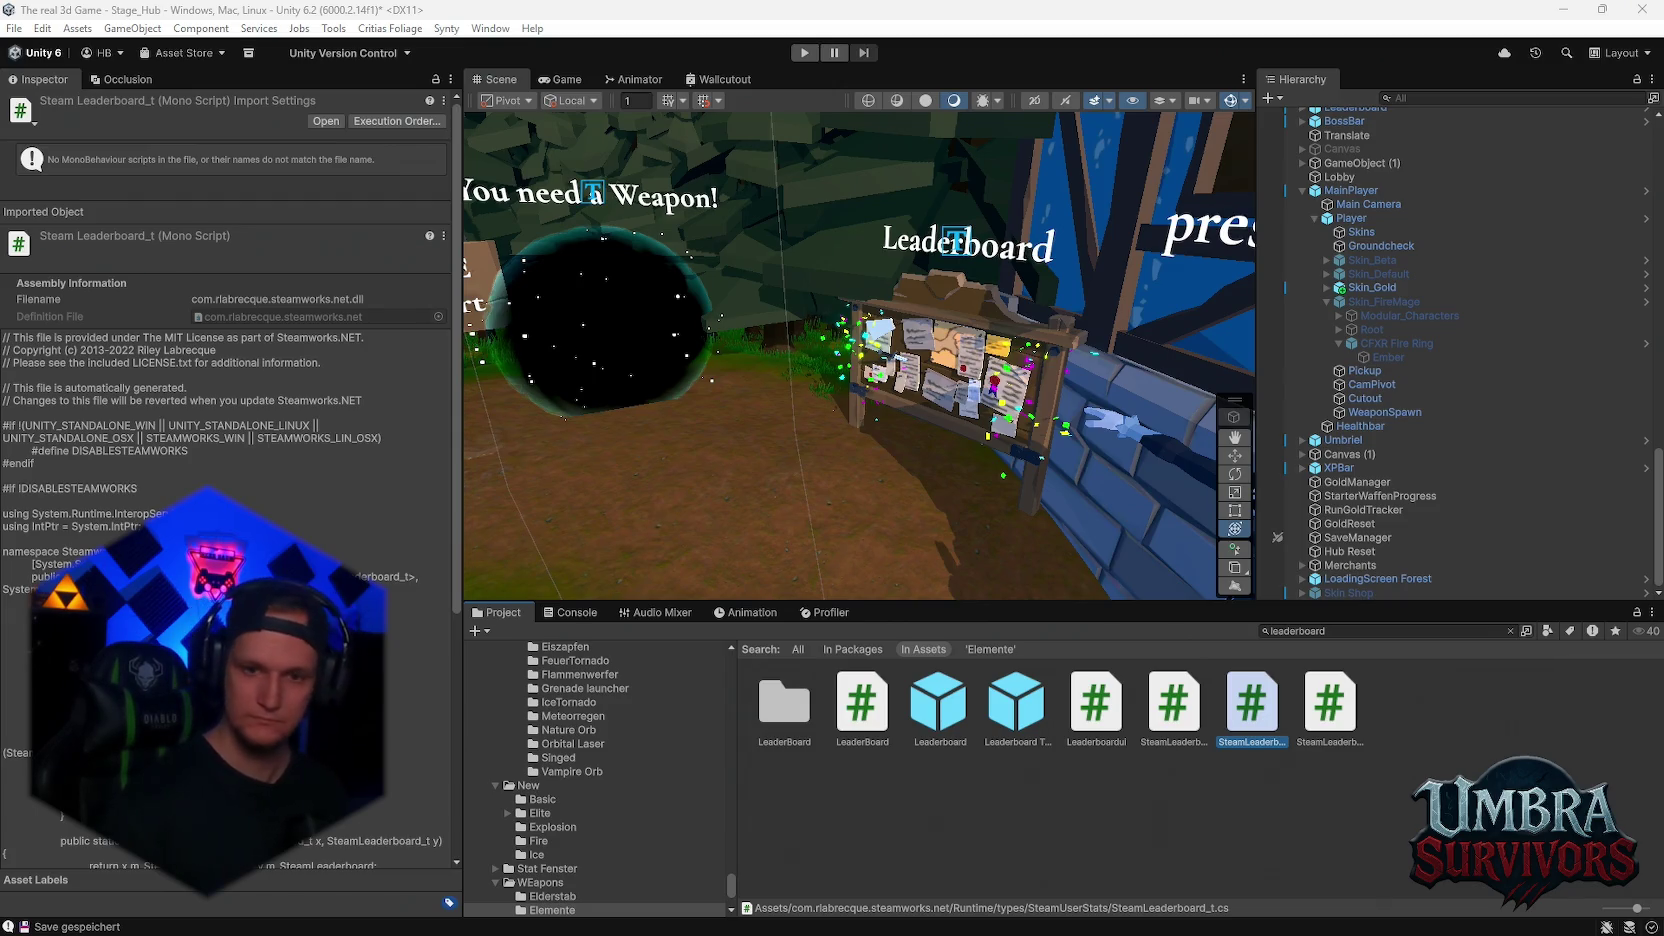
left_click(1334, 712)
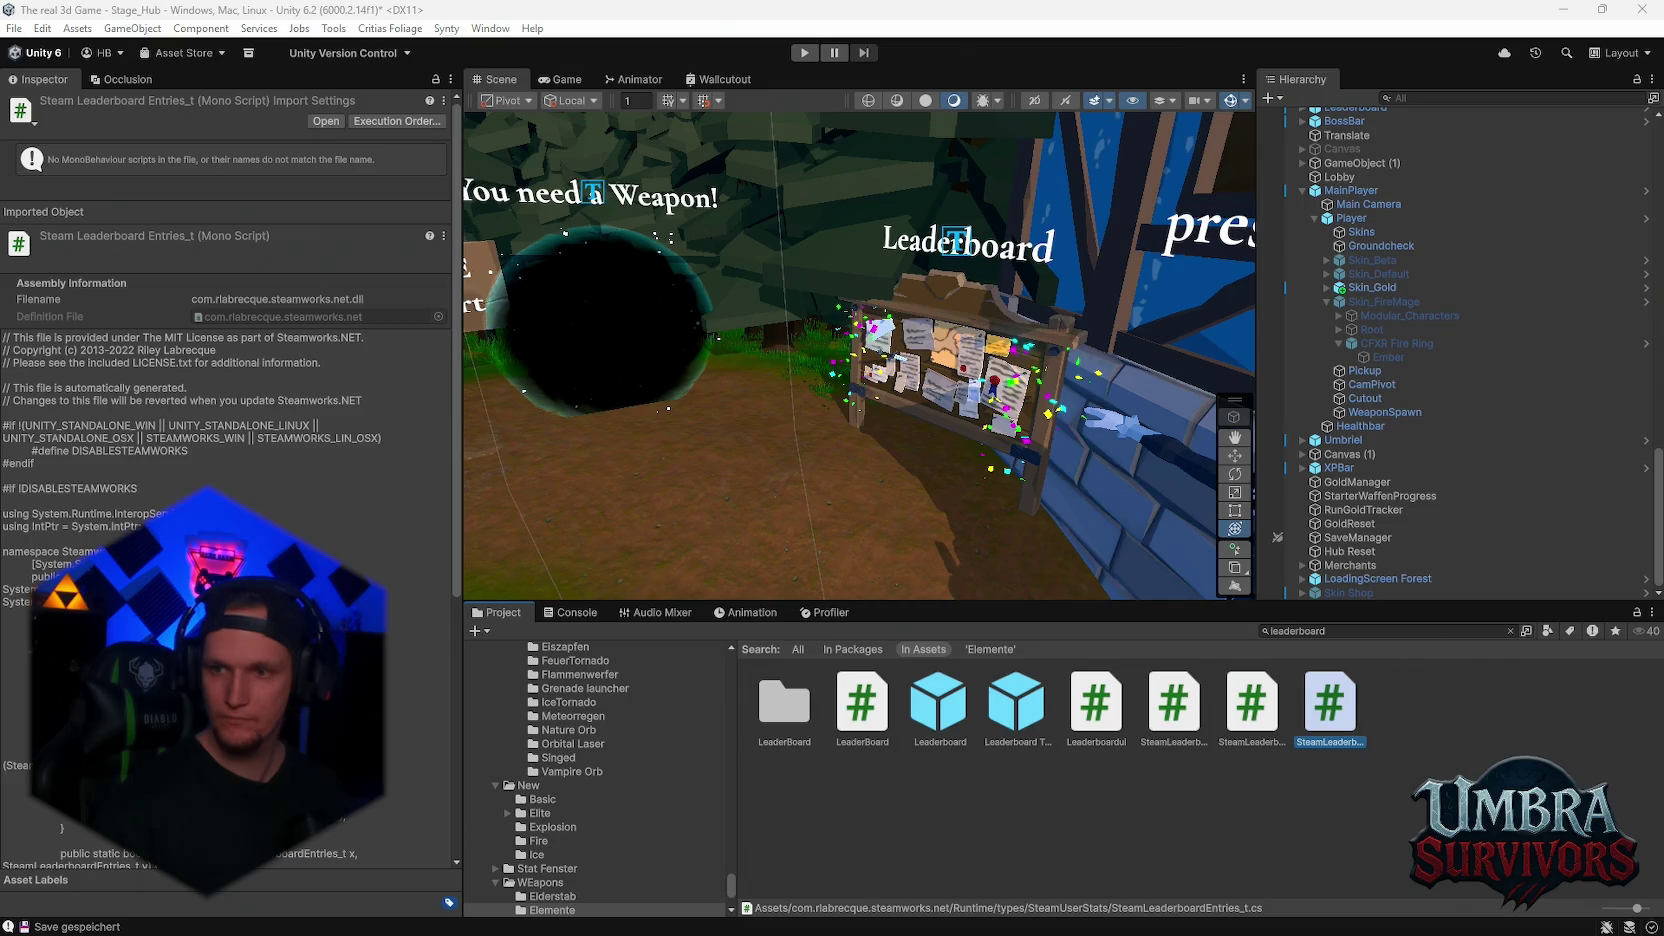
scroll(618, 827, "up", 3)
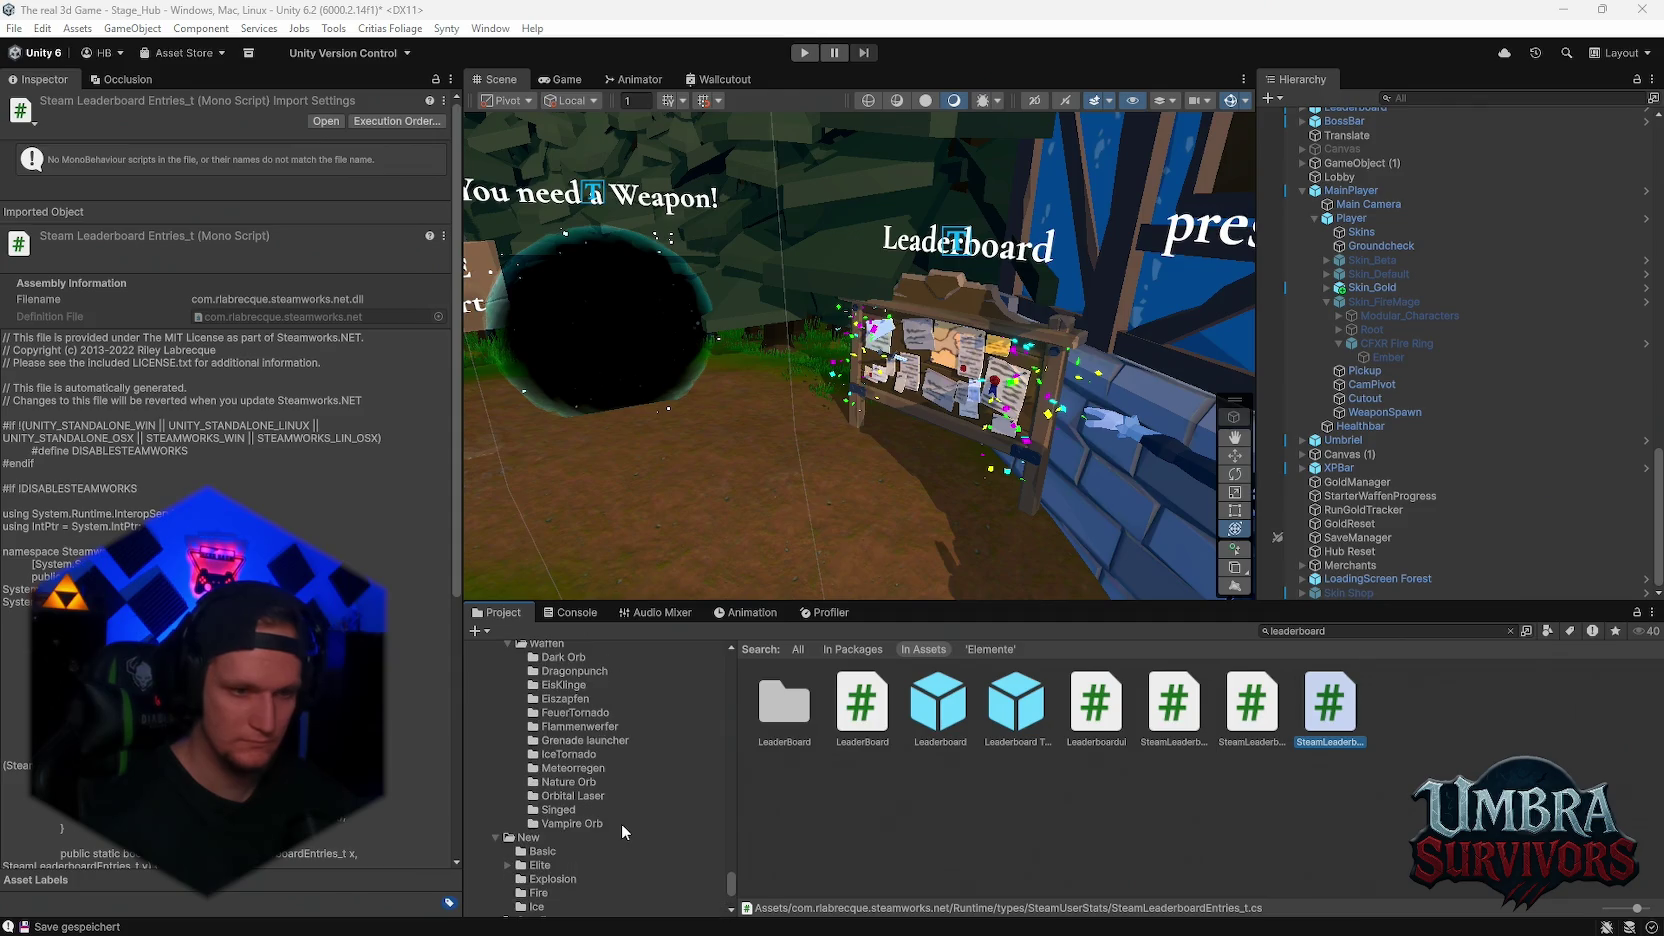
scroll(621, 823, "up", 2)
left_click(1356, 592)
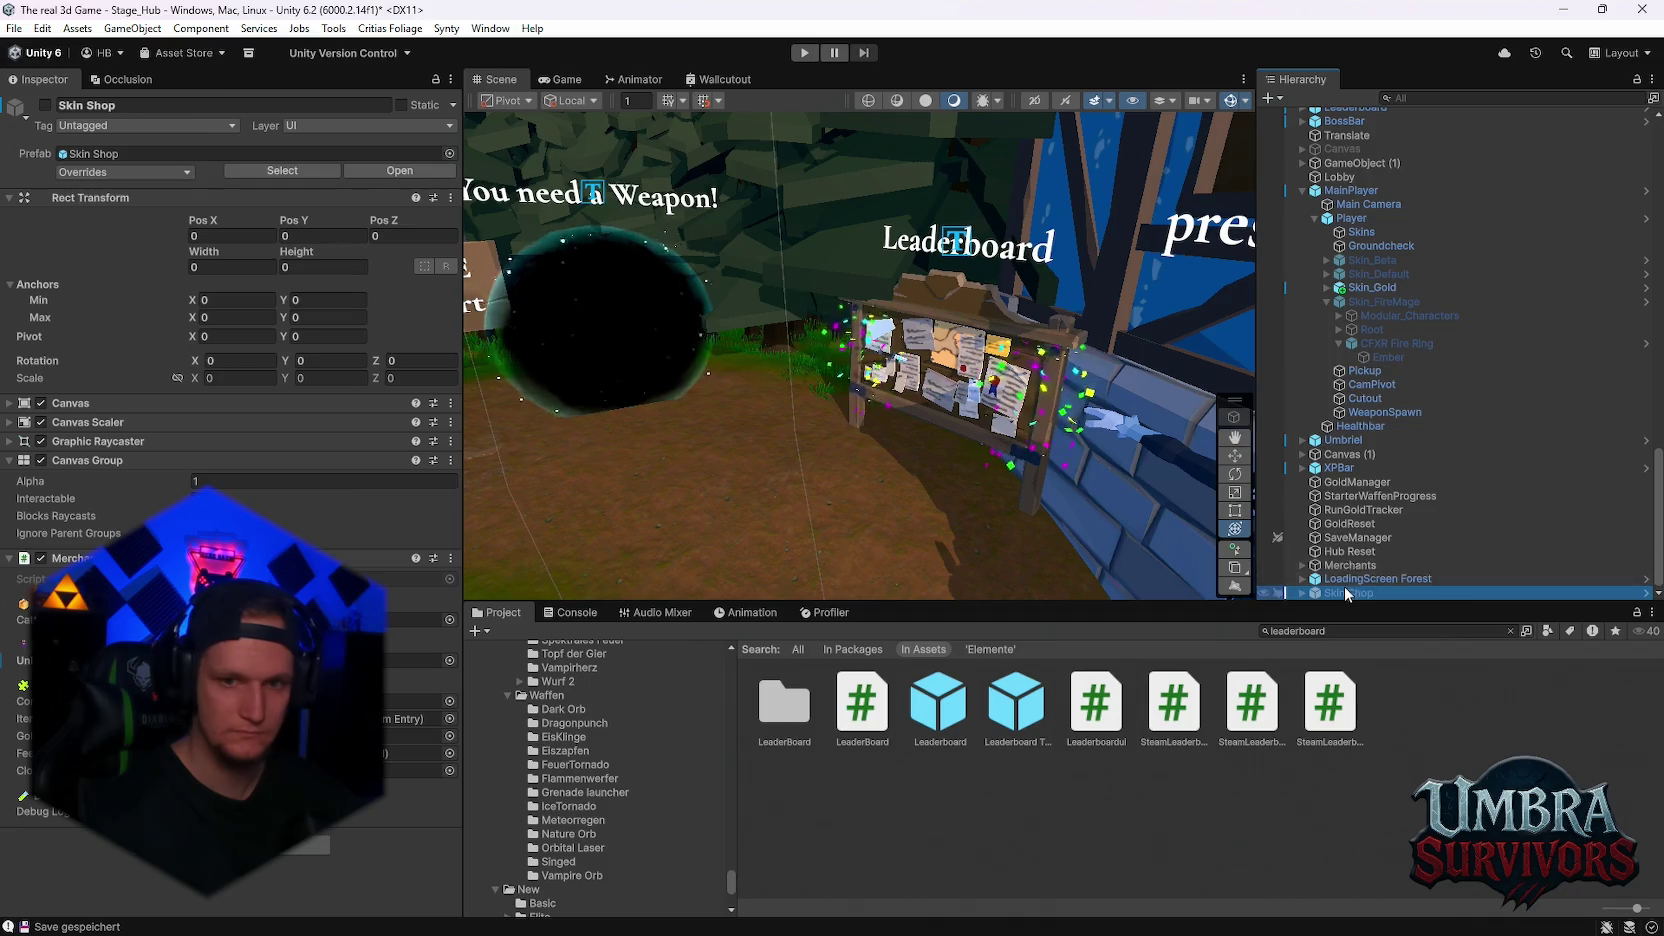
- Select the Player and open its Player Skin Switcher script via Edit Script
scroll(1344, 593, "up", 2)
left_click(1351, 322)
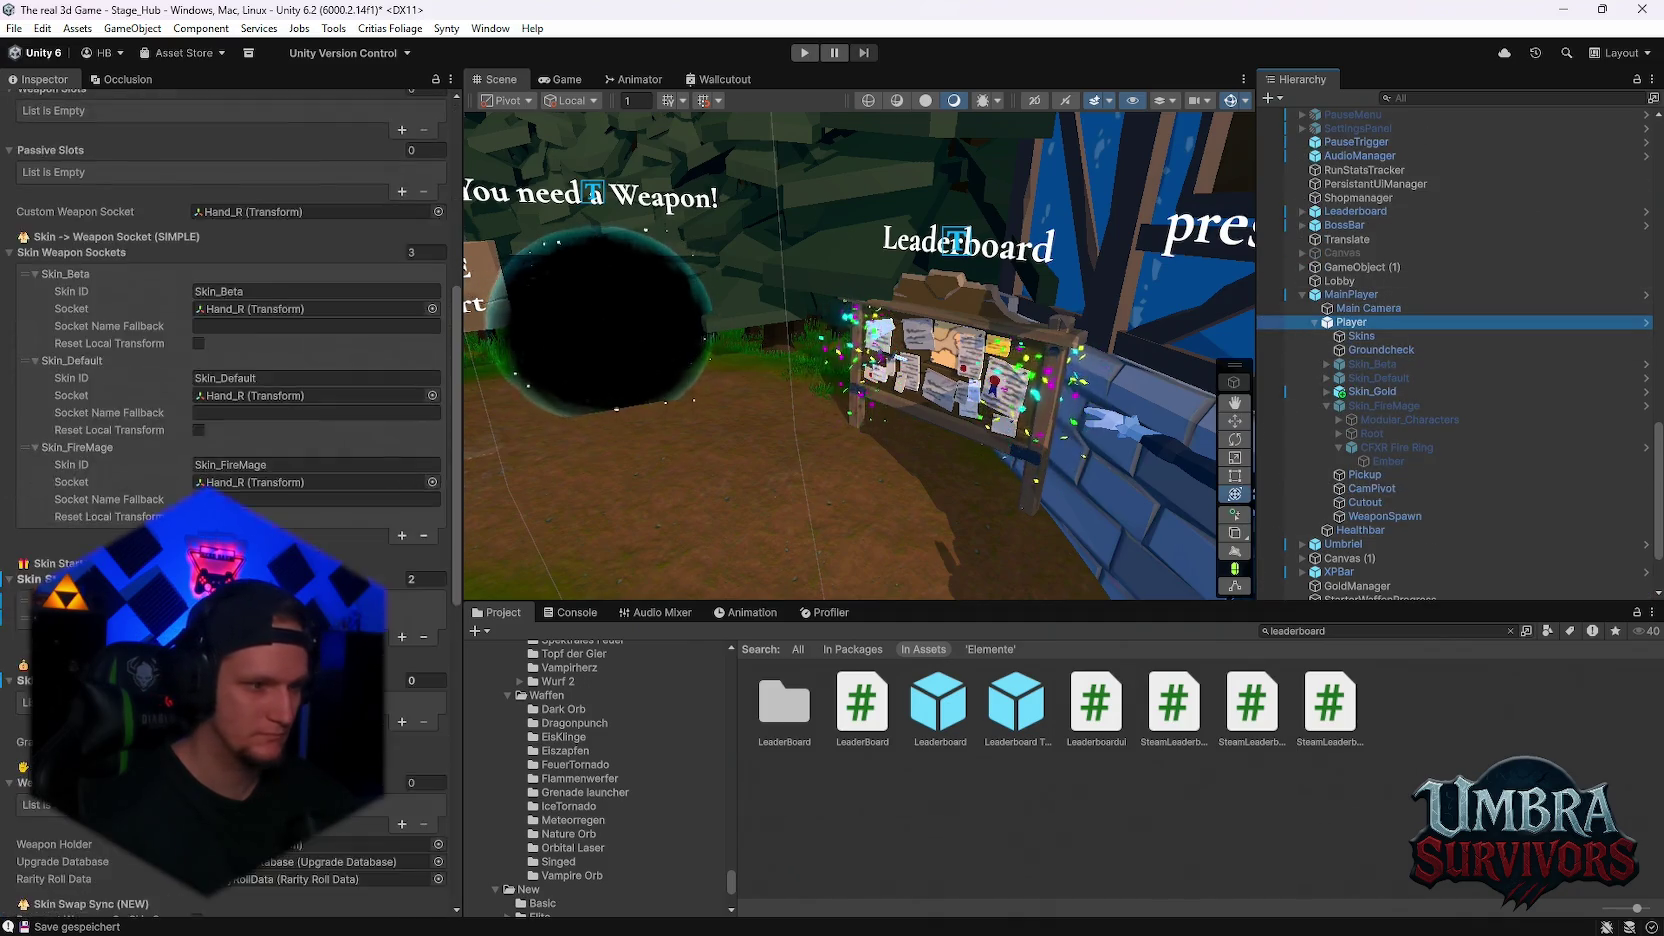
scroll(365, 580, "down", 10)
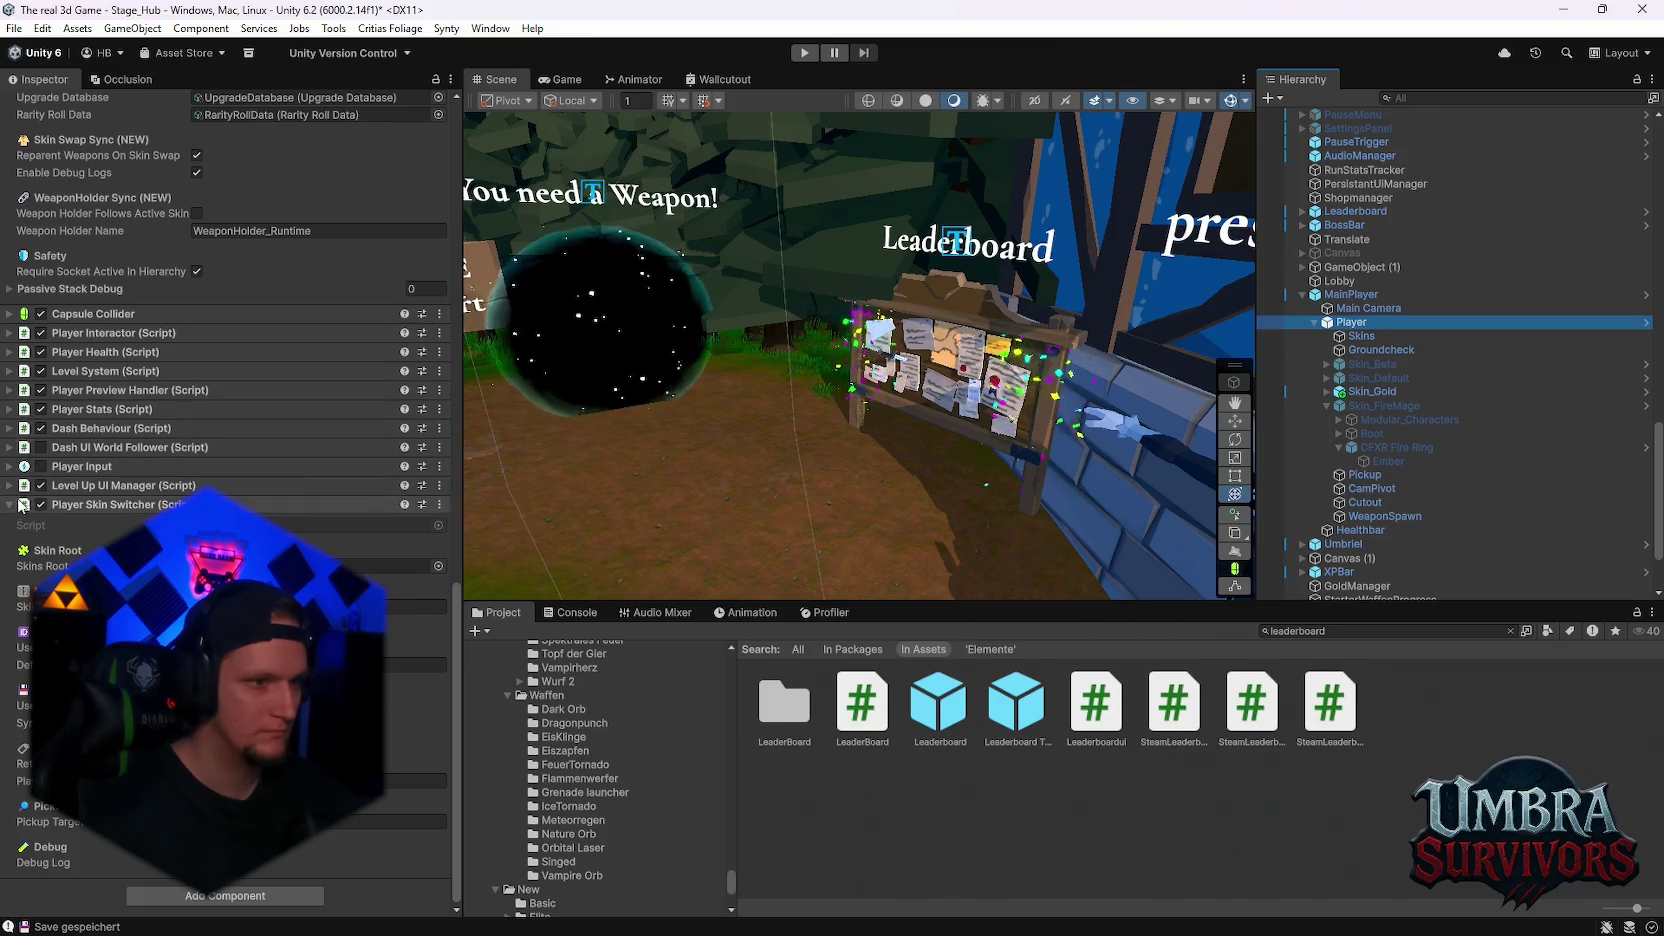
scroll(78, 528, "up", 10)
scroll(78, 528, "up", 8)
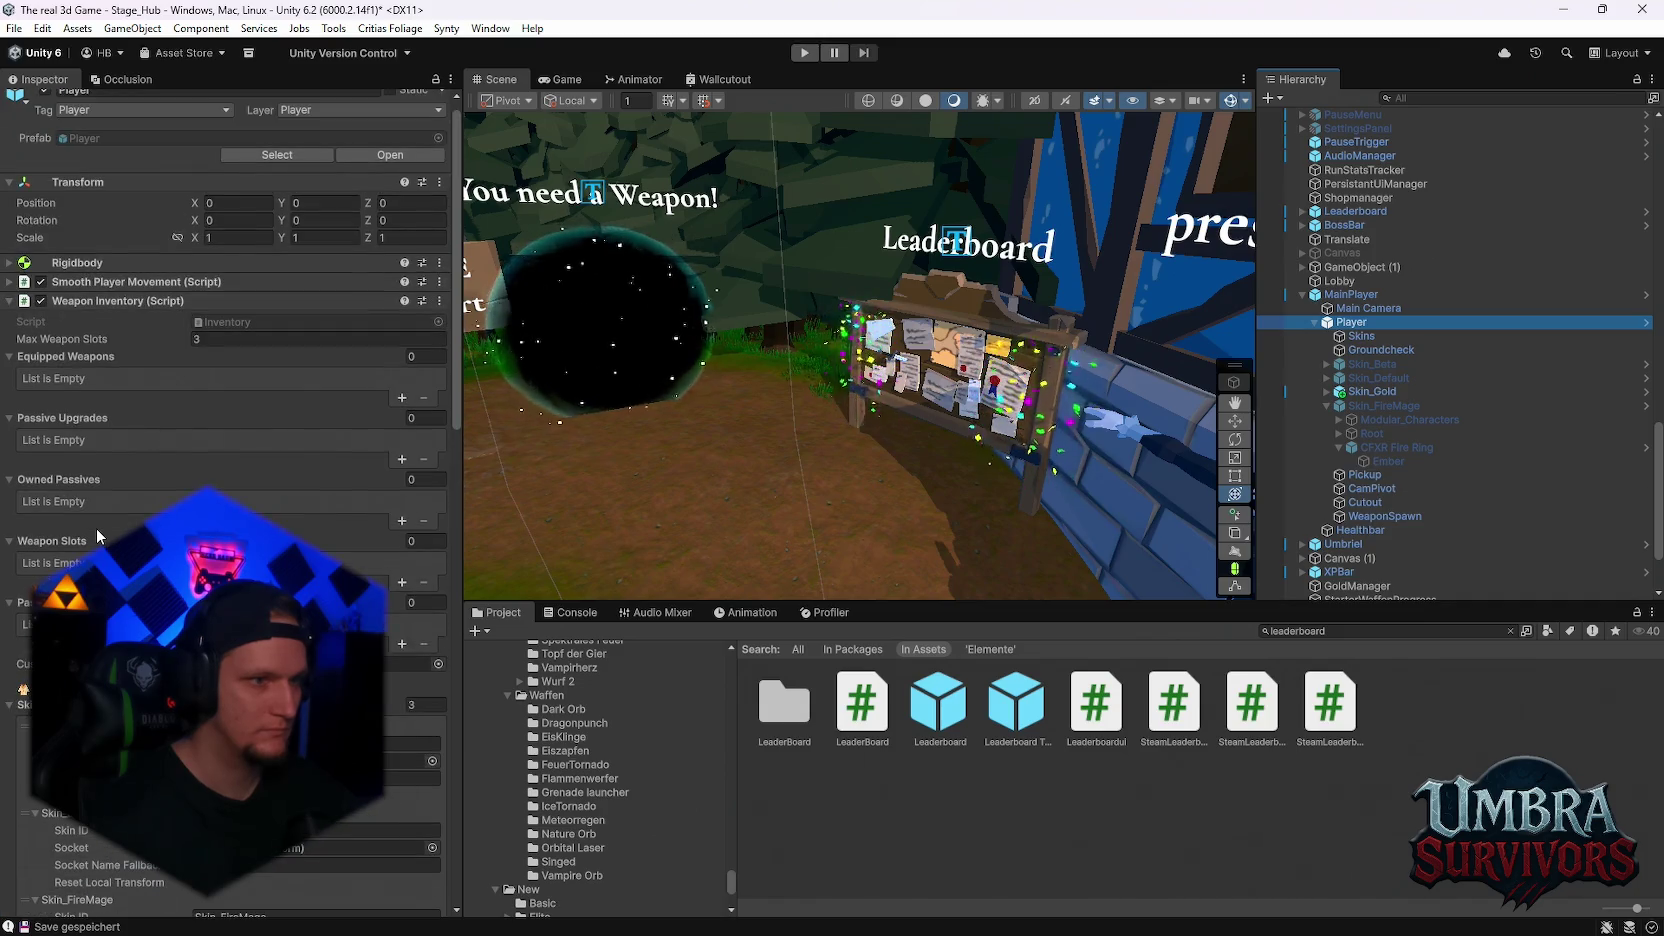
scroll(100, 535, "down", 9)
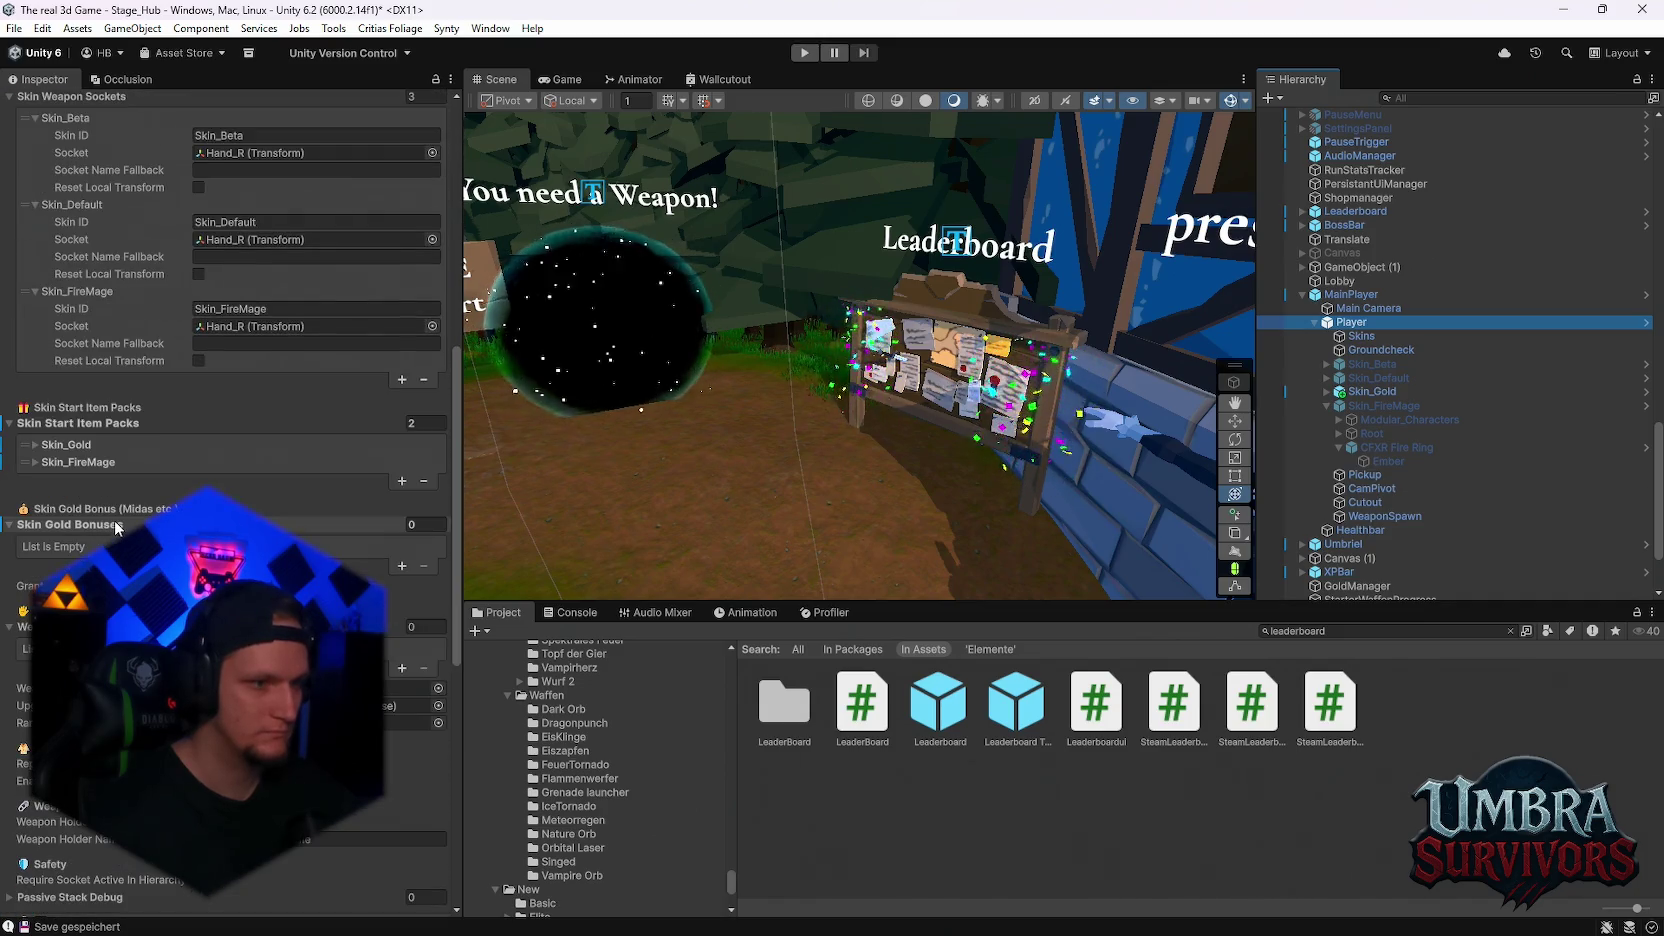
scroll(117, 528, "down", 2)
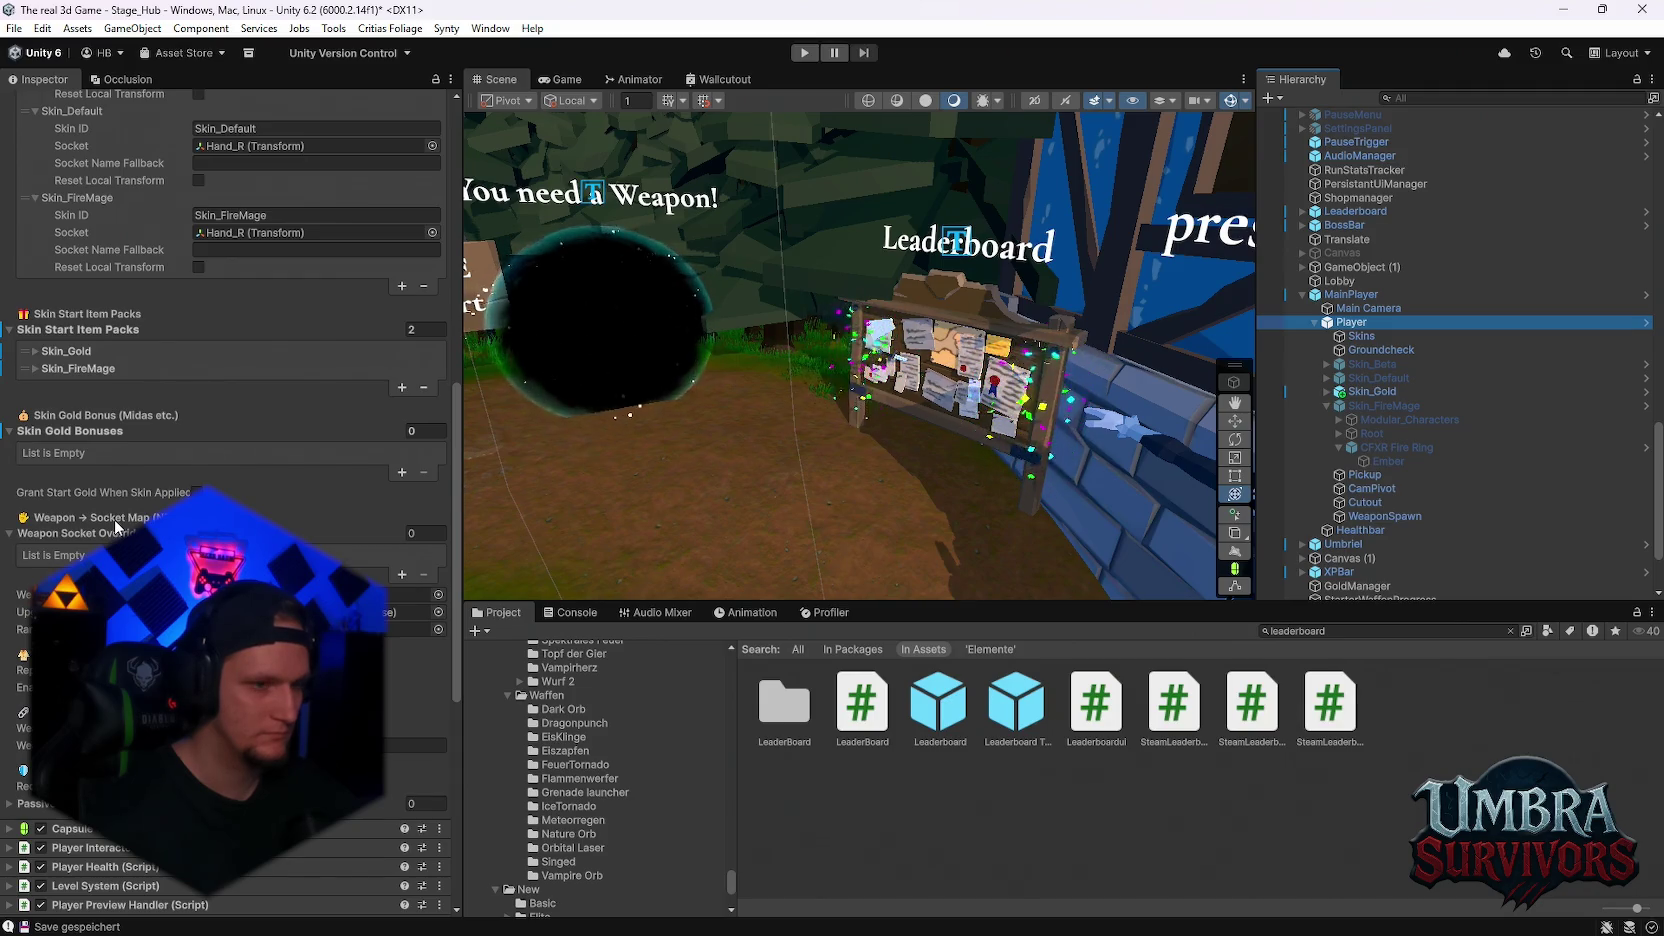
scroll(117, 528, "down", 11)
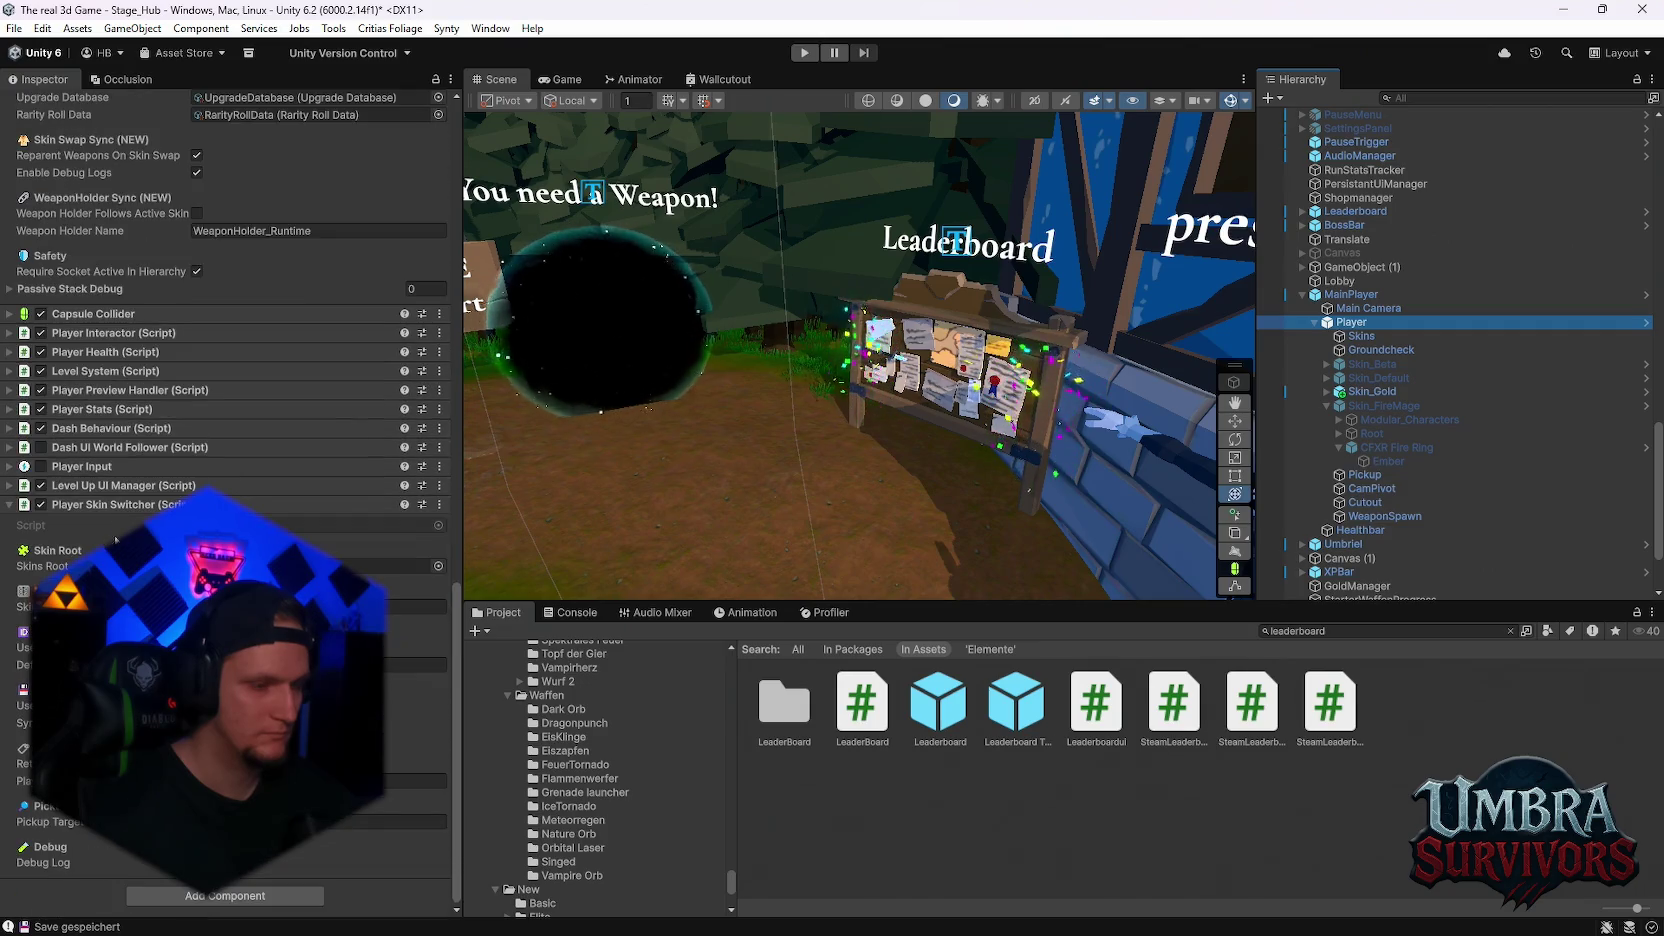
left_click(439, 504)
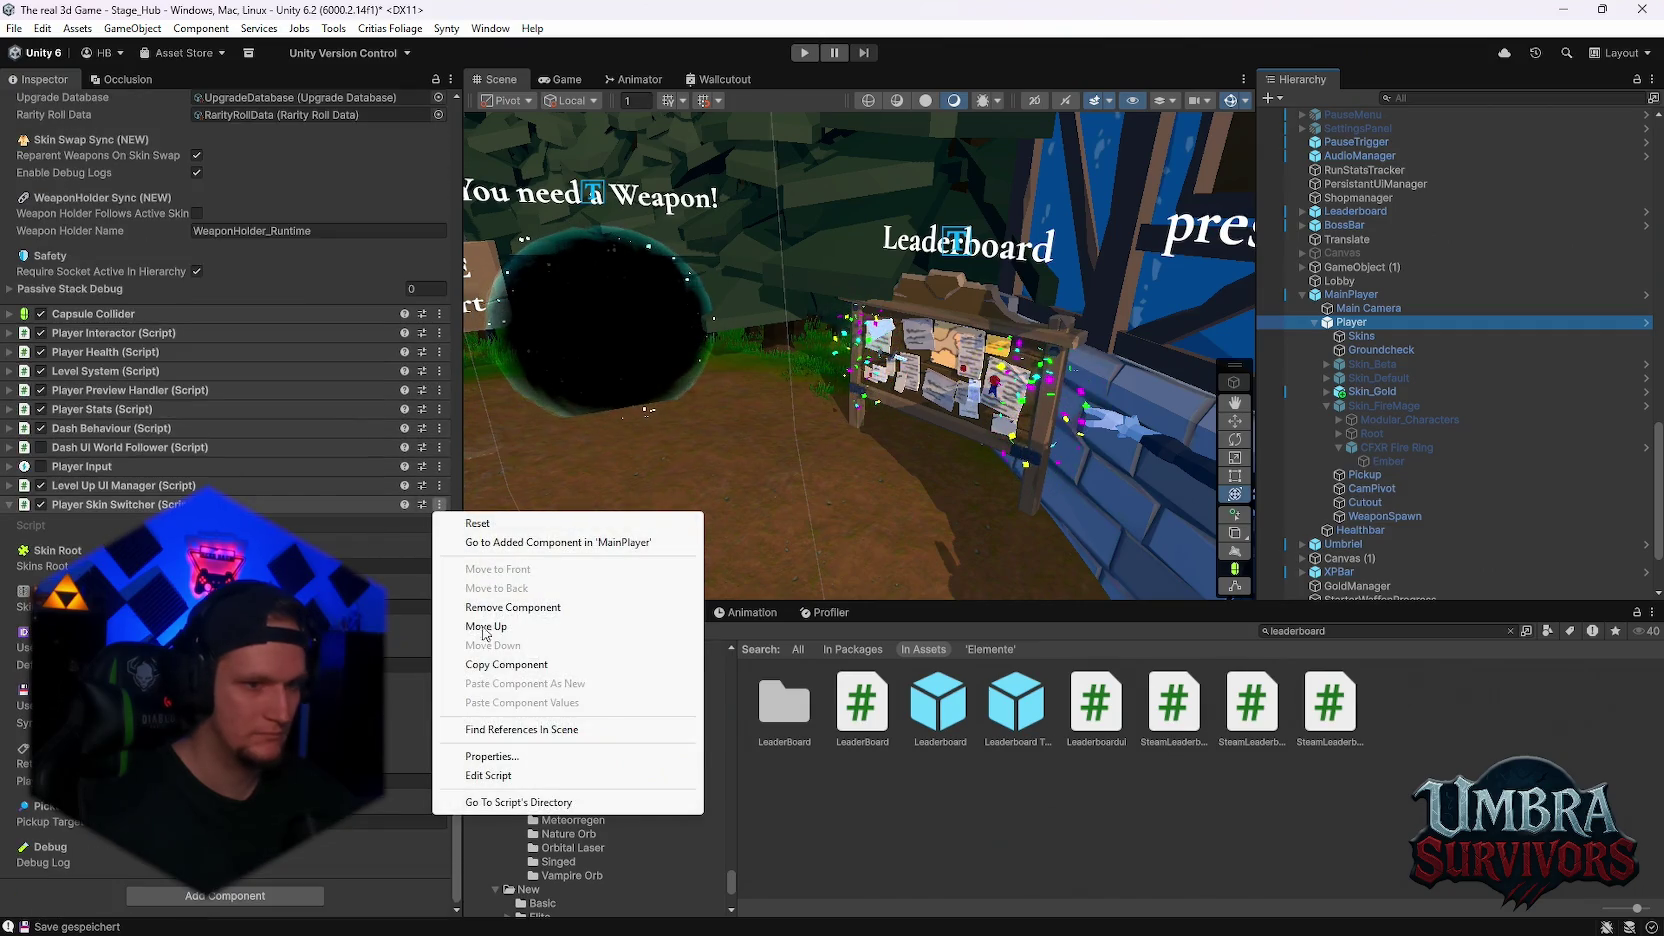
left_click(485, 775)
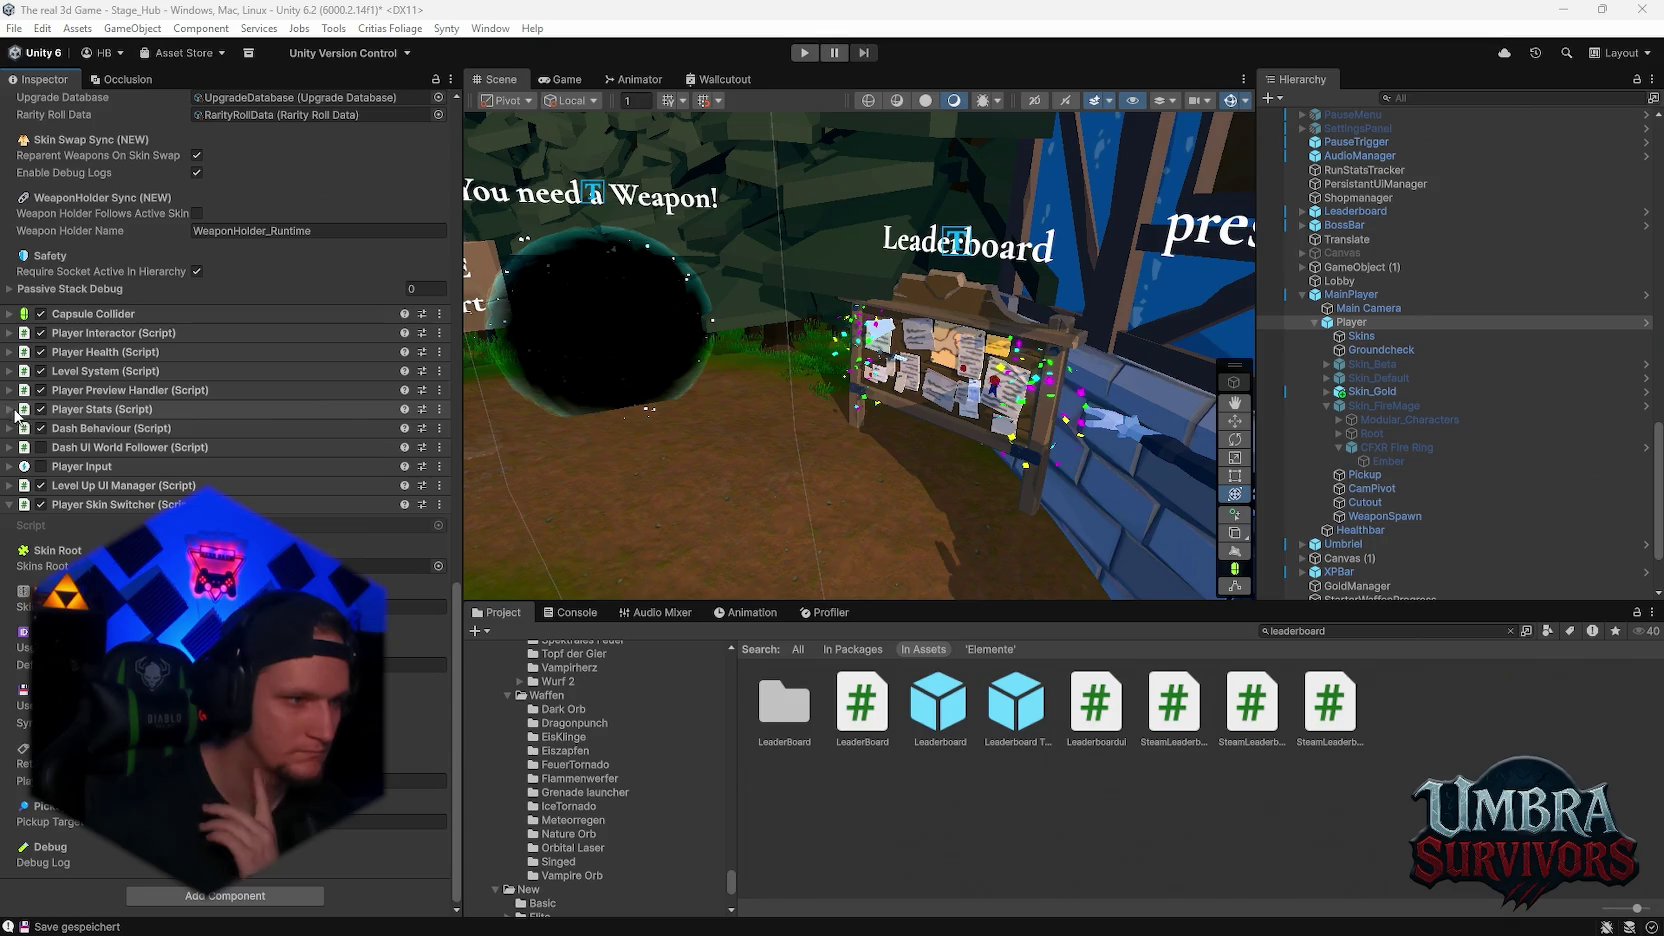
- Expand the Player Stats and Player Preview Handler components to check their values, then collapse them
left_click(75, 409)
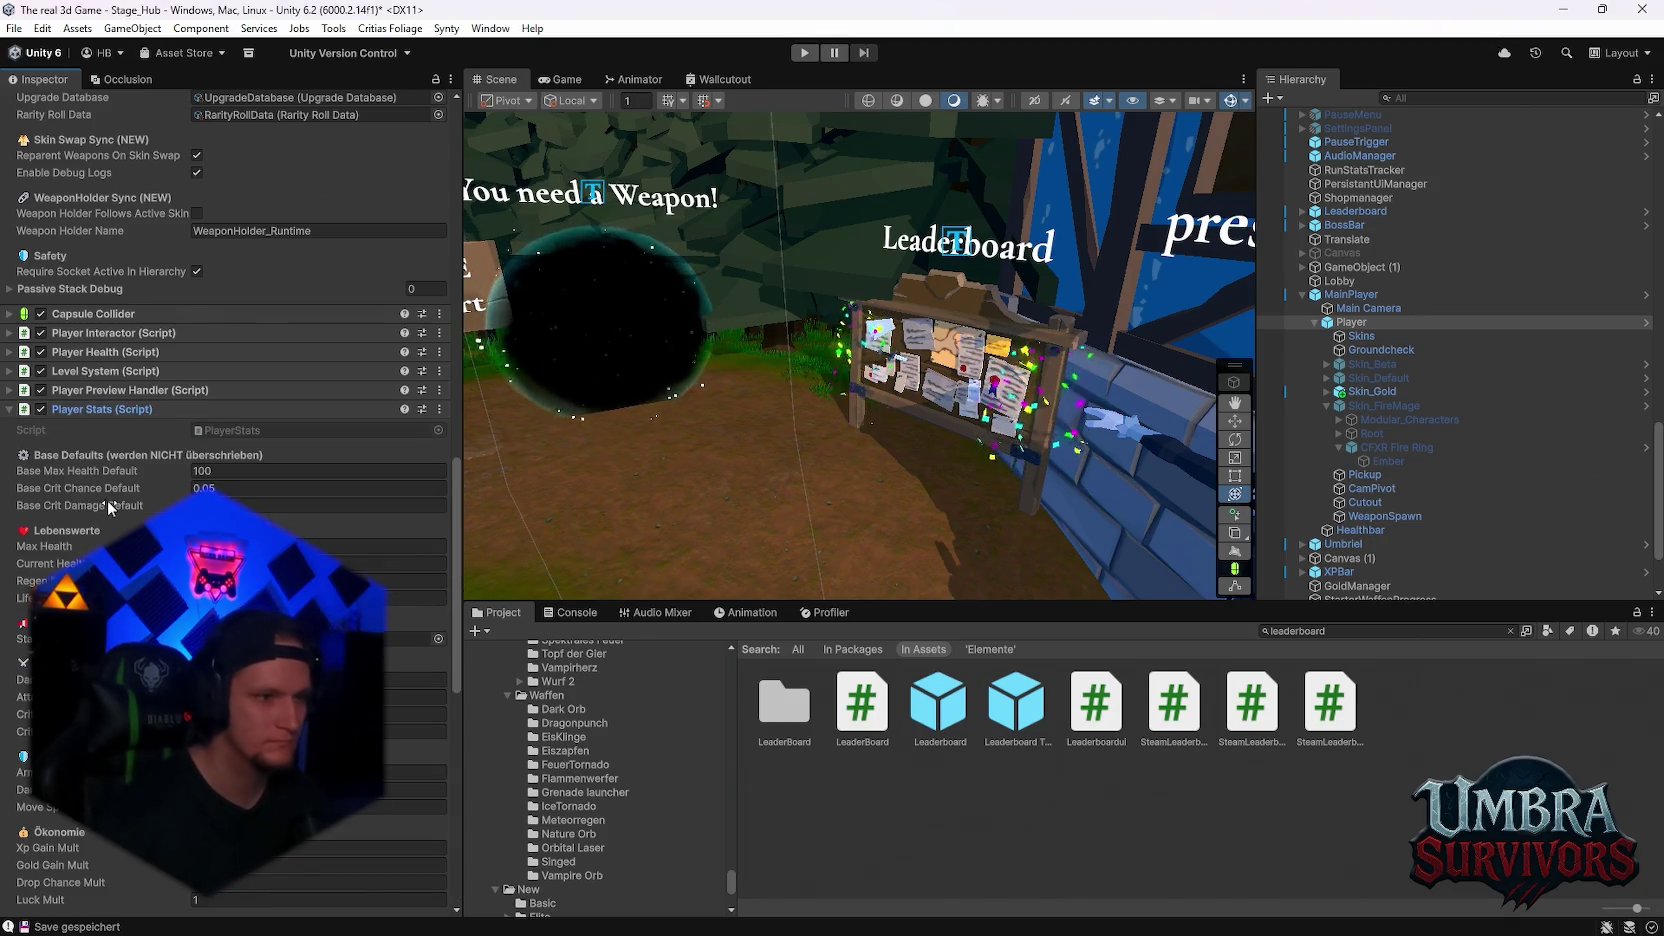
scroll(127, 517, "down", 3)
scroll(127, 517, "down", 3)
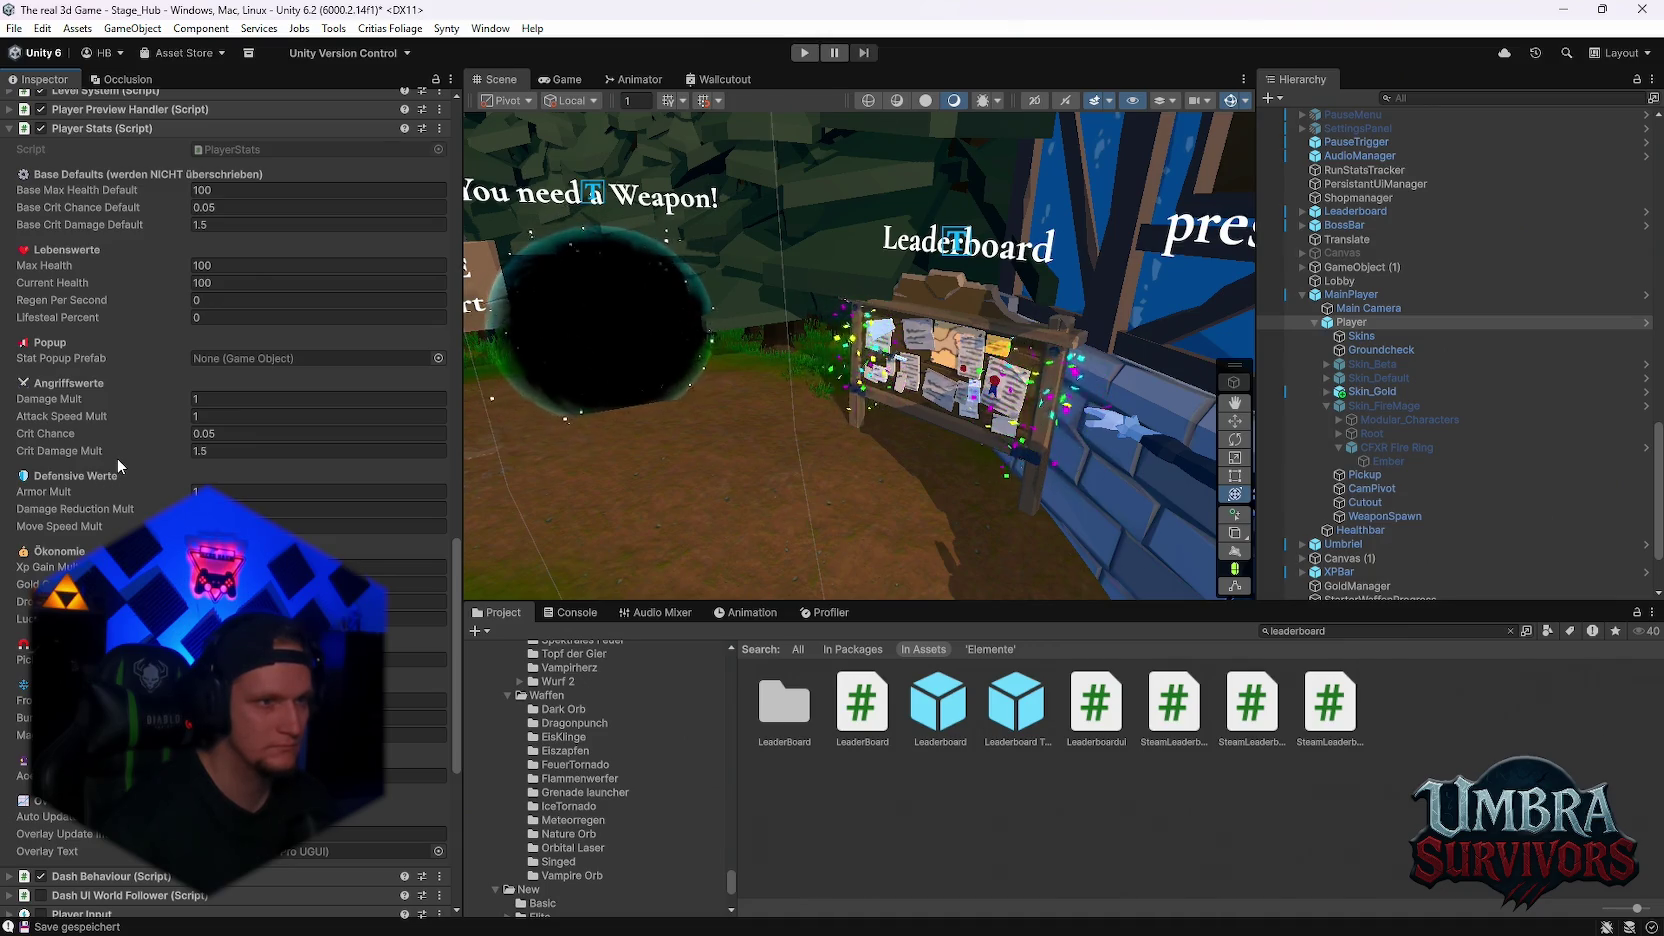
scroll(117, 458, "up", 5)
left_click(12, 325)
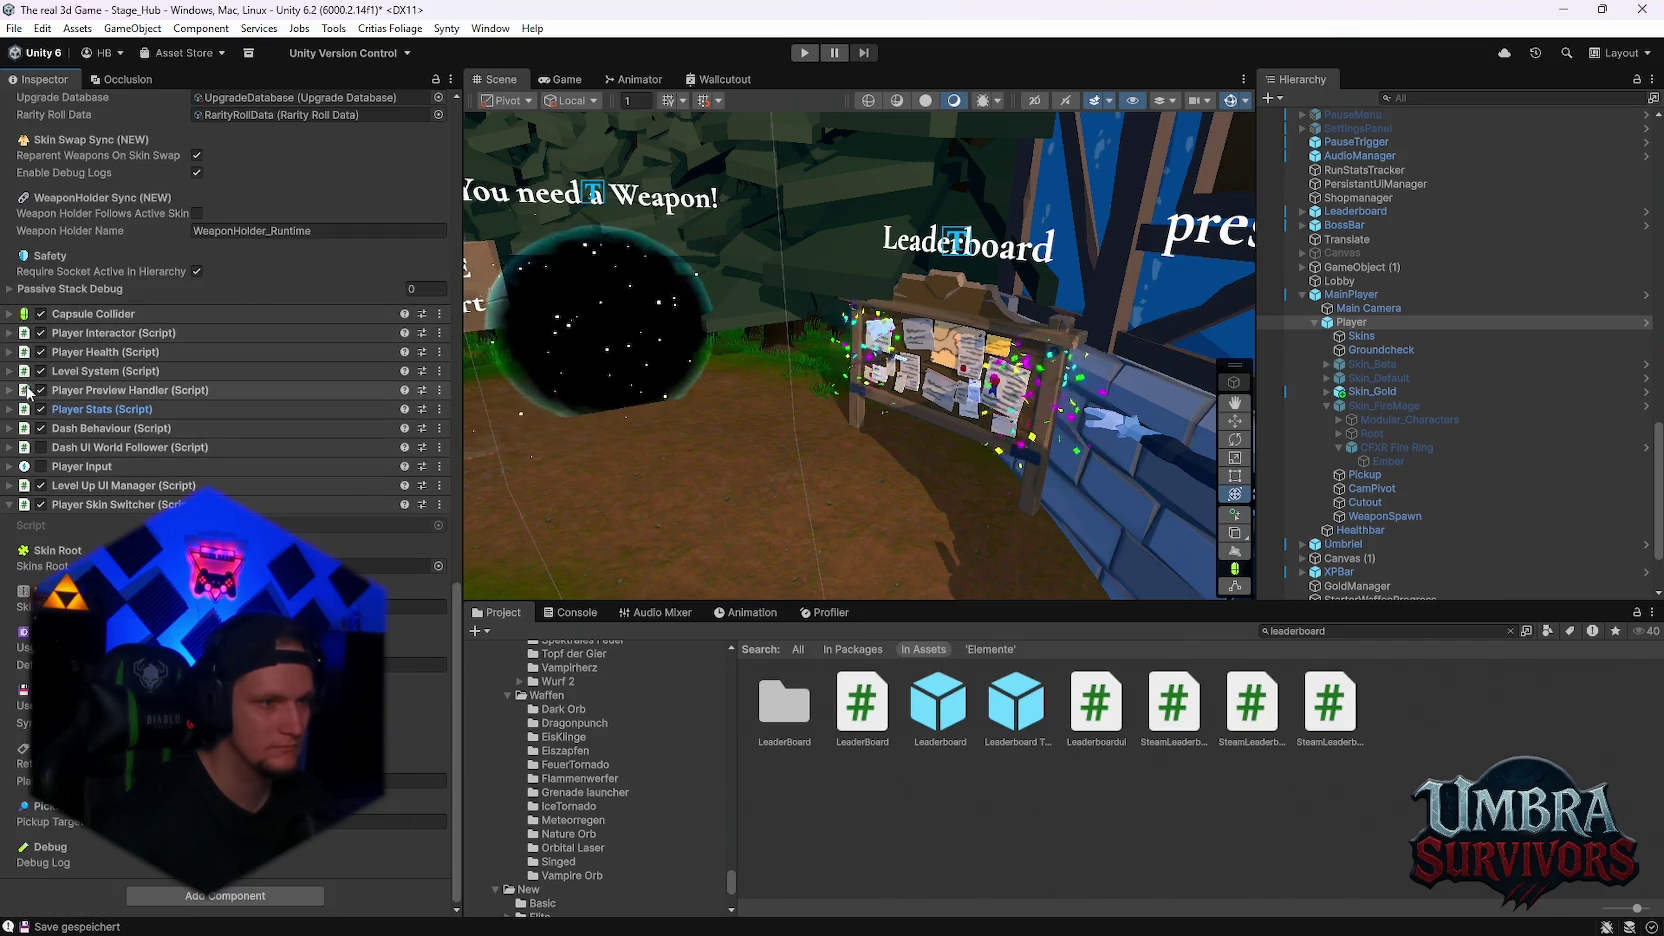
left_click(12, 390)
left_click(12, 390)
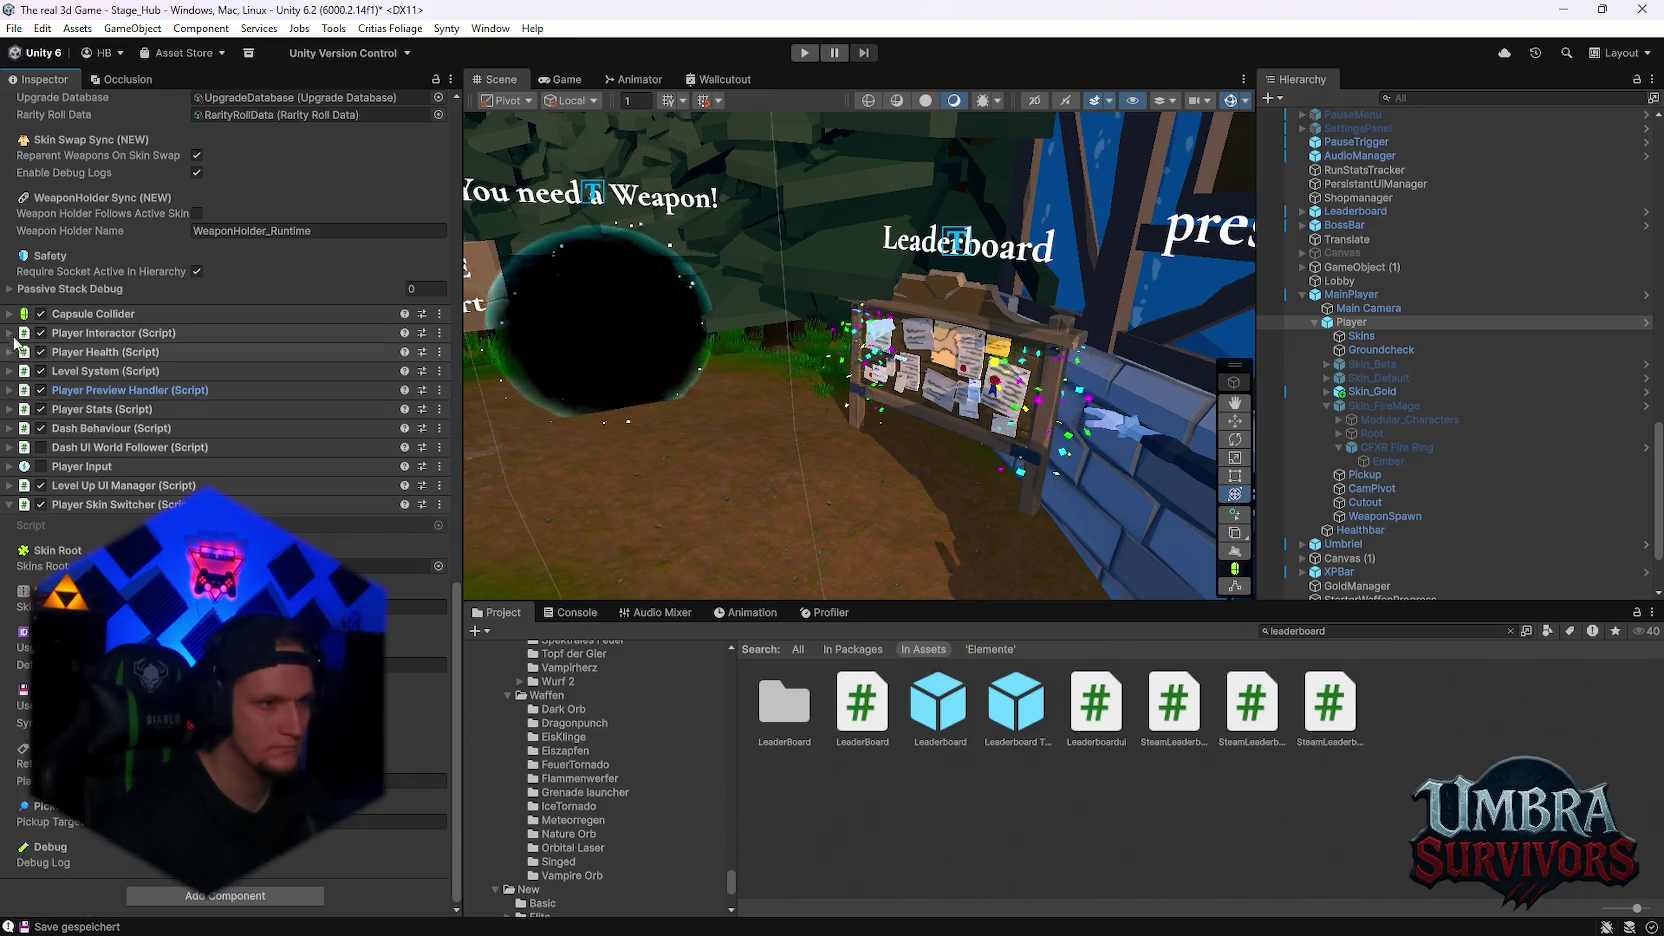
scroll(250, 425, "up", 8)
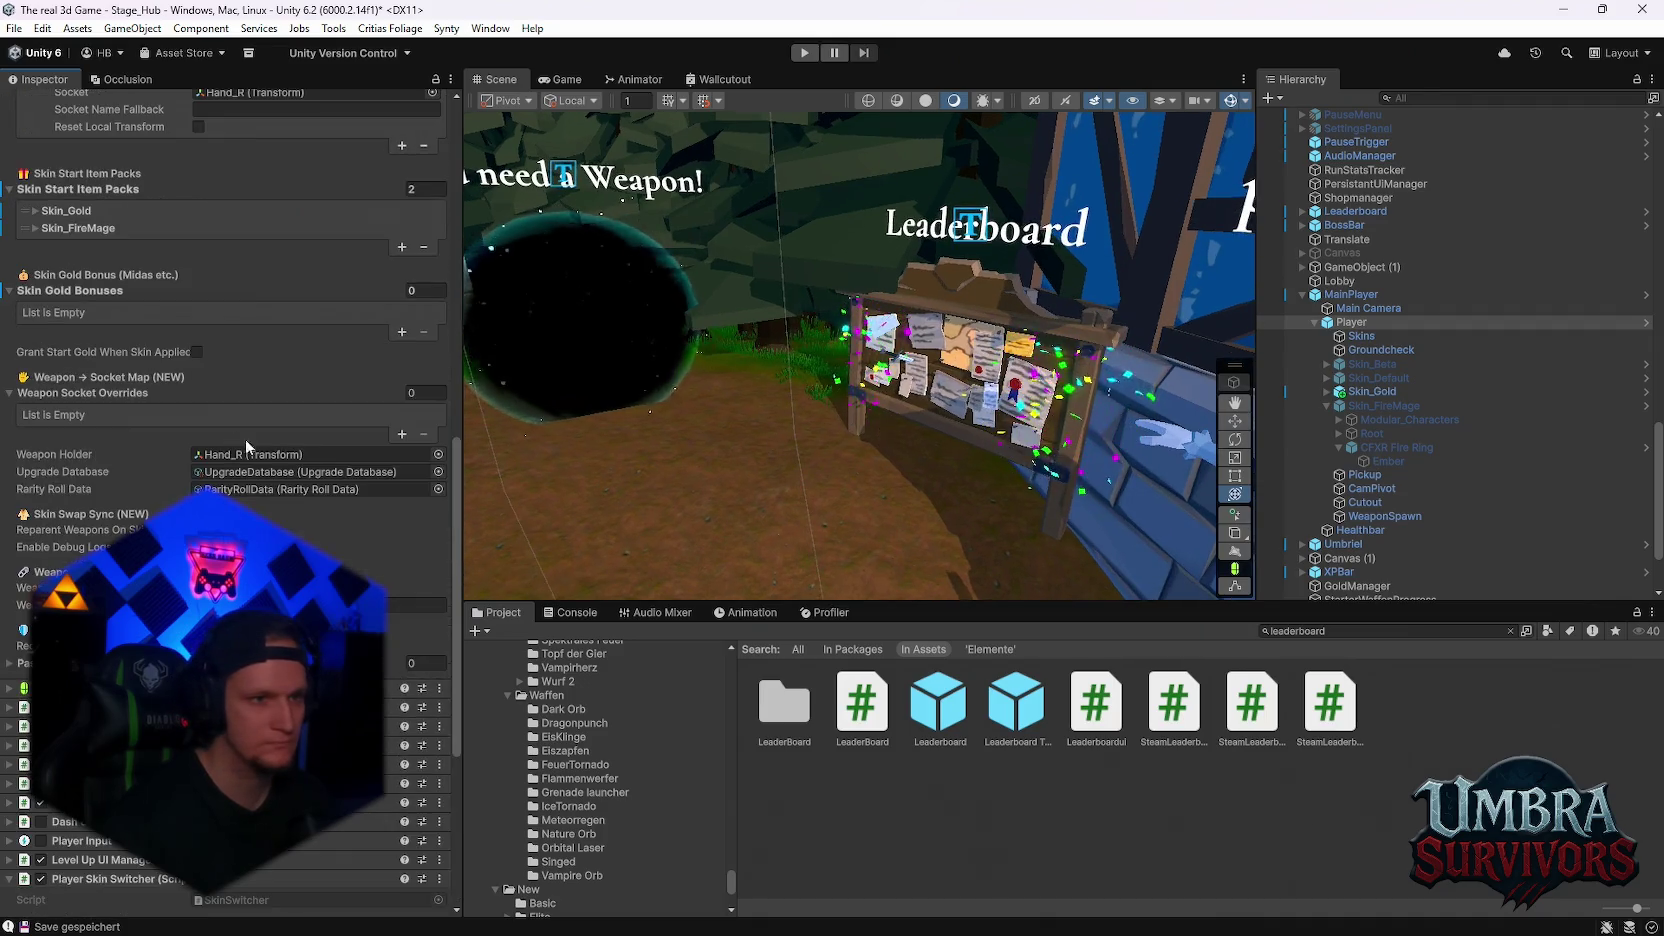
scroll(233, 434, "up", 15)
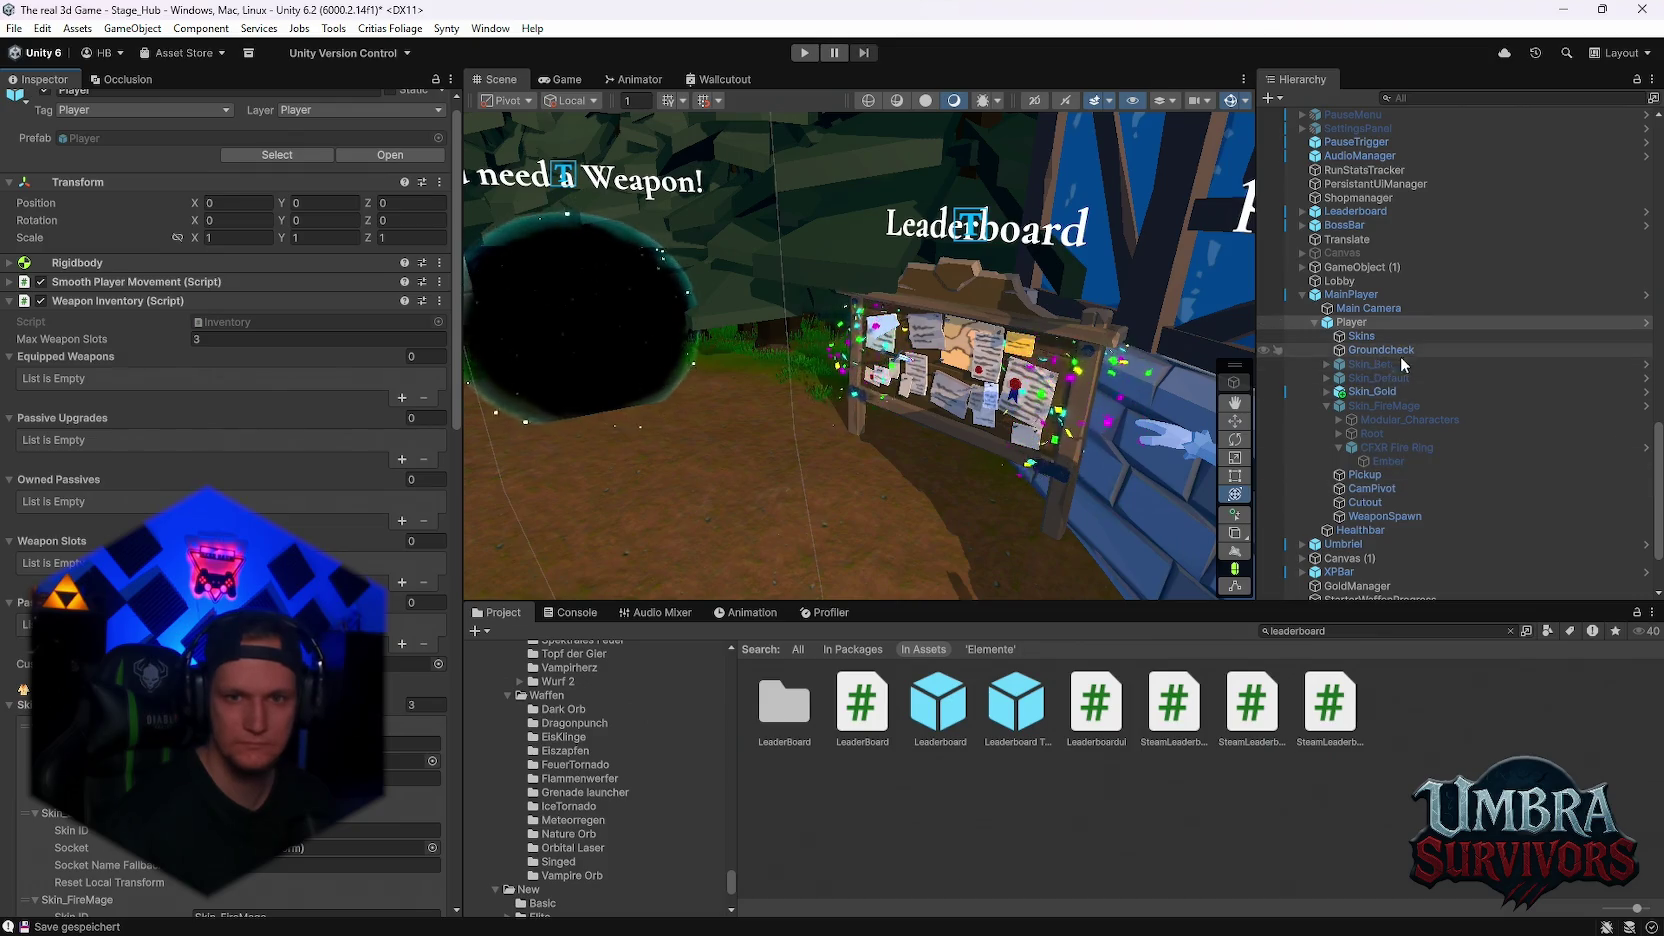
- Select MainPlayer and open its Player Scene Handler script for editing
left_click(1351, 294)
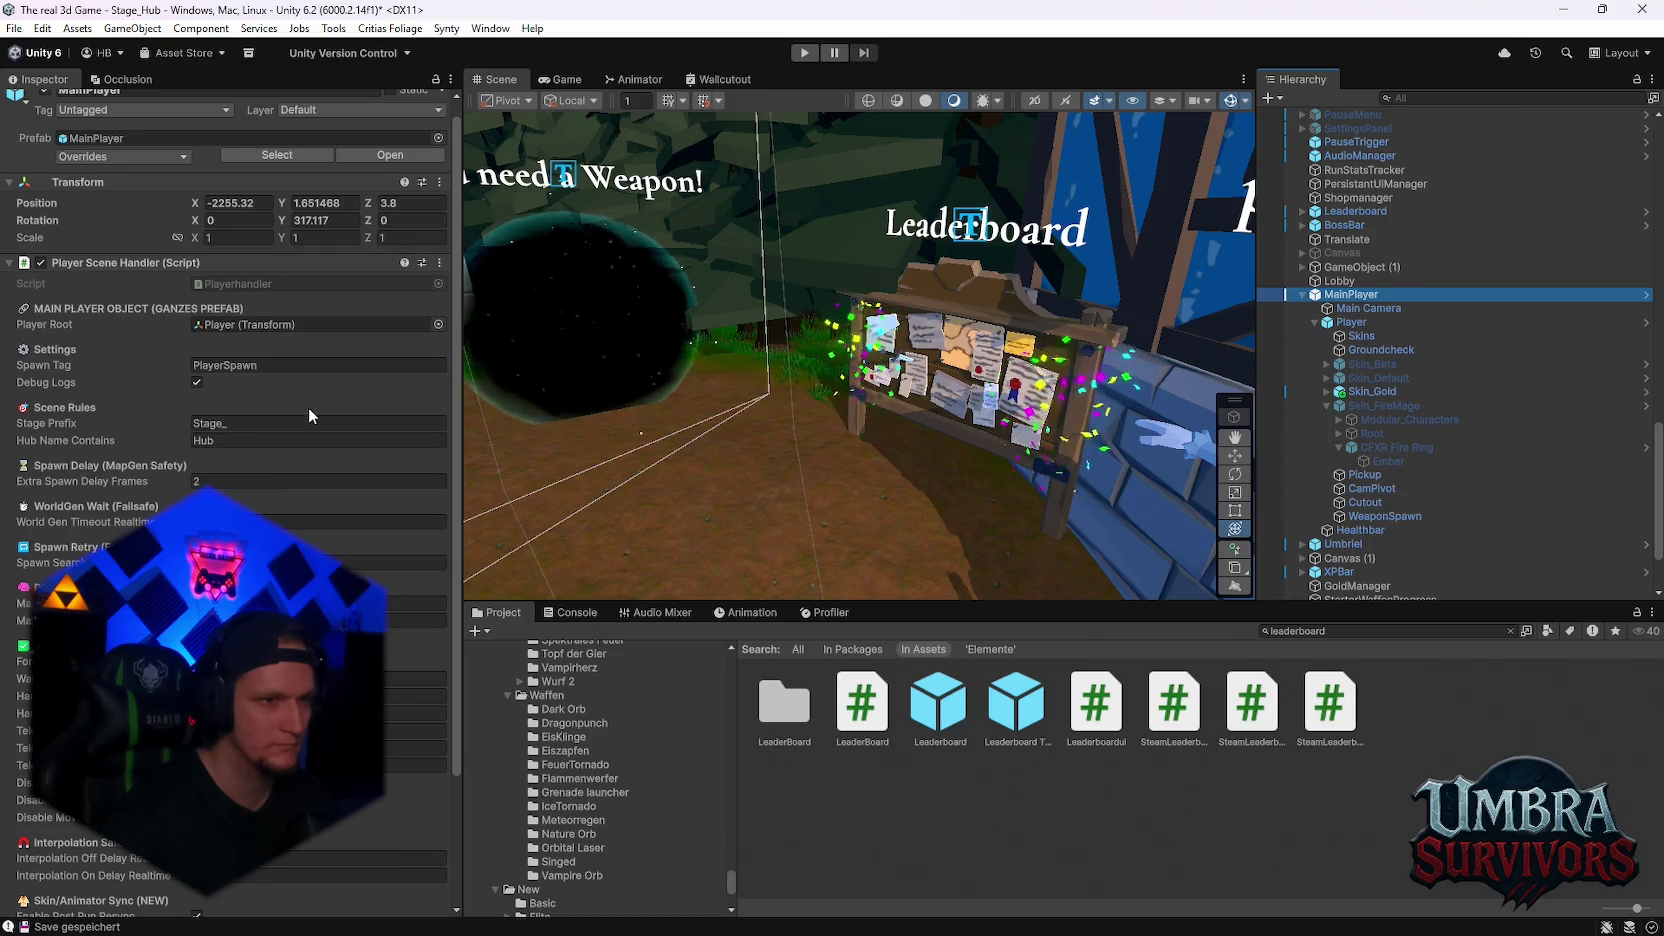
scroll(312, 402, "down", 4)
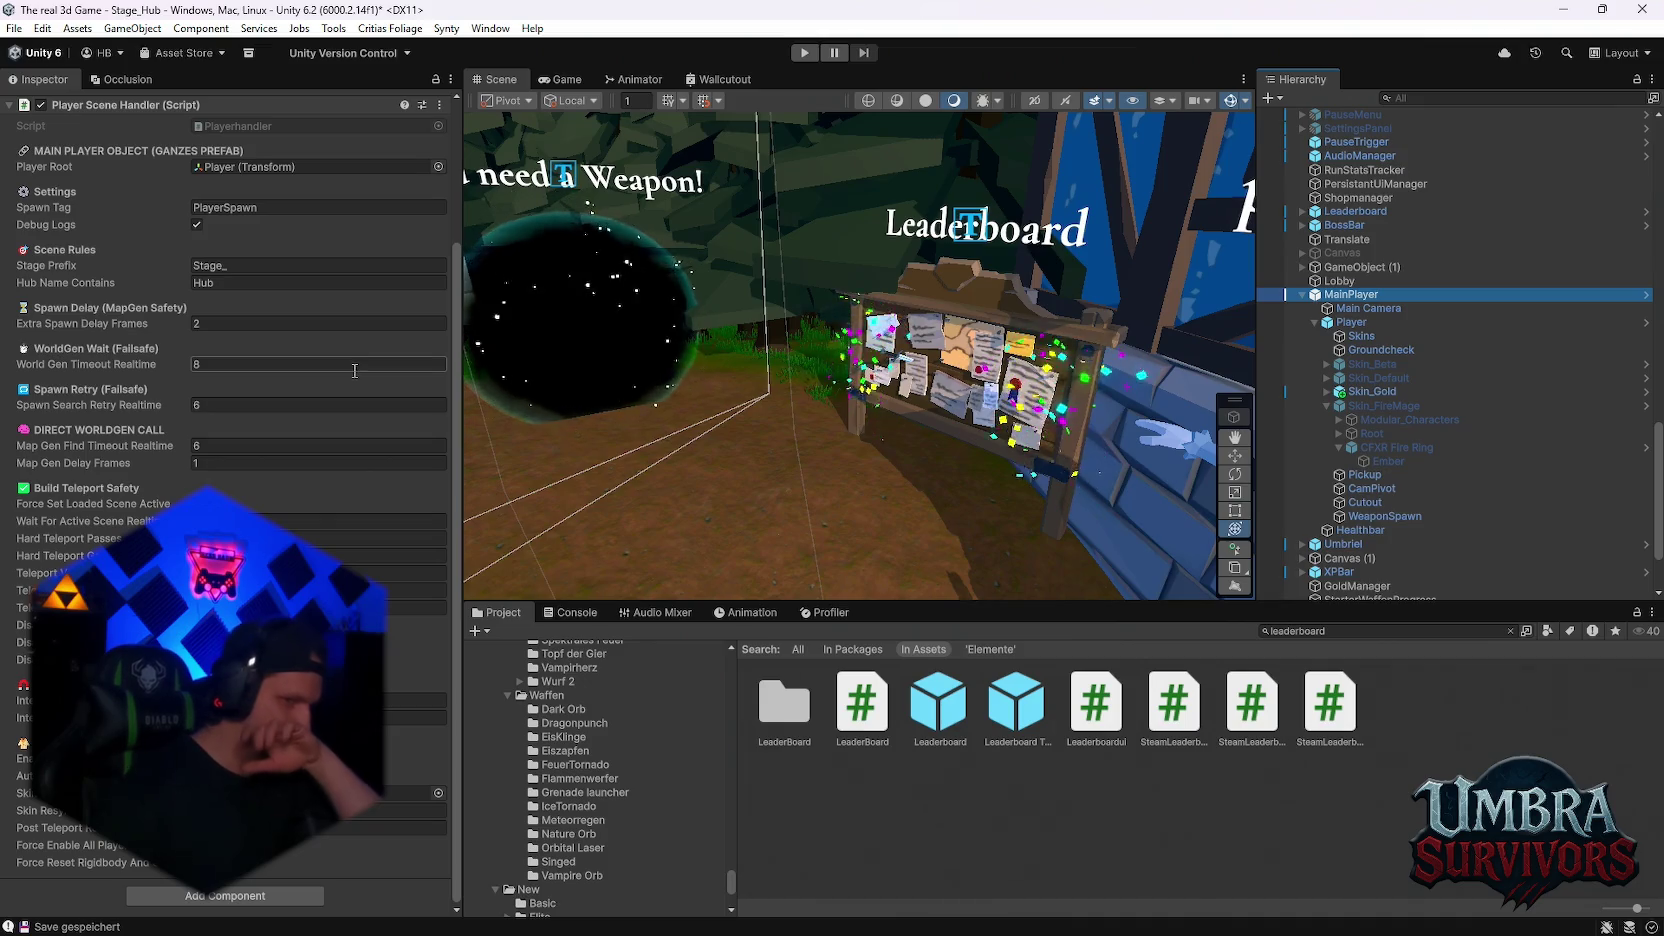
scroll(355, 370, "up", 4)
left_click(439, 278)
left_click(502, 529)
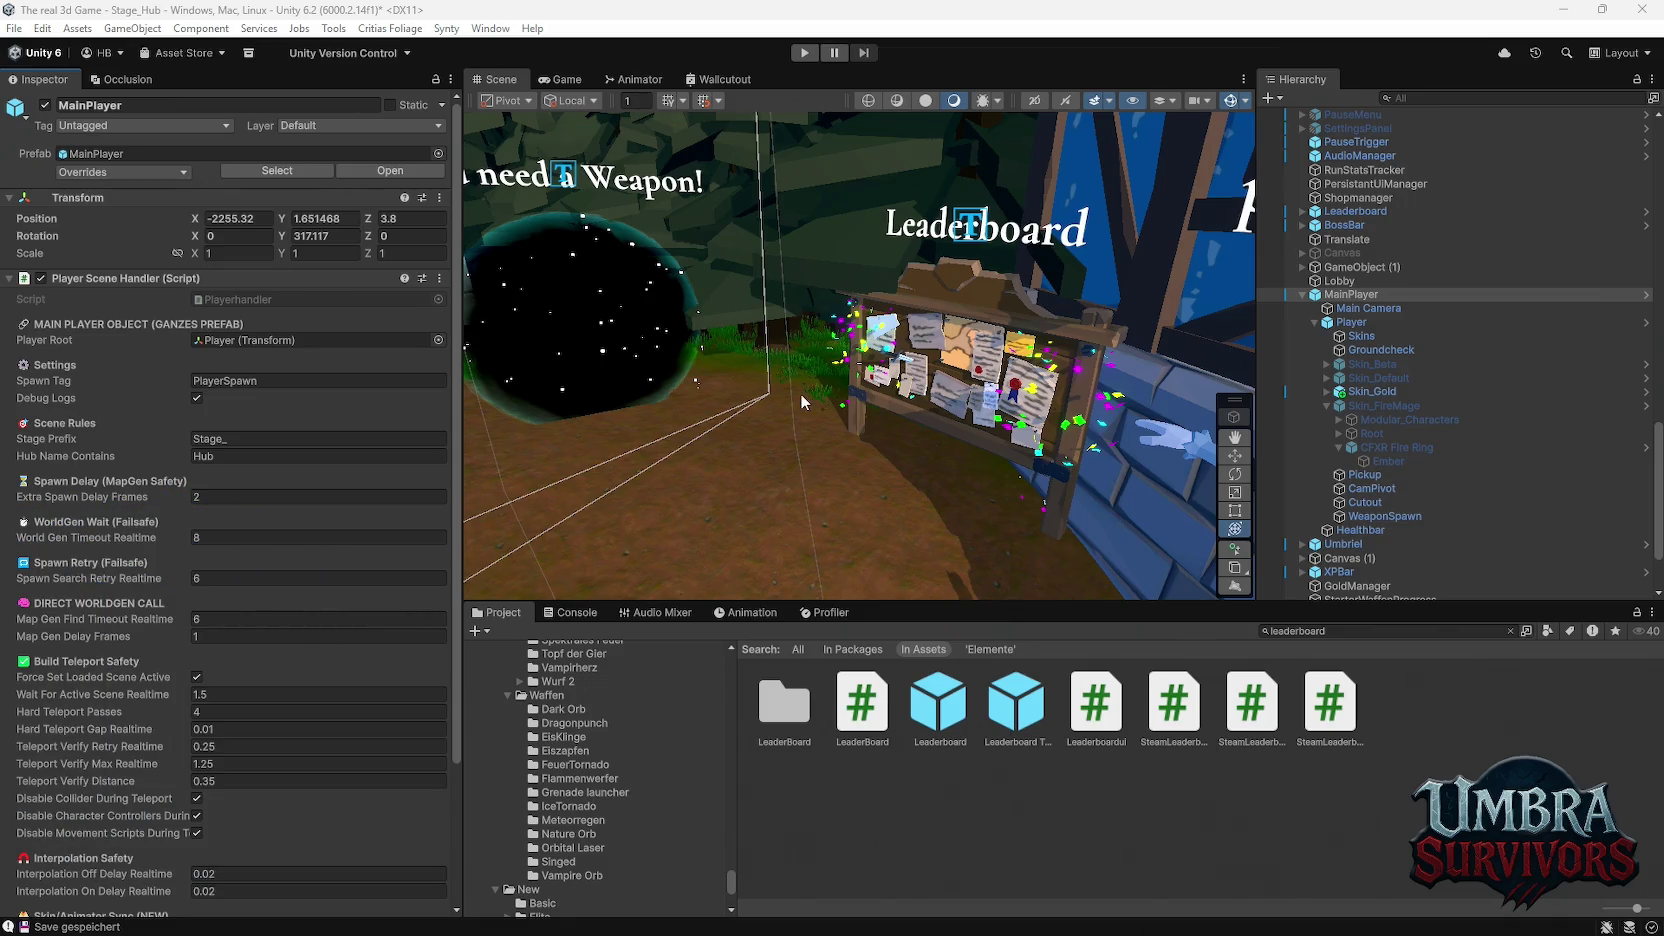
- Deselect everything and turn off Gizmos in the Scene view
left_click(838, 781)
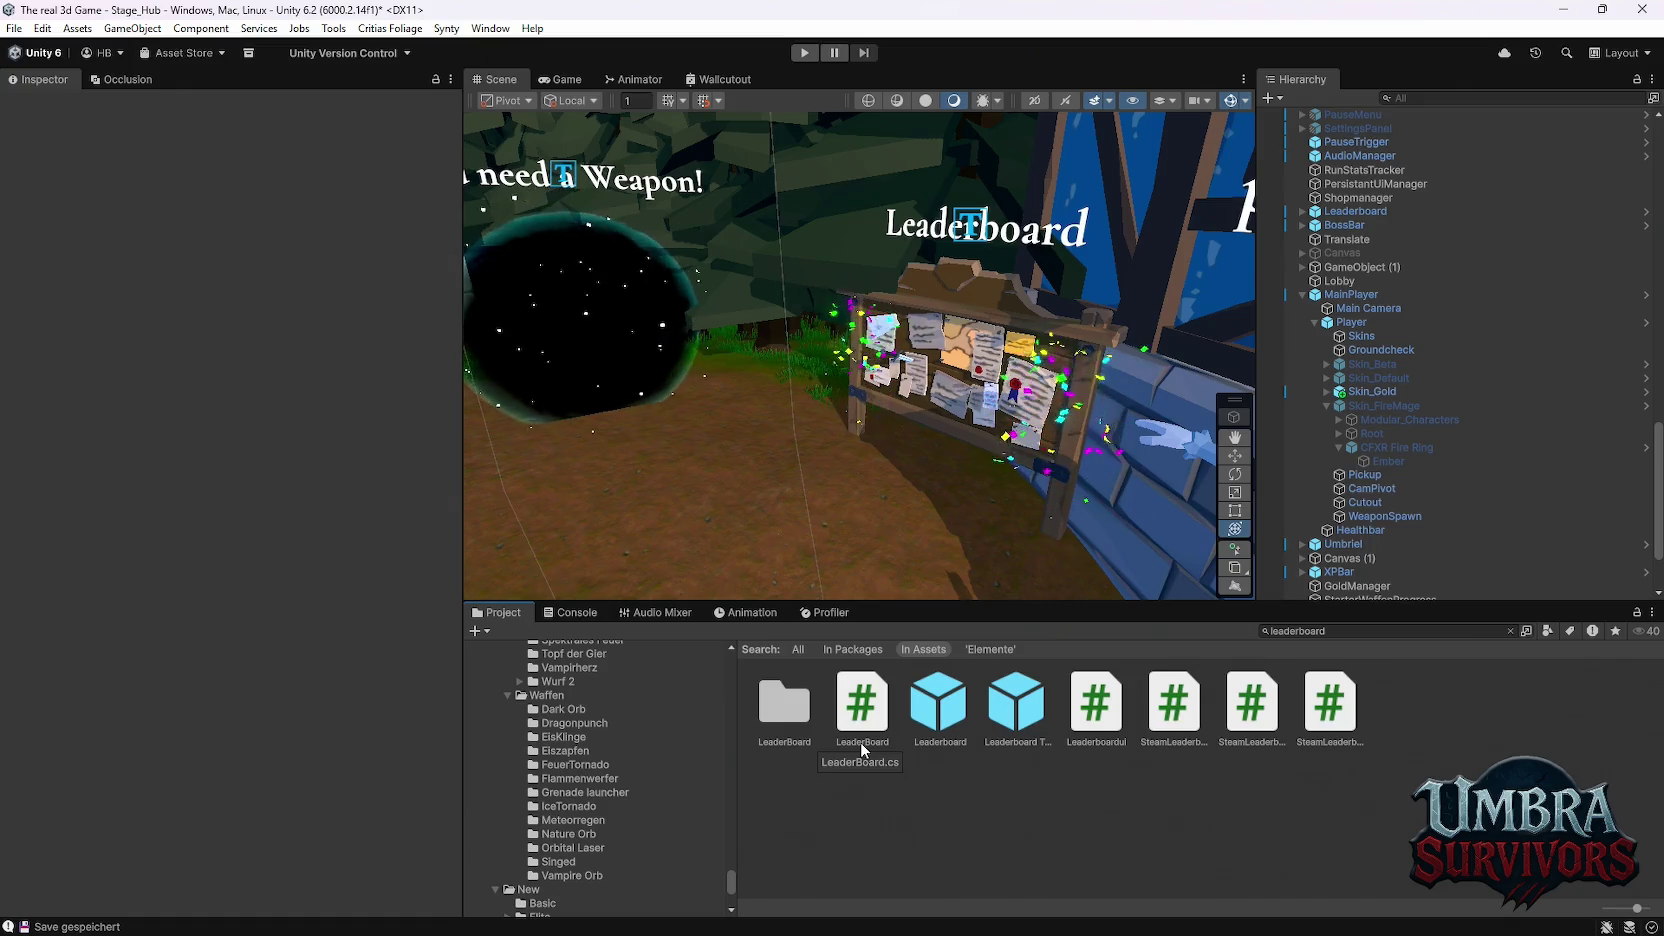
left_click(1234, 101)
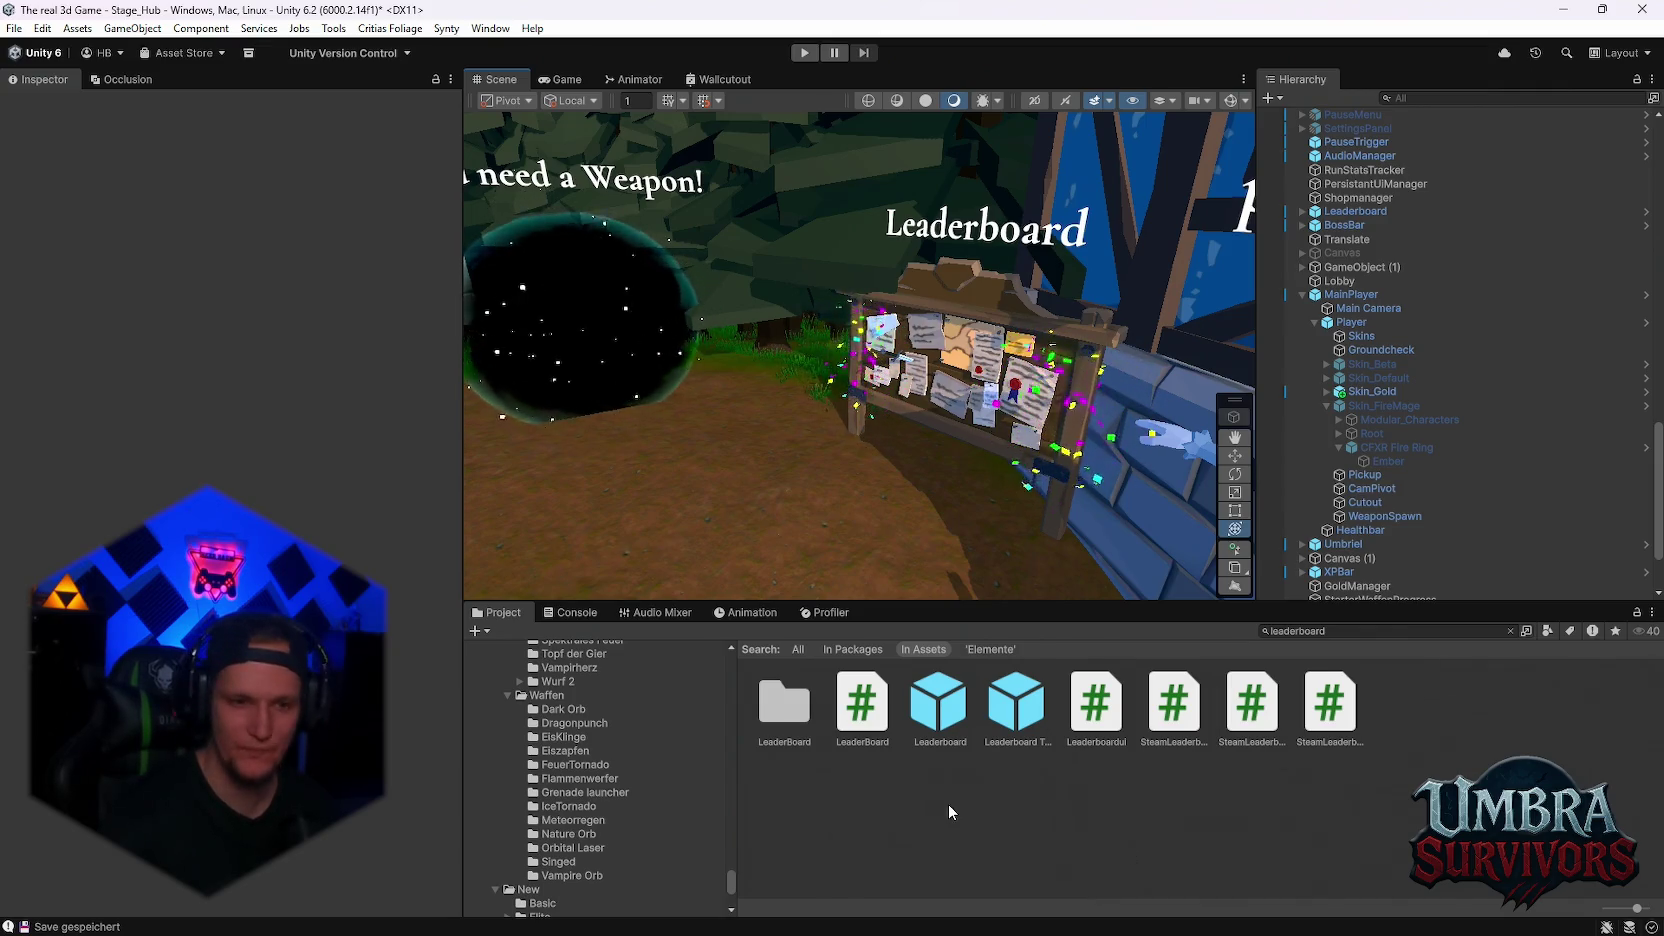
- Create an empty C# script named SkinHash in the Assets/SCENES/LeaderBoard folder
double_click(784, 705)
right_click(1264, 866)
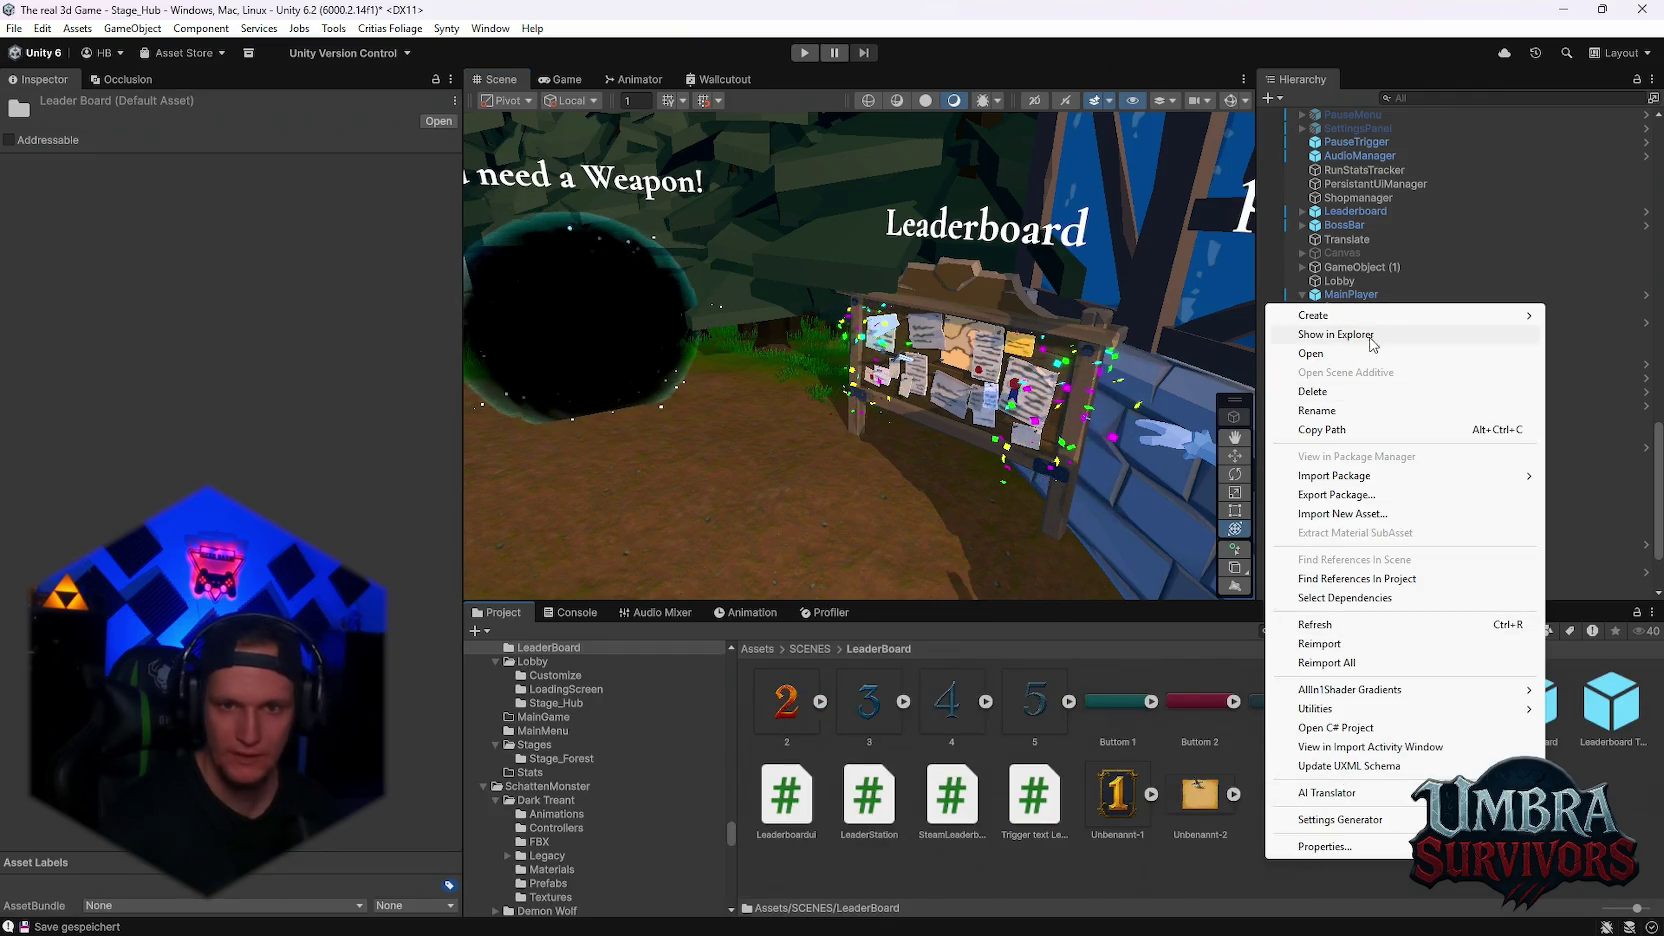
mouse_move(1435, 318)
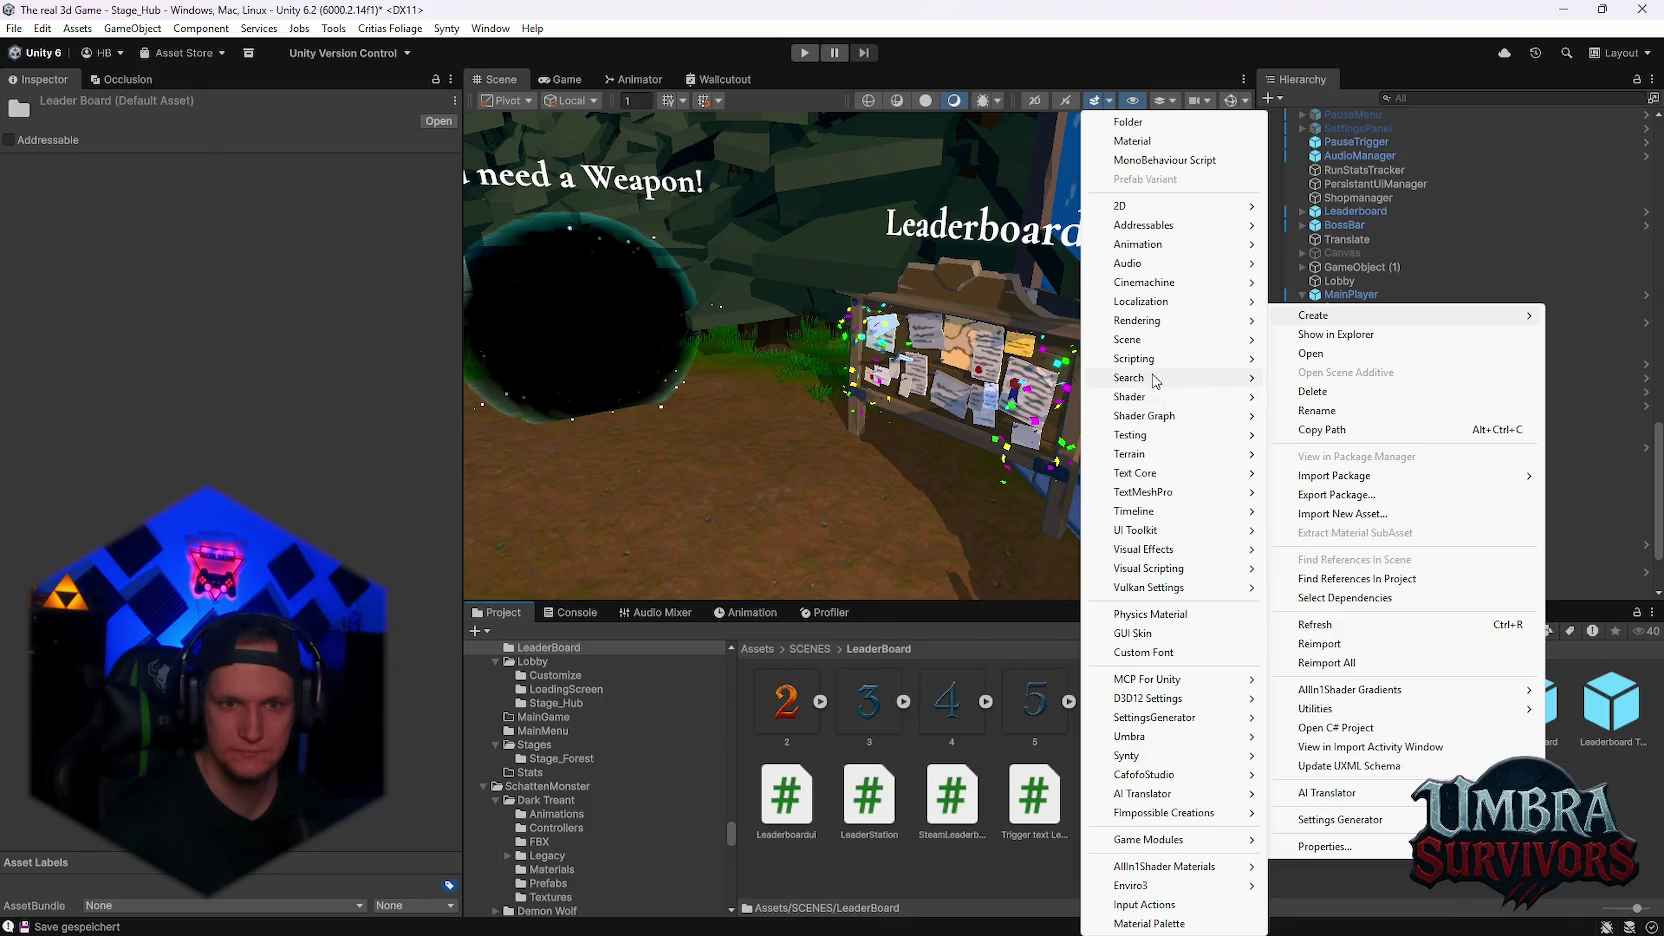
mouse_move(1150, 358)
left_click(1378, 400)
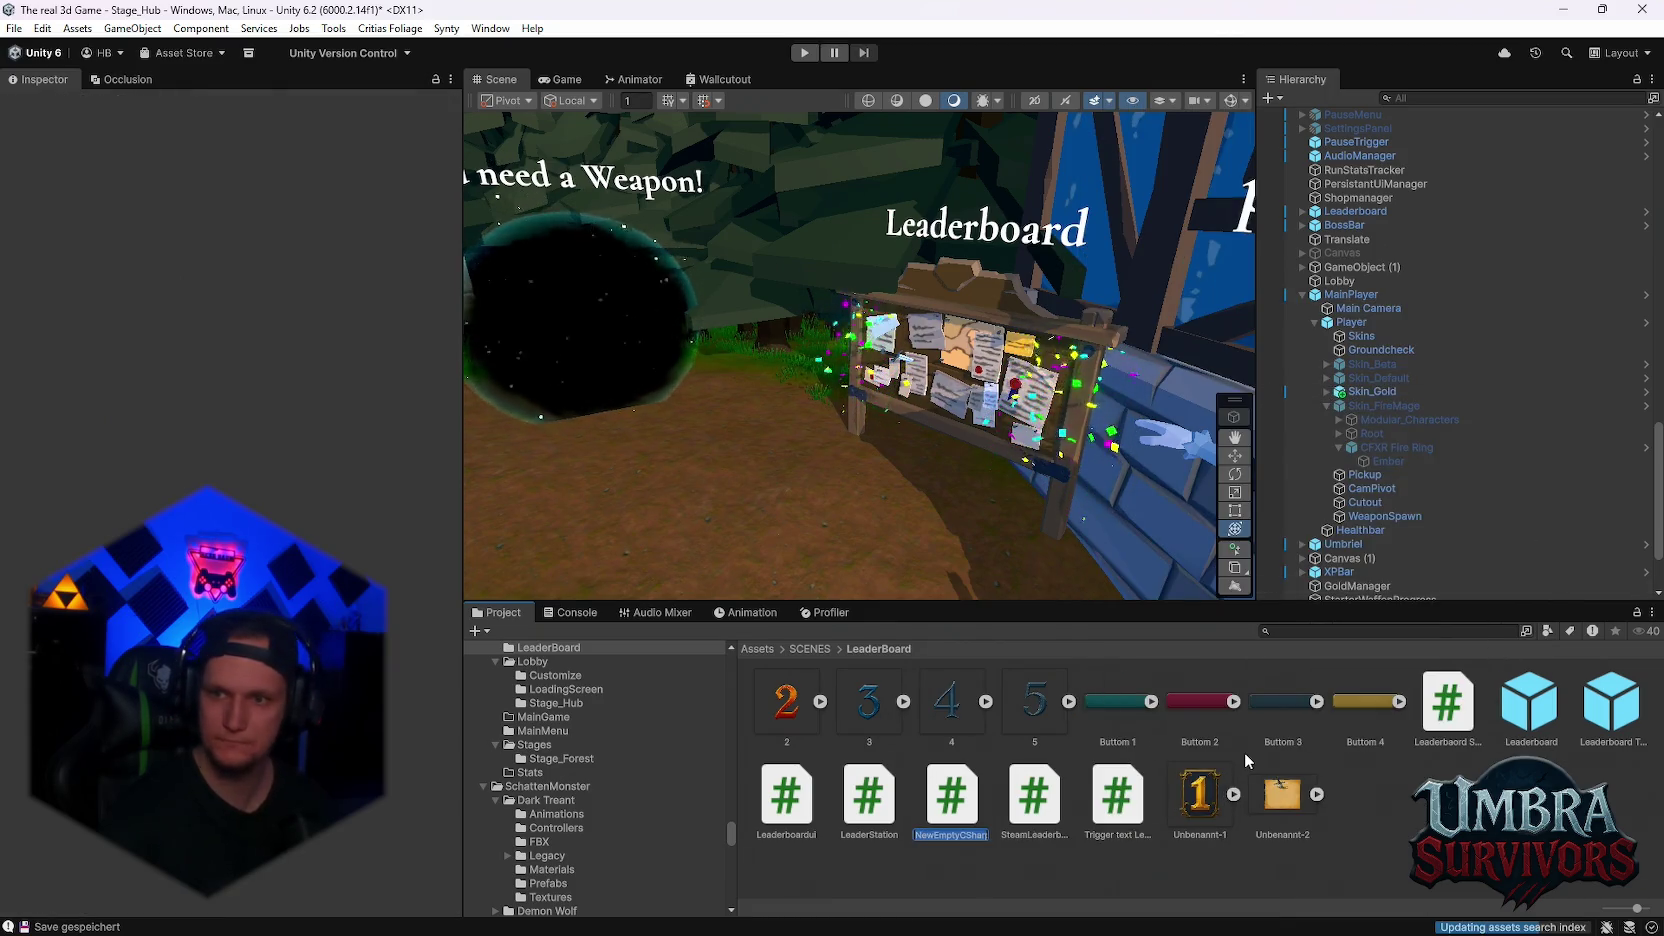
type("Skin")
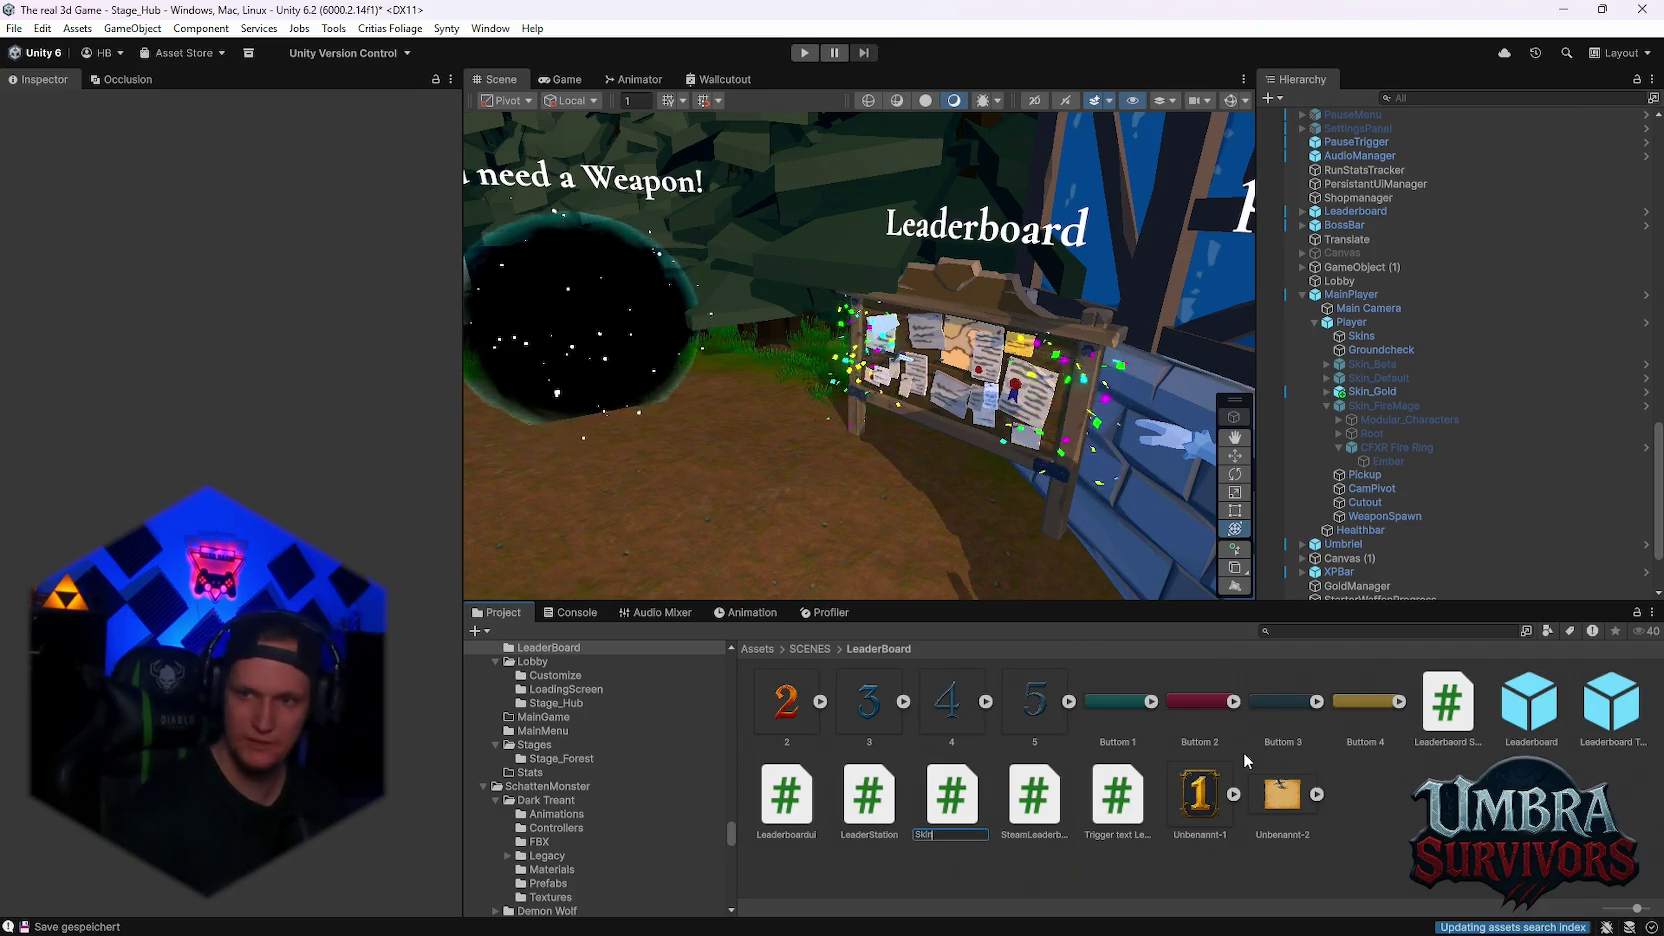
type("Hash")
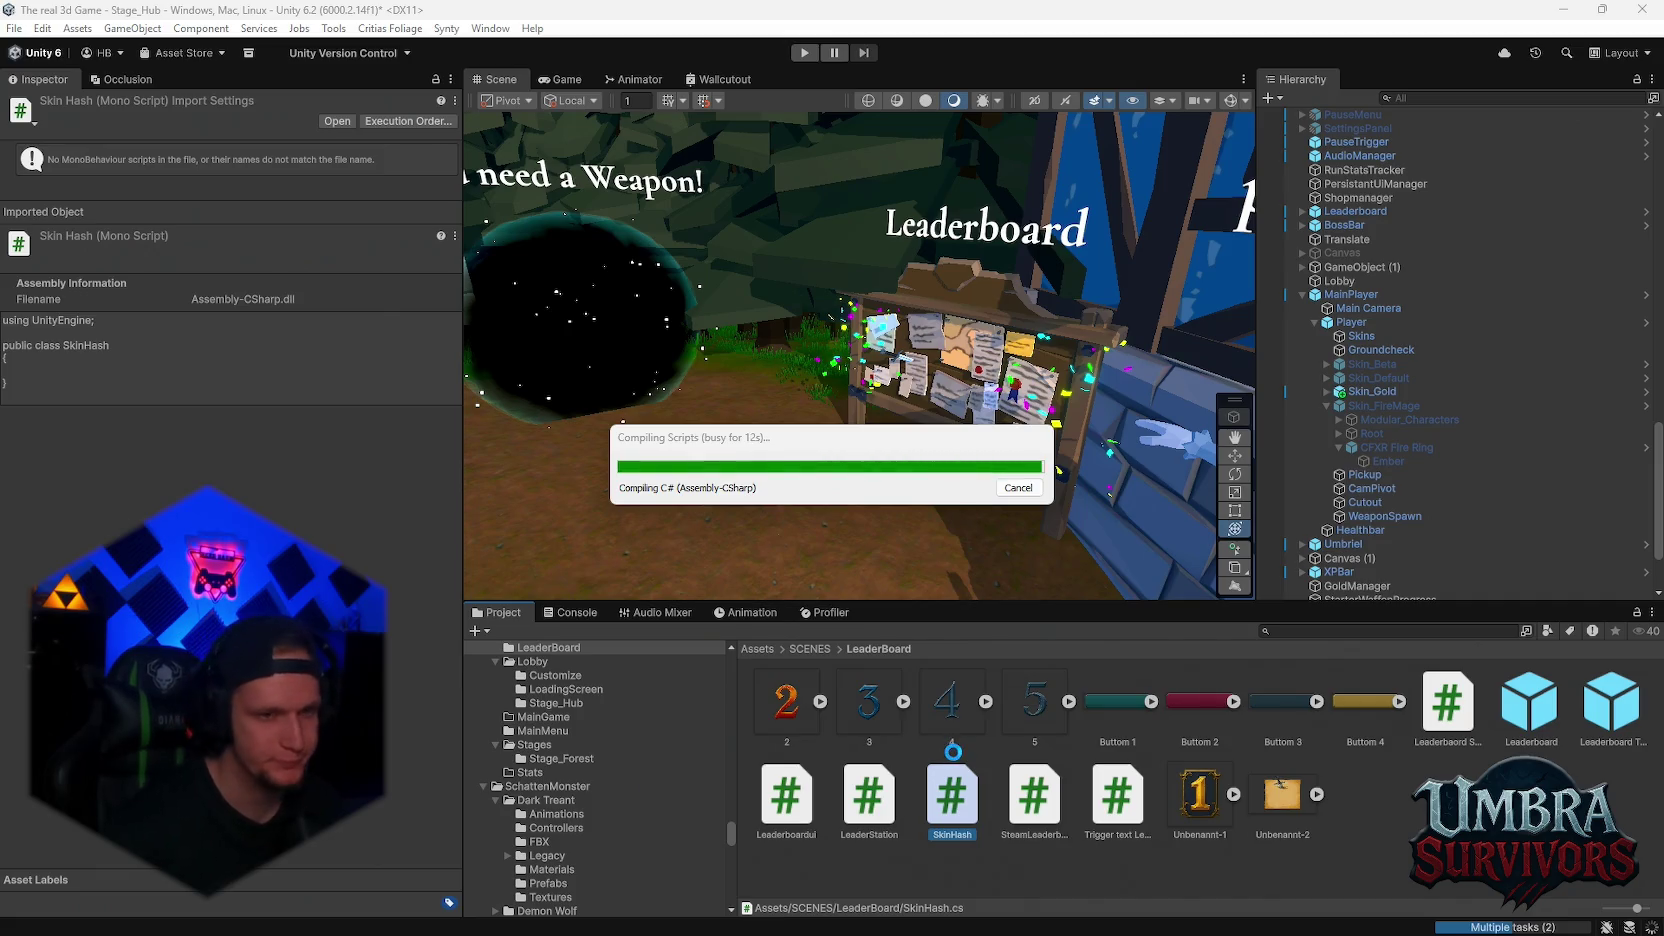
- Move 'Krug der gier' above the TODO heading and add a 'Pot of Greed' line with blank lines below
left_click(1157, 916)
scroll(459, 517, "up", 5)
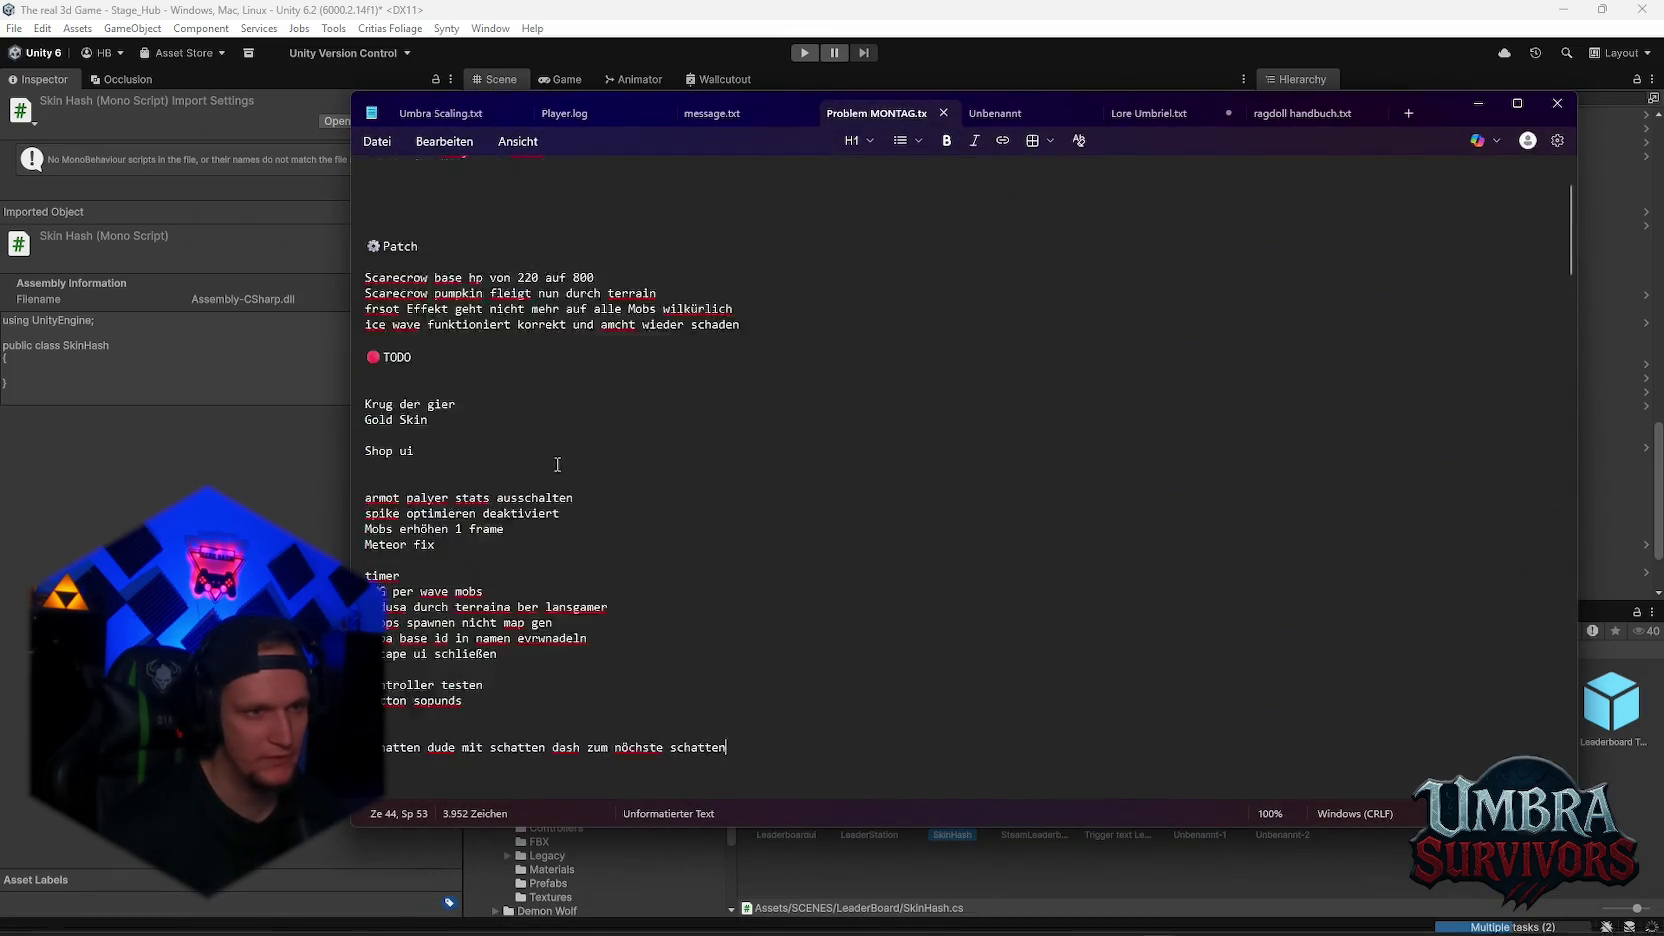
triple_click(452, 512)
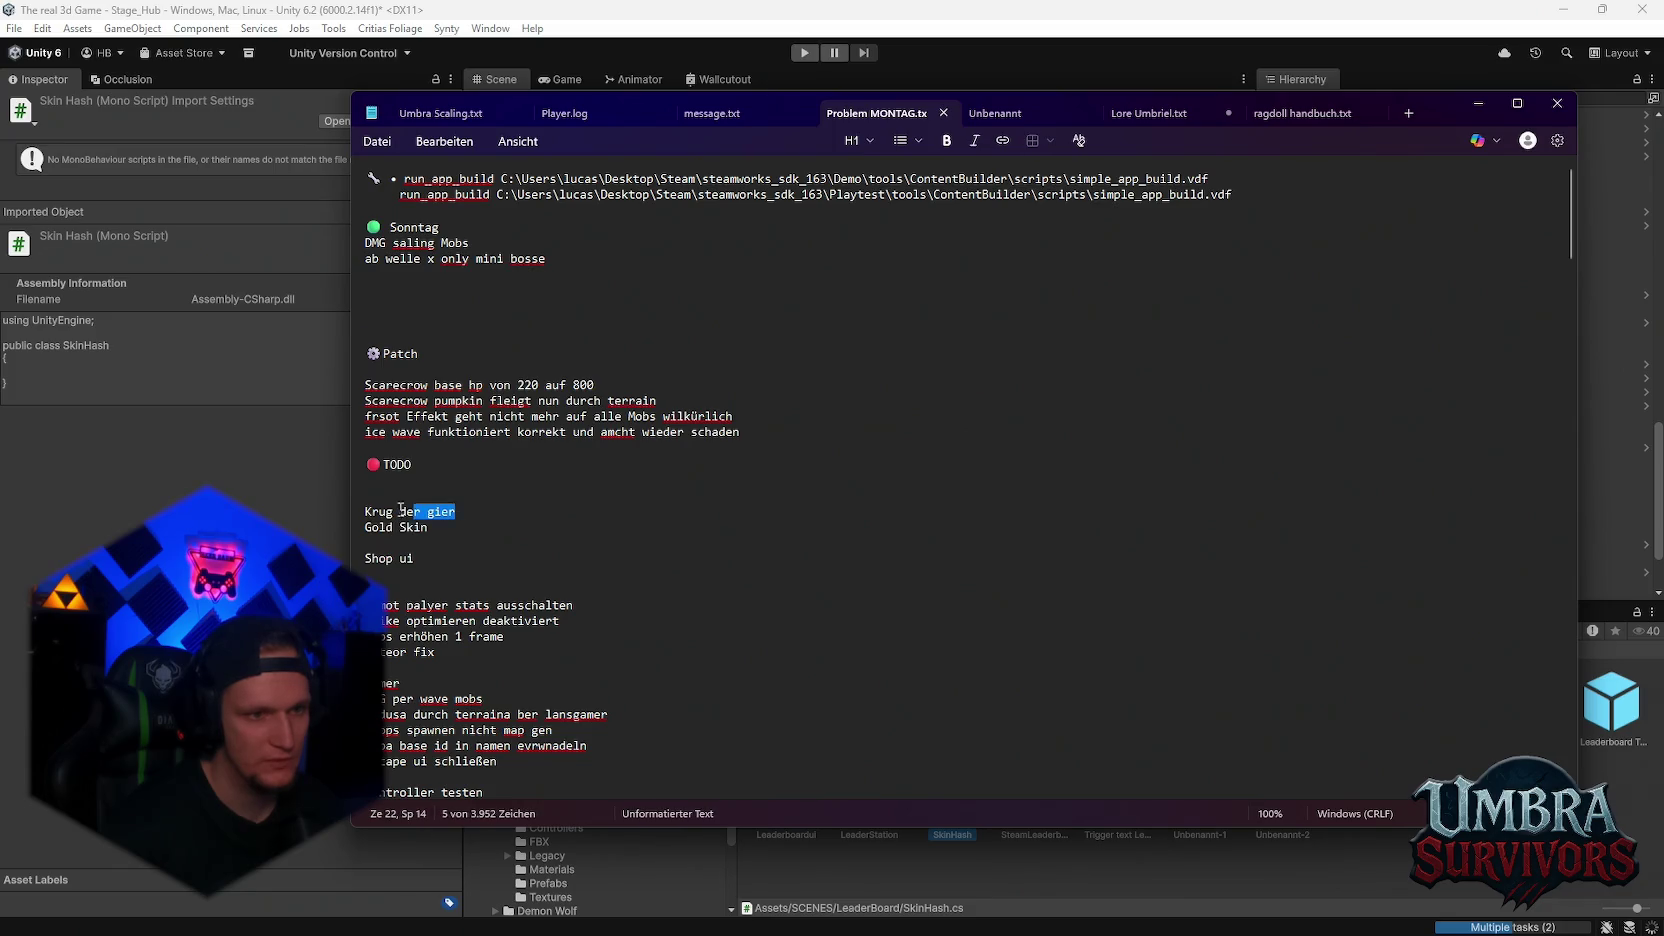
left_click_drag(413, 518, 412, 450)
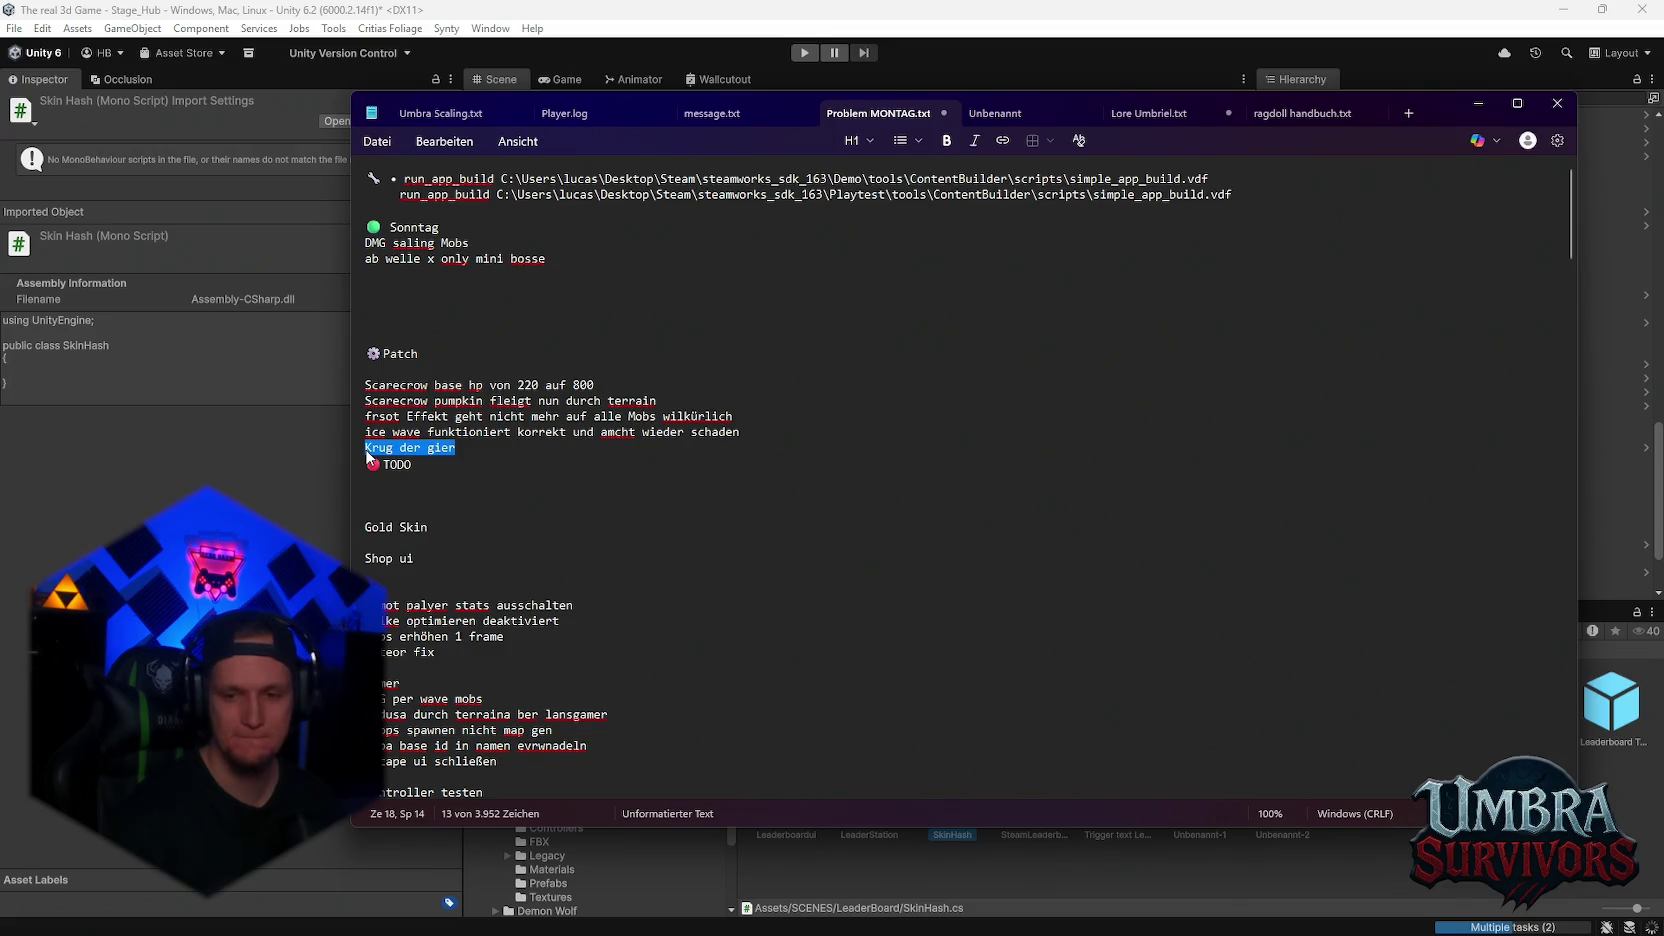
type("Pot ")
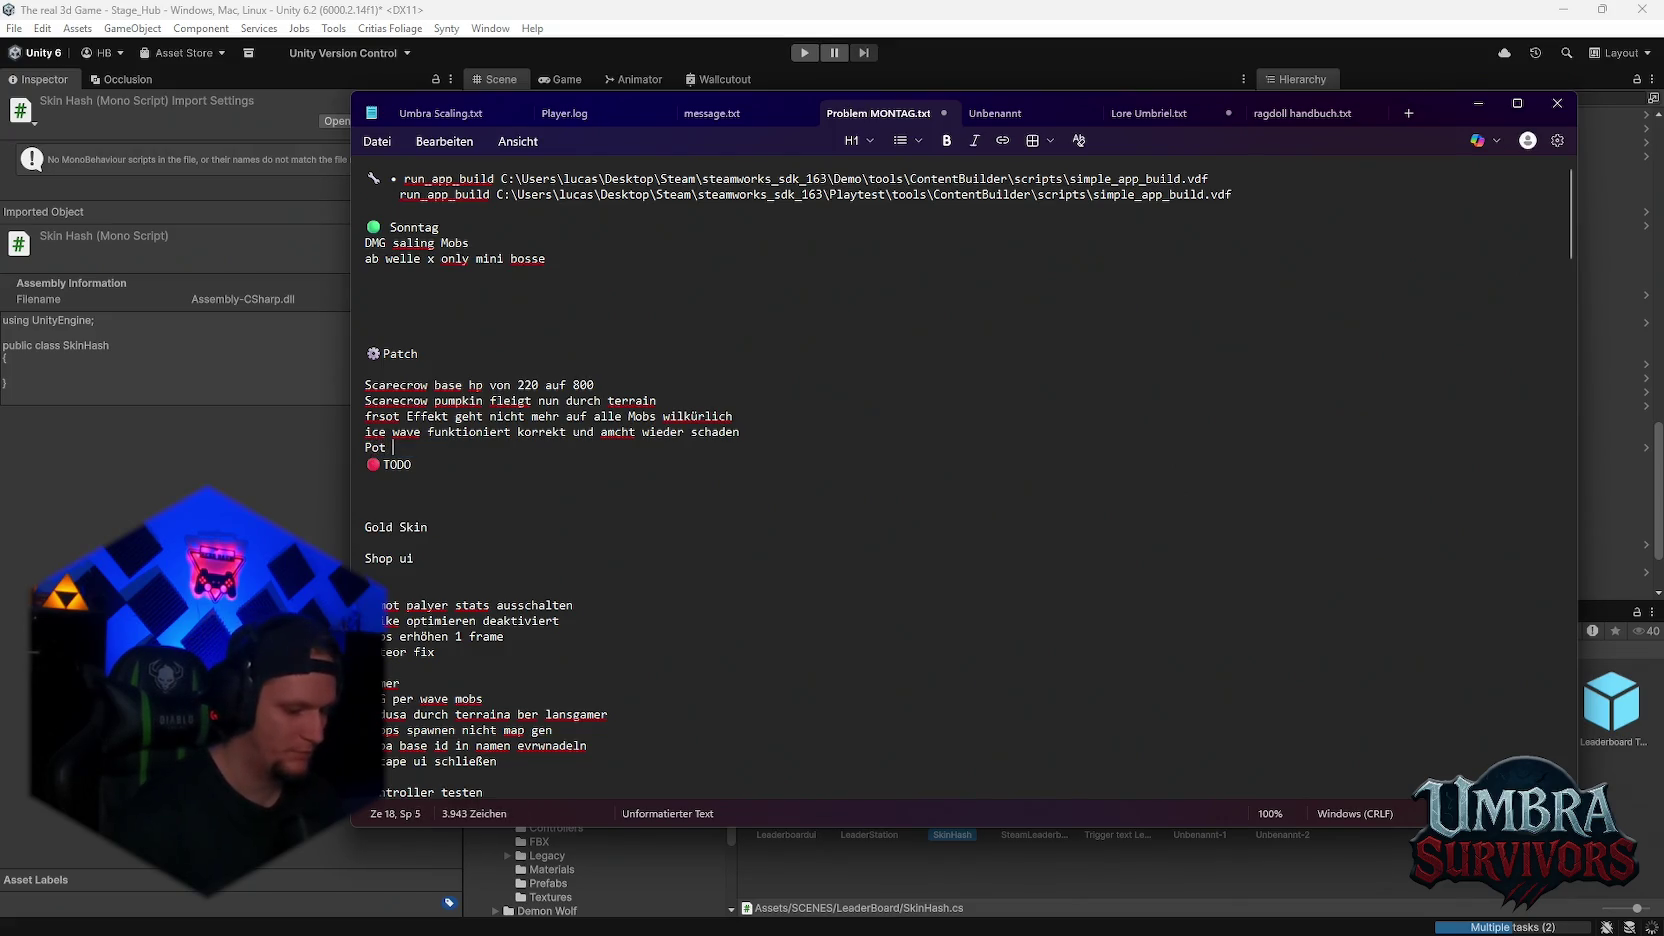
type("of Greed")
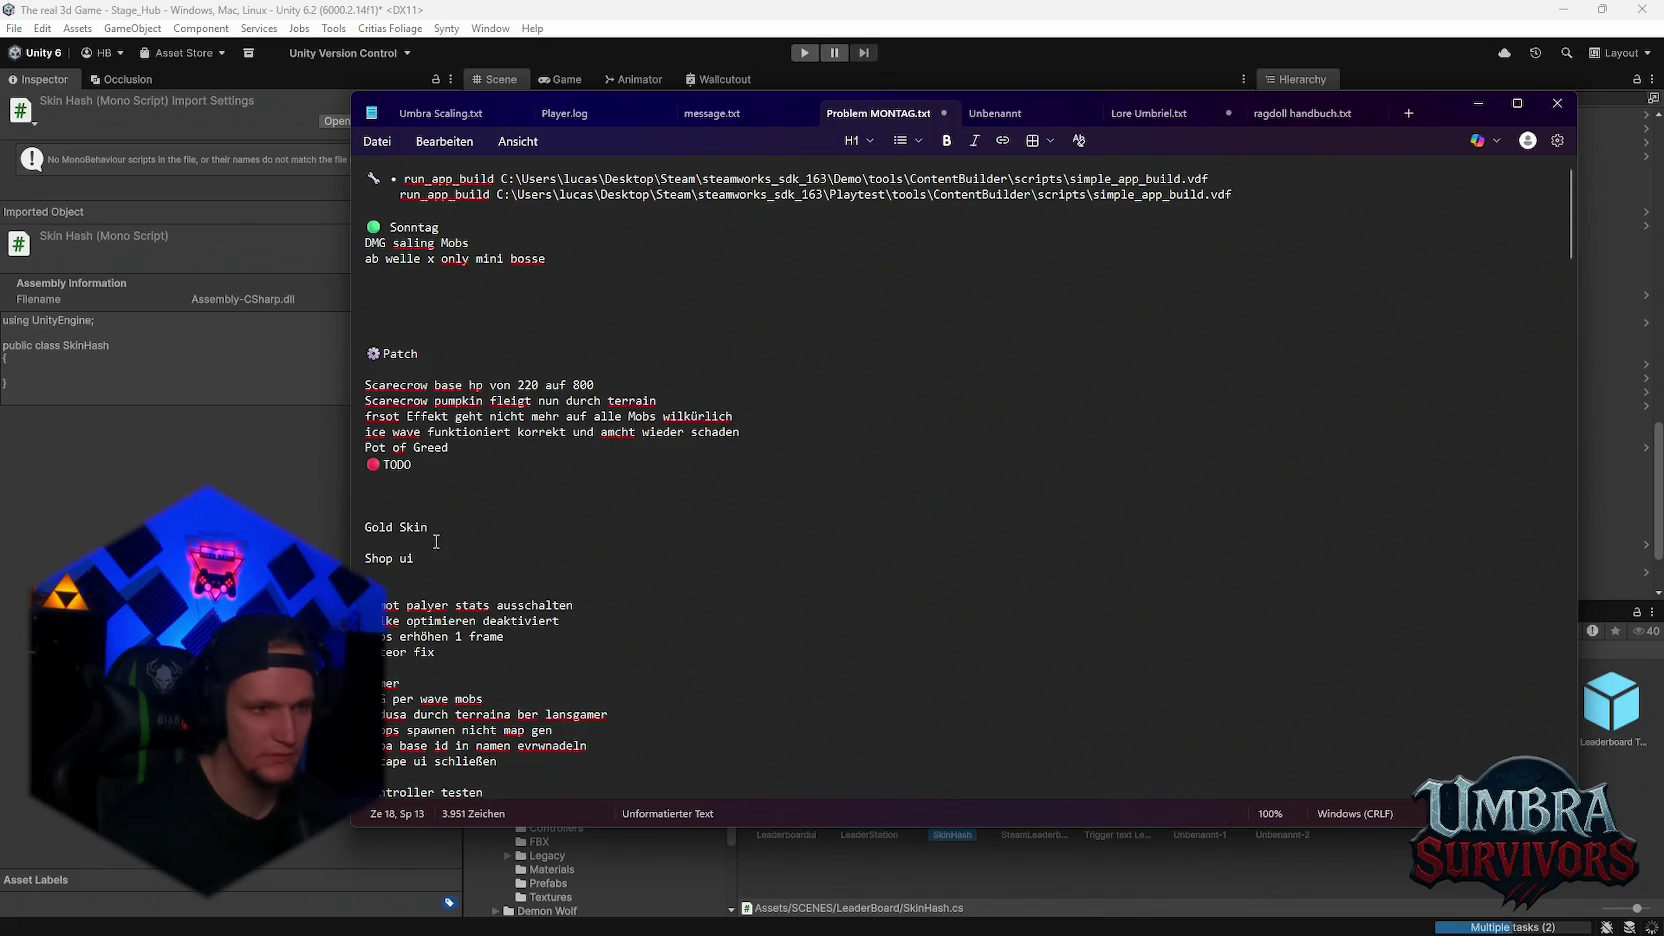
key("Return")
key("Return")
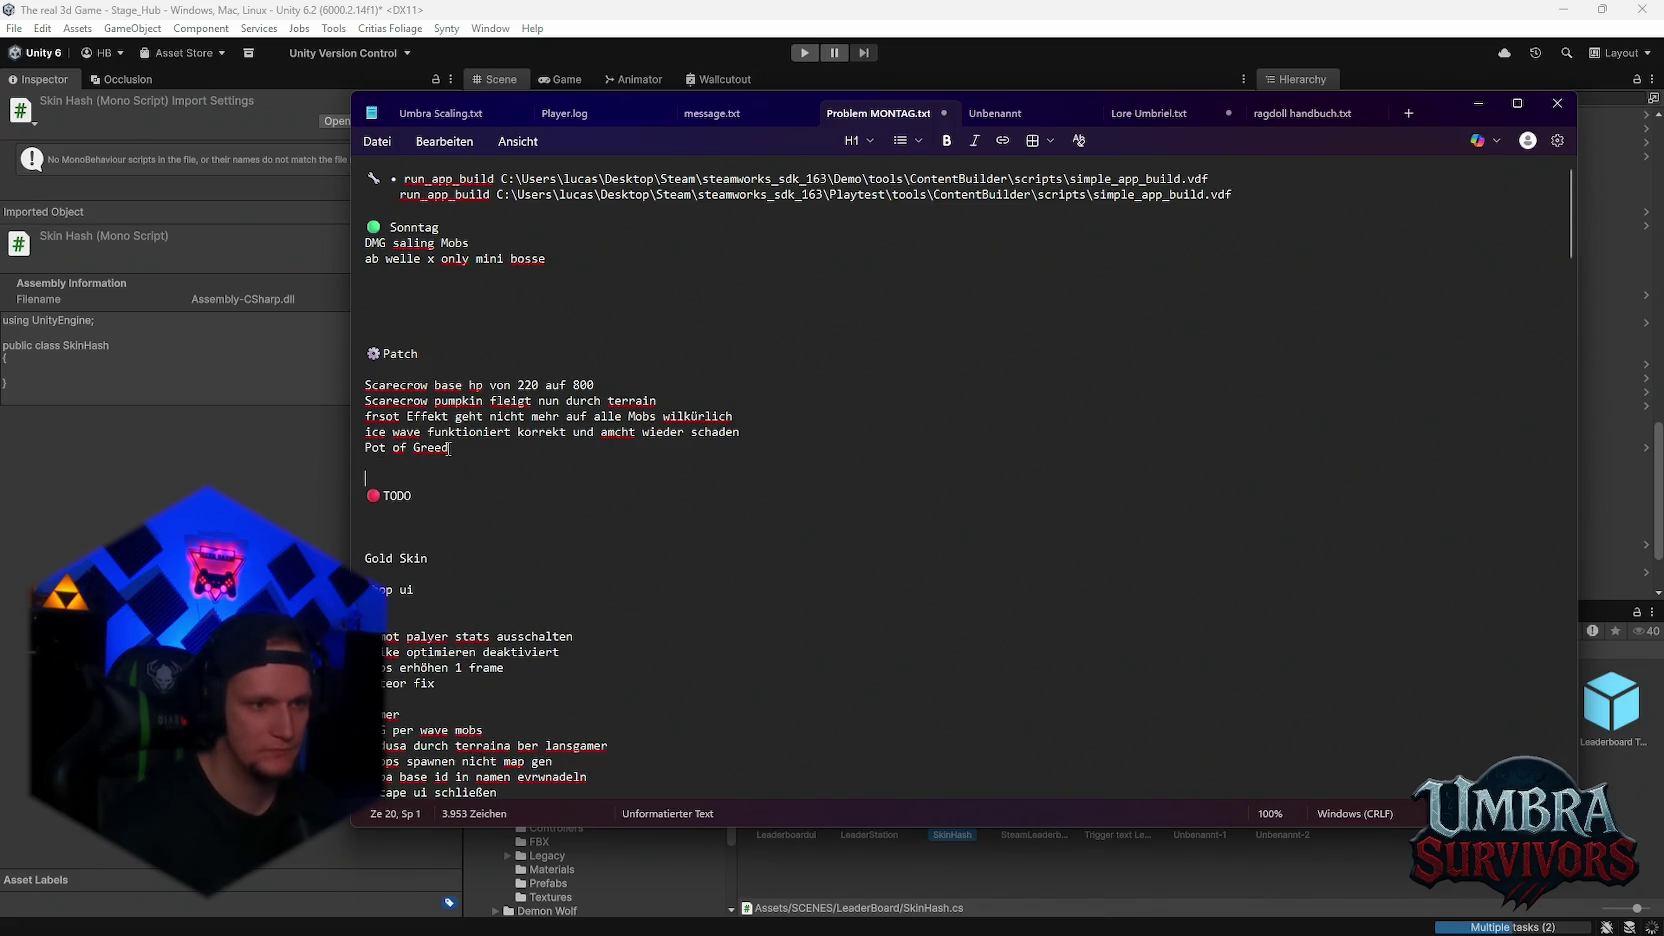
- Move the Gold Skin line below Pot of Greed so it reads 'Gold Skin 50% mehr Gold gewinn'
triple_click(410, 558)
left_click_drag(400, 558, 366, 463)
left_click(433, 466)
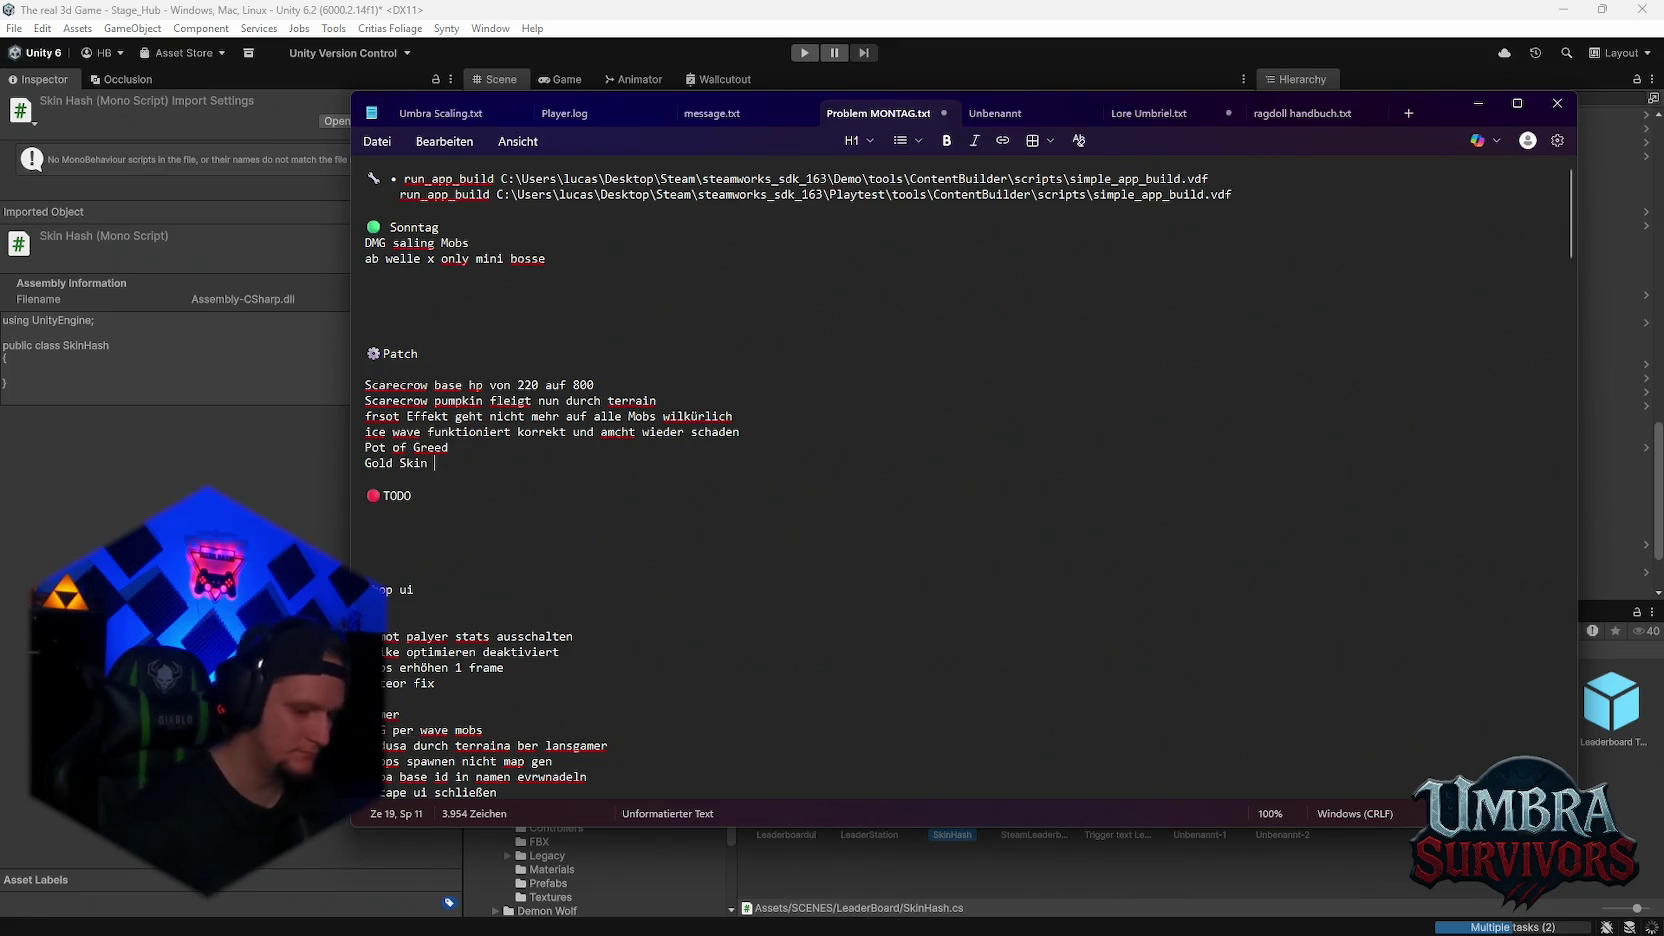
type("%")
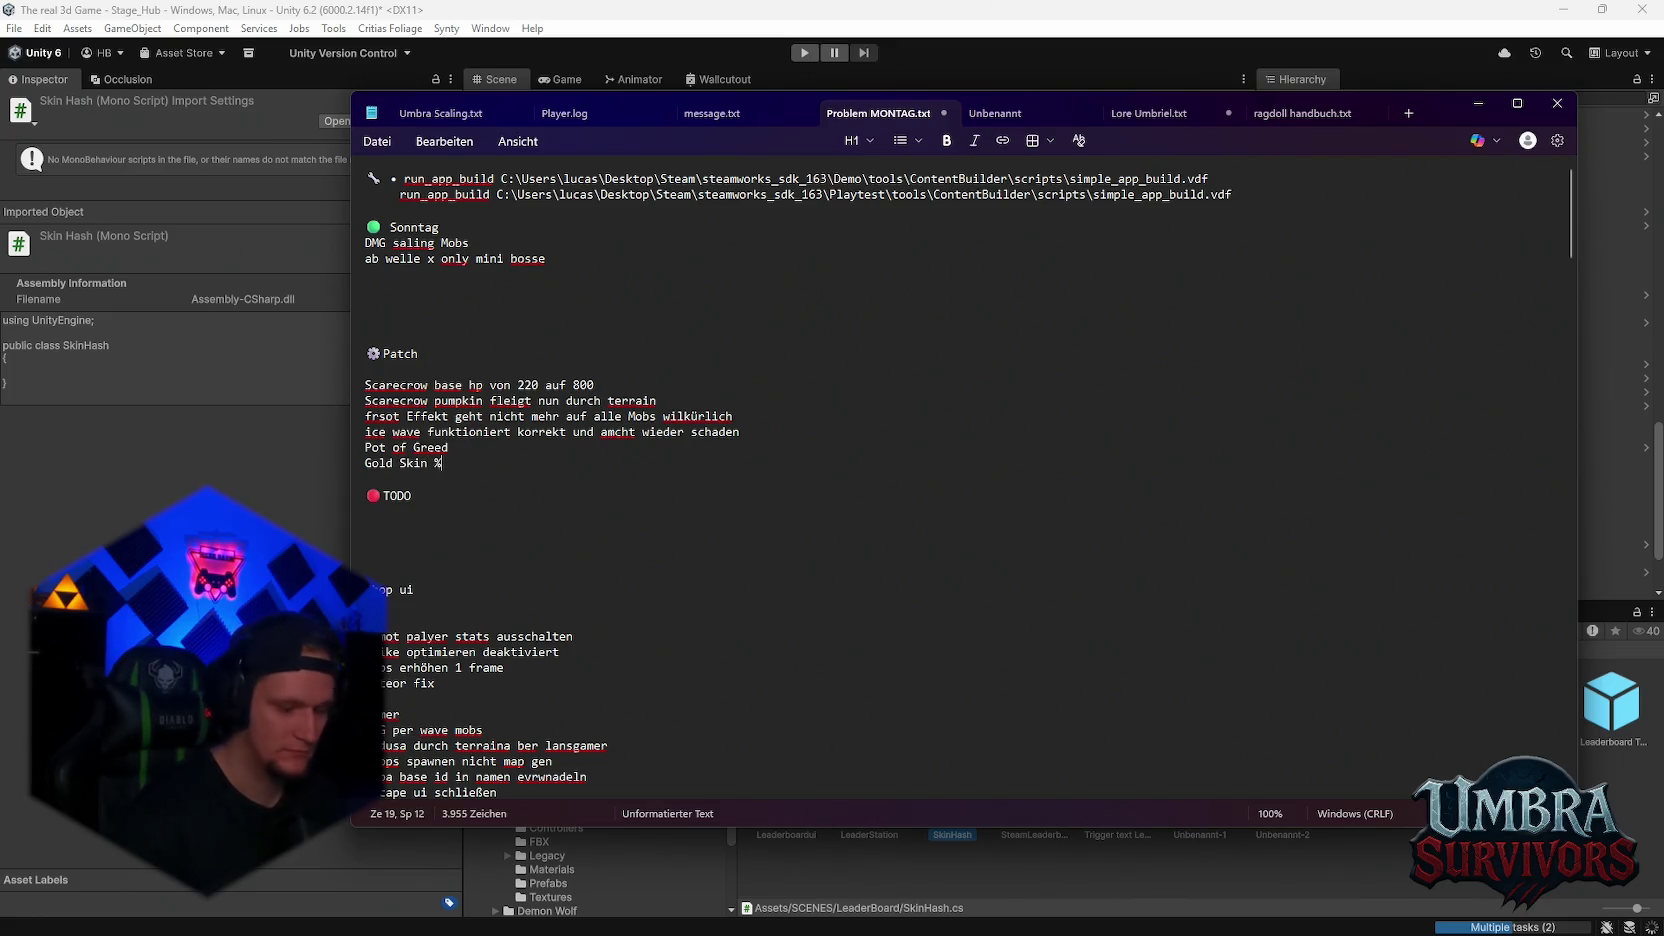
key("BackSpace")
type("5")
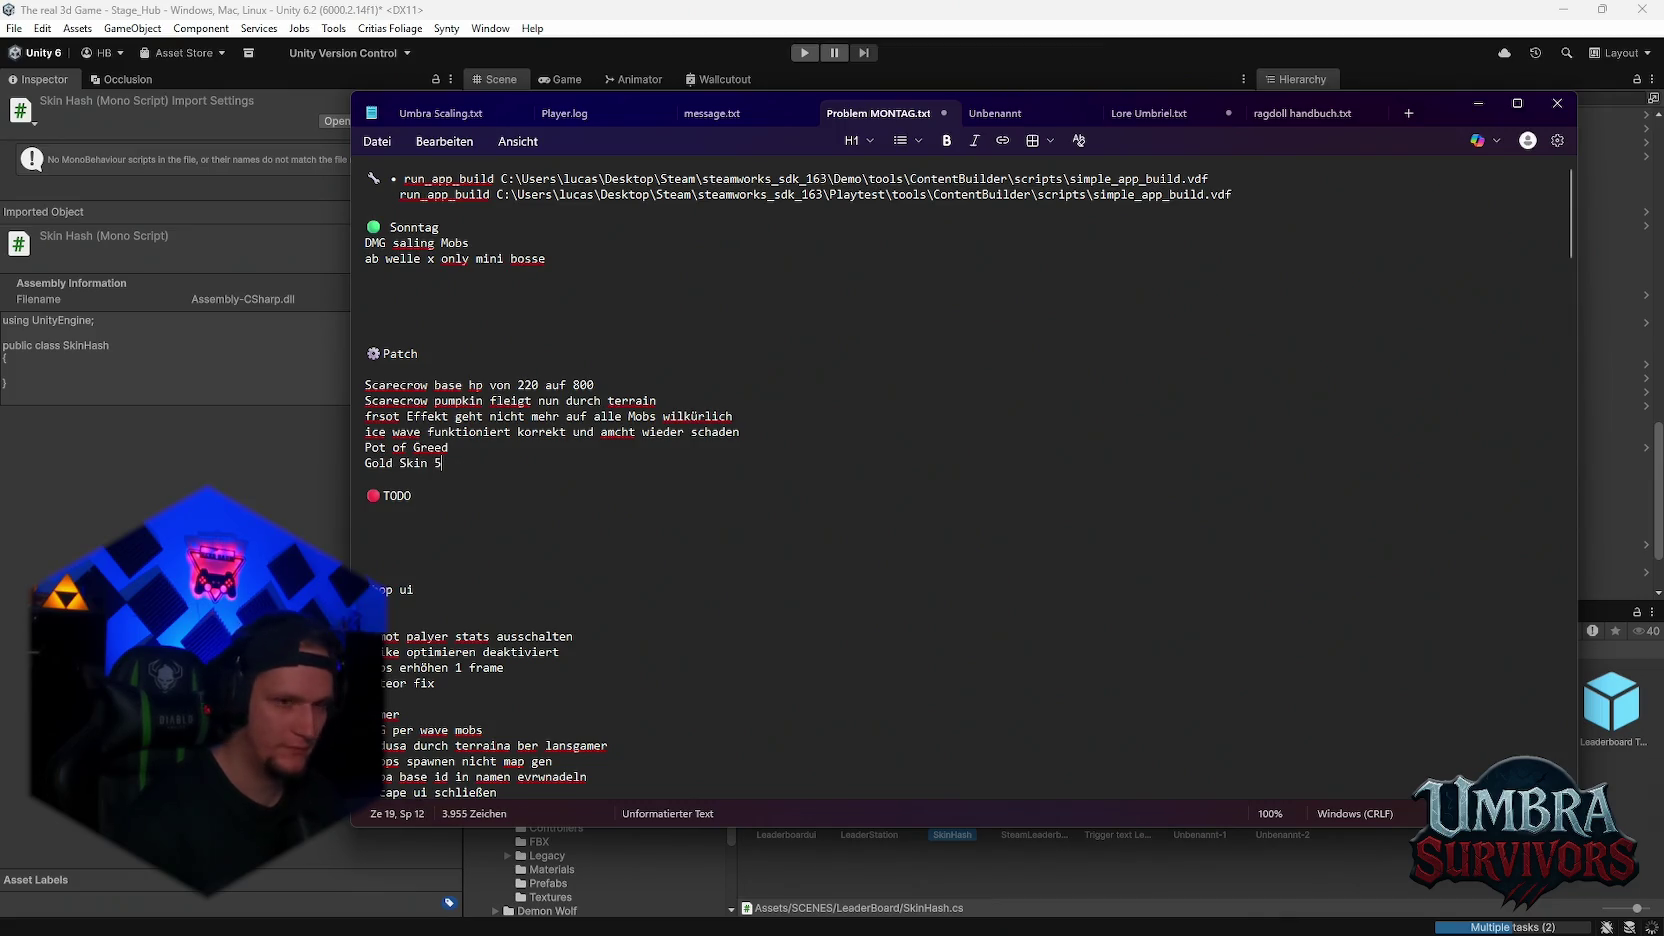
type("0% mehr gol")
key("BackSpace")
key("BackSpace")
key("BackSpace")
type("Gold gewn")
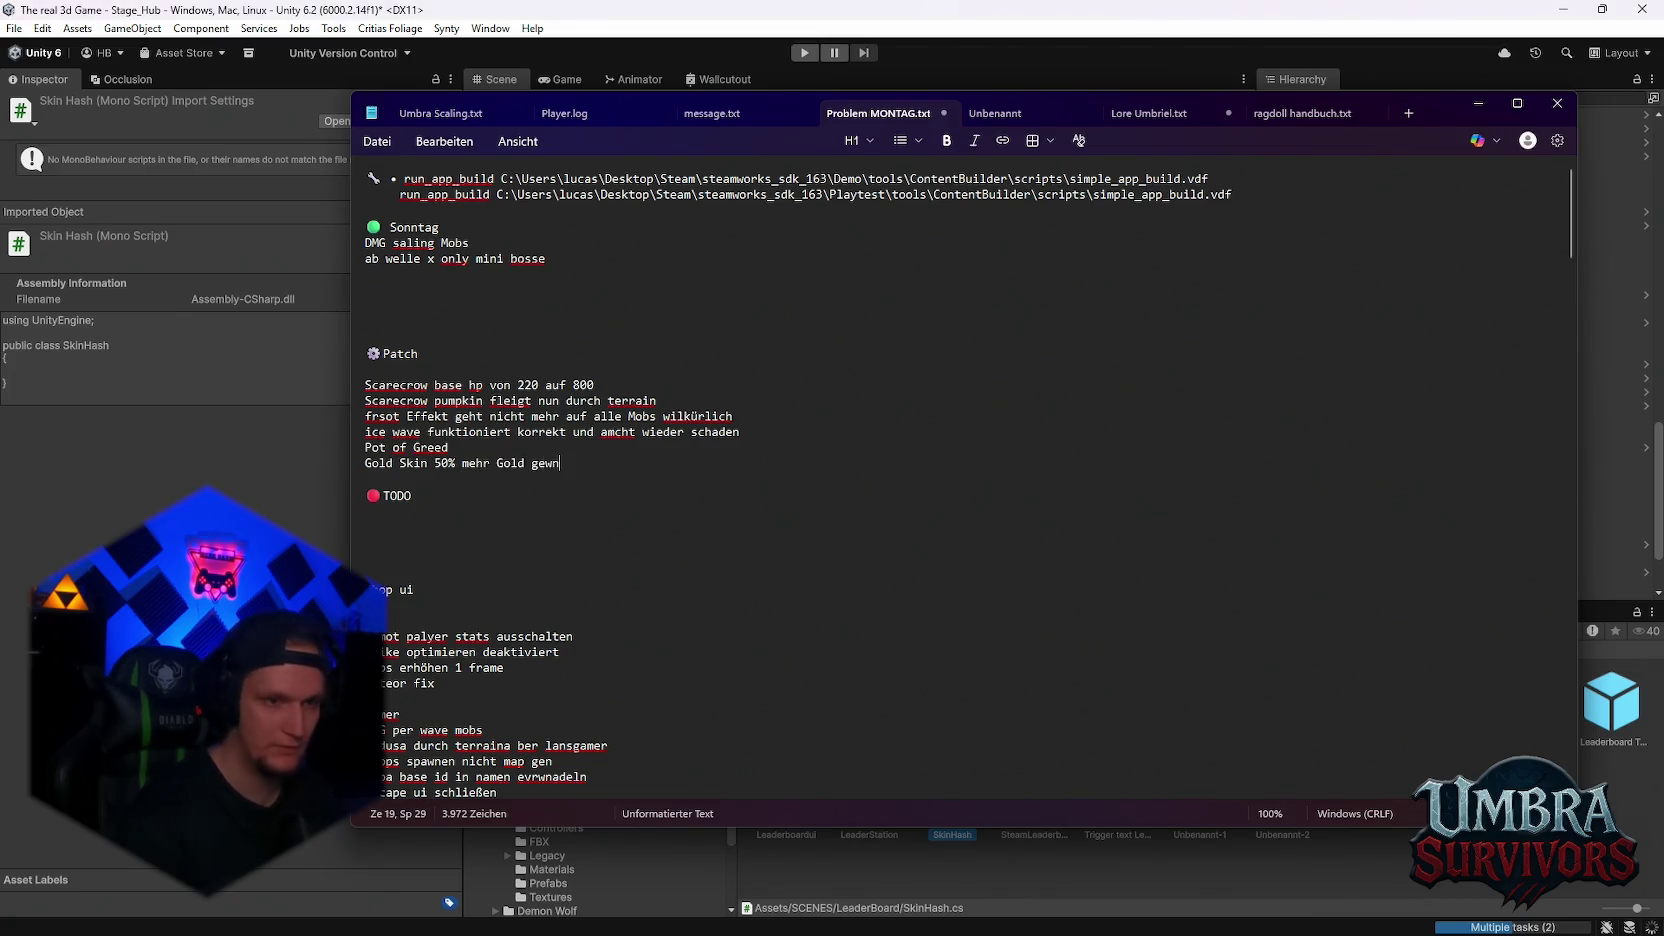
key("BackSpace")
type("inn")
key("Return")
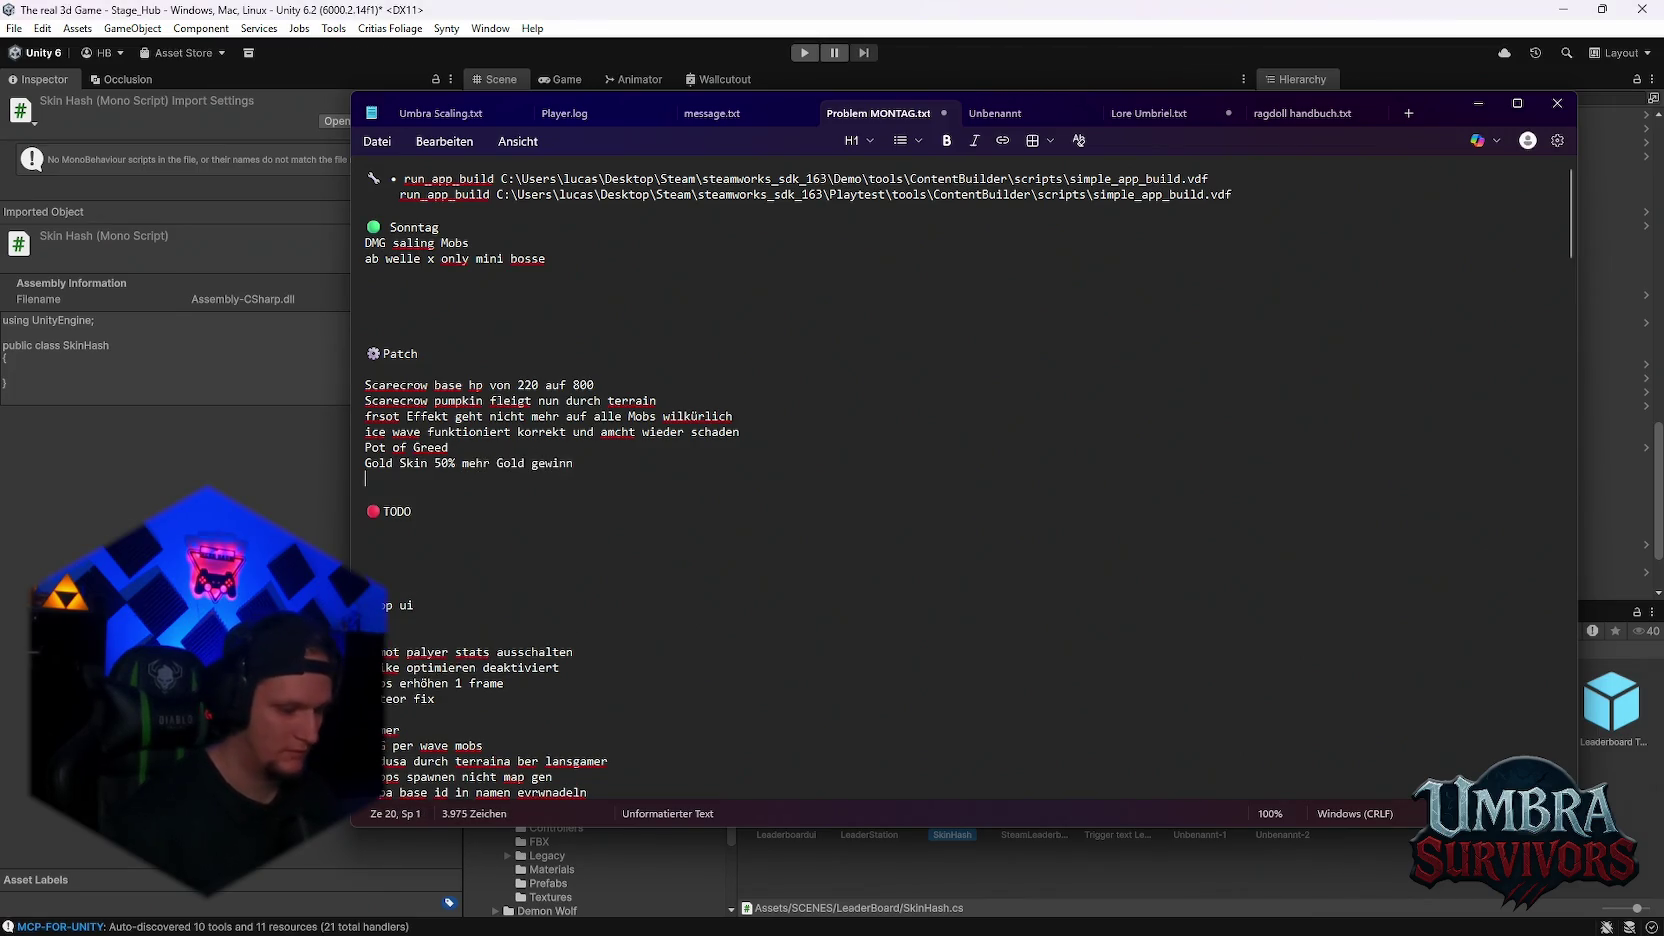
- Add the FireMage note '40% Burn Duration plus Jeder dash erzeugt einen feuer ring um den Mage für 3 Sekunden' and save
type("FireMage")
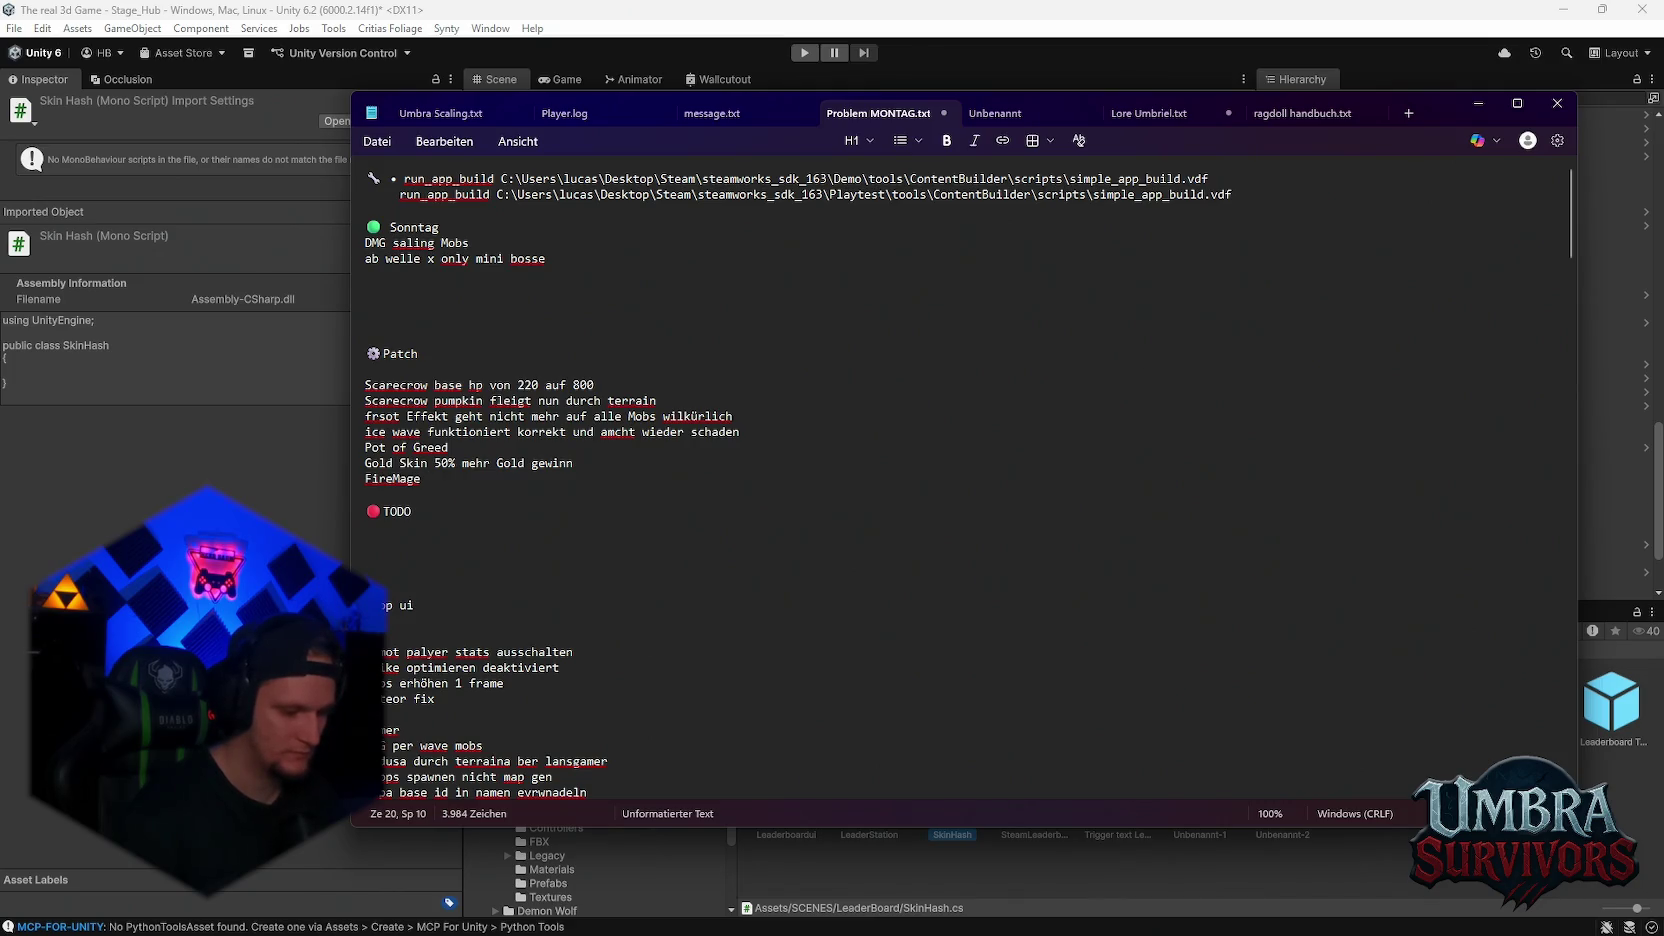
type("40% ")
type("Burn D")
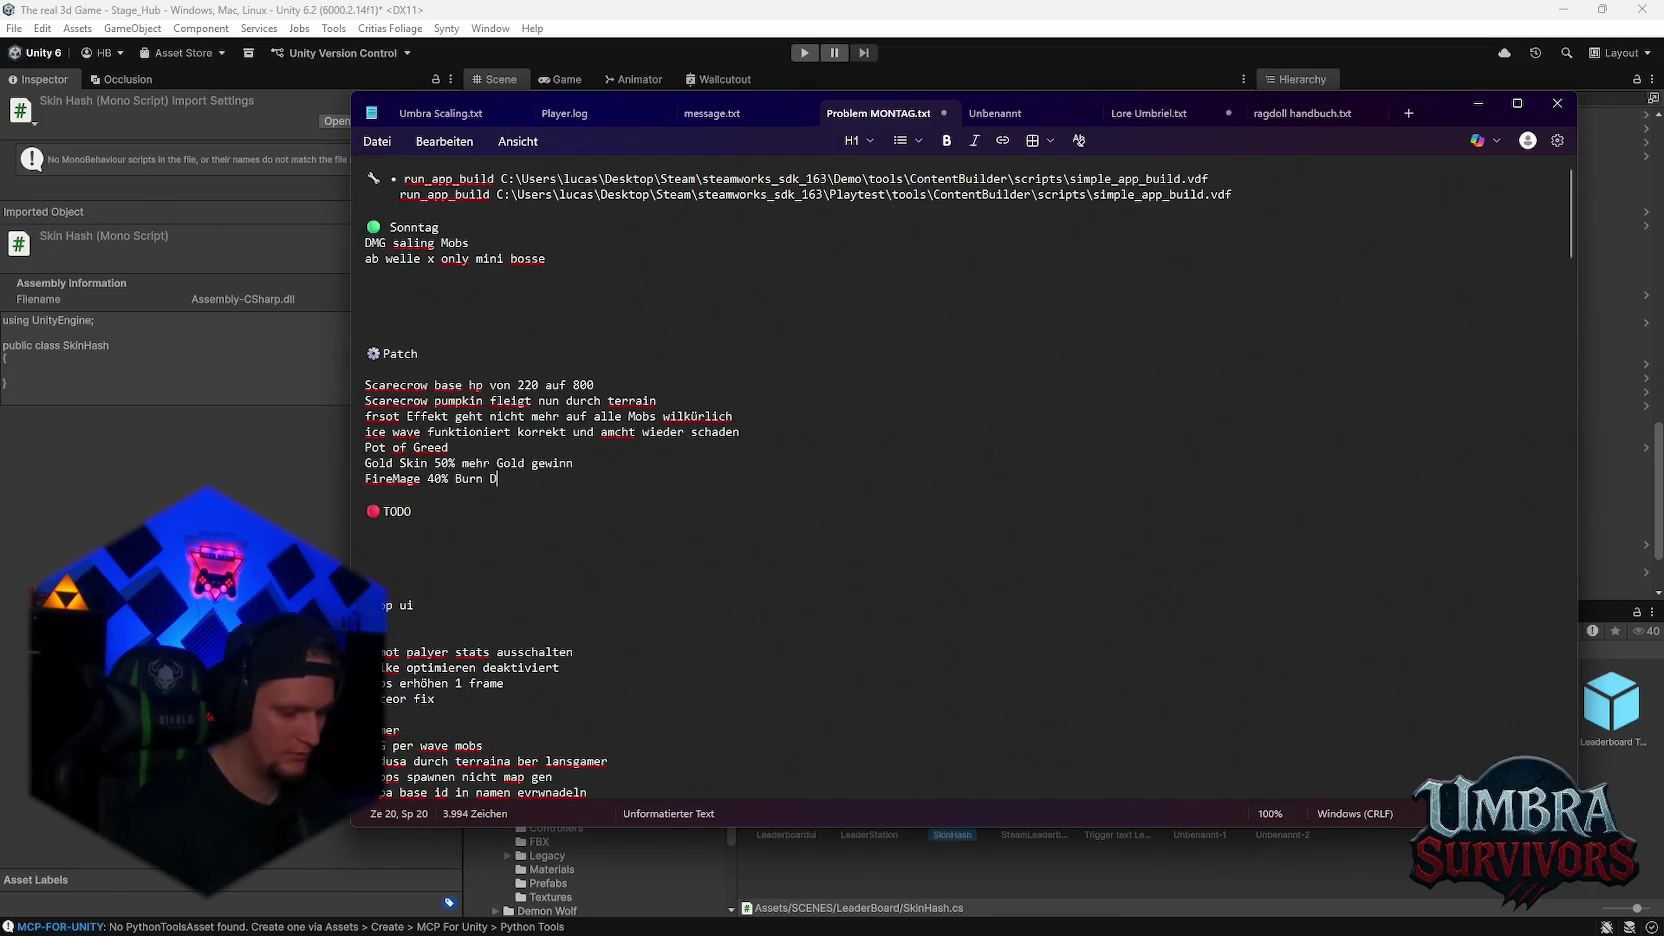
type("uration ")
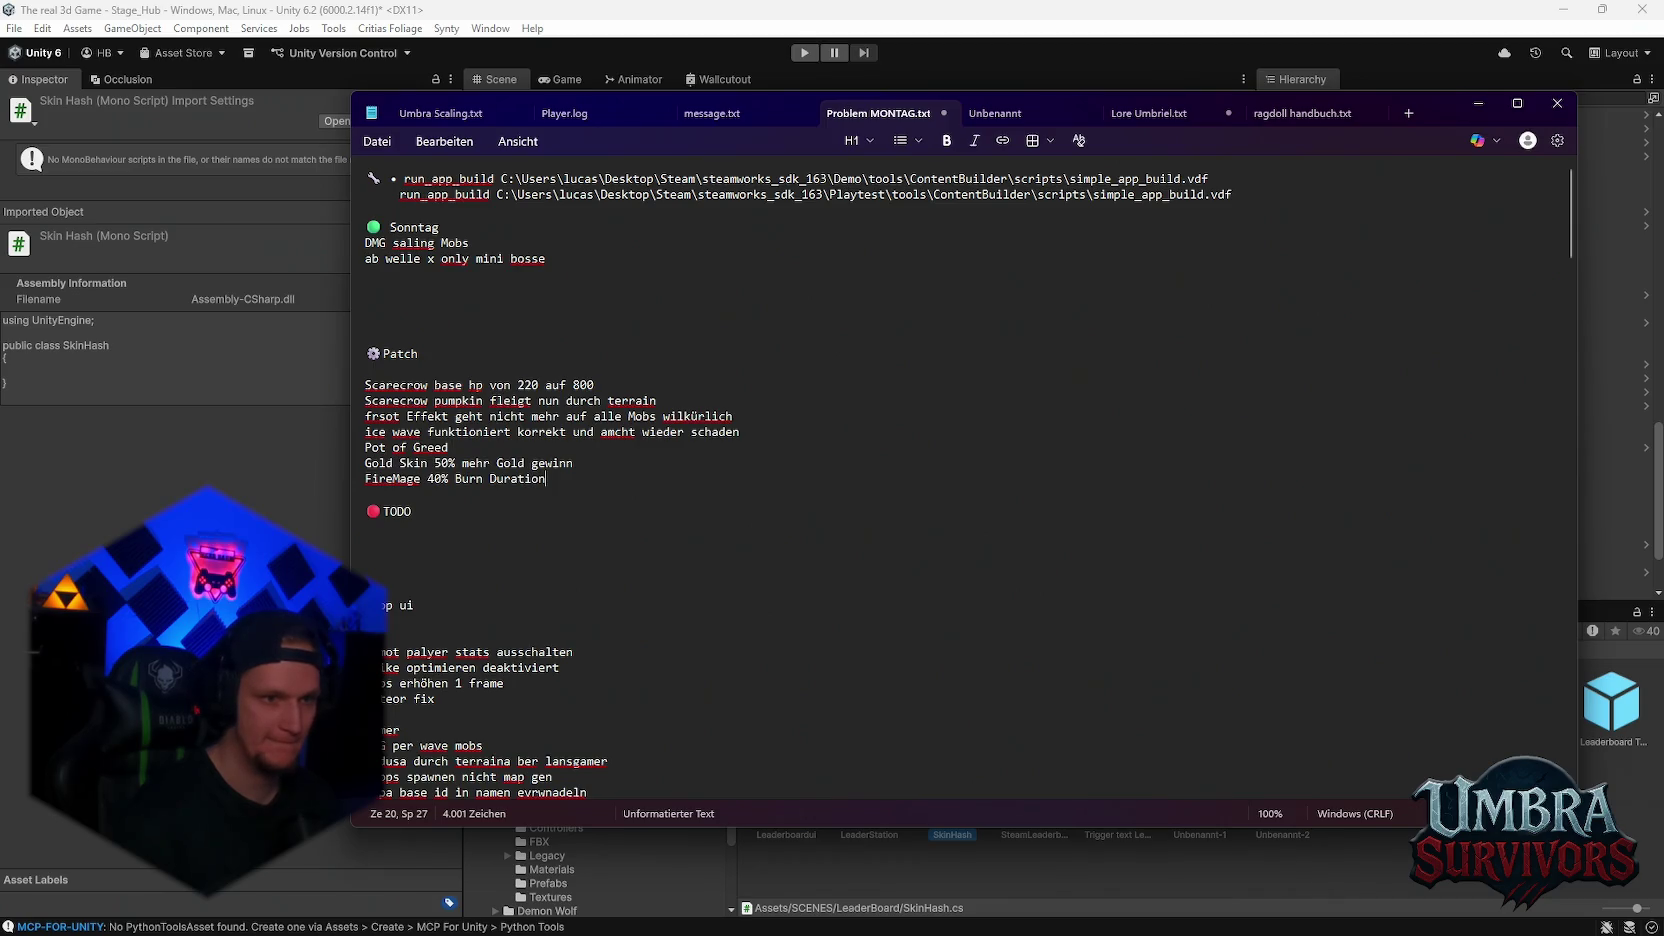
type("plus ")
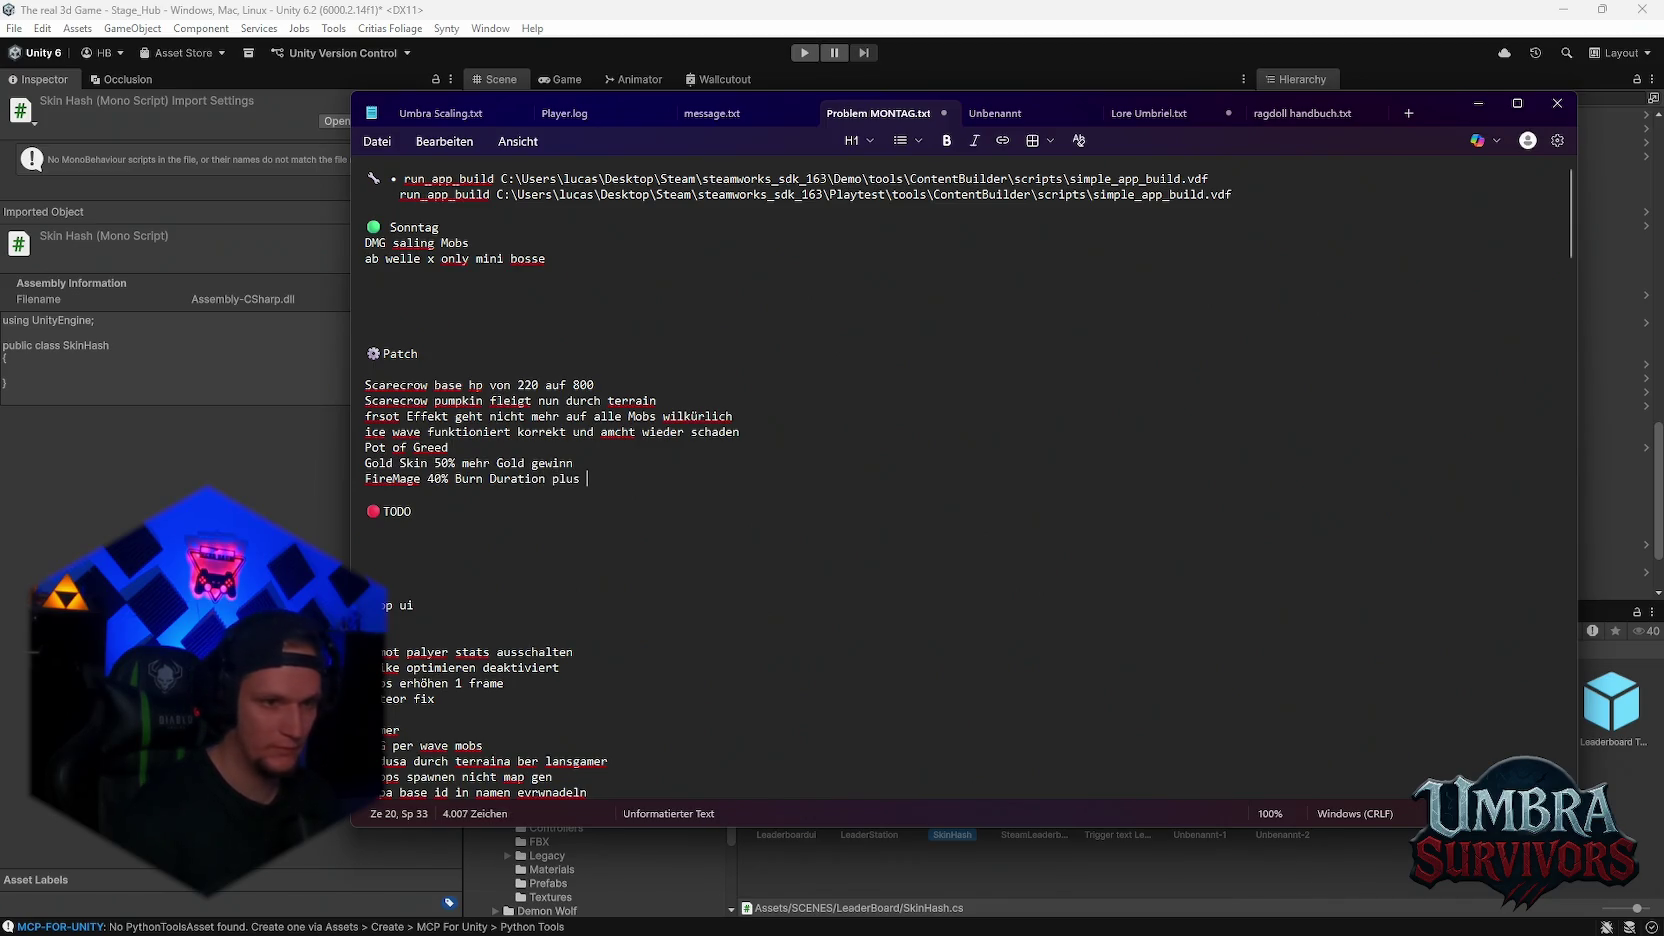
type("Jeder dash erze")
type("ugt einen feuer ri")
type("ng um den Mage ")
type("für 3 Skeudnen")
key("BackSpace")
key("BackSpace")
key("BackSpace")
type("el")
key("BackSpace")
type("kunden")
key("ctrl+s")
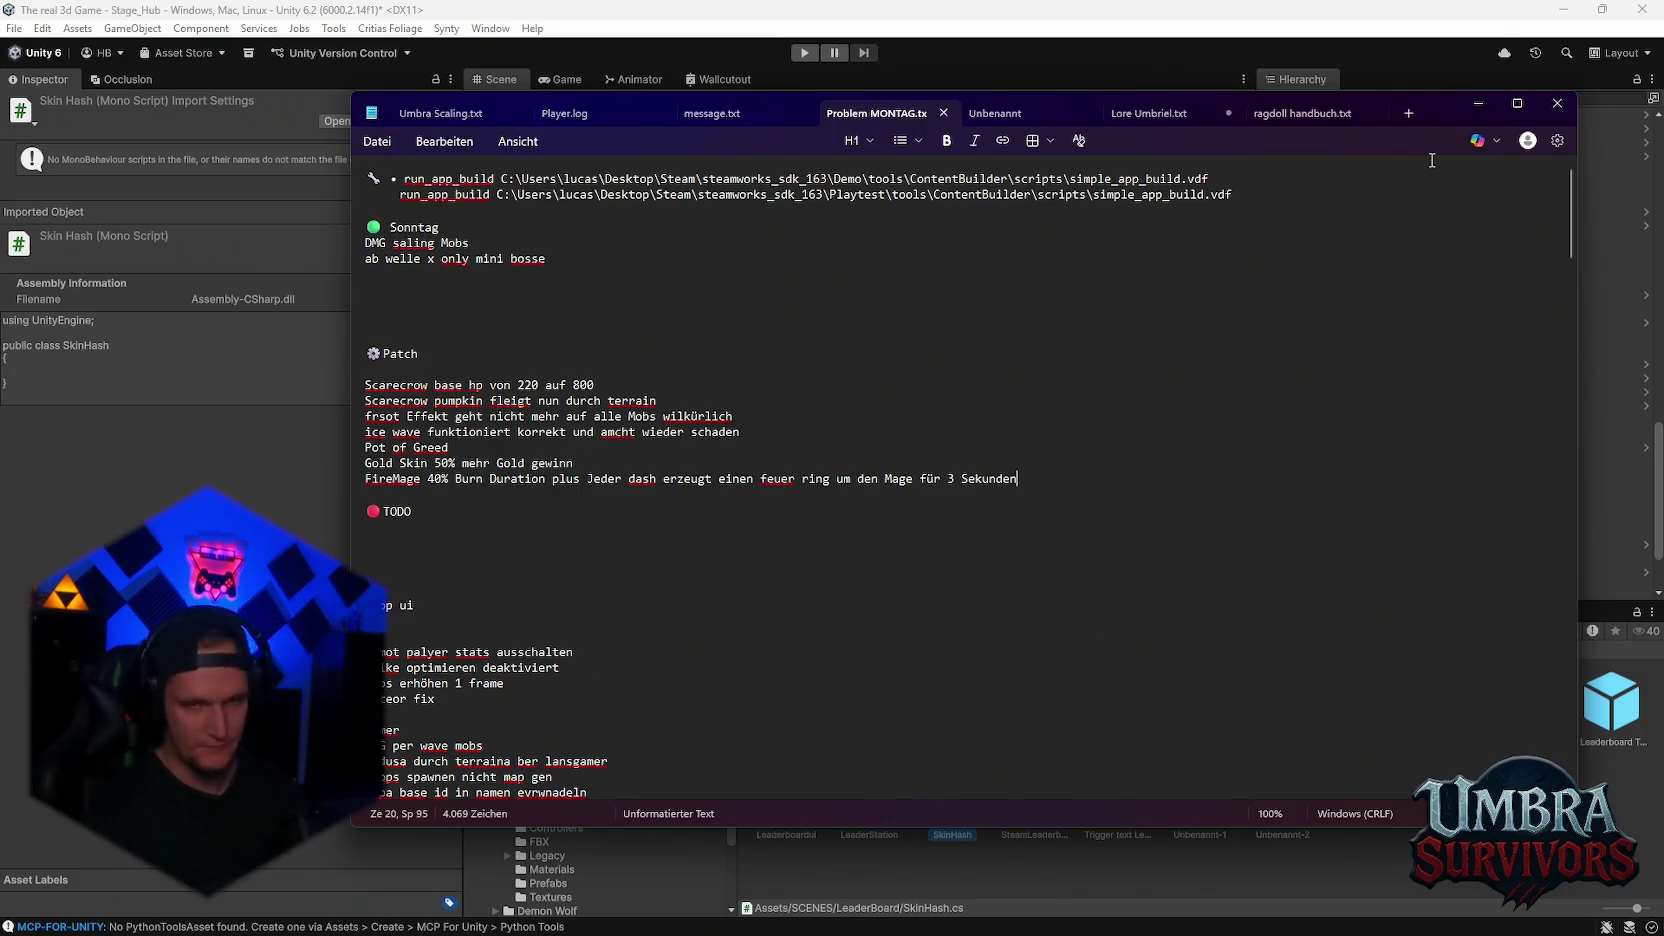
left_click(1476, 104)
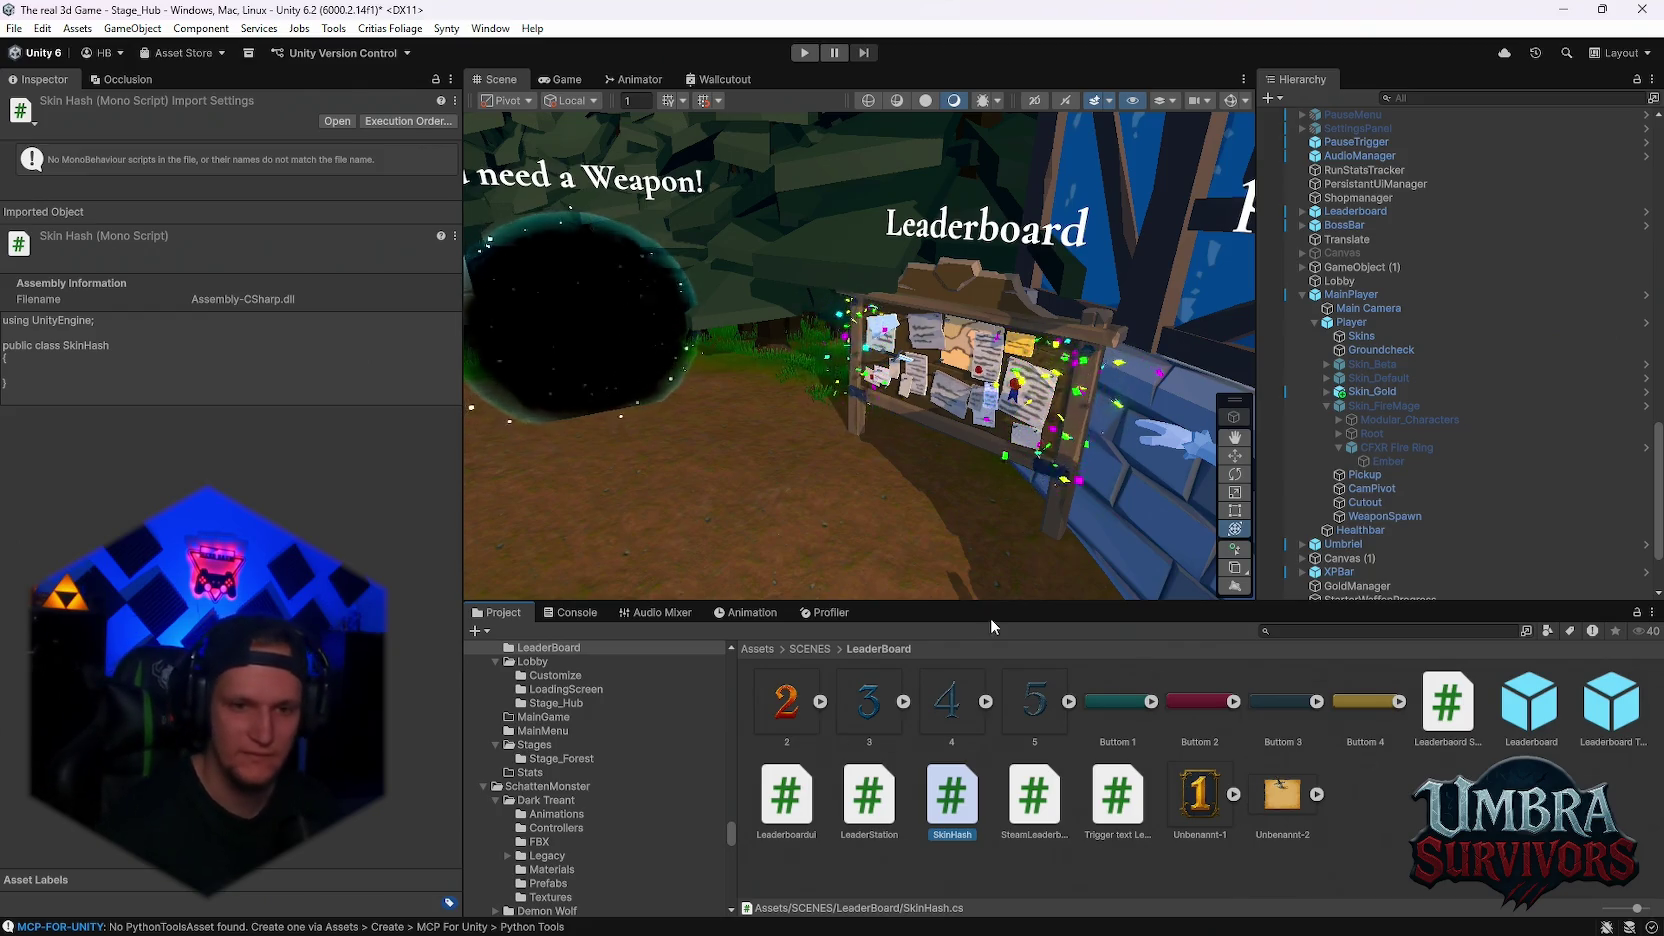
- Check the Console, return to the Project tab, and select then deselect the SkinHash script
left_click(572, 612)
left_click(503, 613)
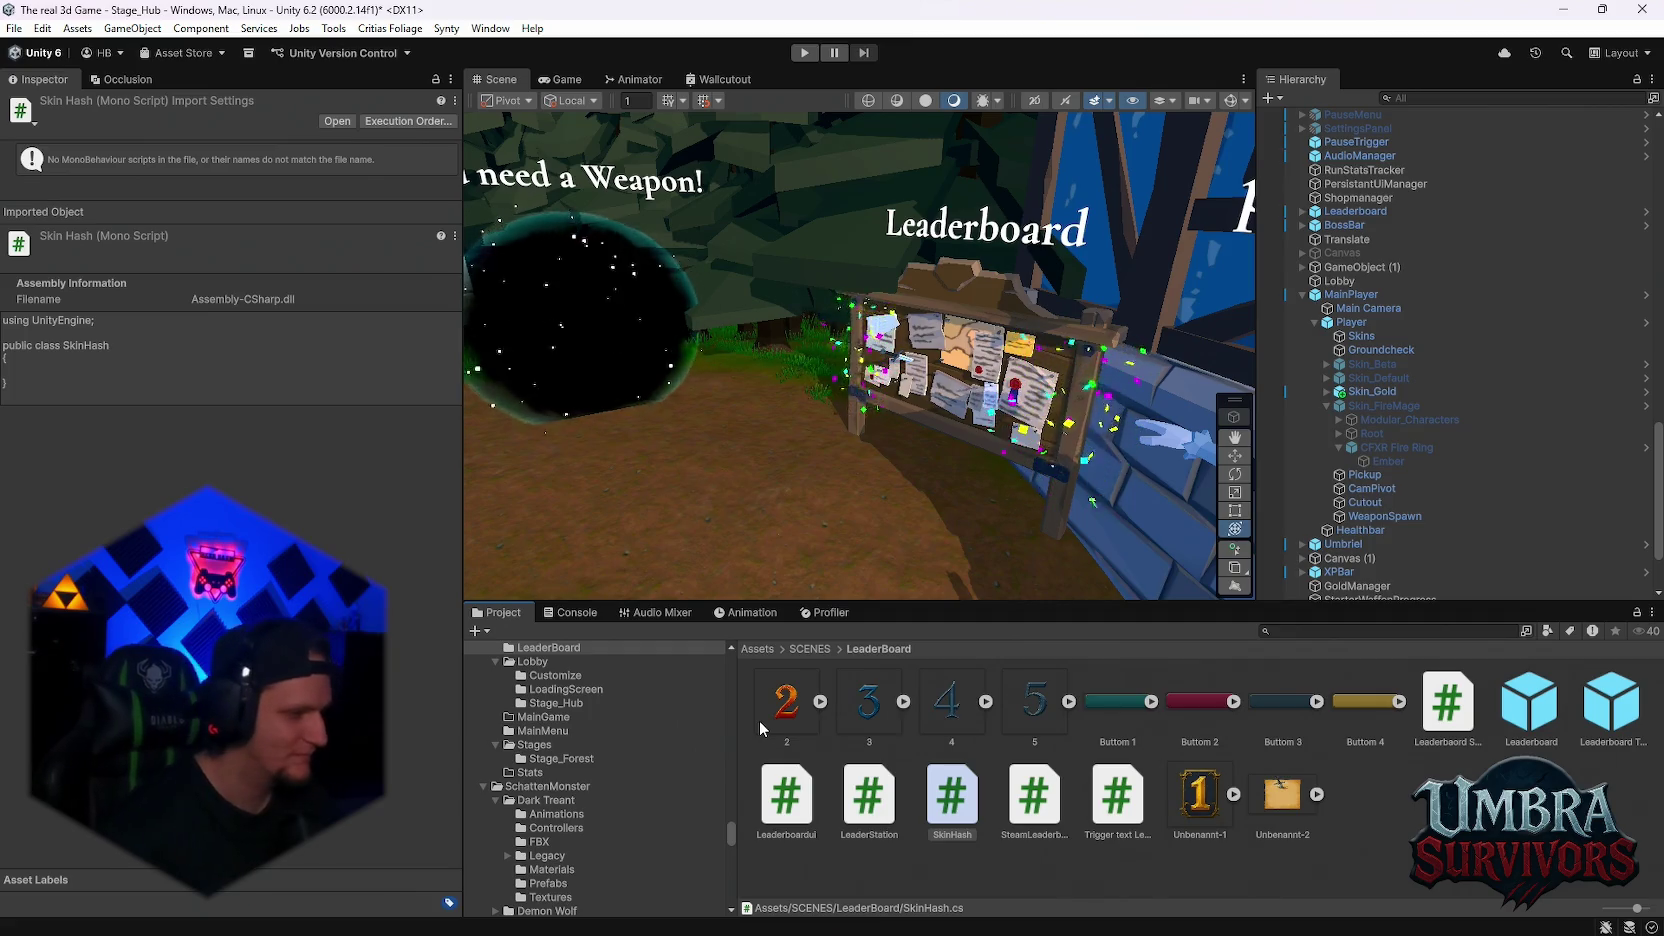
scroll(1365, 505, "down", 2)
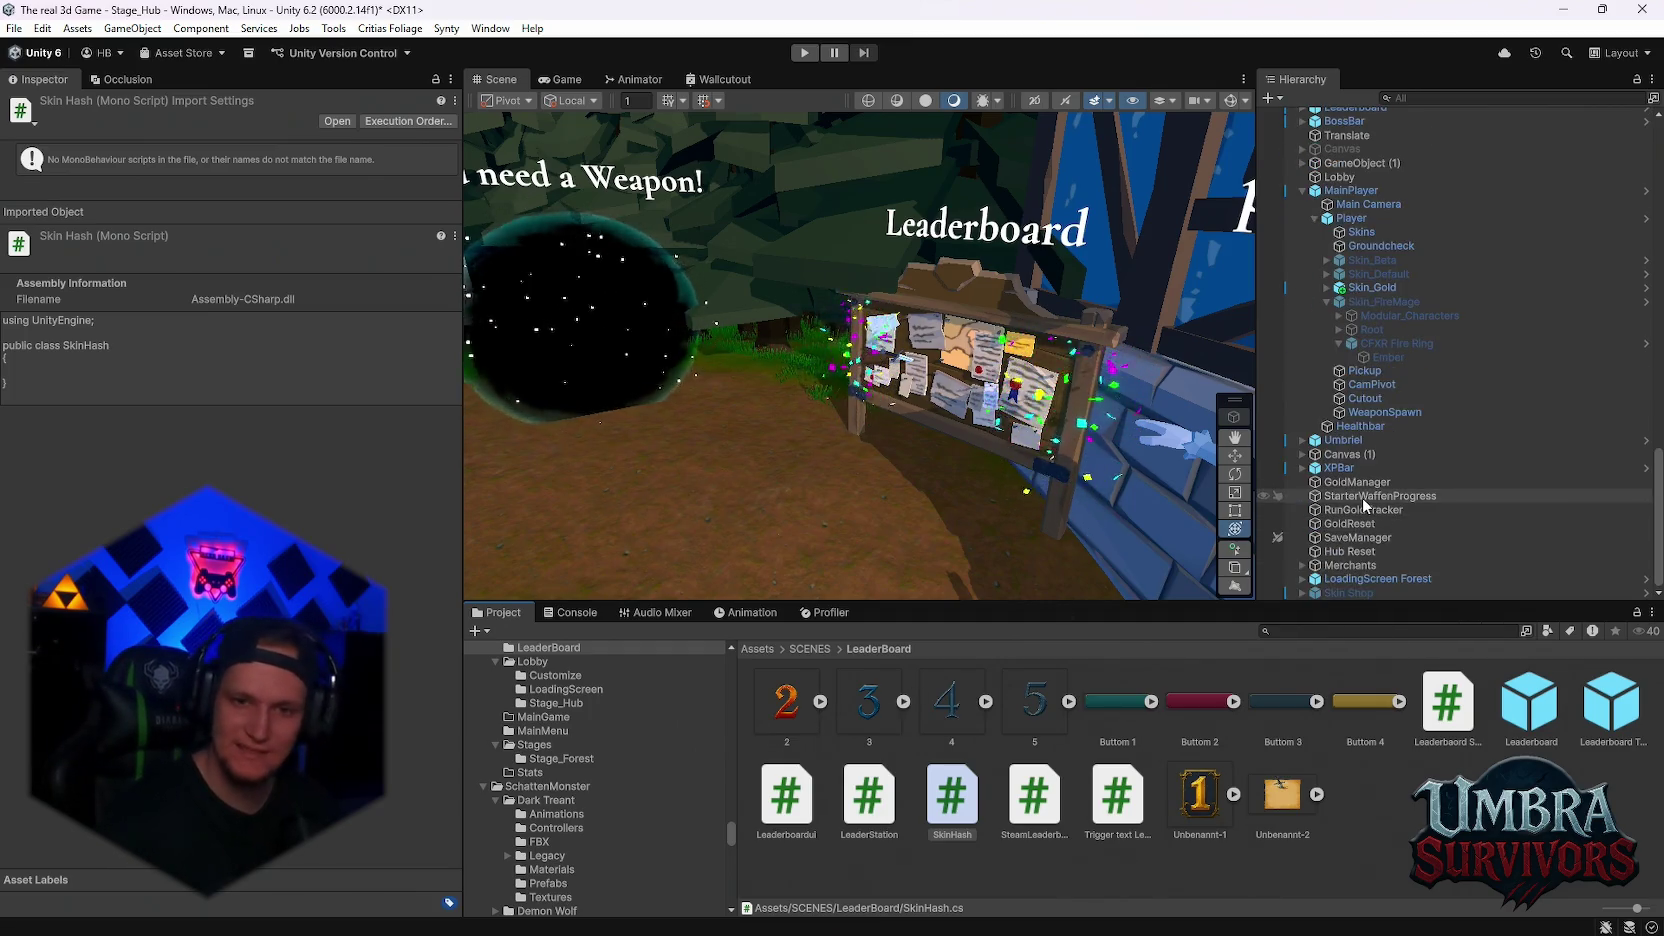
scroll(1365, 500, "up", 4)
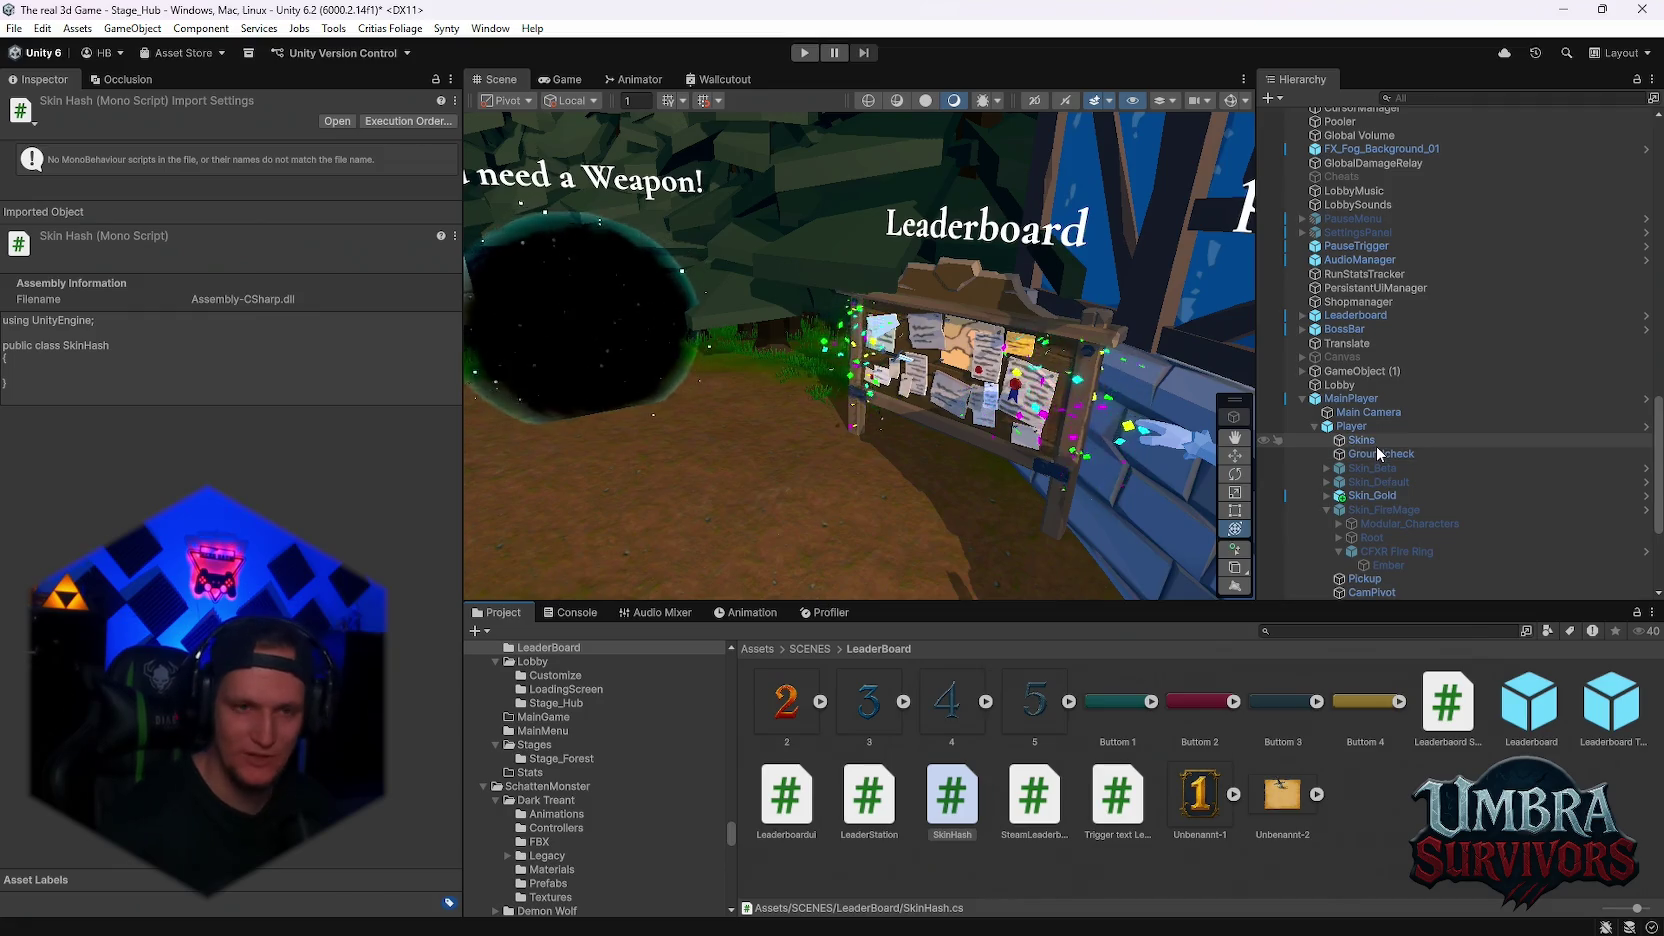
scroll(1375, 446, "down", 4)
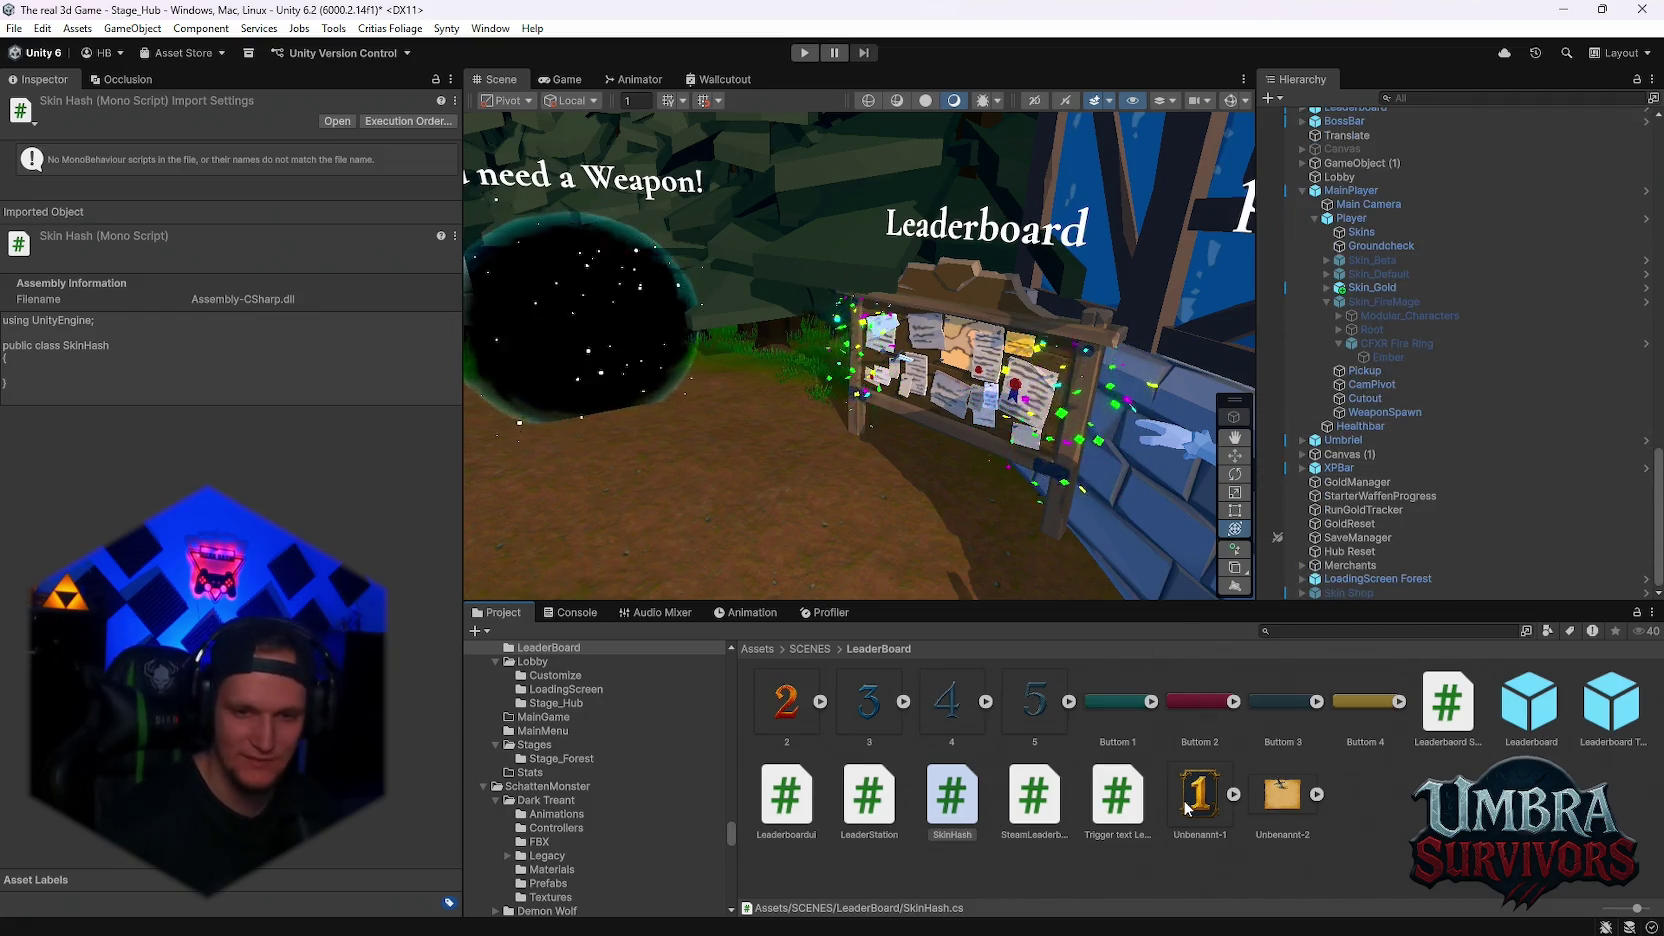
left_click(954, 795)
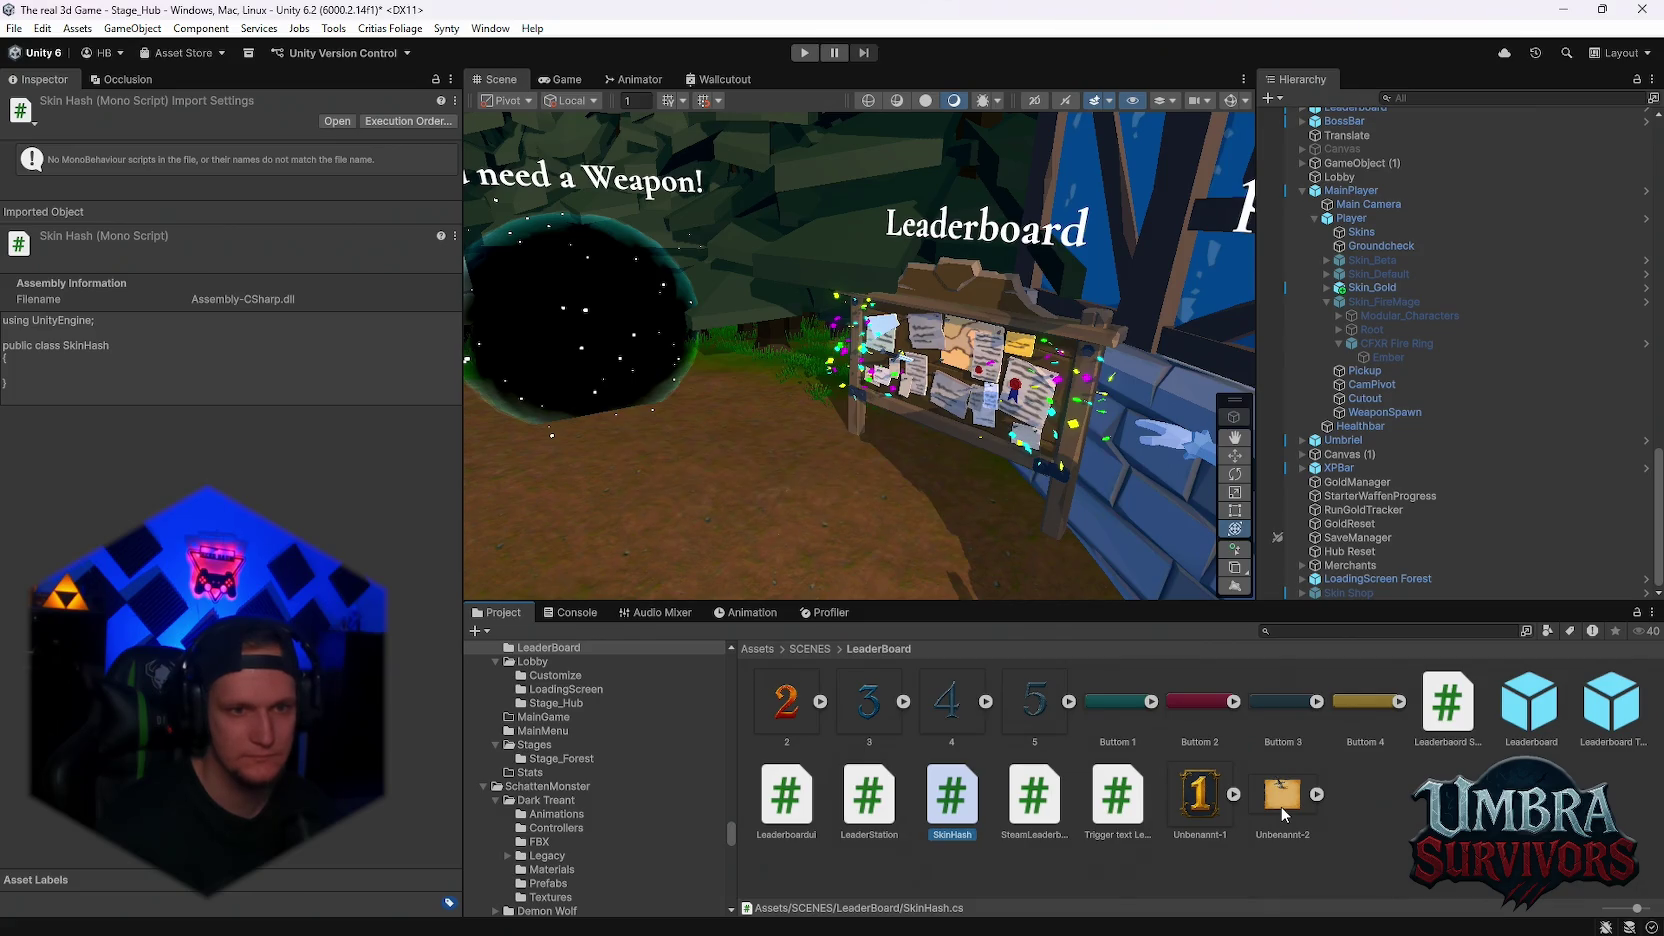
left_click(1370, 836)
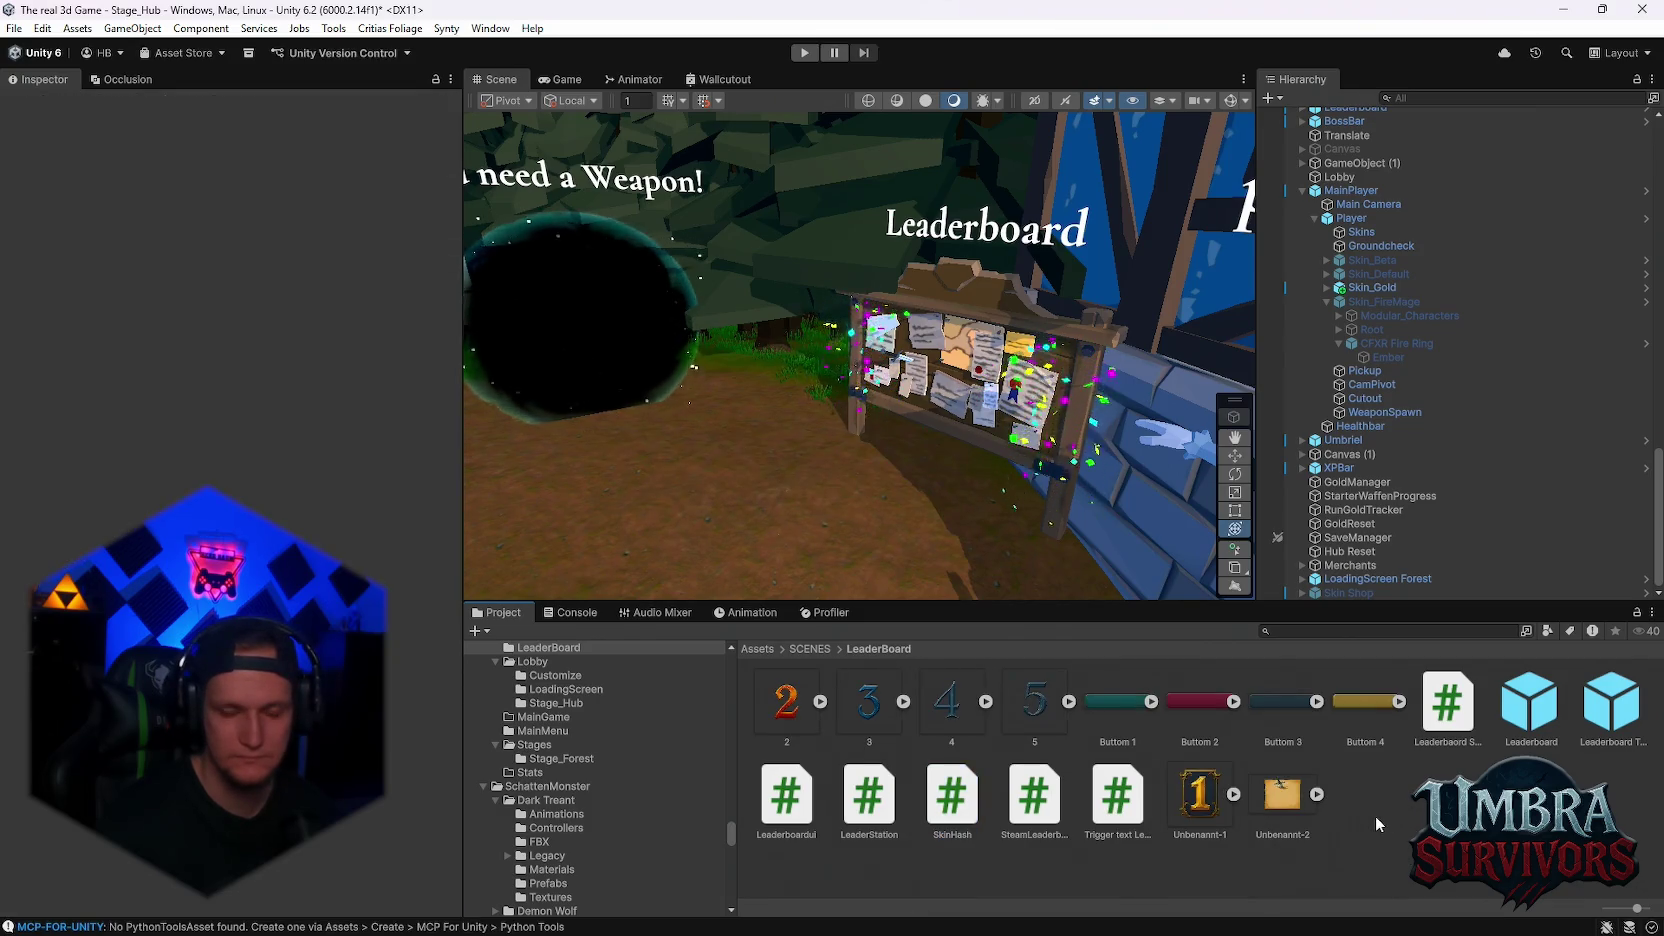
- Create another empty C# script in the LeaderBoard folder, naming it 'SkinIconLibary'
right_click(1375, 819)
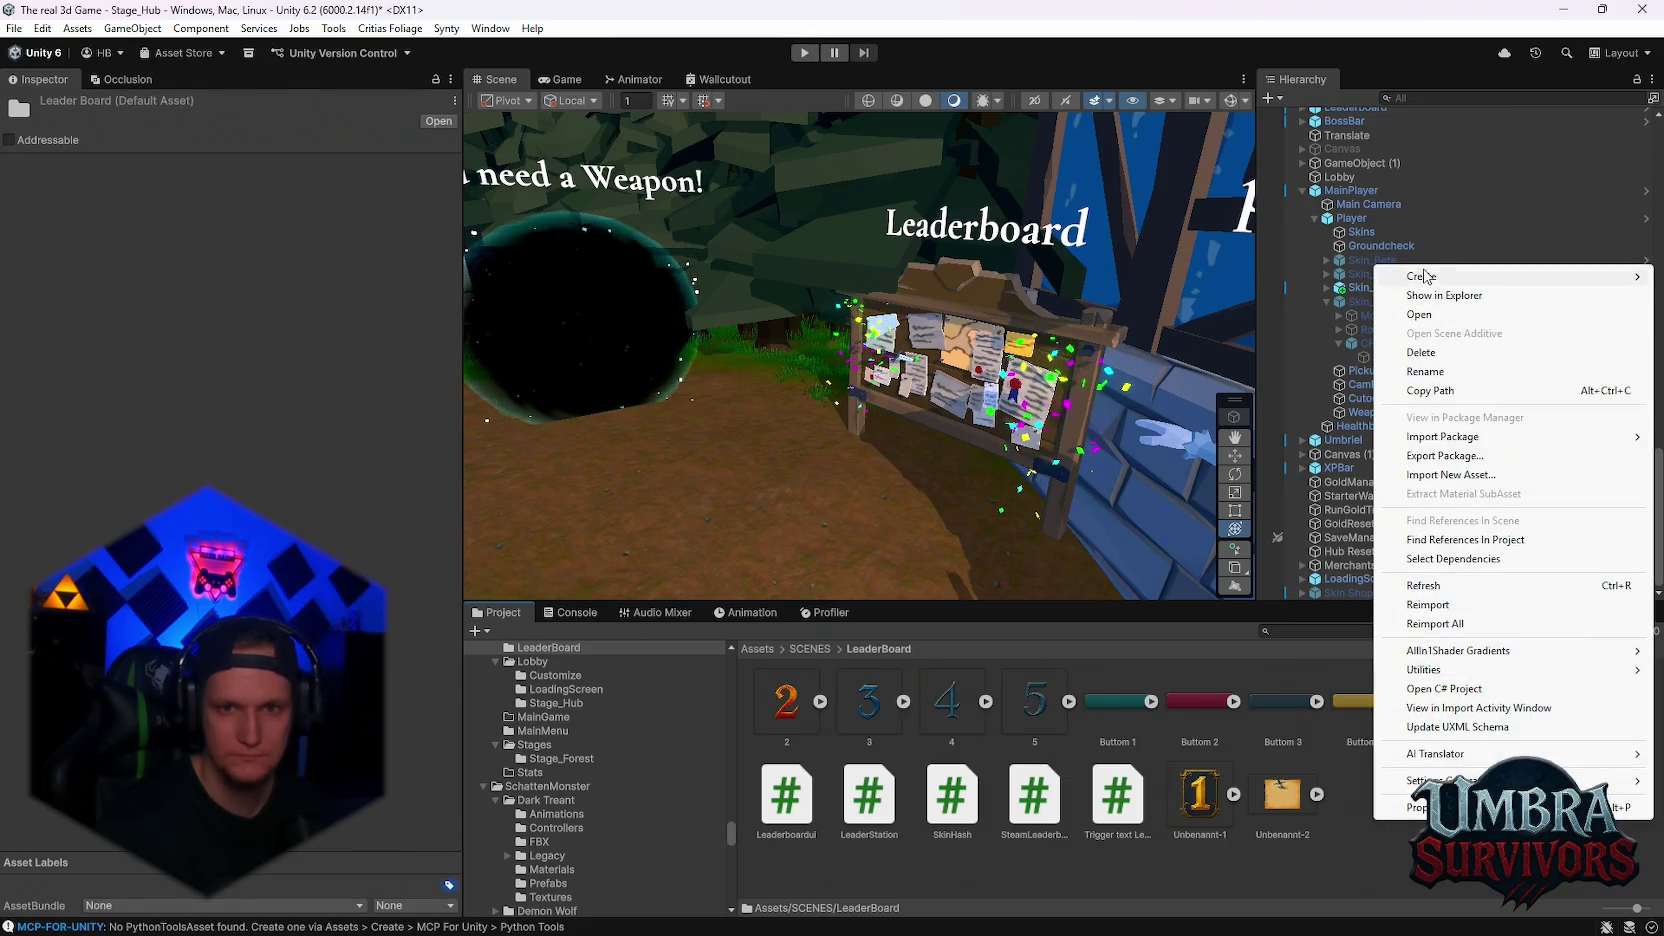
mouse_move(1425, 277)
mouse_move(1266, 322)
mouse_move(1258, 362)
left_click(1436, 397)
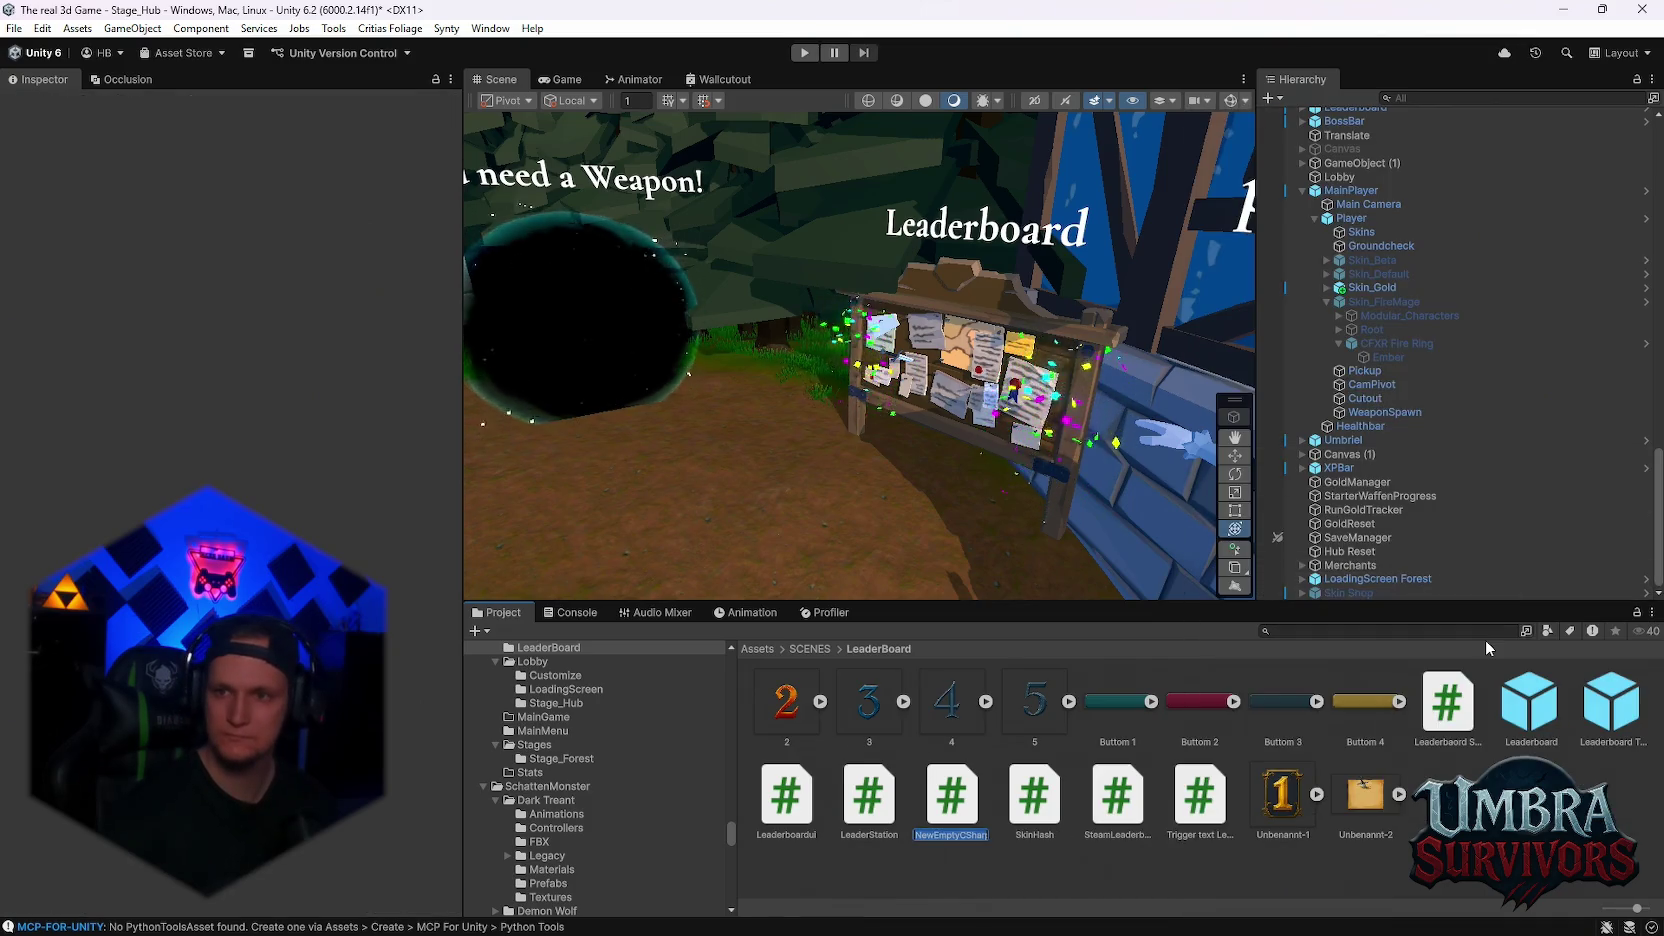
type("SkinIconLibary")
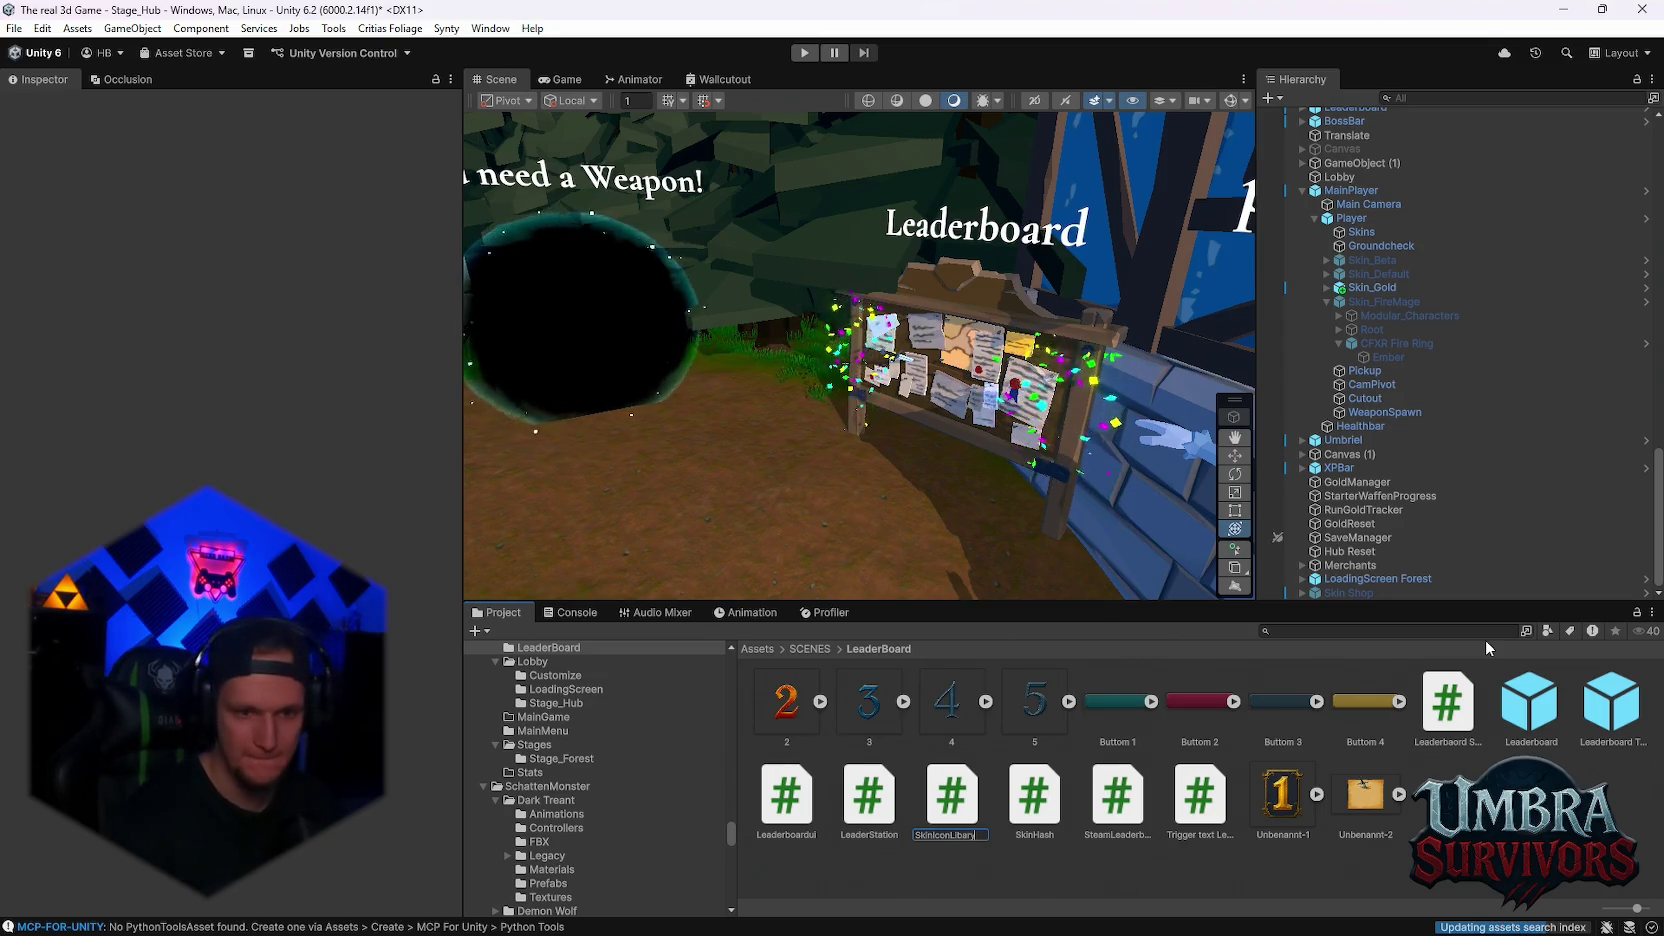
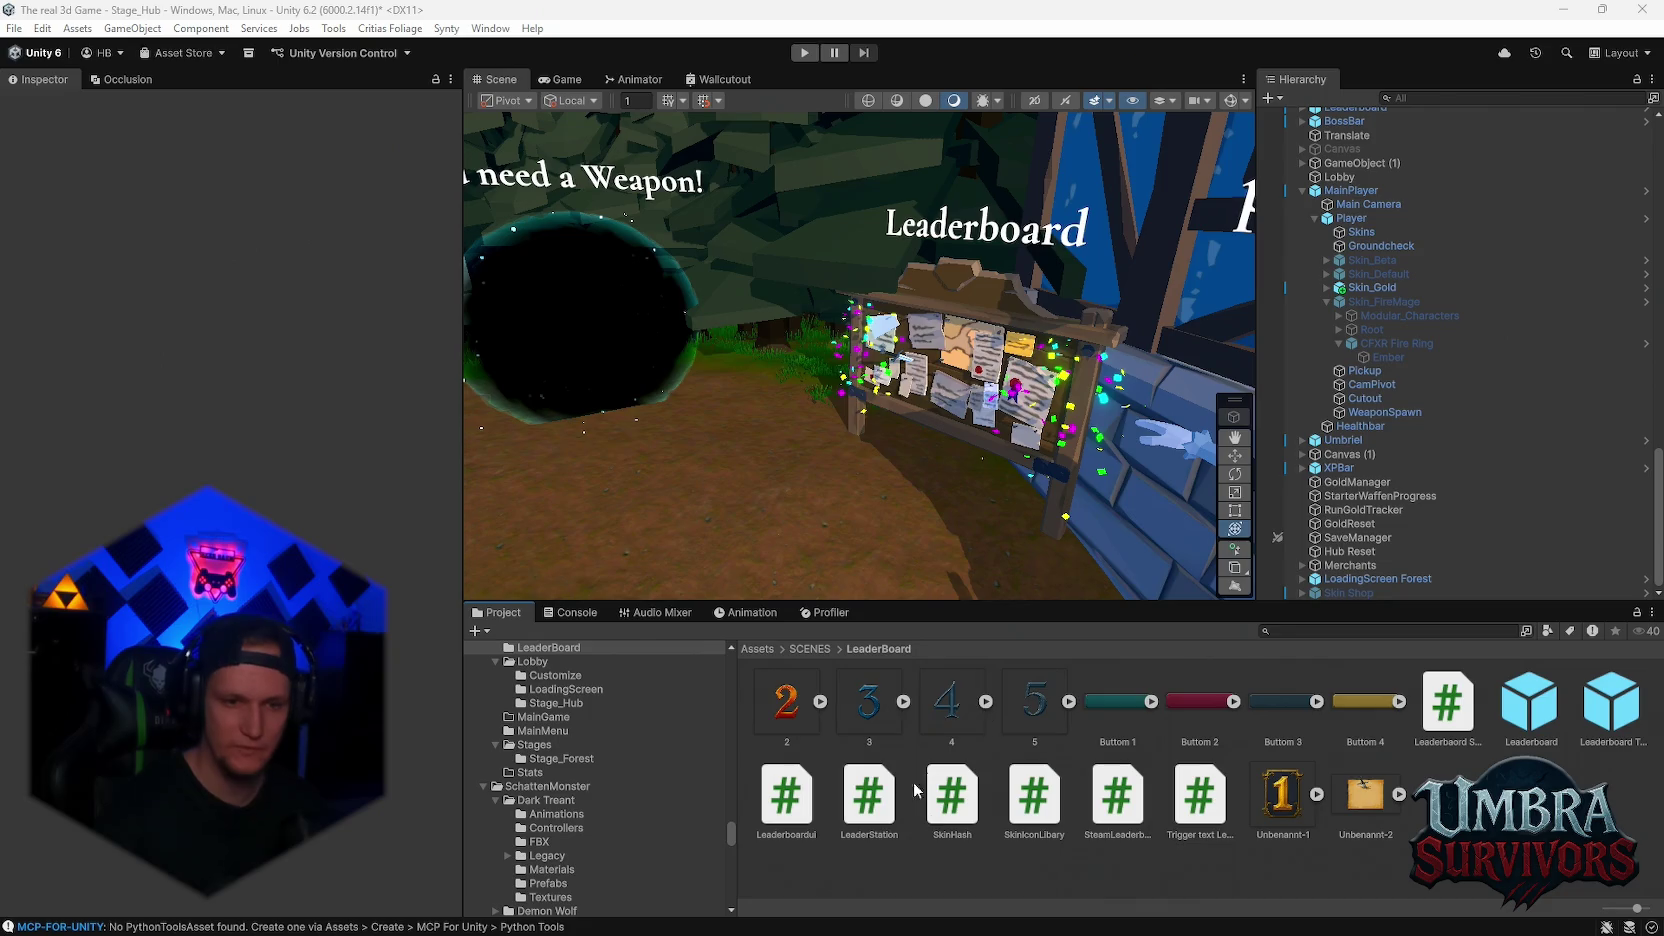
- Preview the Leaderboard SAFE, LeaderboardUI, LeaderStation, SkinHash, SkinIconLibary and SteamLeaderboard scripts, then deselect
left_click(1447, 705)
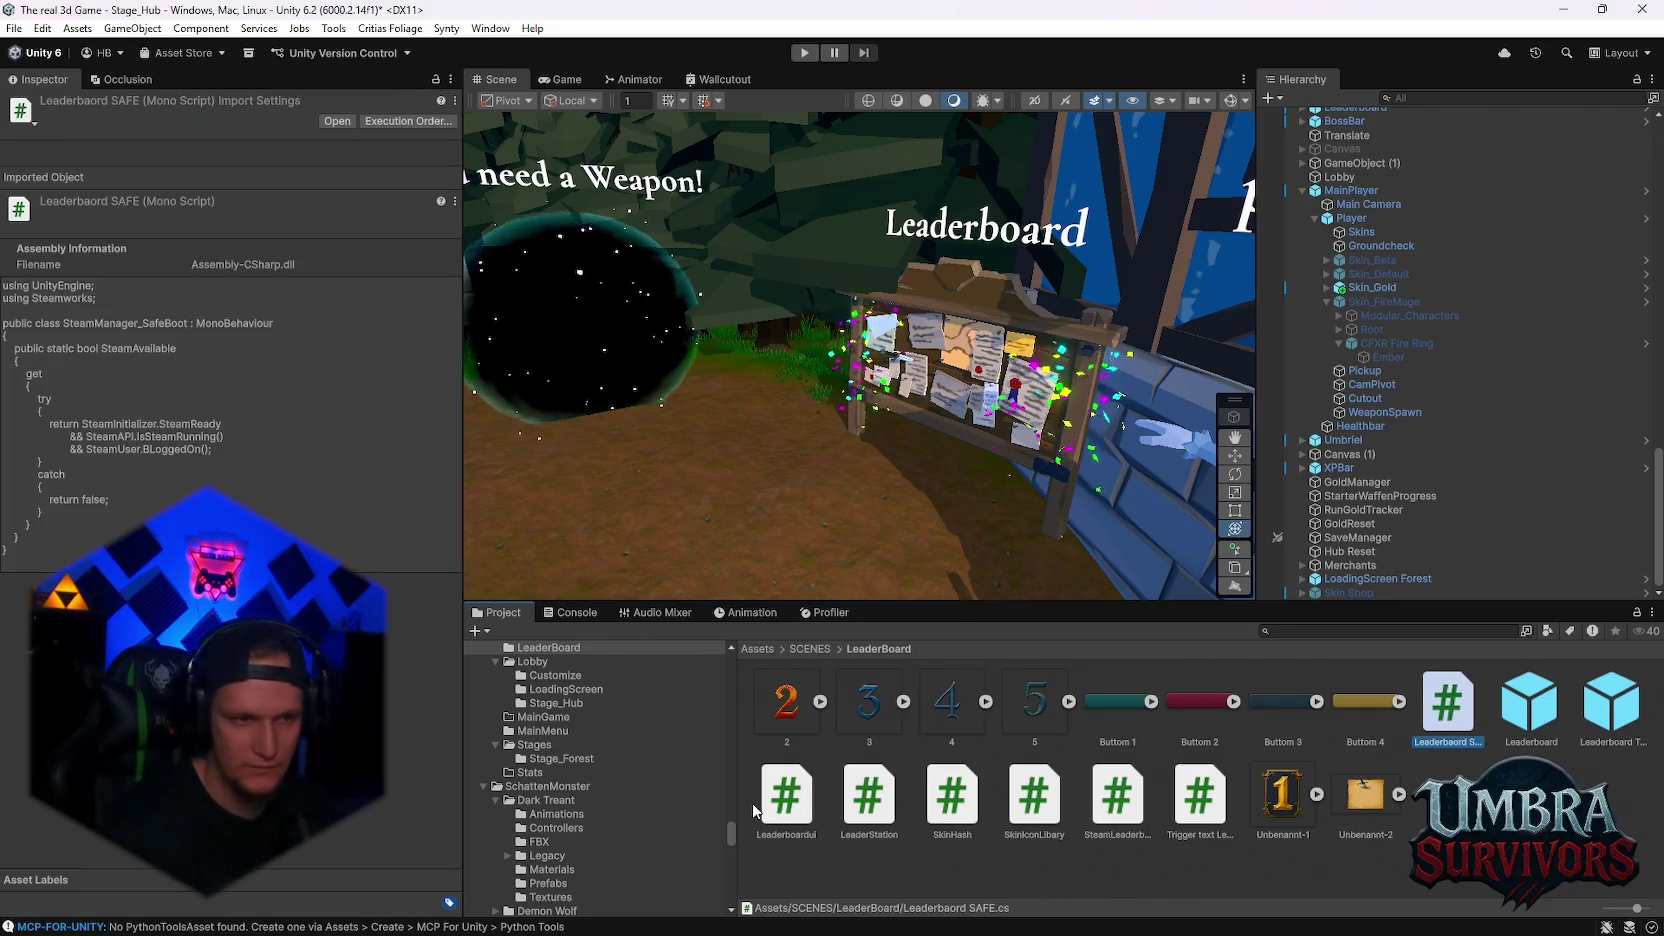
left_click(813, 817)
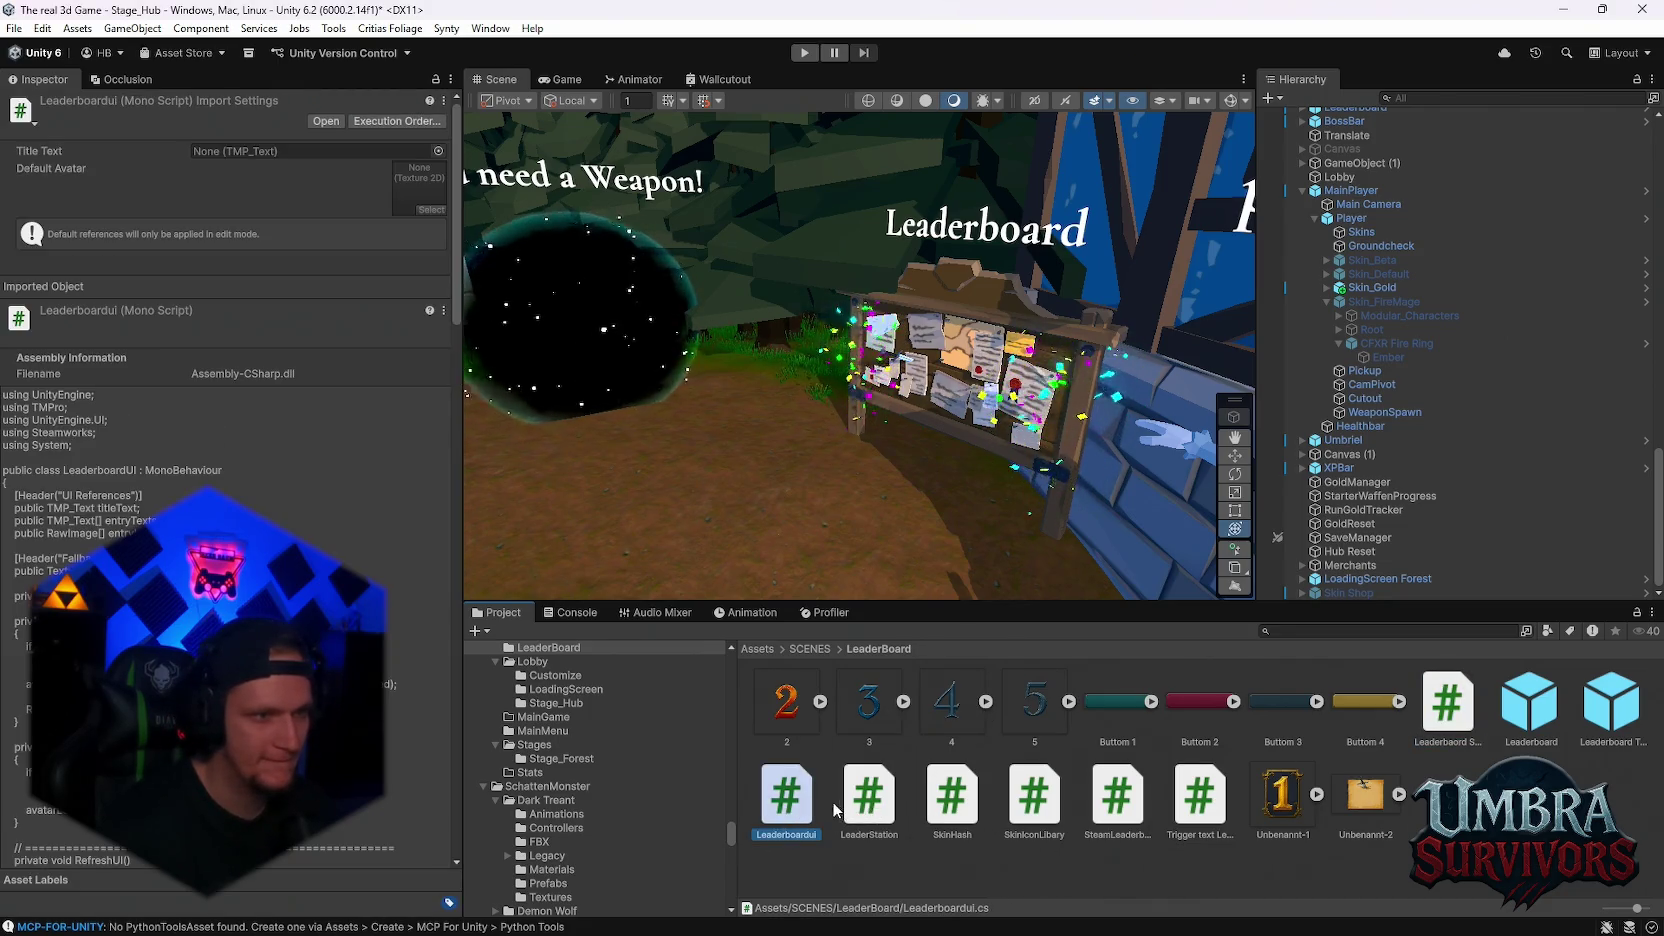
left_click(868, 798)
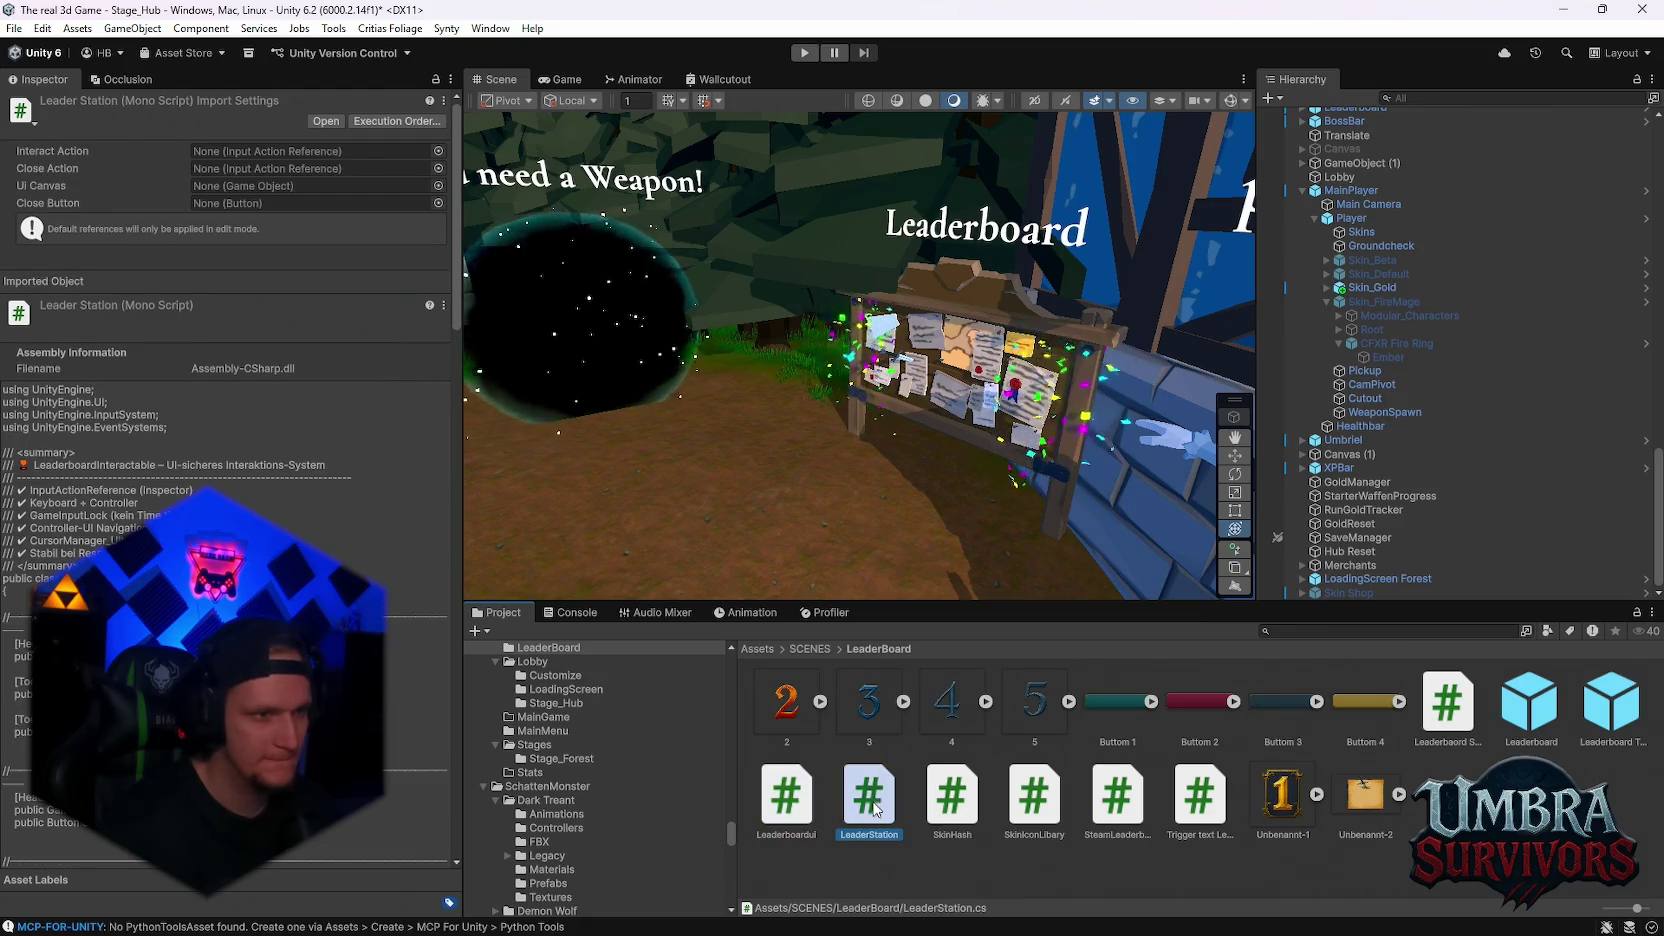
left_click(946, 808)
left_click(1034, 800)
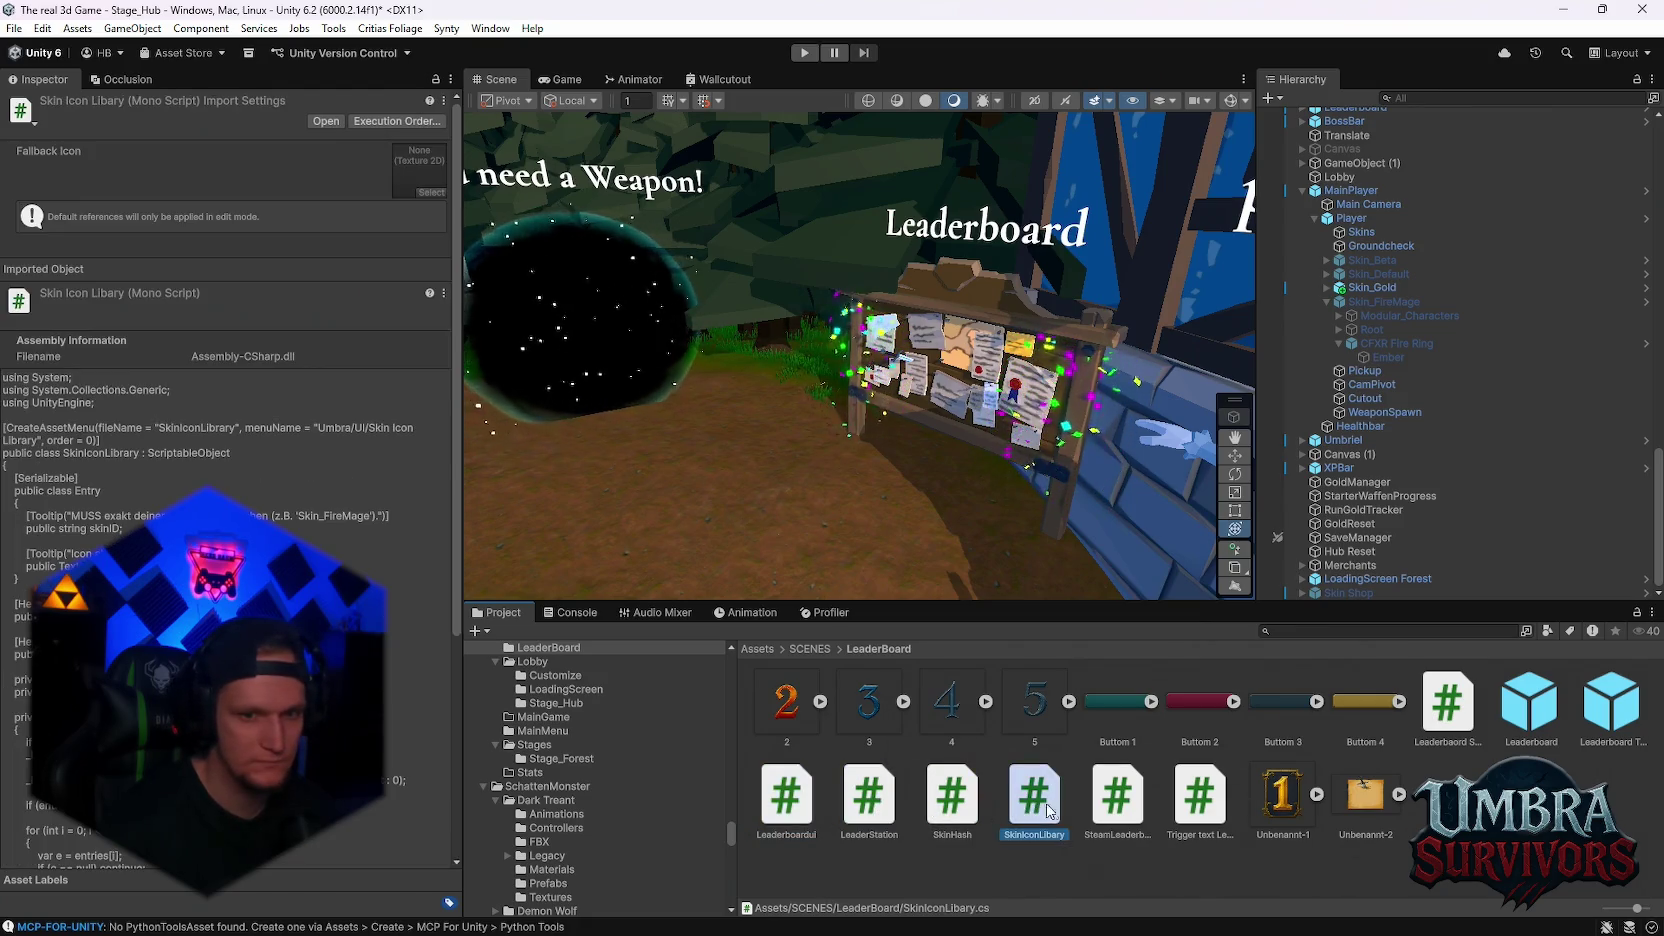
left_click(1113, 813)
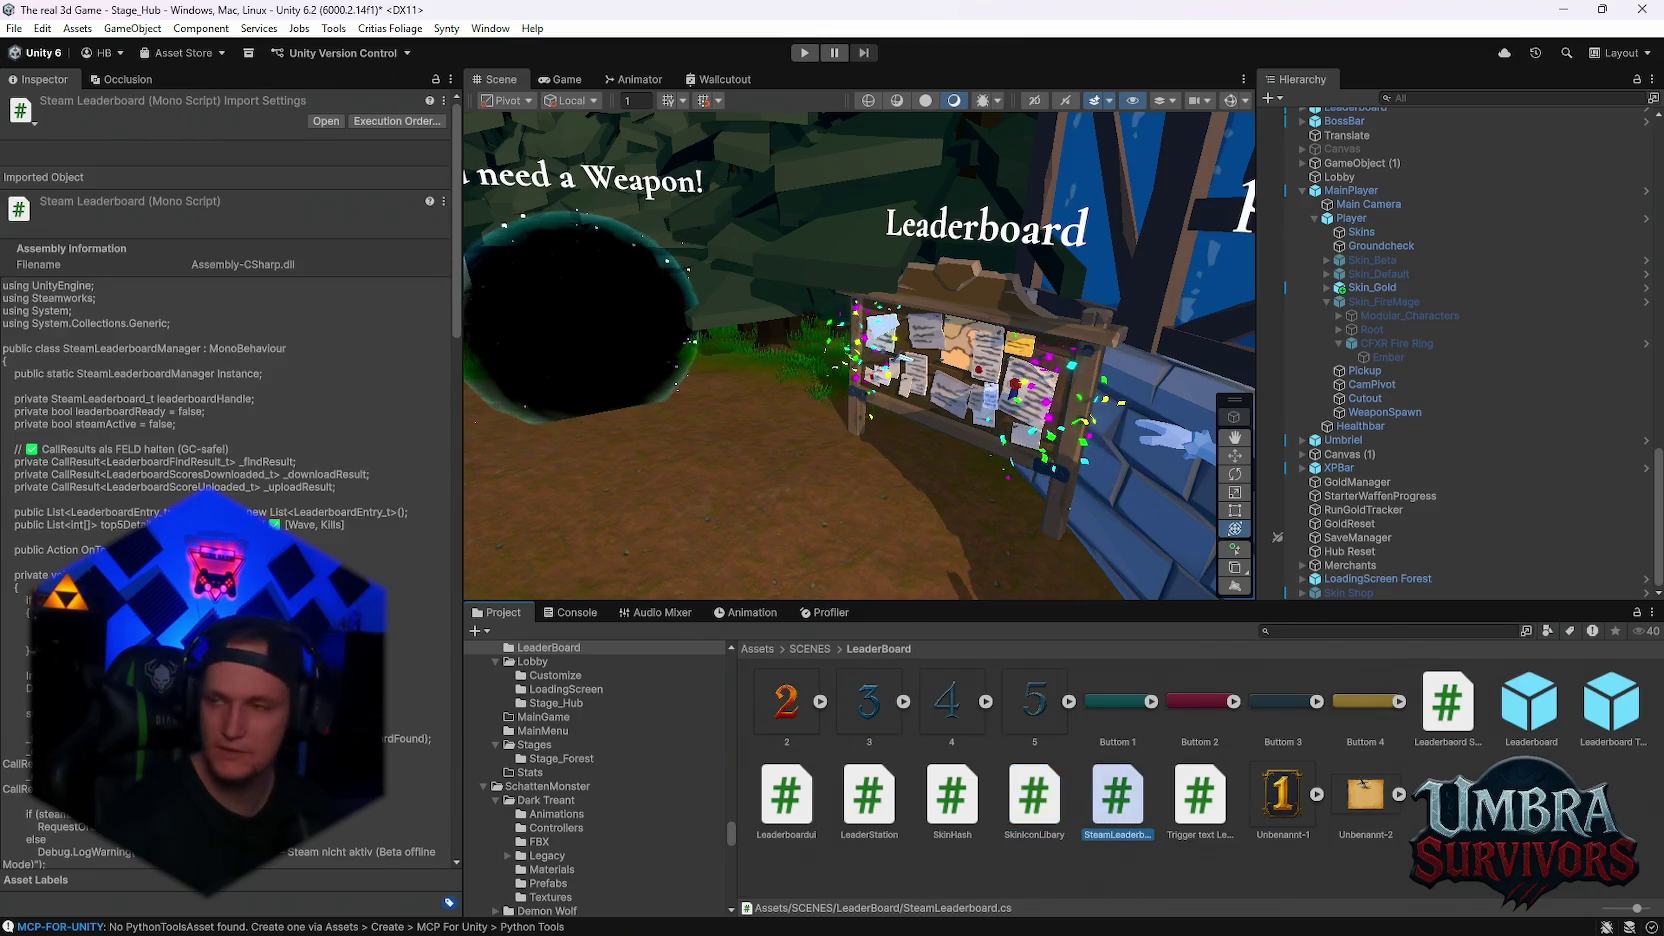
key("Escape")
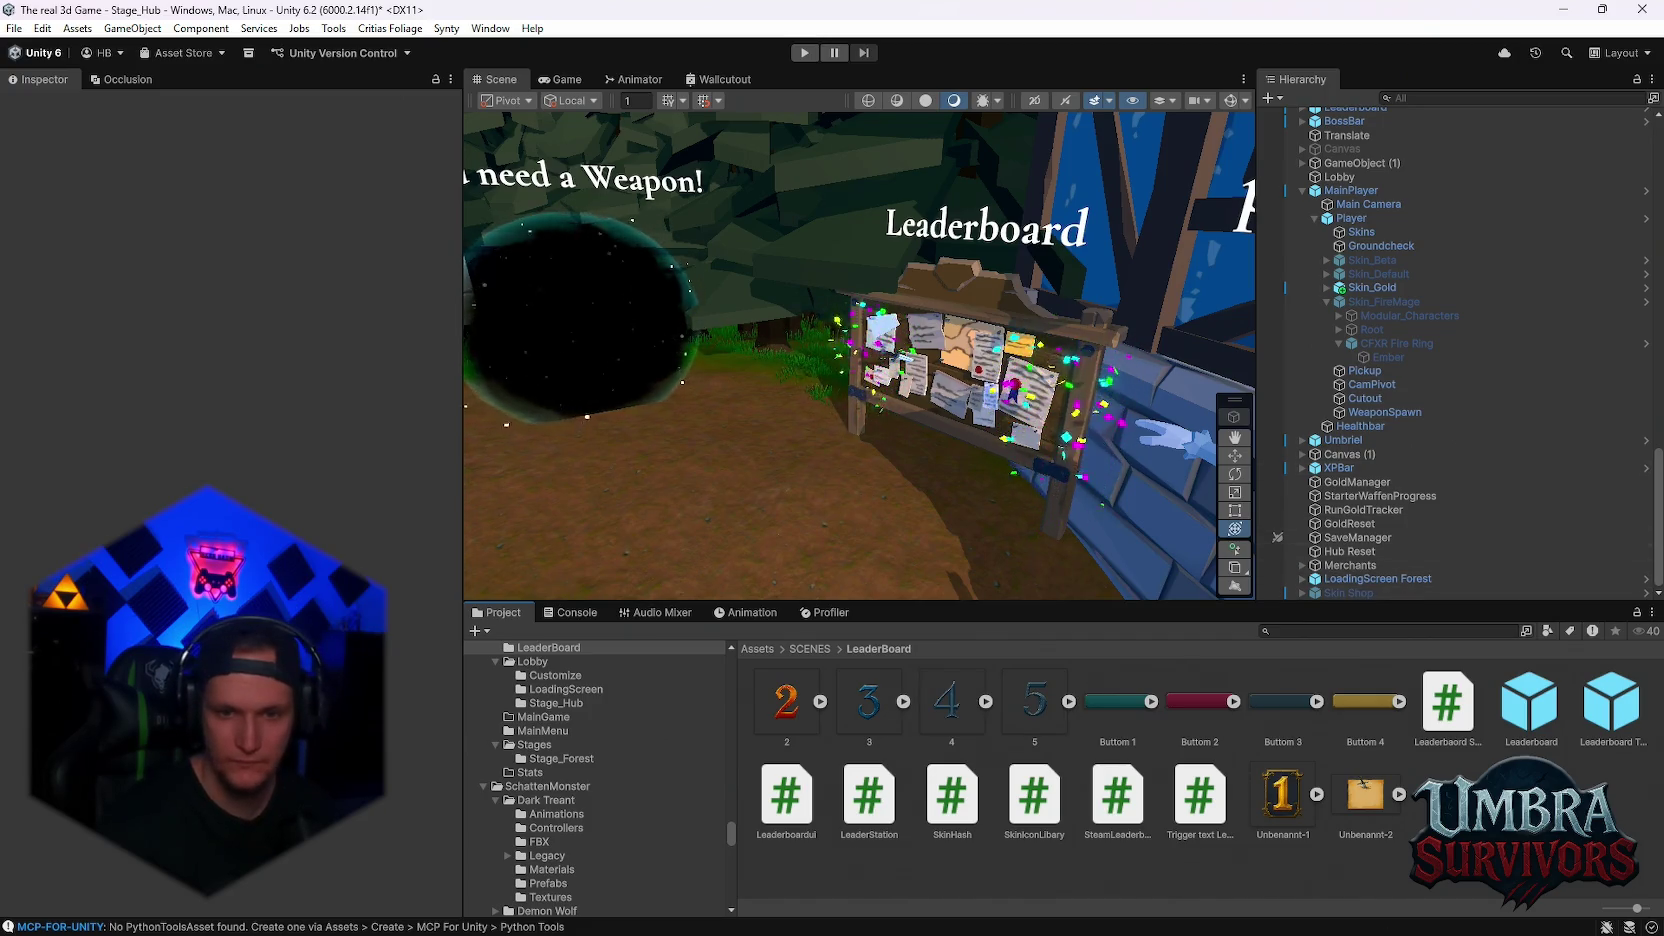
- Bring up the asset context menu in the LeaderBoard folder
right_click(1370, 865)
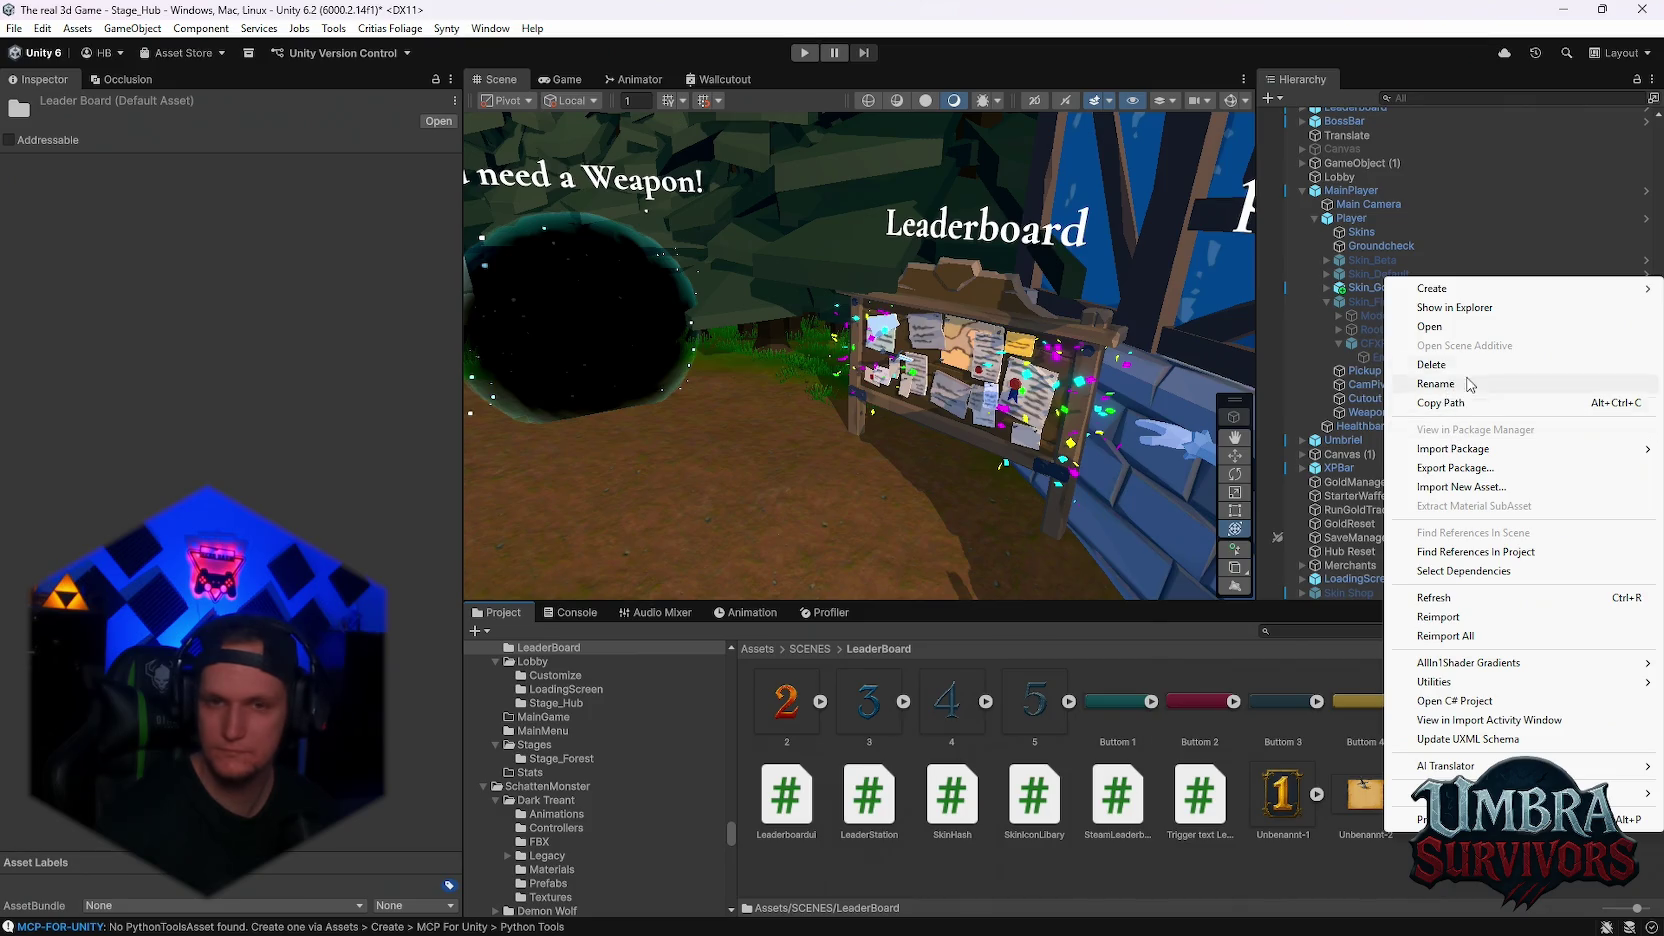
- Create a Create > Umbra > UI > Skin Icon Library asset, keeping the name SkinIconLibrary
left_click(1449, 298)
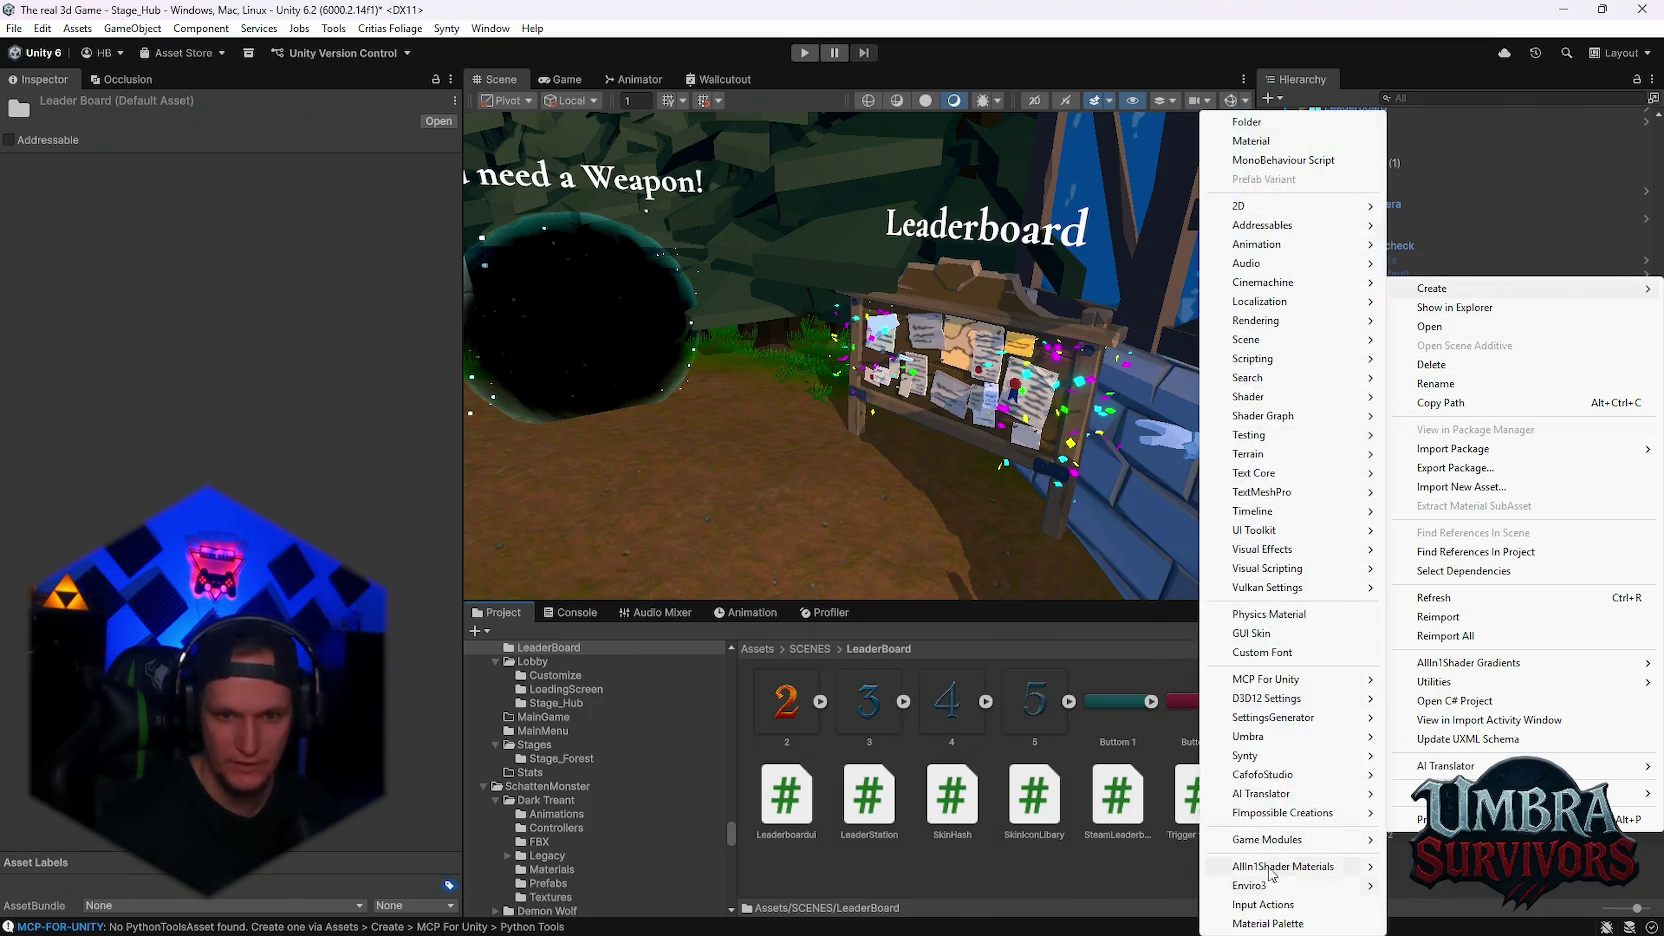
mouse_move(1233, 747)
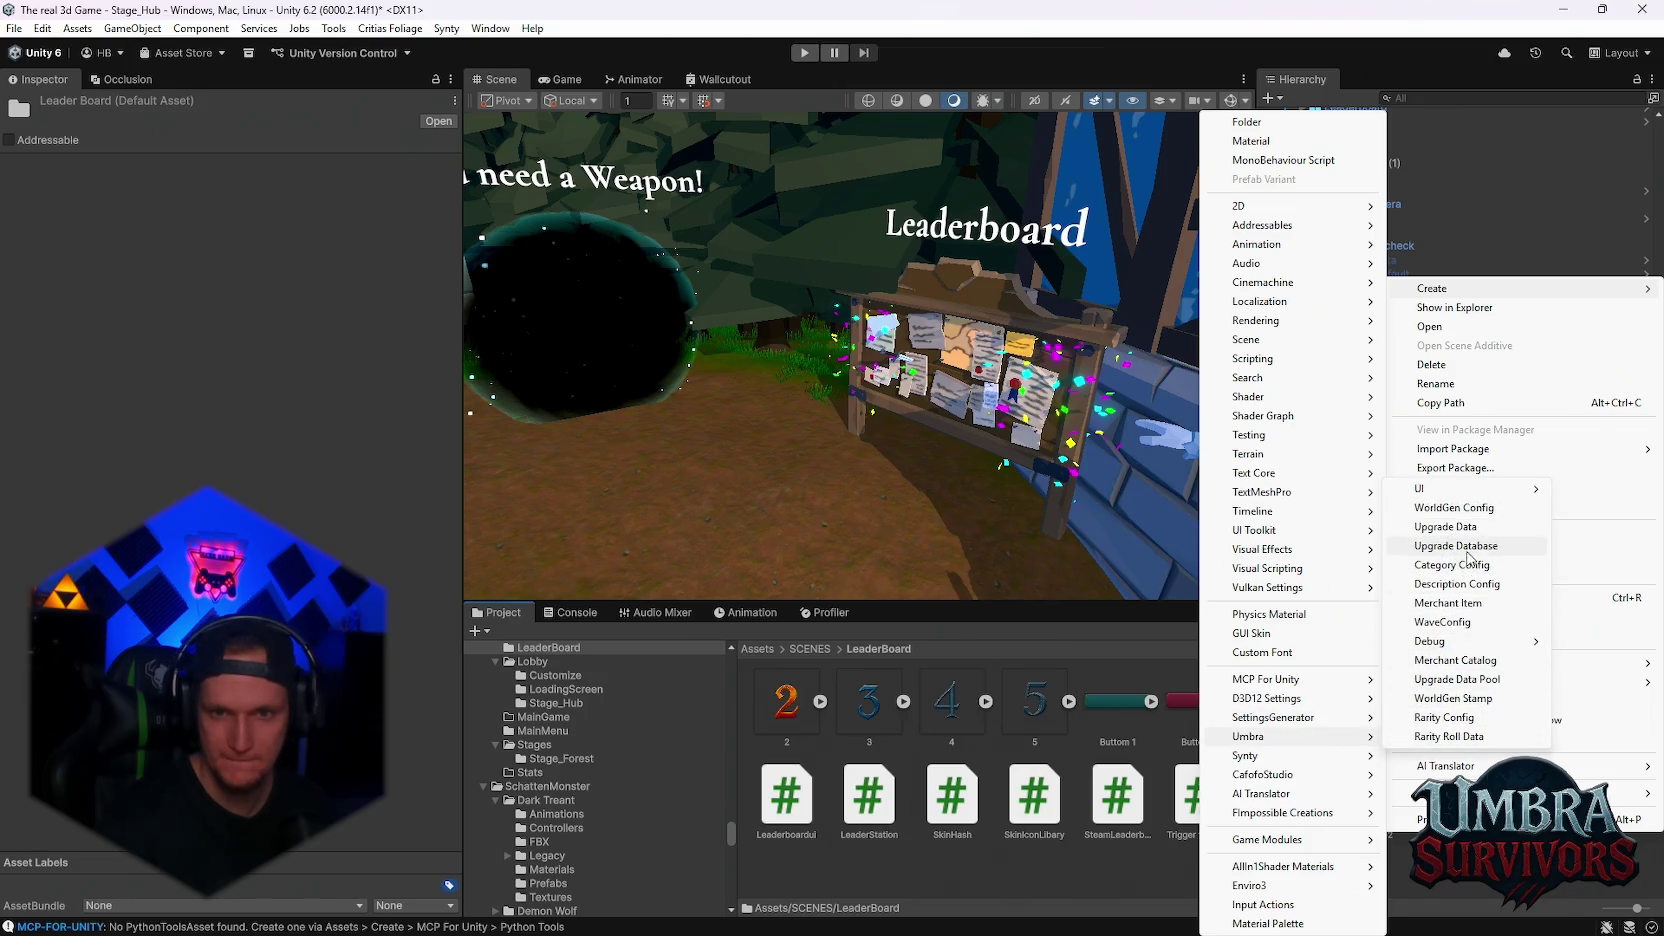
mouse_move(1469, 500)
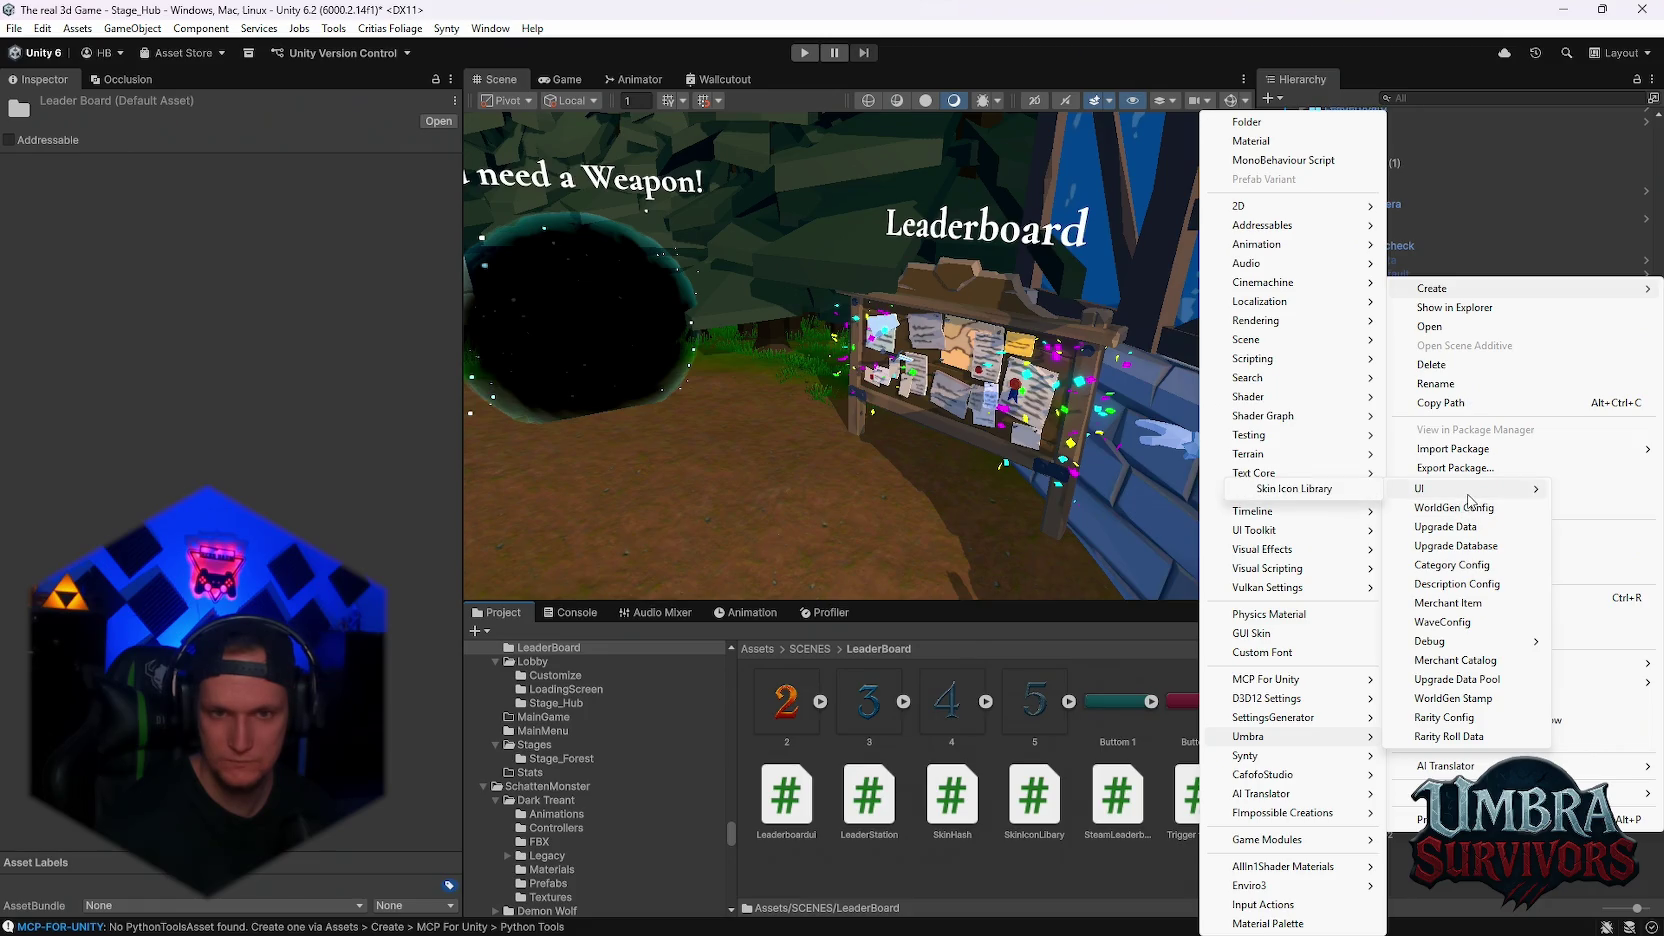
left_click(1341, 490)
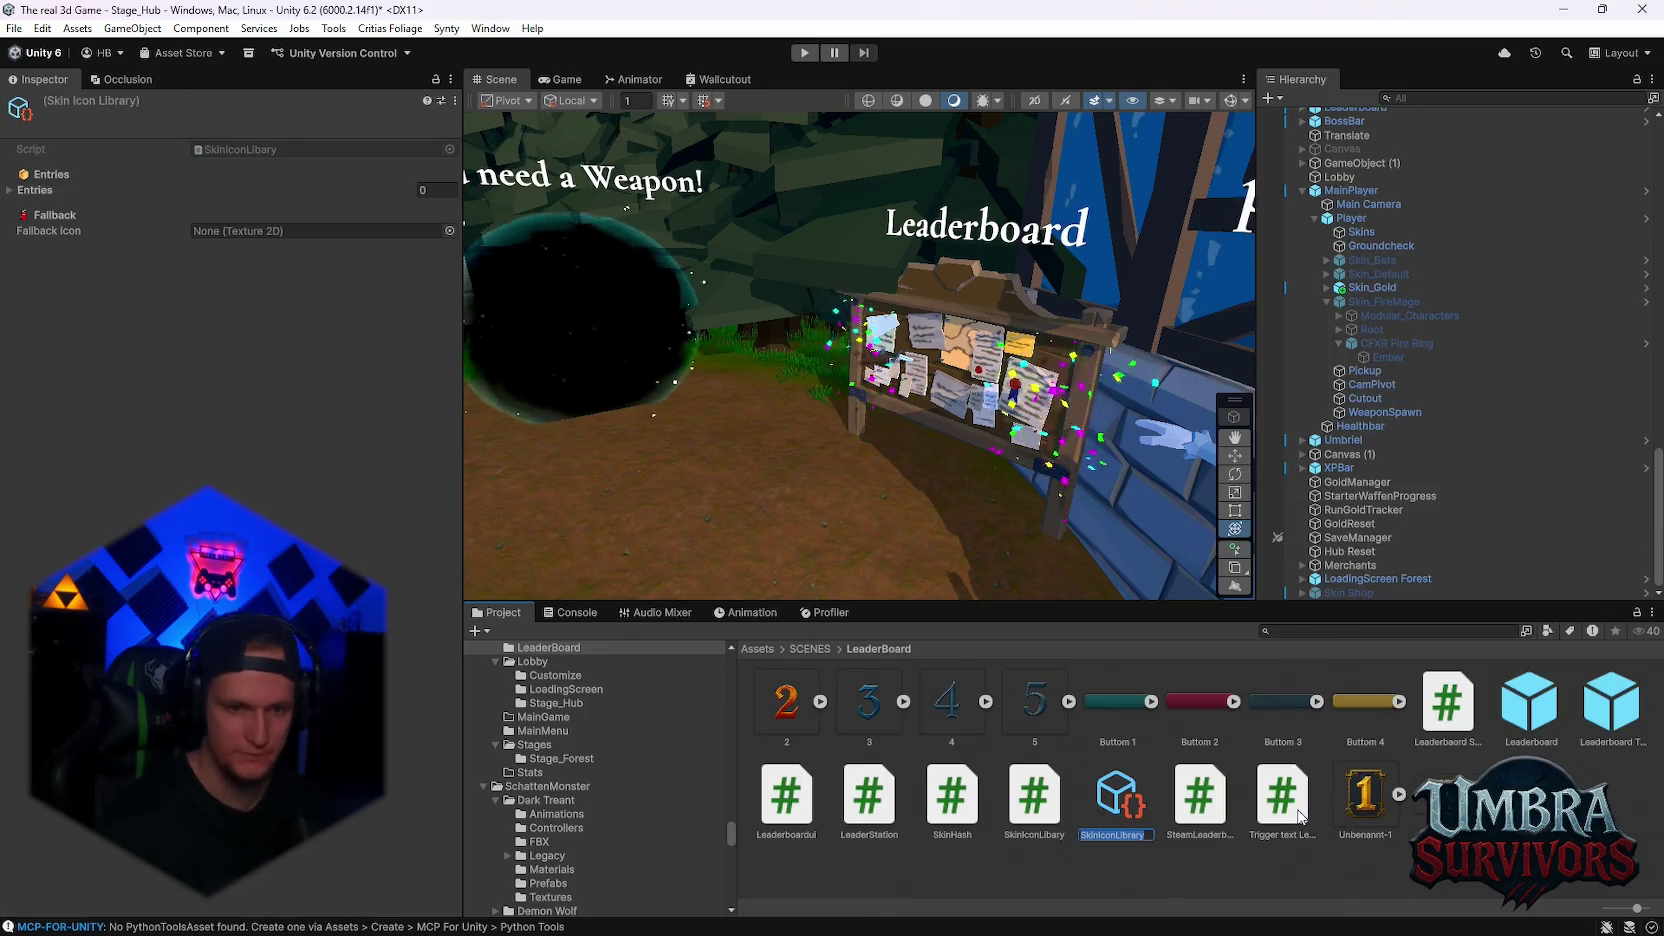
key("Return")
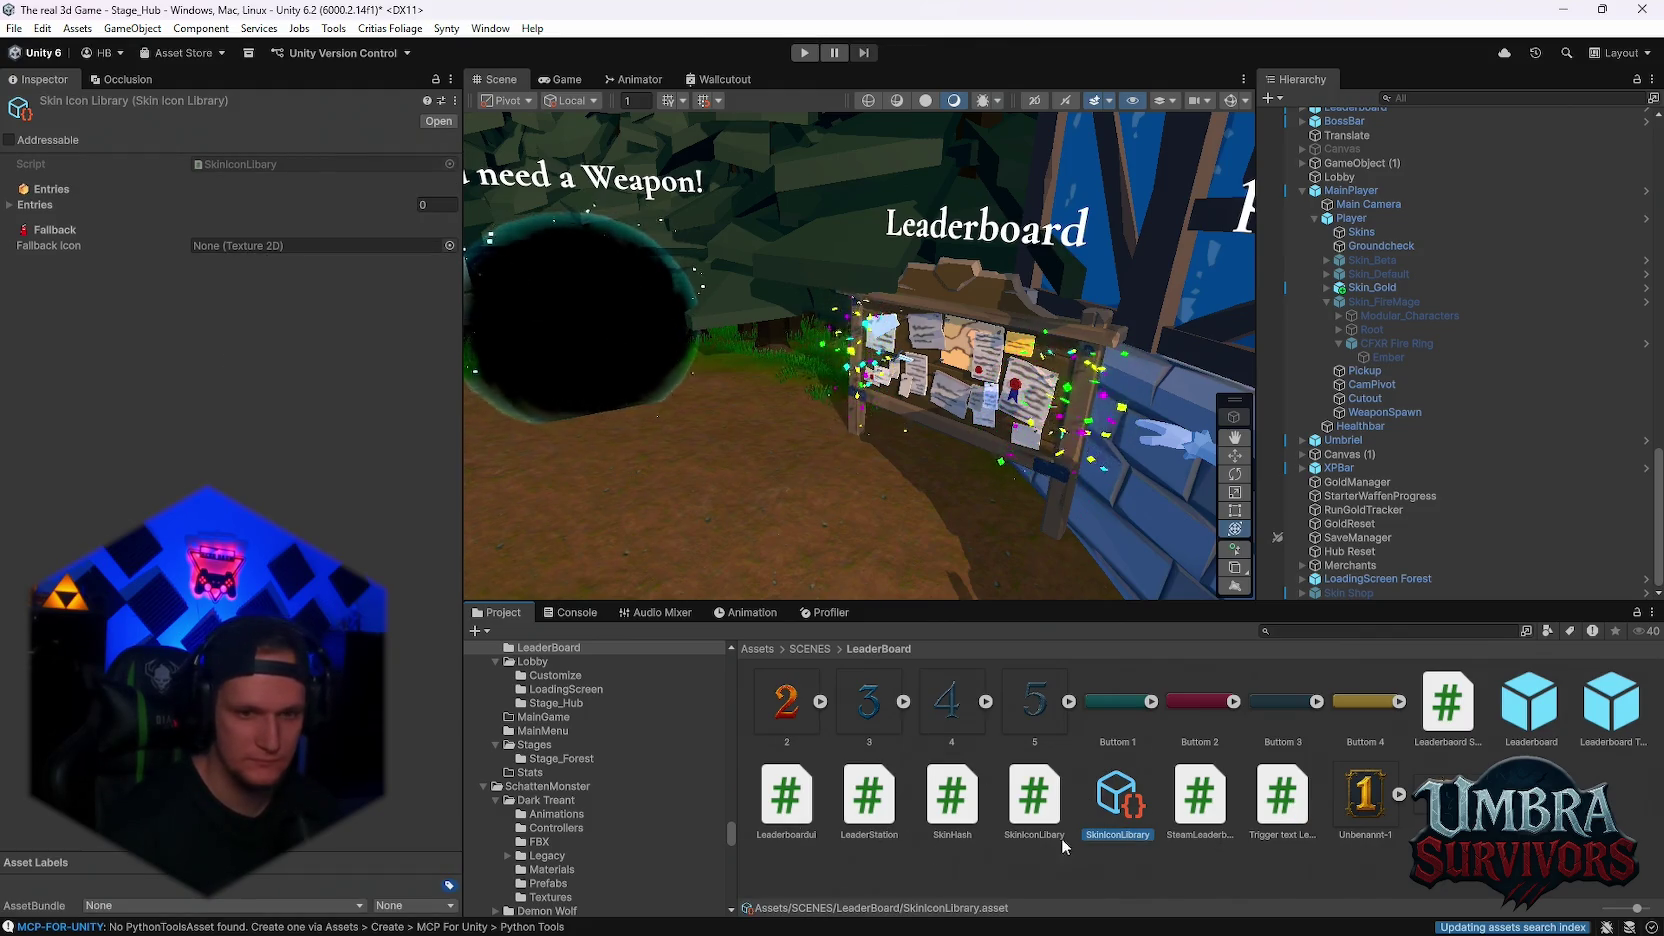
- Drag SkinIconLibrary into PLAYER/Skin/Merchants/Skins, open that folder and select the library
scroll(577, 833, "up", 3)
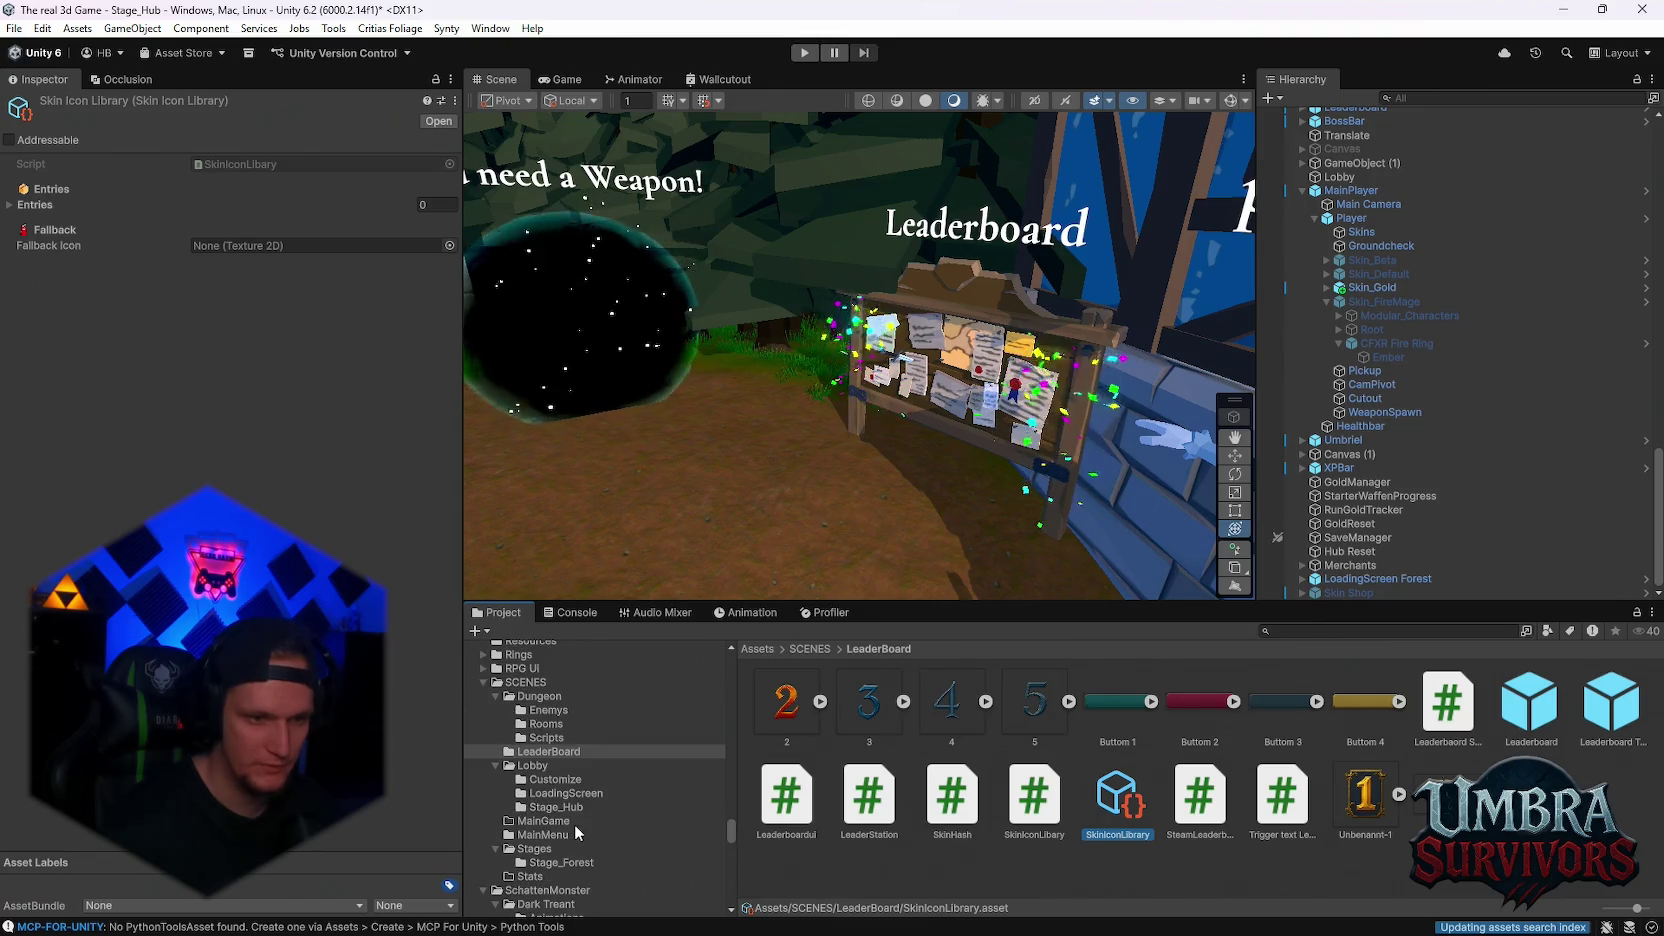
scroll(600, 825, "up", 15)
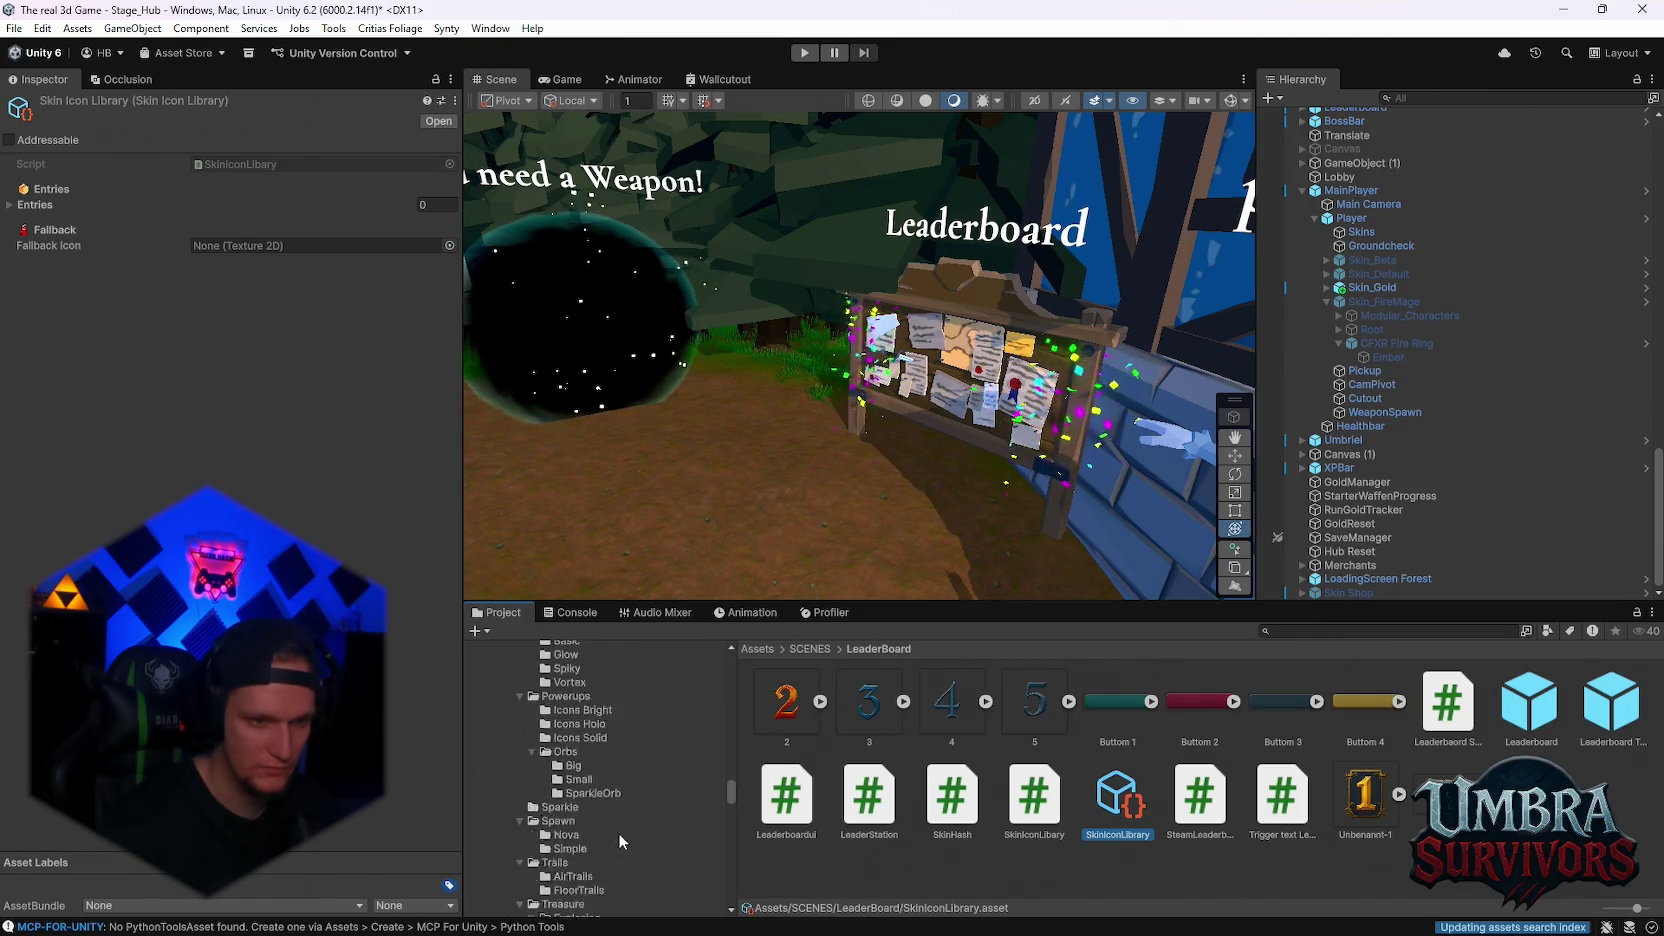
scroll(660, 798, "up", 5)
left_click_drag(731, 760, 733, 667)
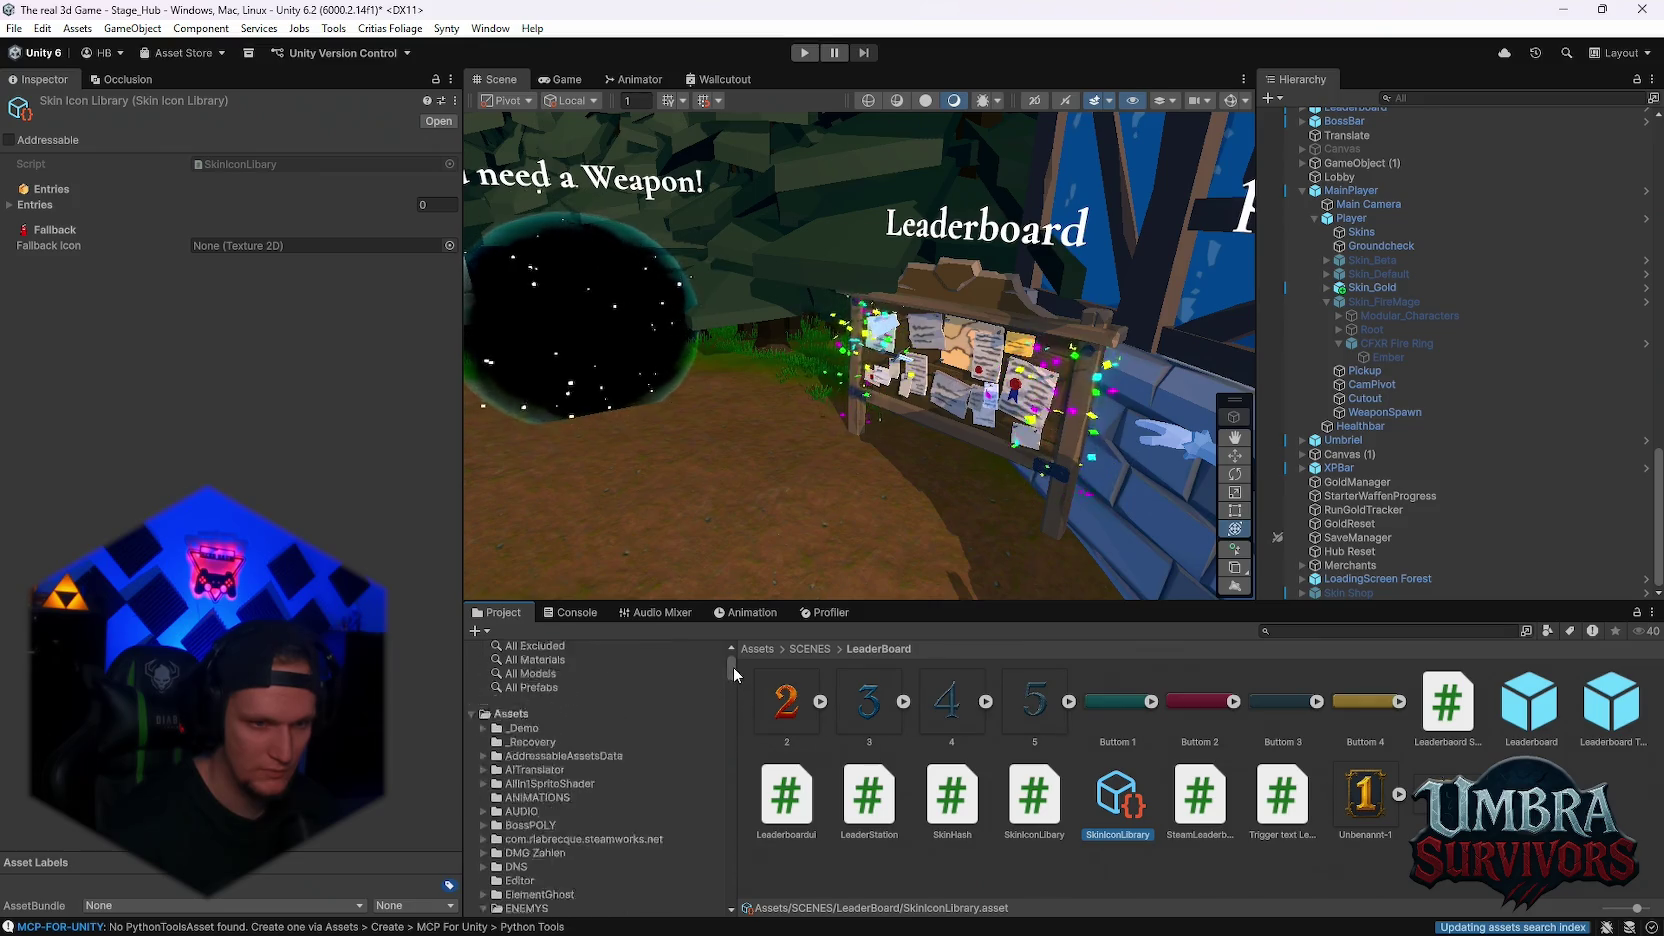
scroll(645, 744, "down", 10)
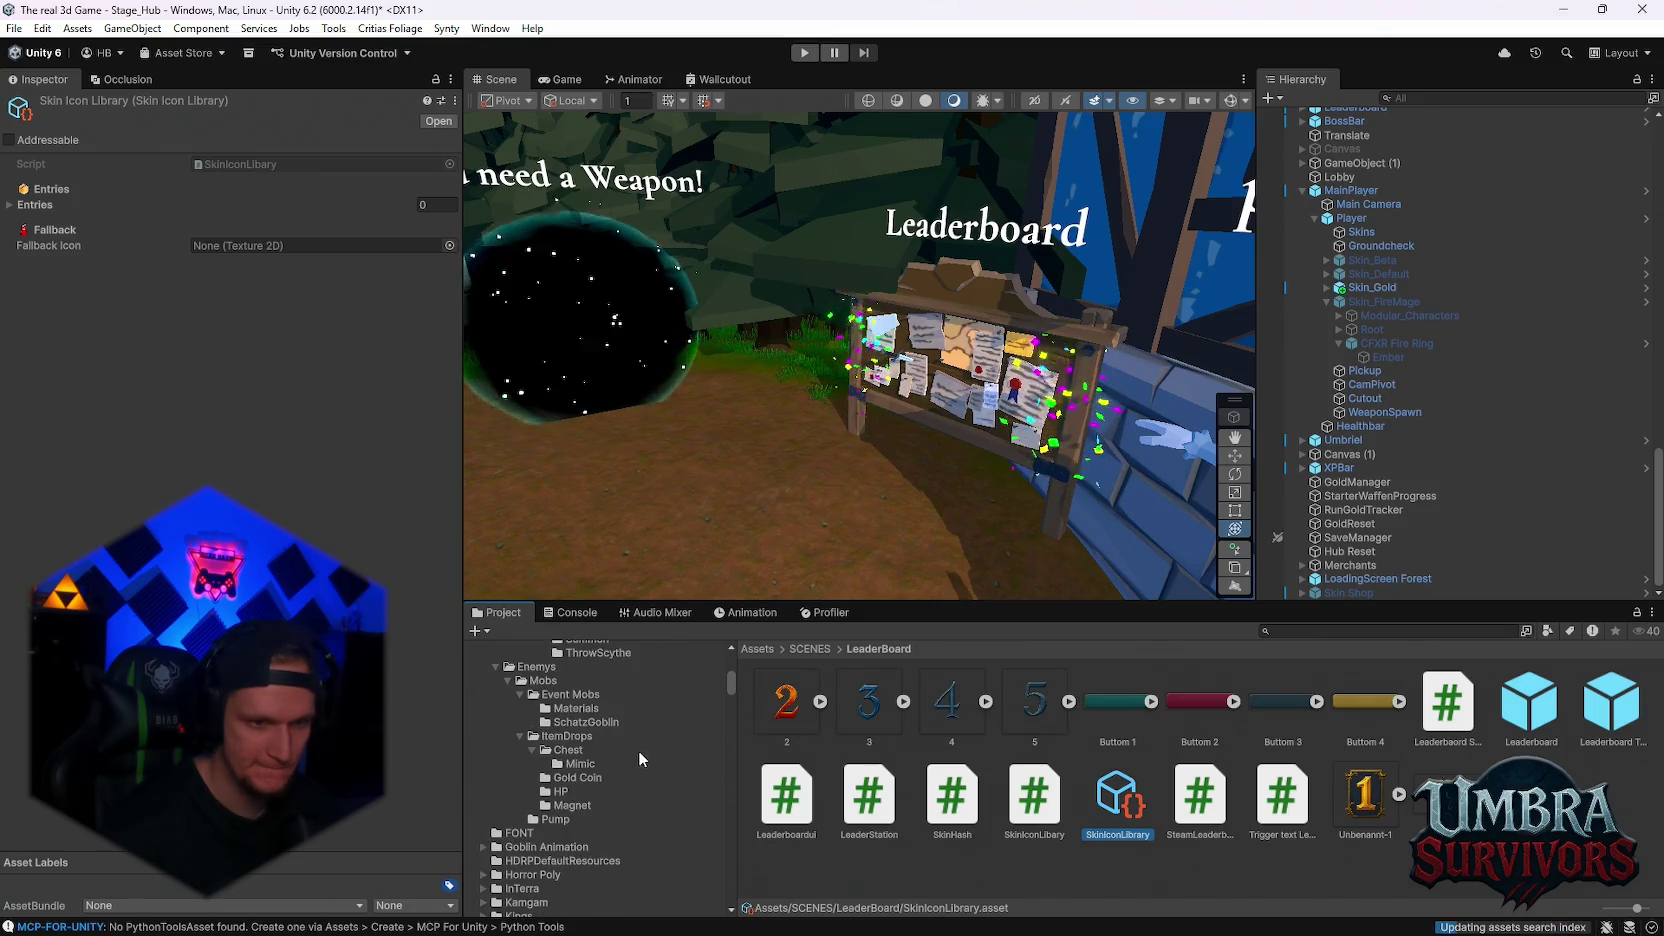
scroll(615, 767, "down", 5)
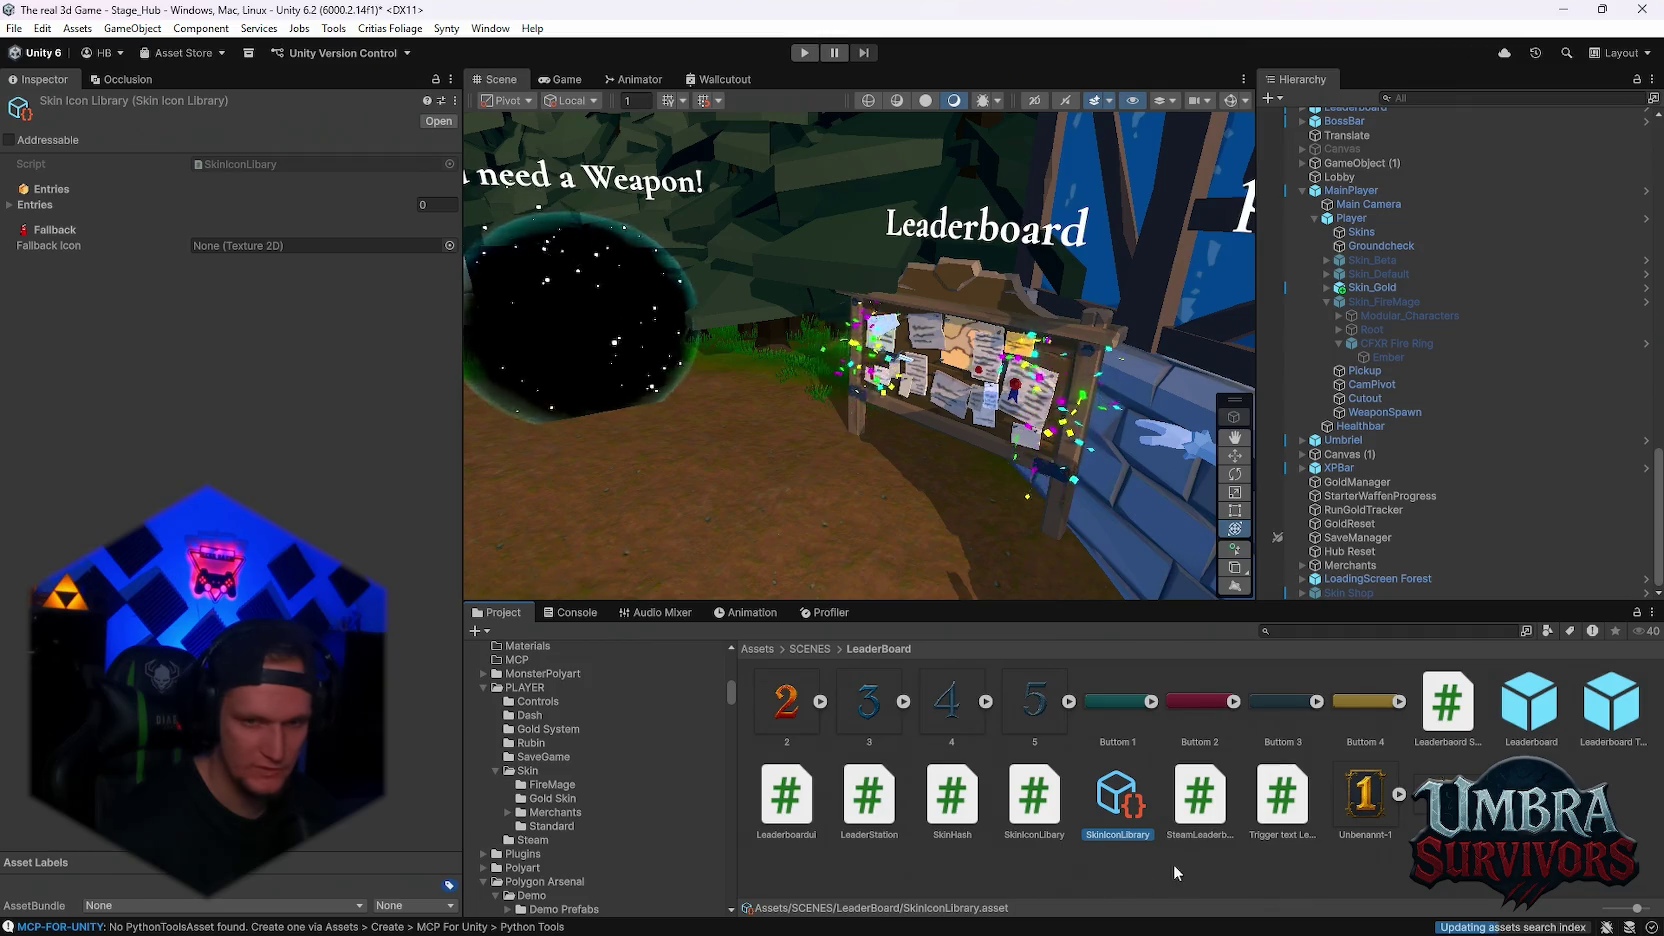
mouse_move(940, 833)
left_mouse_down()
mouse_move(560, 797)
mouse_move(560, 778)
mouse_move(557, 826)
left_mouse_up()
type("skins")
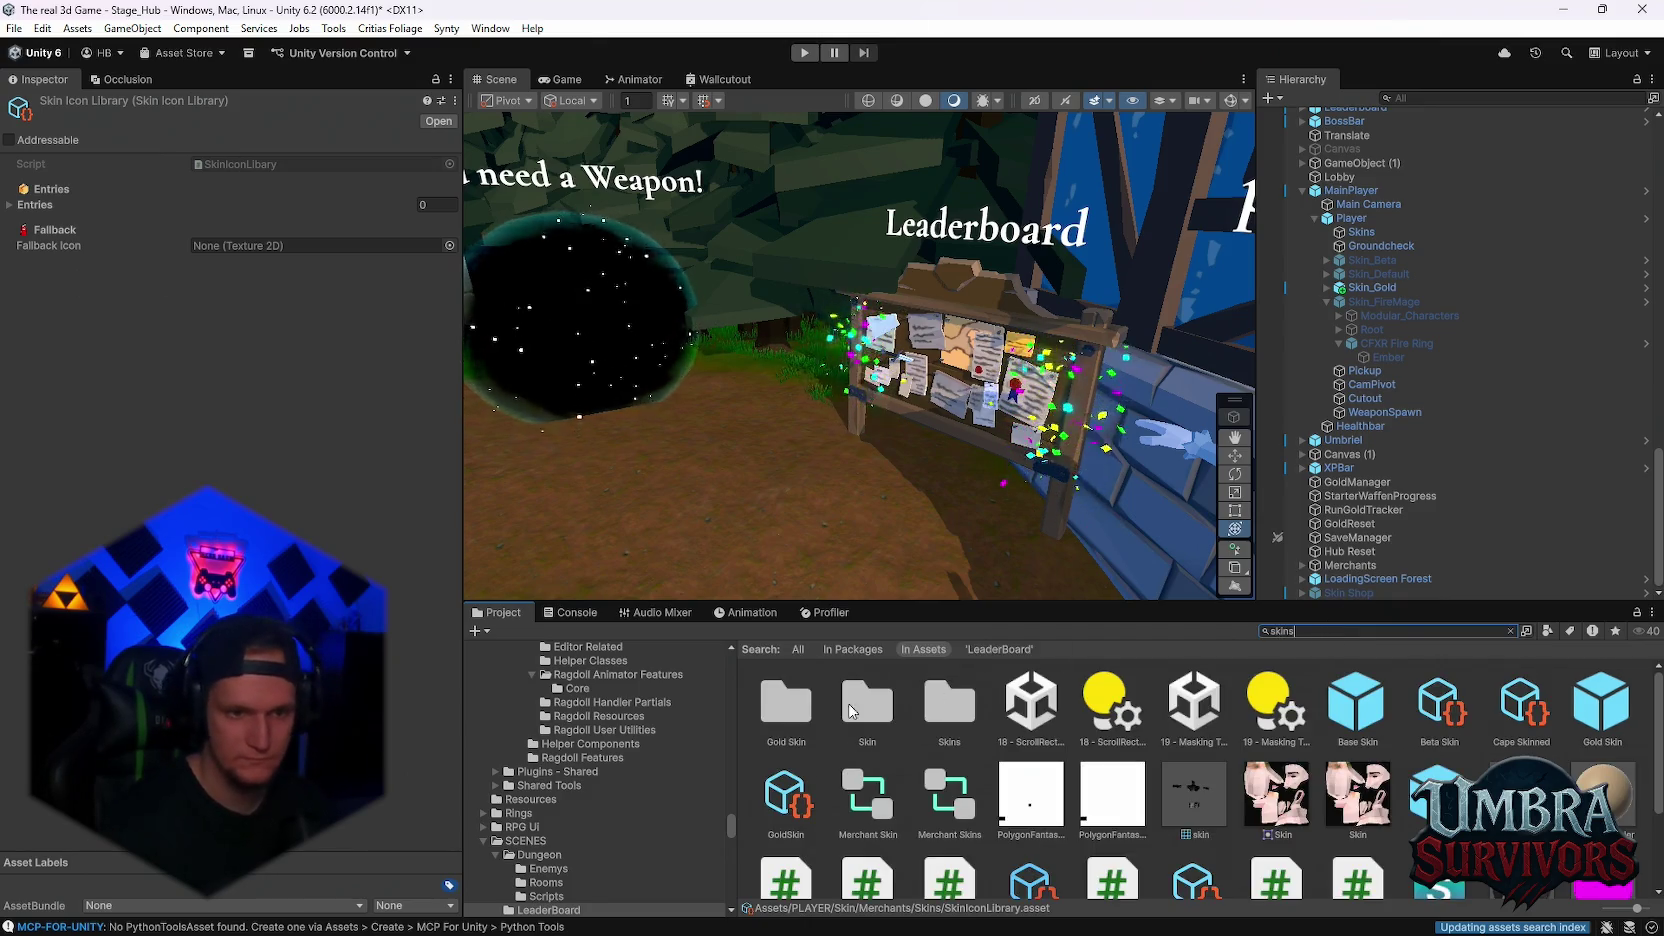
double_click(927, 808)
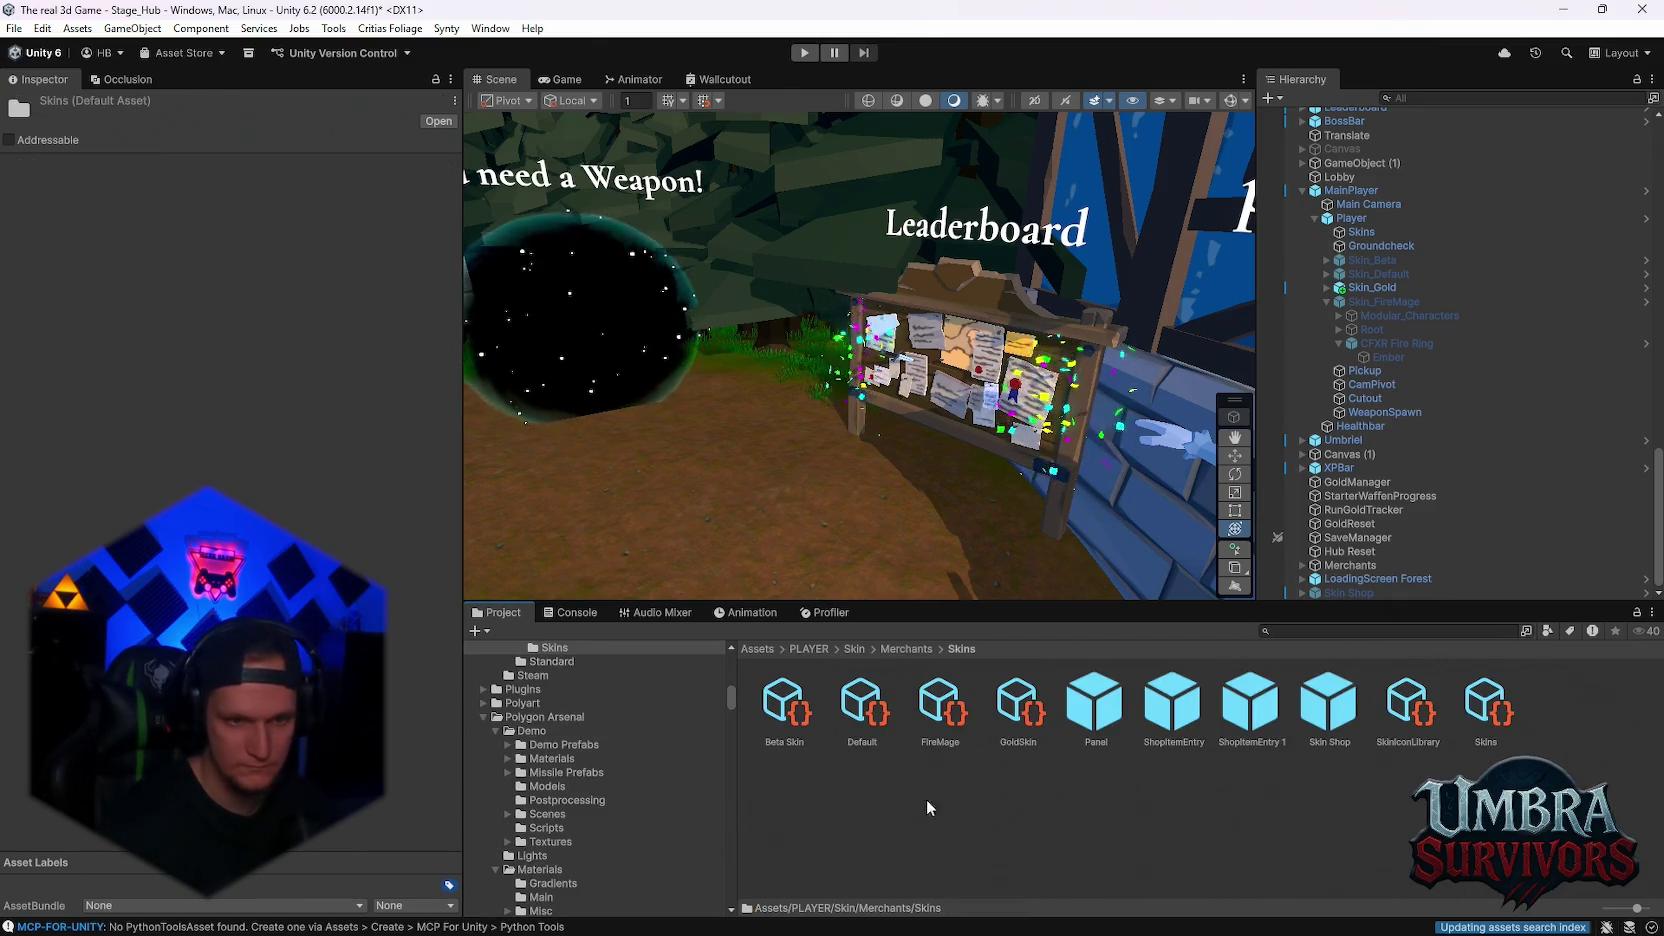
left_click(1382, 731)
- Expand the Entries list and add a first entry with Skin ID Skin_Default
left_click(30, 205)
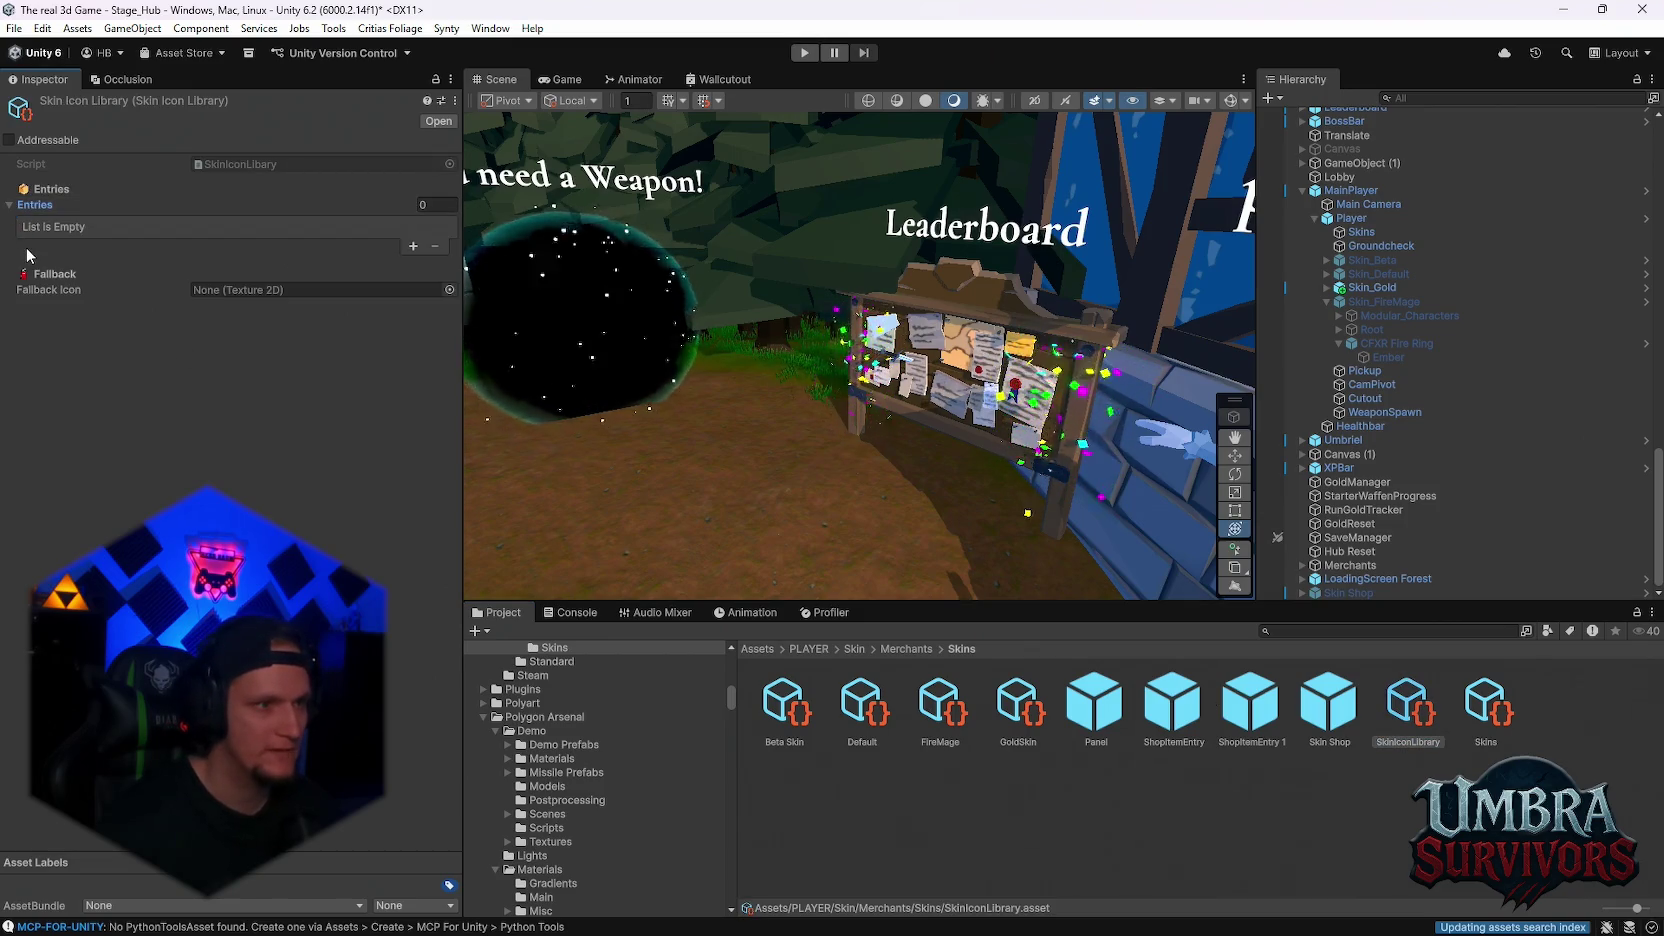
left_click(413, 246)
left_click(35, 227)
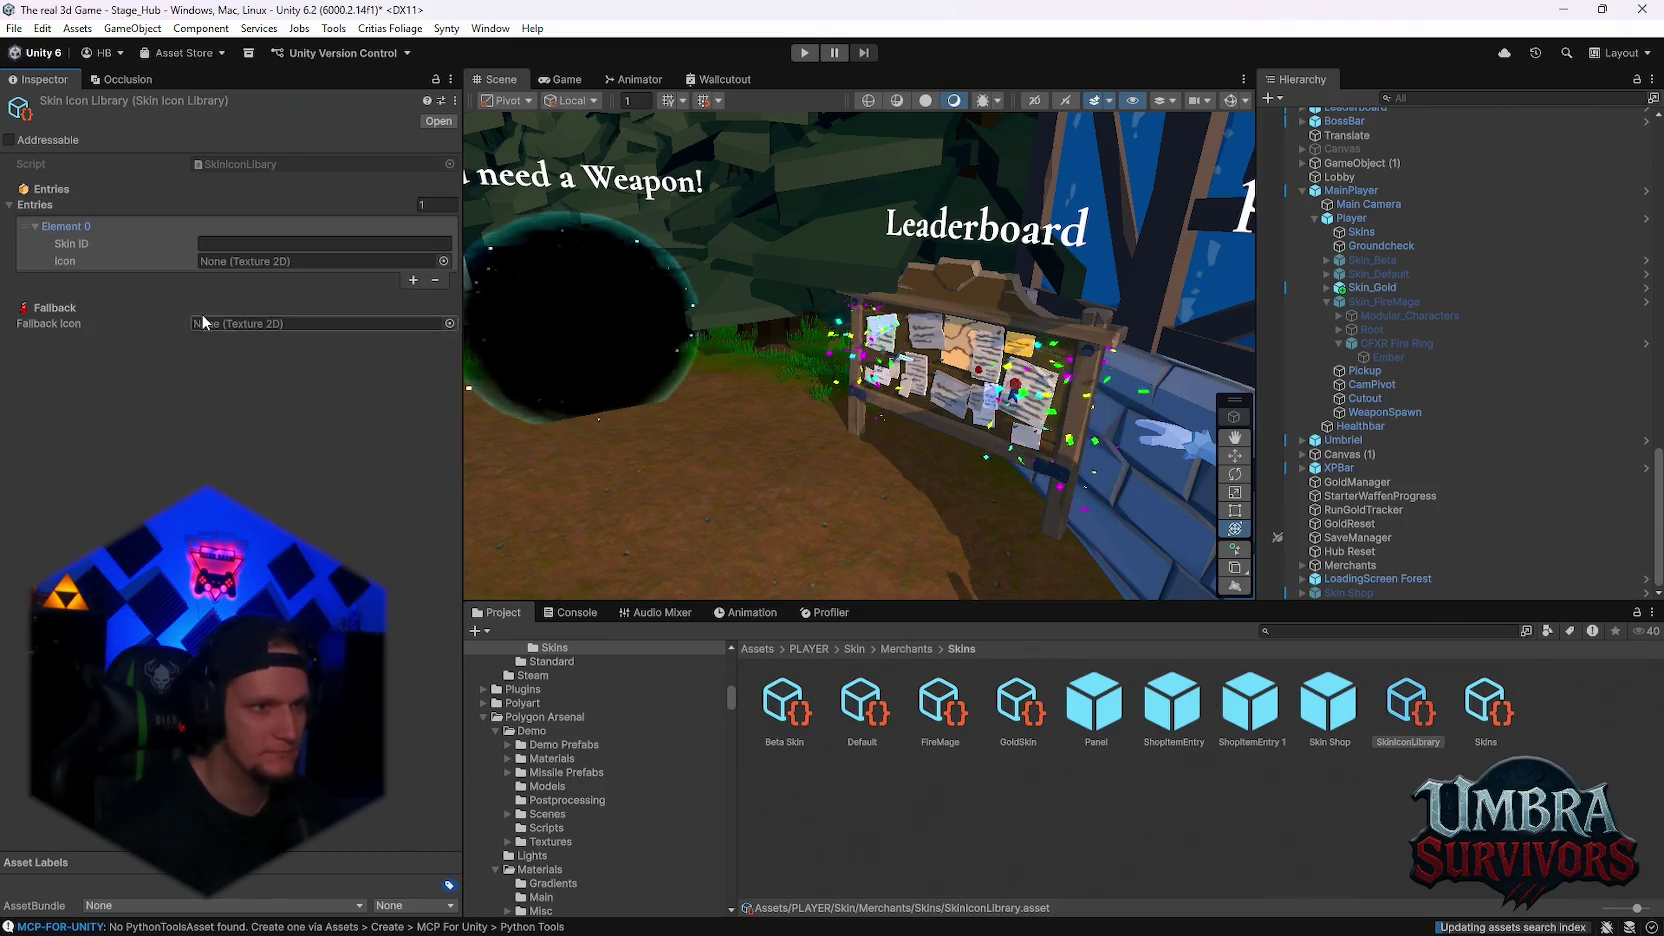
left_click(300, 244)
type("Skin_")
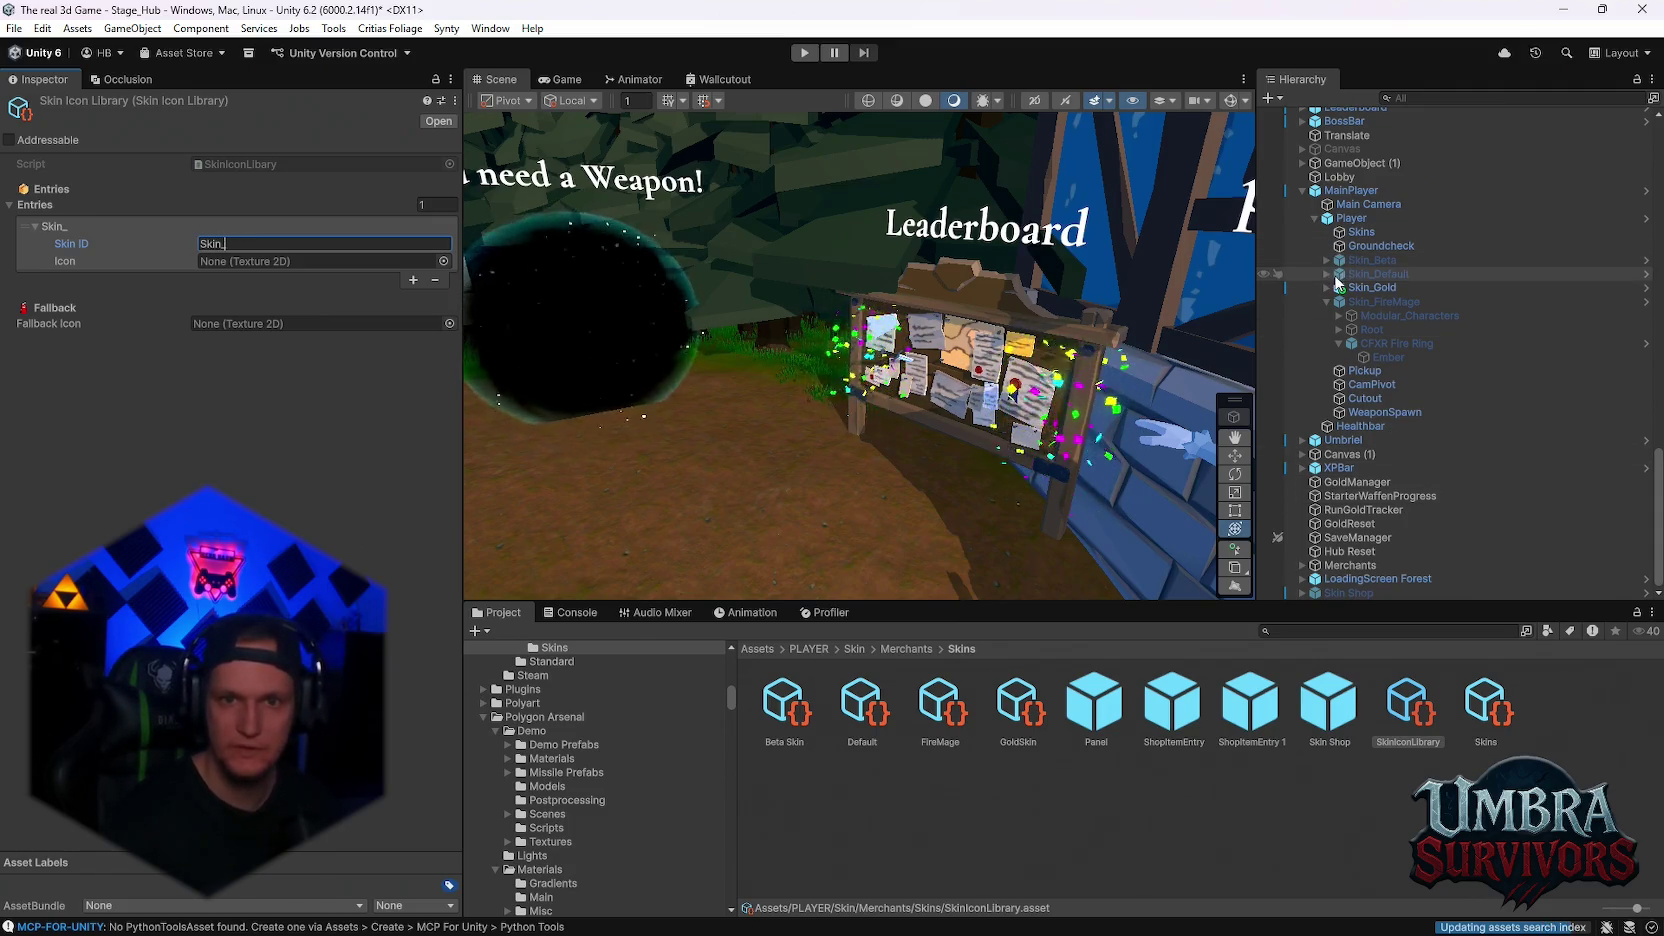
type("Default")
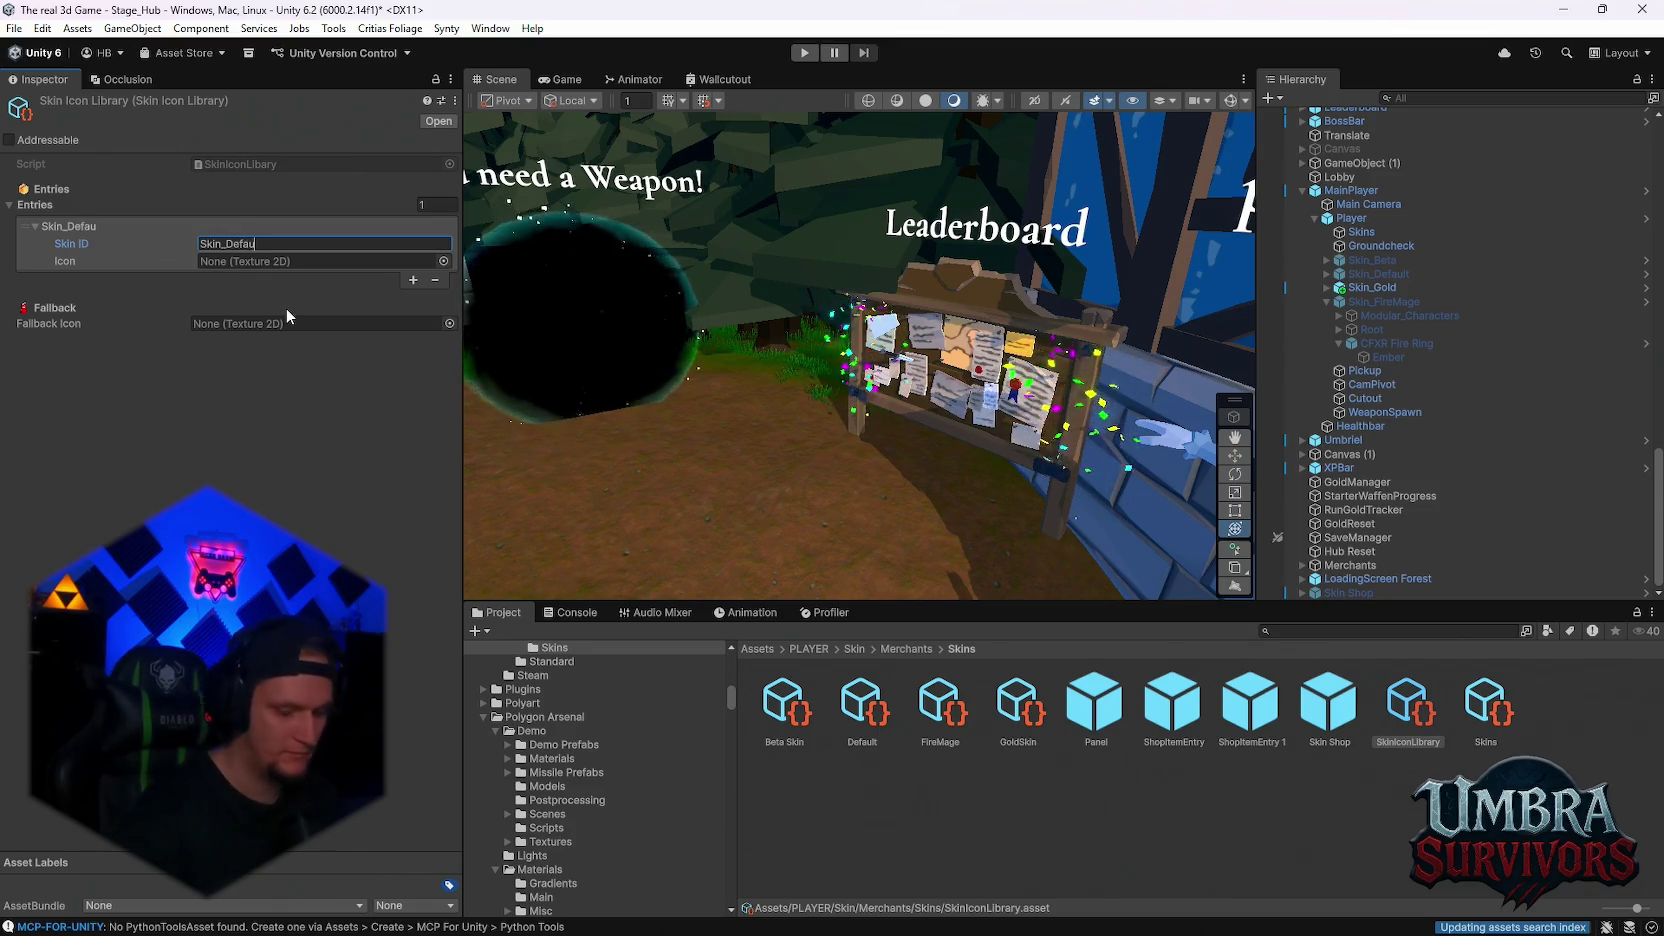
- Add three more entries, editing their Skin IDs to Skin_Beta, Skin_Gold and Skin_FireMage
left_click(413, 280)
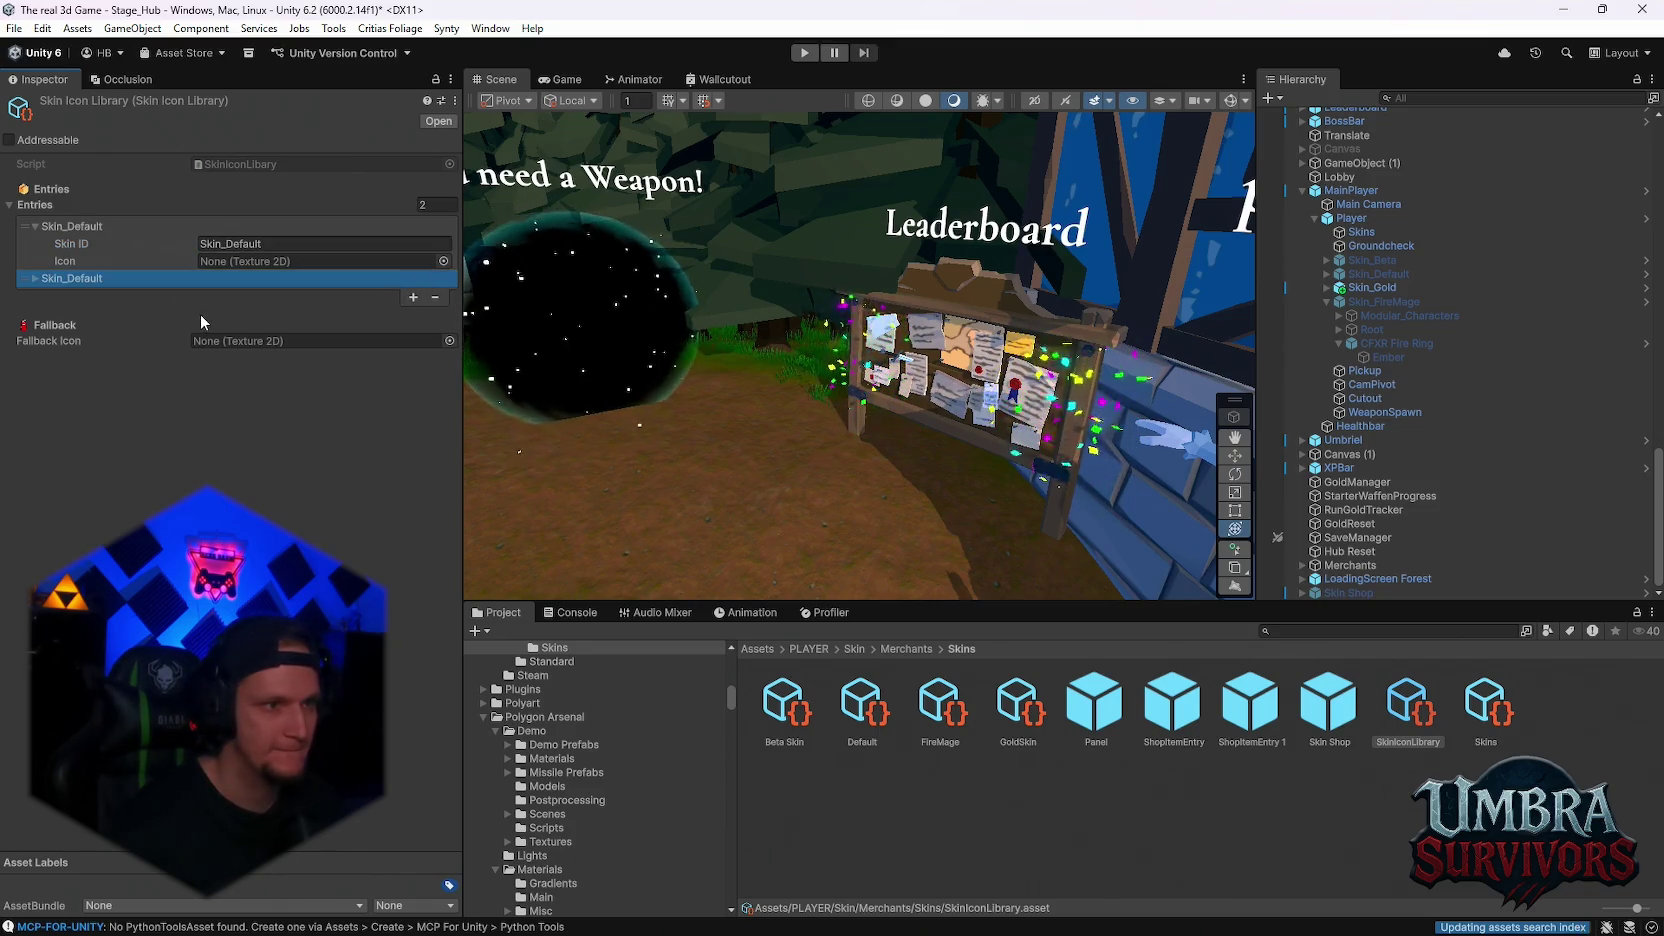
left_click(260, 294)
double_click(270, 294)
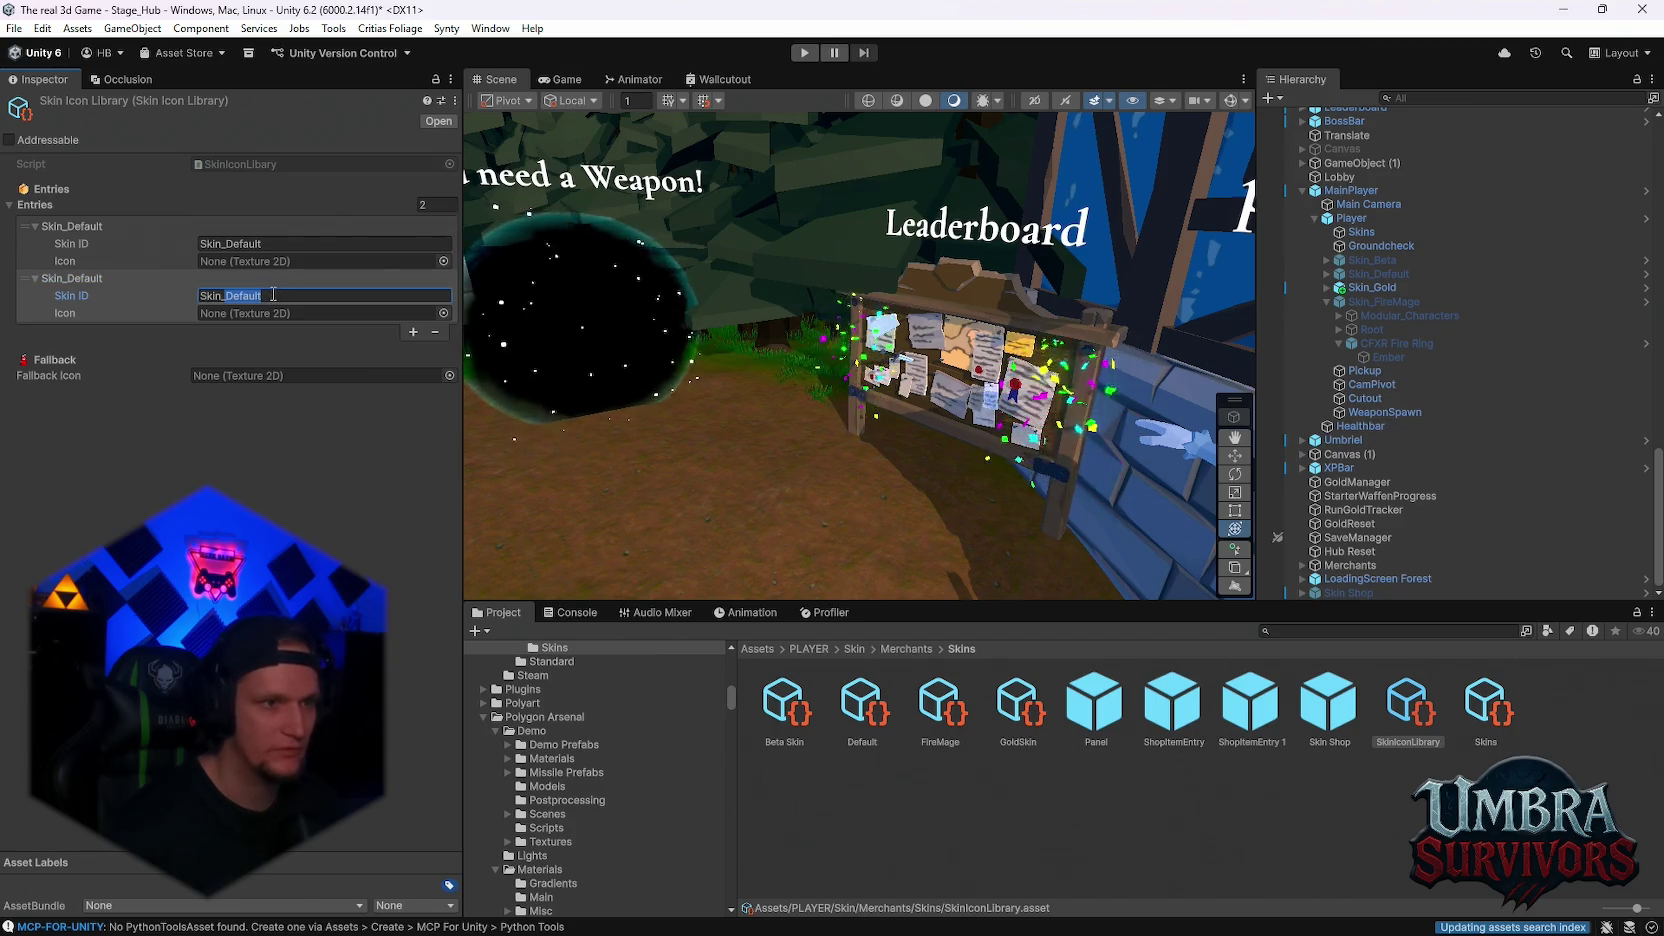
key("BackSpace")
type("Bet")
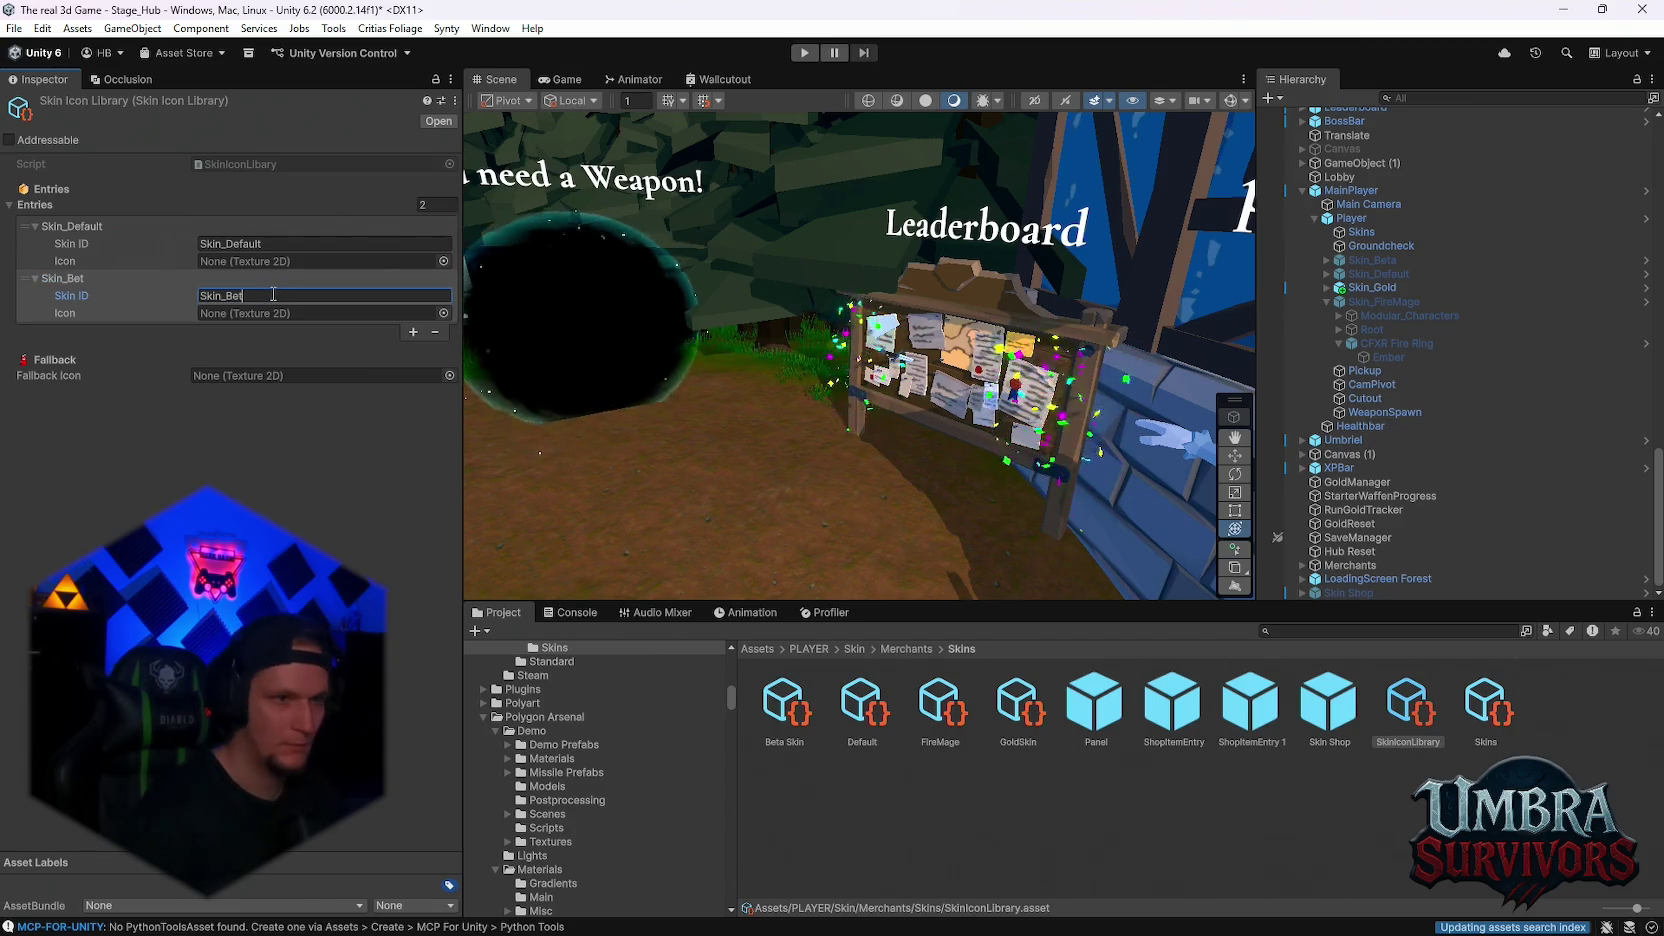
left_click(413, 332)
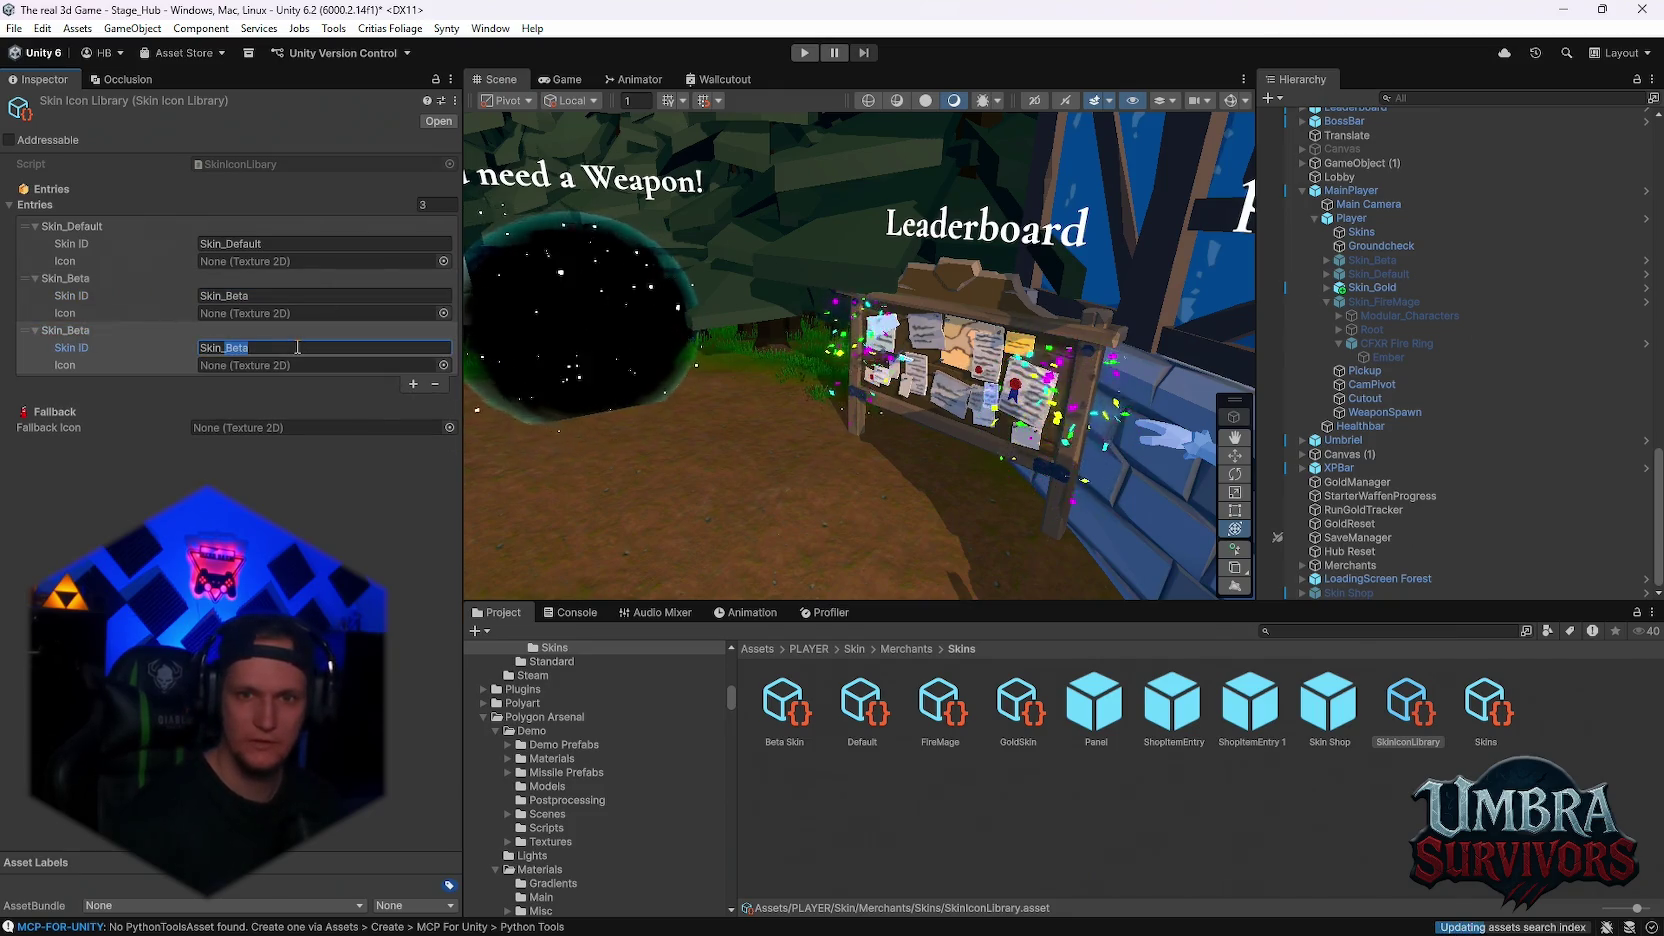
key("BackSpace")
type("Gold")
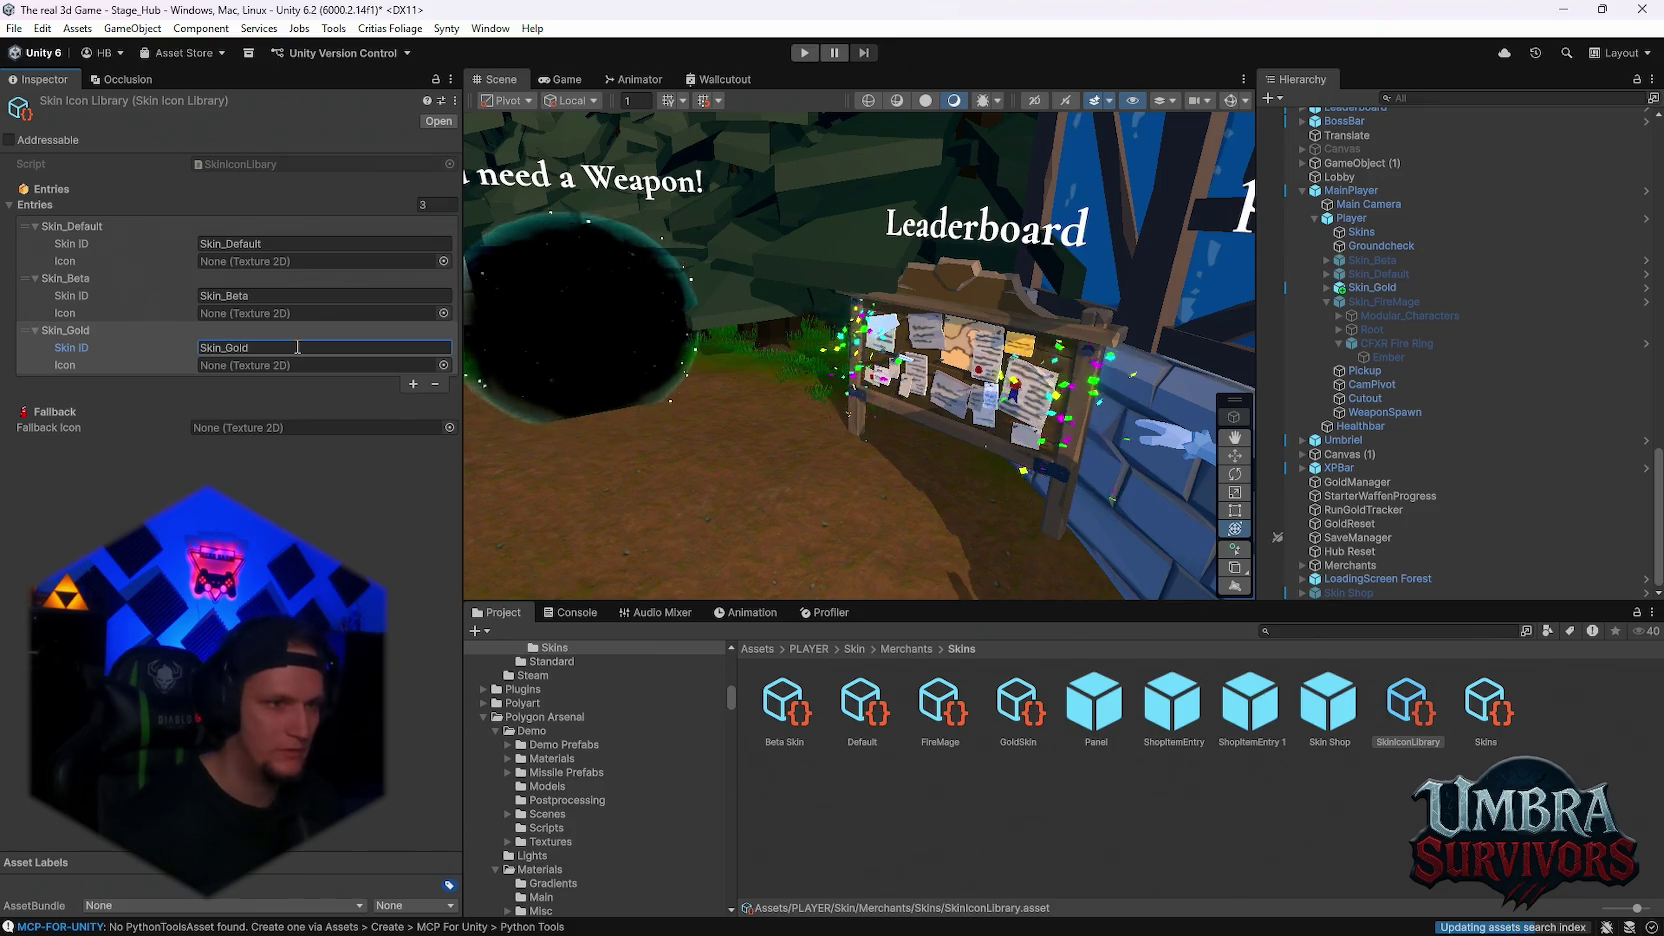
left_click(412, 384)
type("Skin_FireMage")
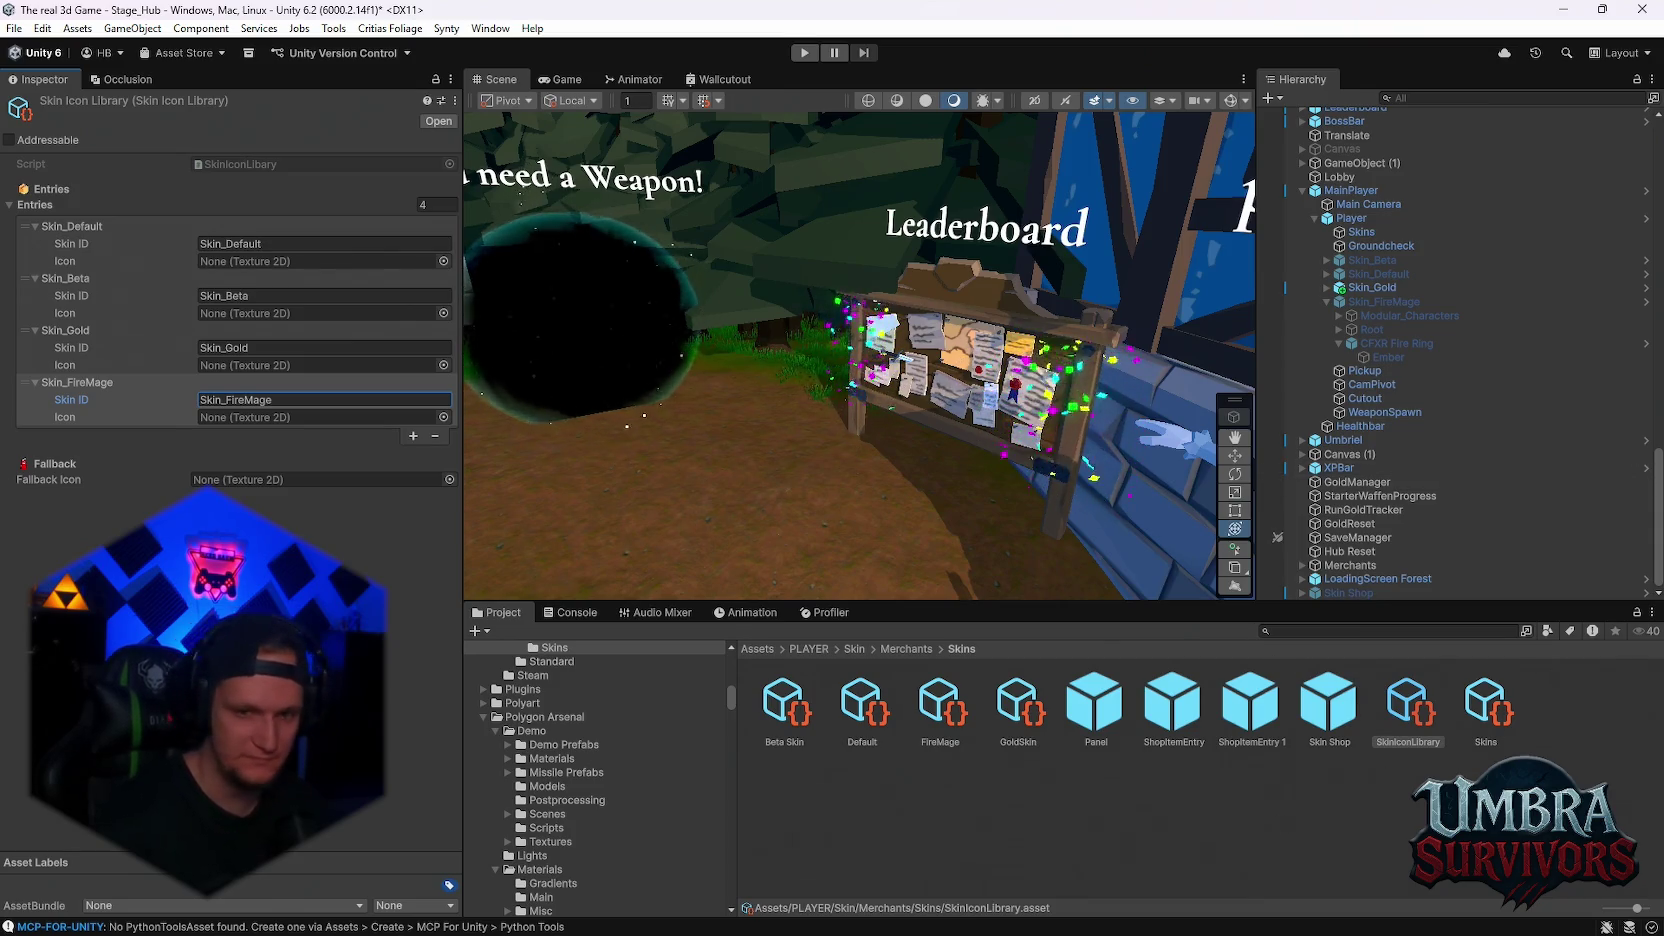
mouse_move(702, 902)
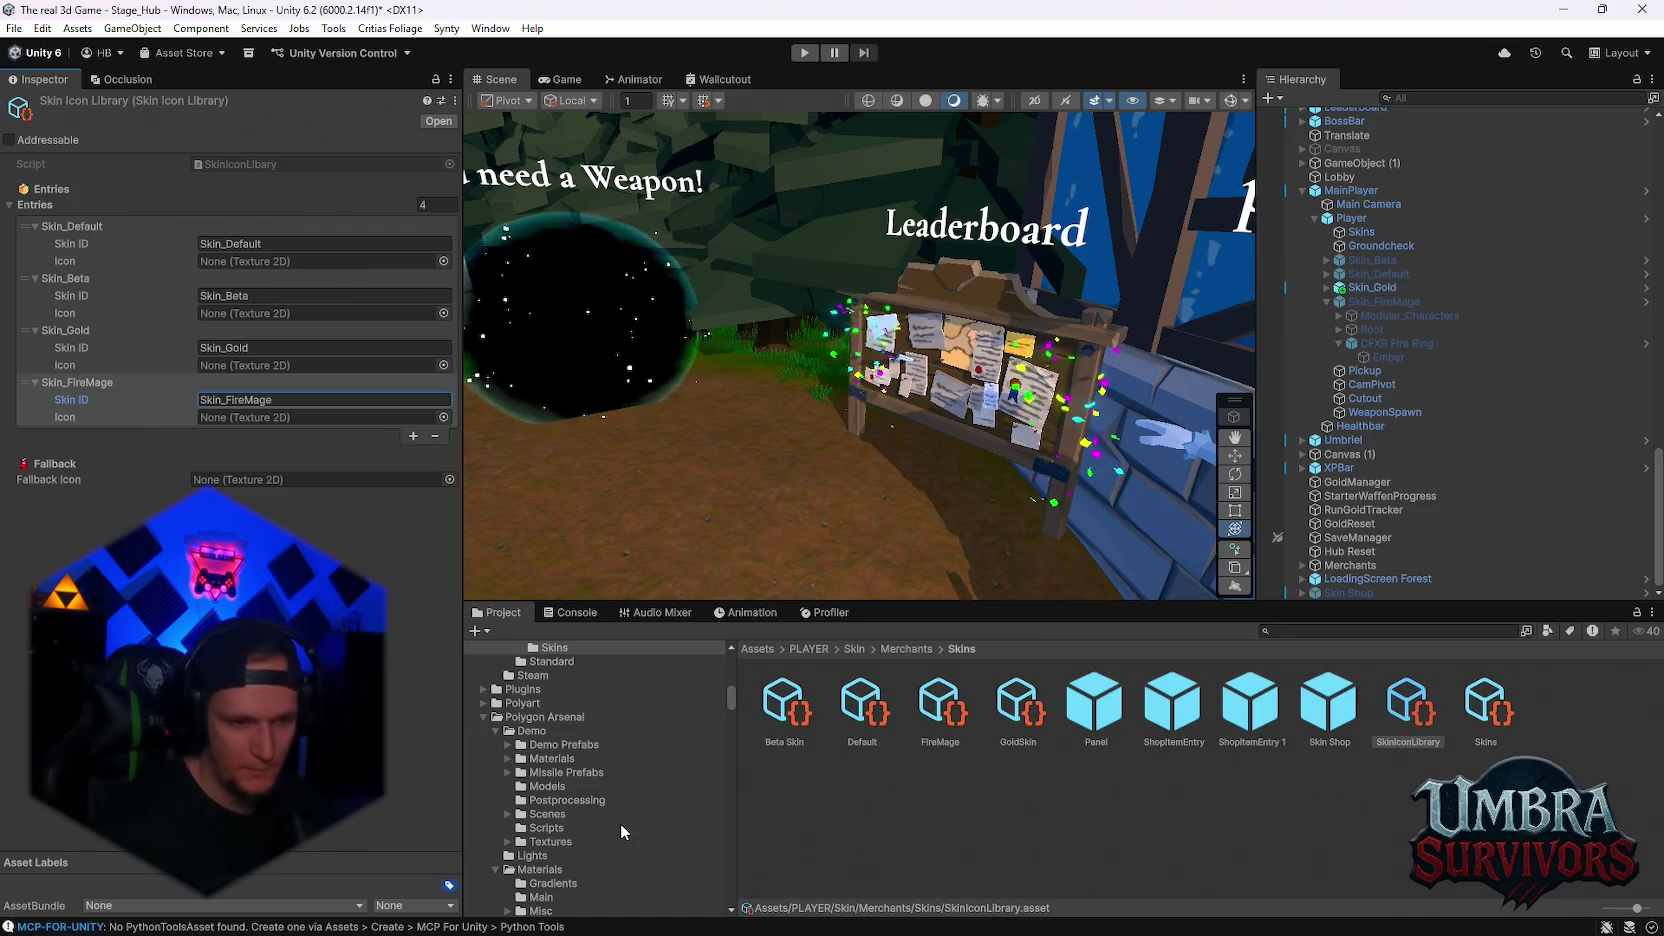
scroll(599, 770, "up", 5)
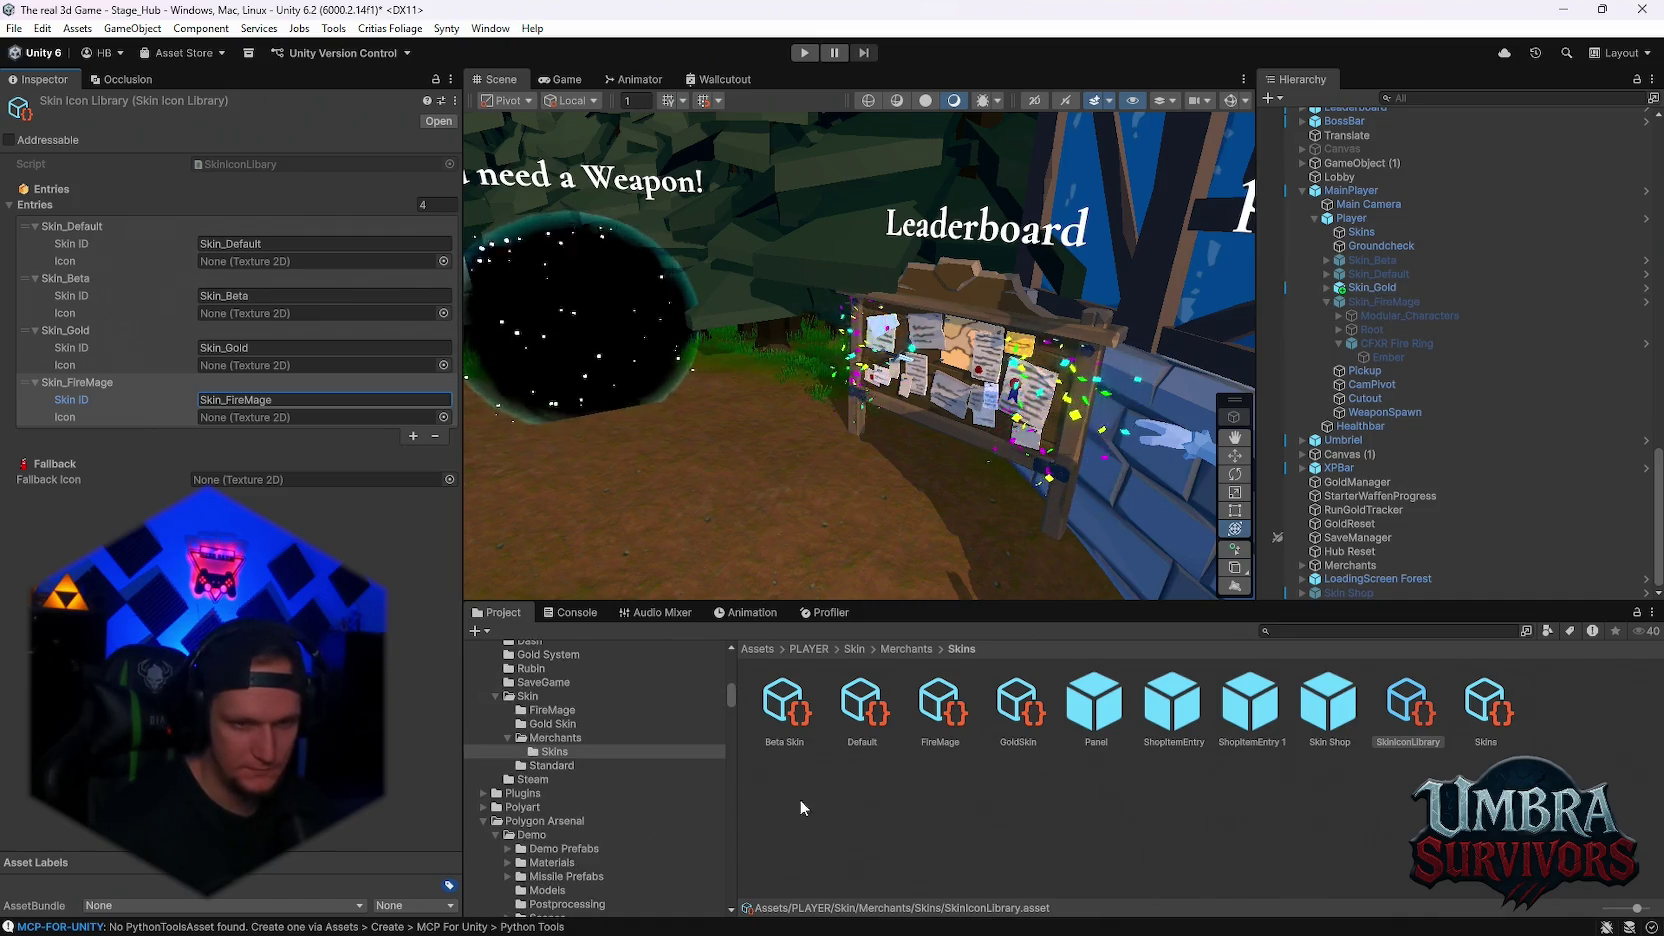
- Open the FireMage prefab from PLAYER/Skin/FireMage and zoom in on the character
left_click(552, 710)
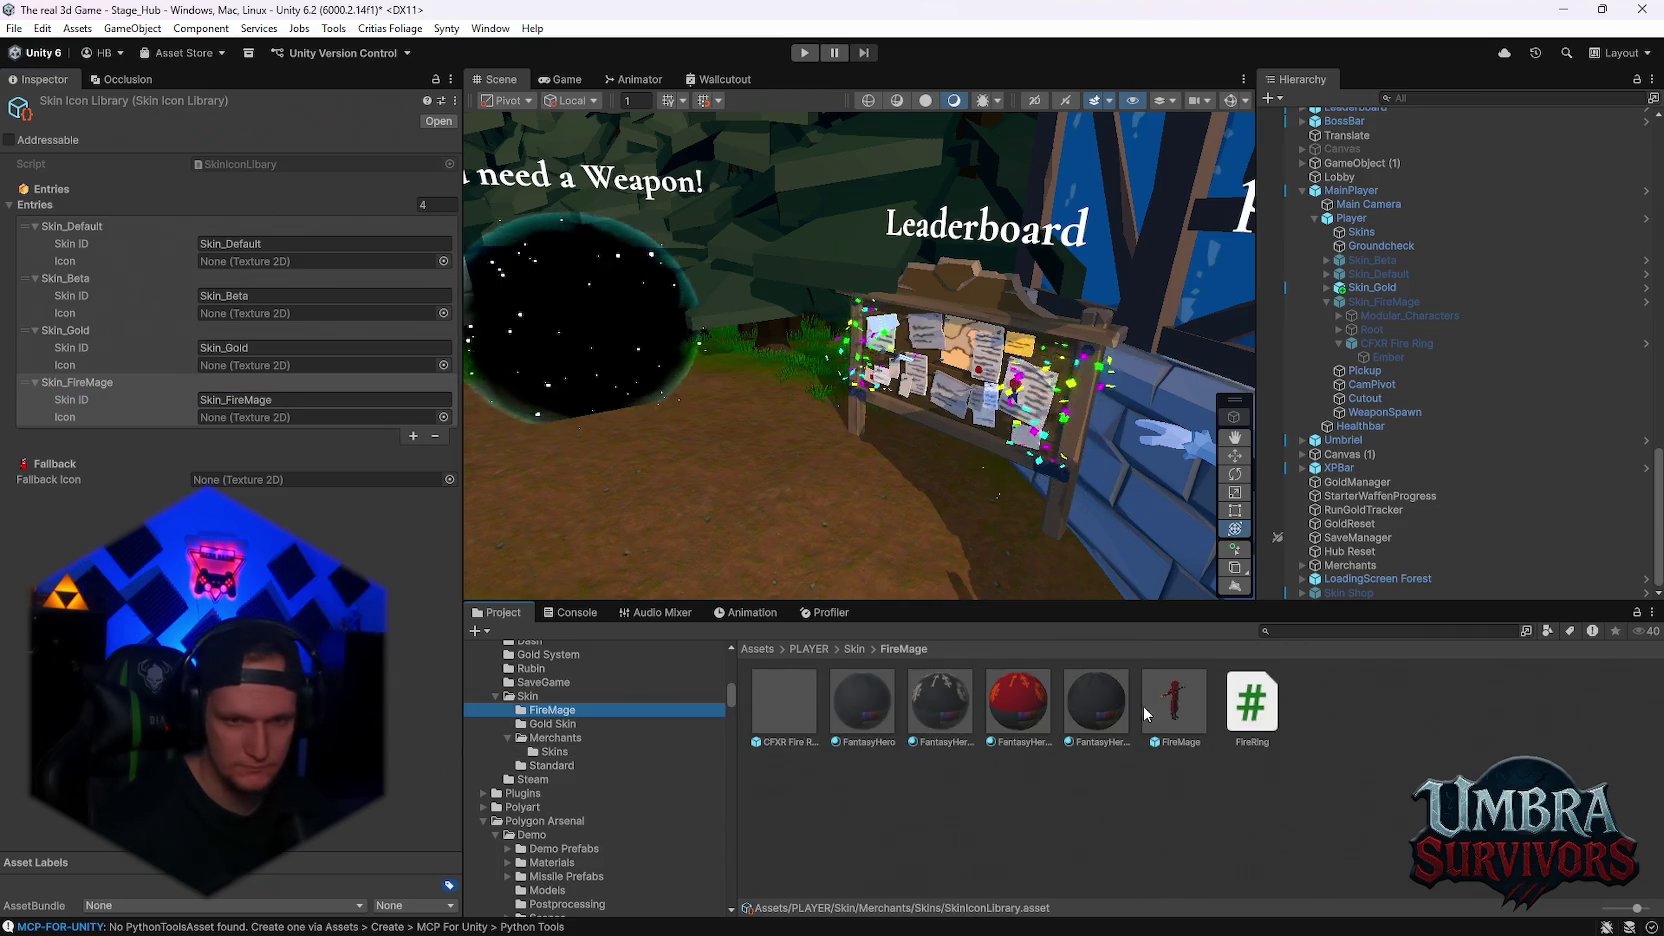
left_click(1168, 704)
double_click(1160, 704)
mouse_move(940, 445)
left_mouse_down()
mouse_move(1049, 430)
mouse_move(1022, 411)
left_mouse_up()
scroll(977, 547, "up", 5)
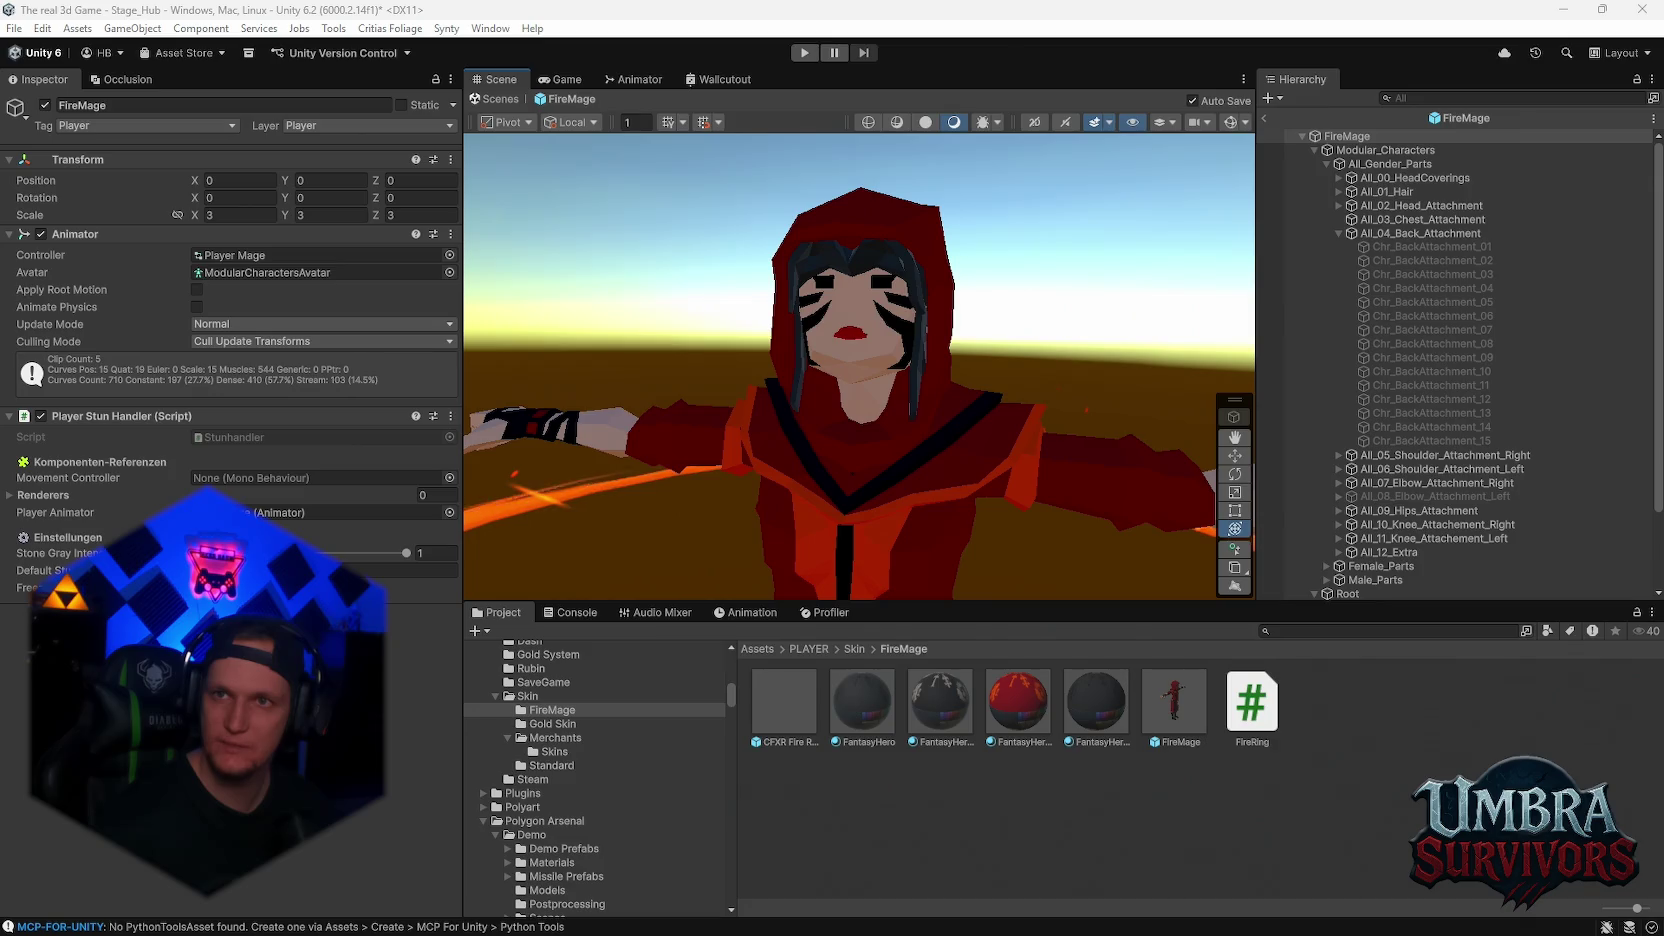
scroll(942, 225, "up", 3)
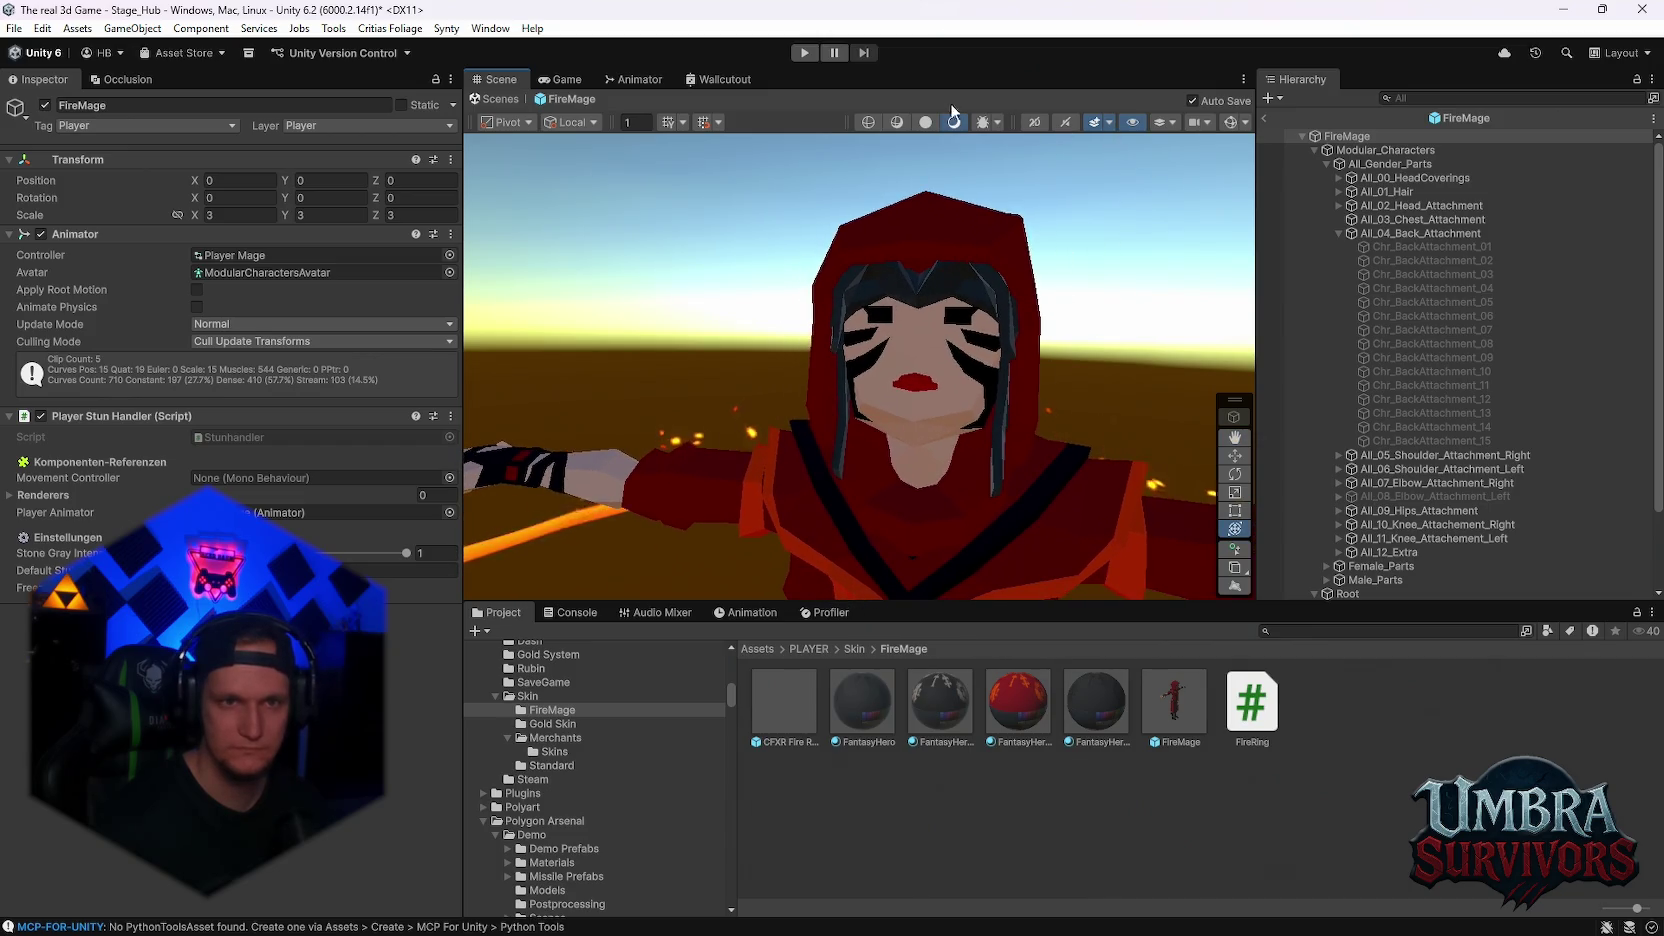
- Toggle wireframe and back to shaded, centre the face, and snip it as a screenshot
left_click(876, 121)
left_click(925, 121)
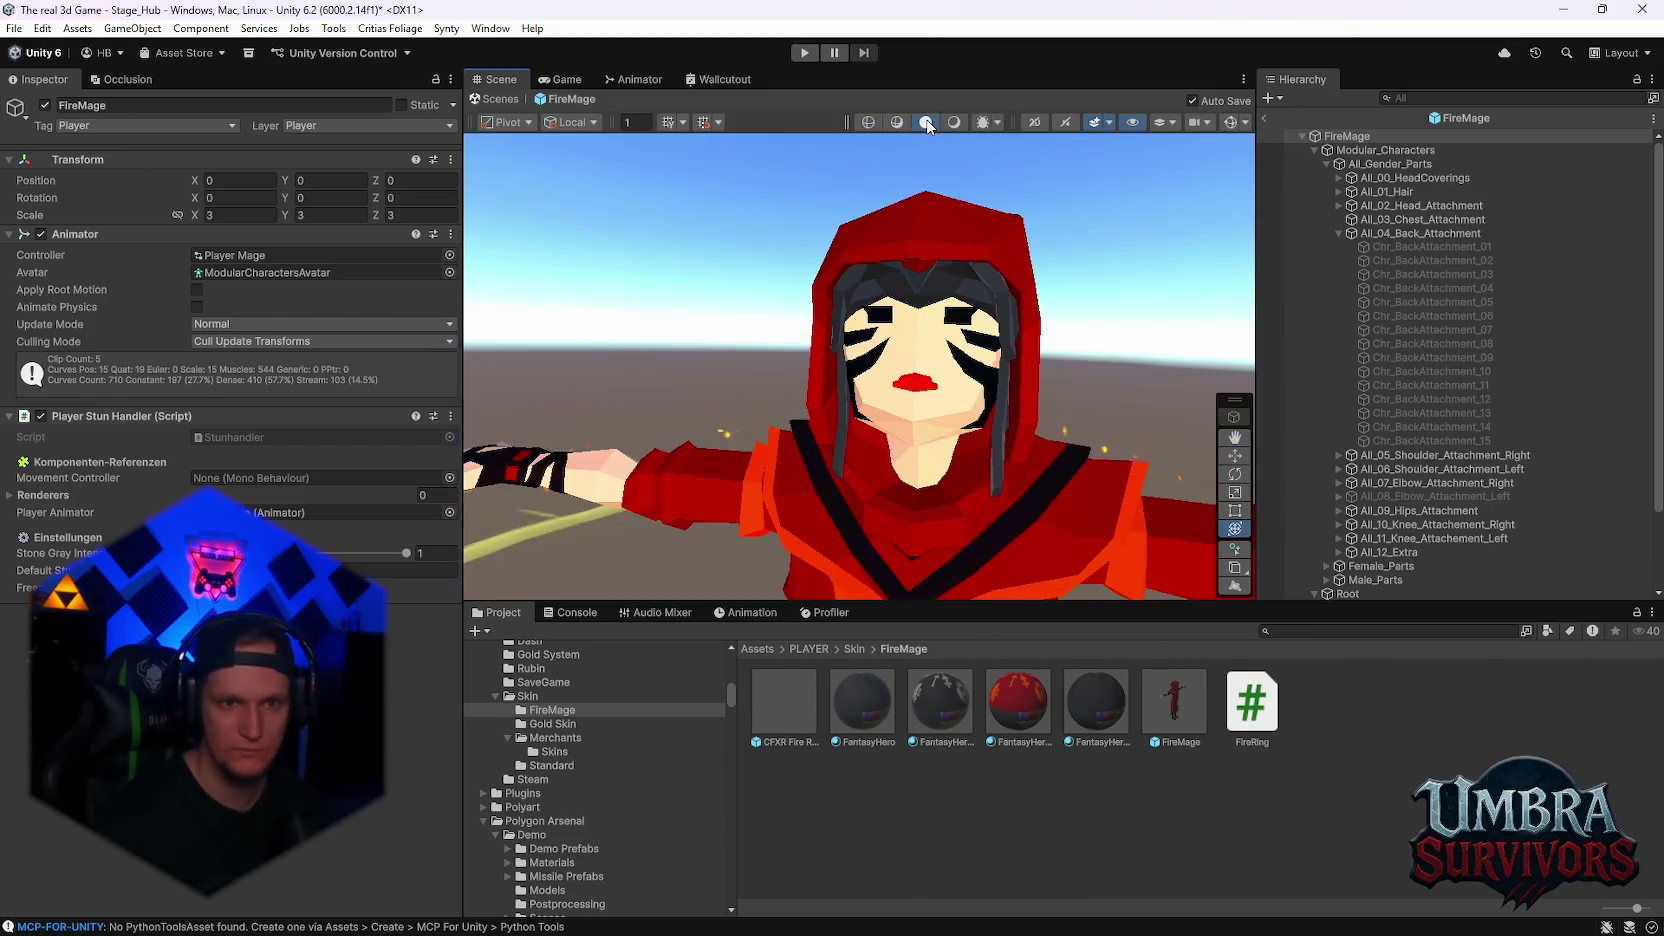
mouse_move(1108, 257)
left_mouse_down()
mouse_move(1106, 345)
mouse_move(1044, 323)
mouse_move(1107, 323)
mouse_move(1120, 227)
left_mouse_up()
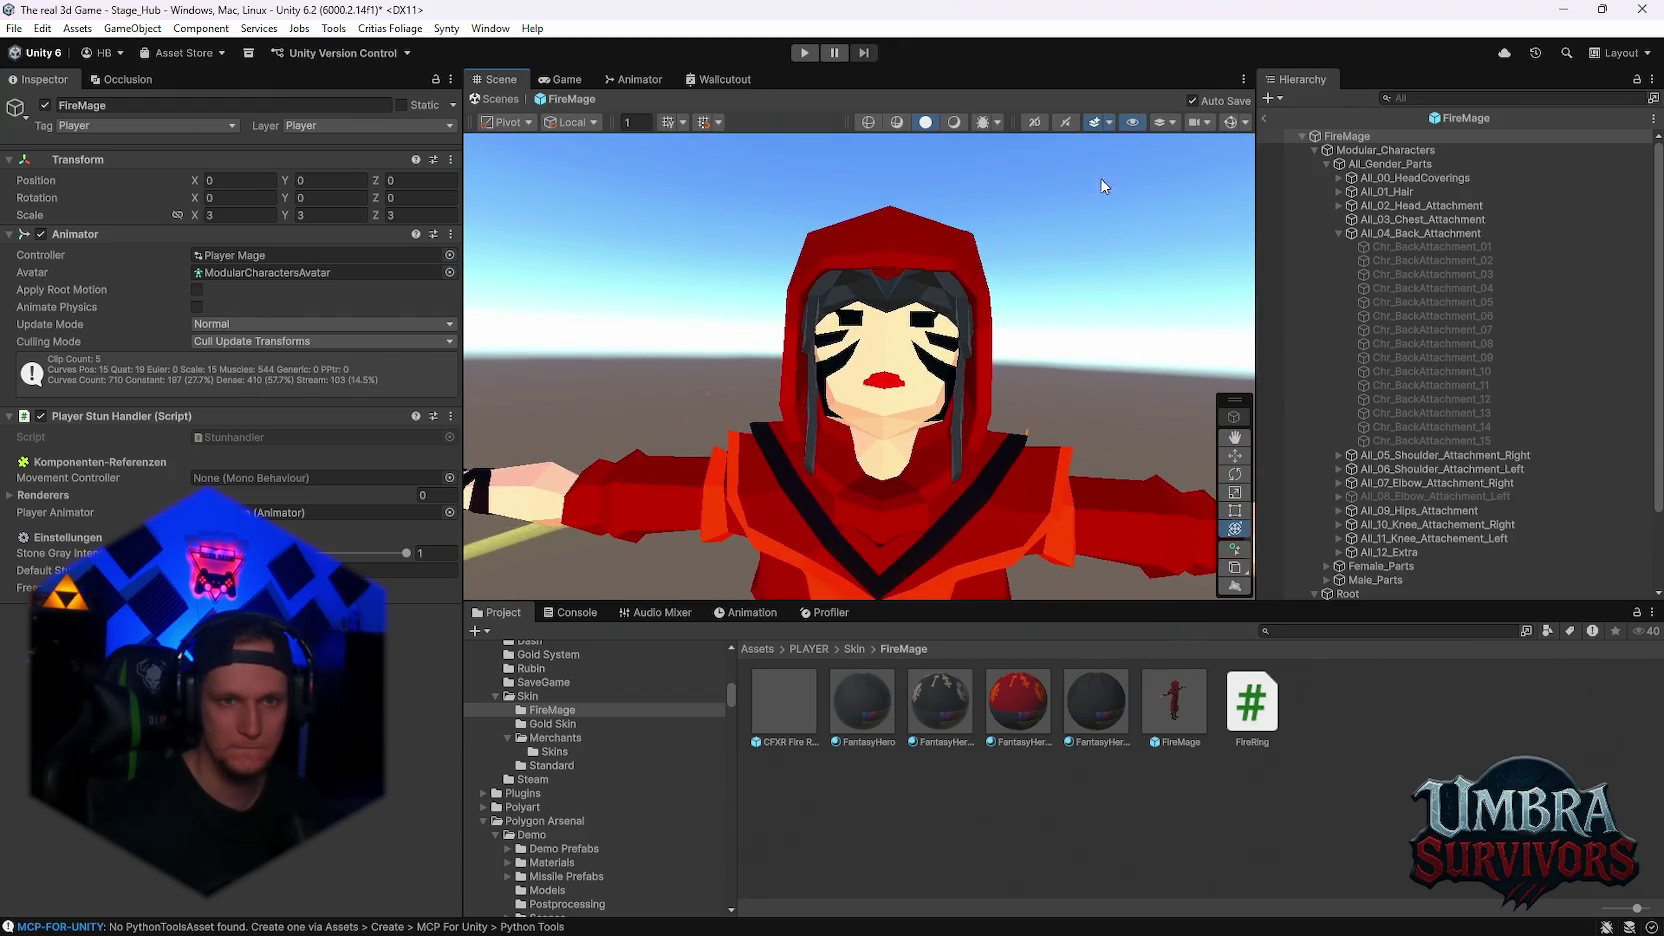
key("shift+super+s")
mouse_move(1068, 147)
left_mouse_down()
mouse_move(812, 422)
mouse_move(712, 486)
mouse_move(689, 478)
mouse_move(708, 484)
left_mouse_up()
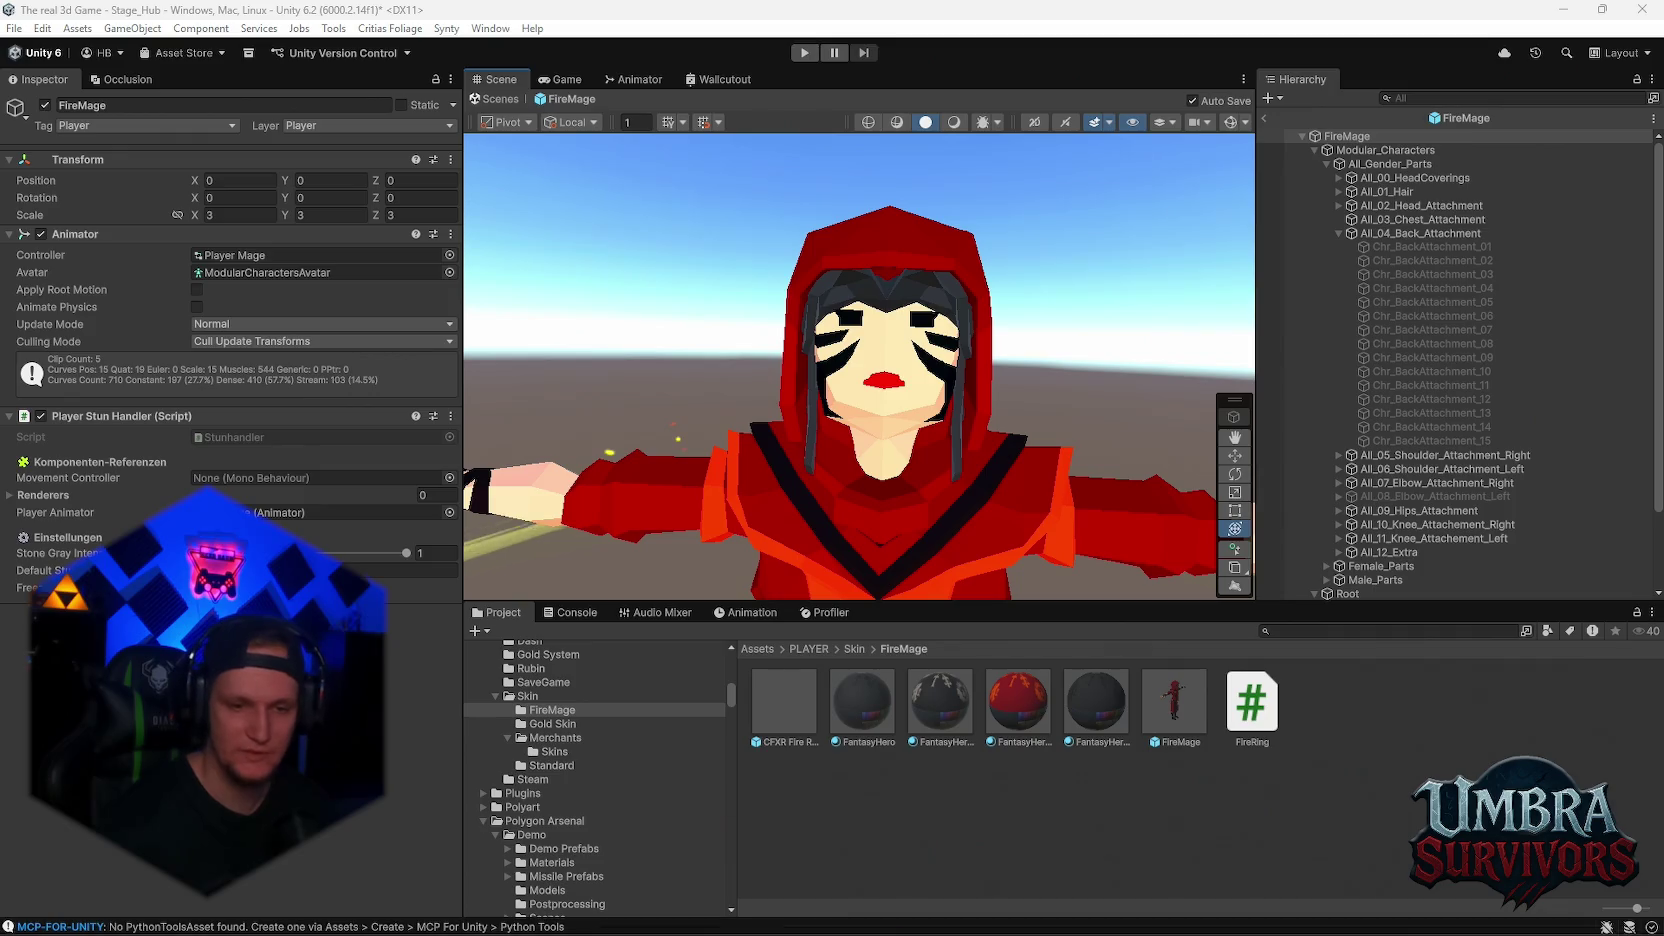
- Finish the screen capture of the FireMage's red-hooded face
mouse_move(1000, 932)
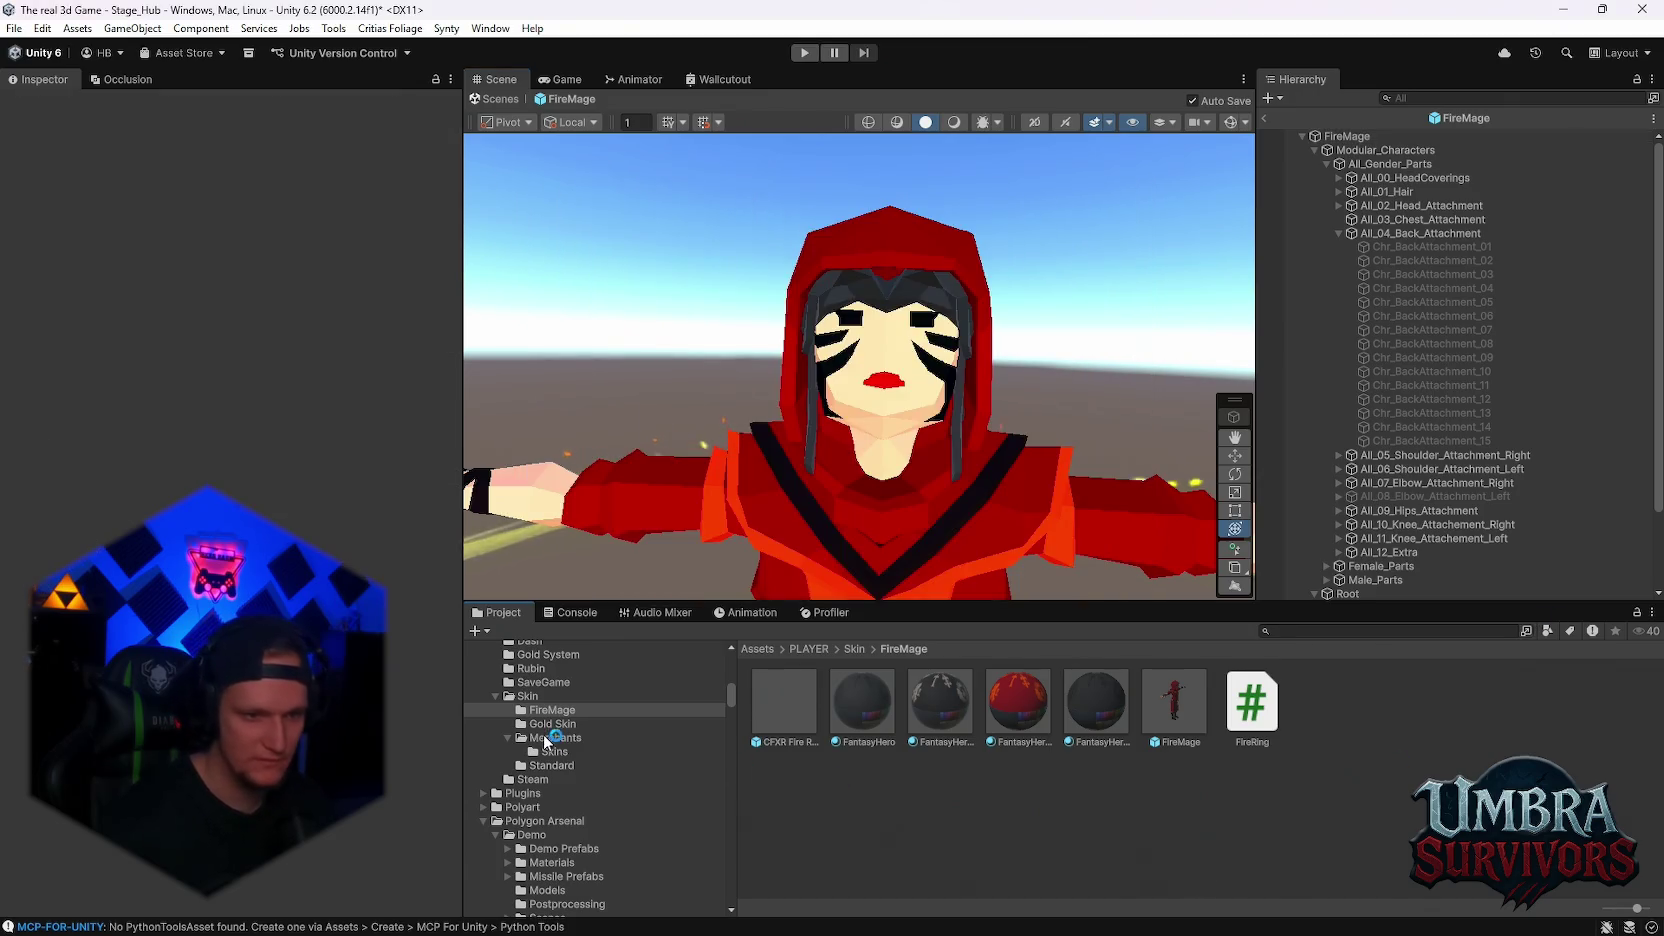
- Open the Gold Skin prefab, frame the crowned character's face, and snip it as a screenshot
left_click(580, 724)
double_click(1366, 700)
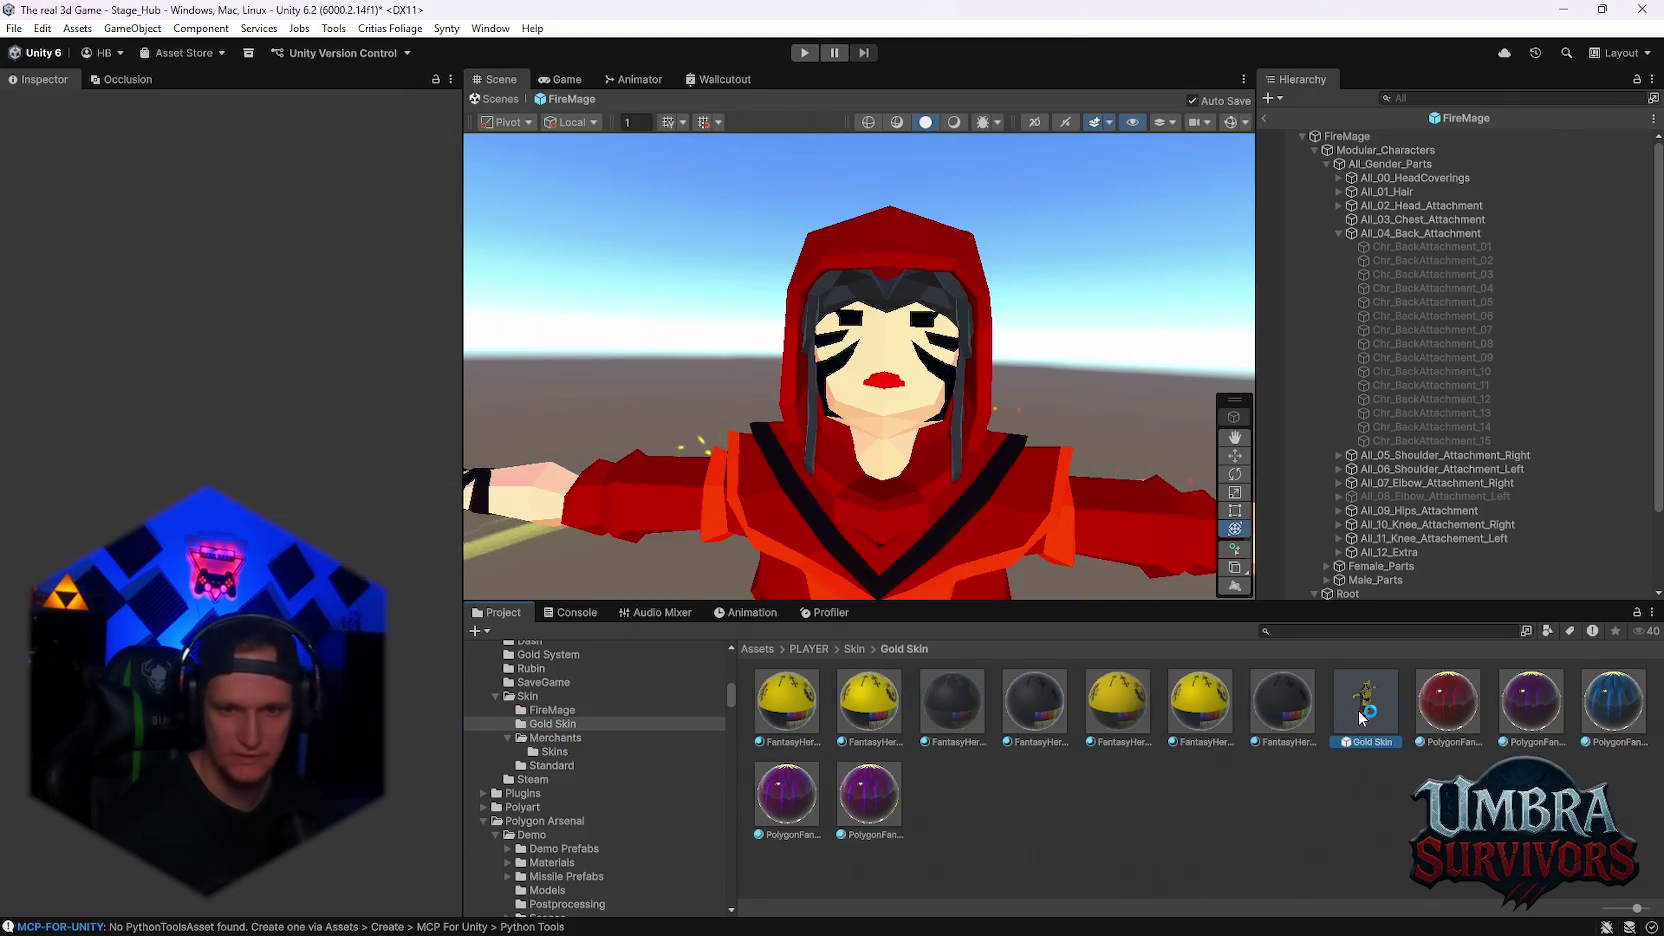
left_click_drag(1027, 415, 880, 450)
scroll(880, 450, "up", 5)
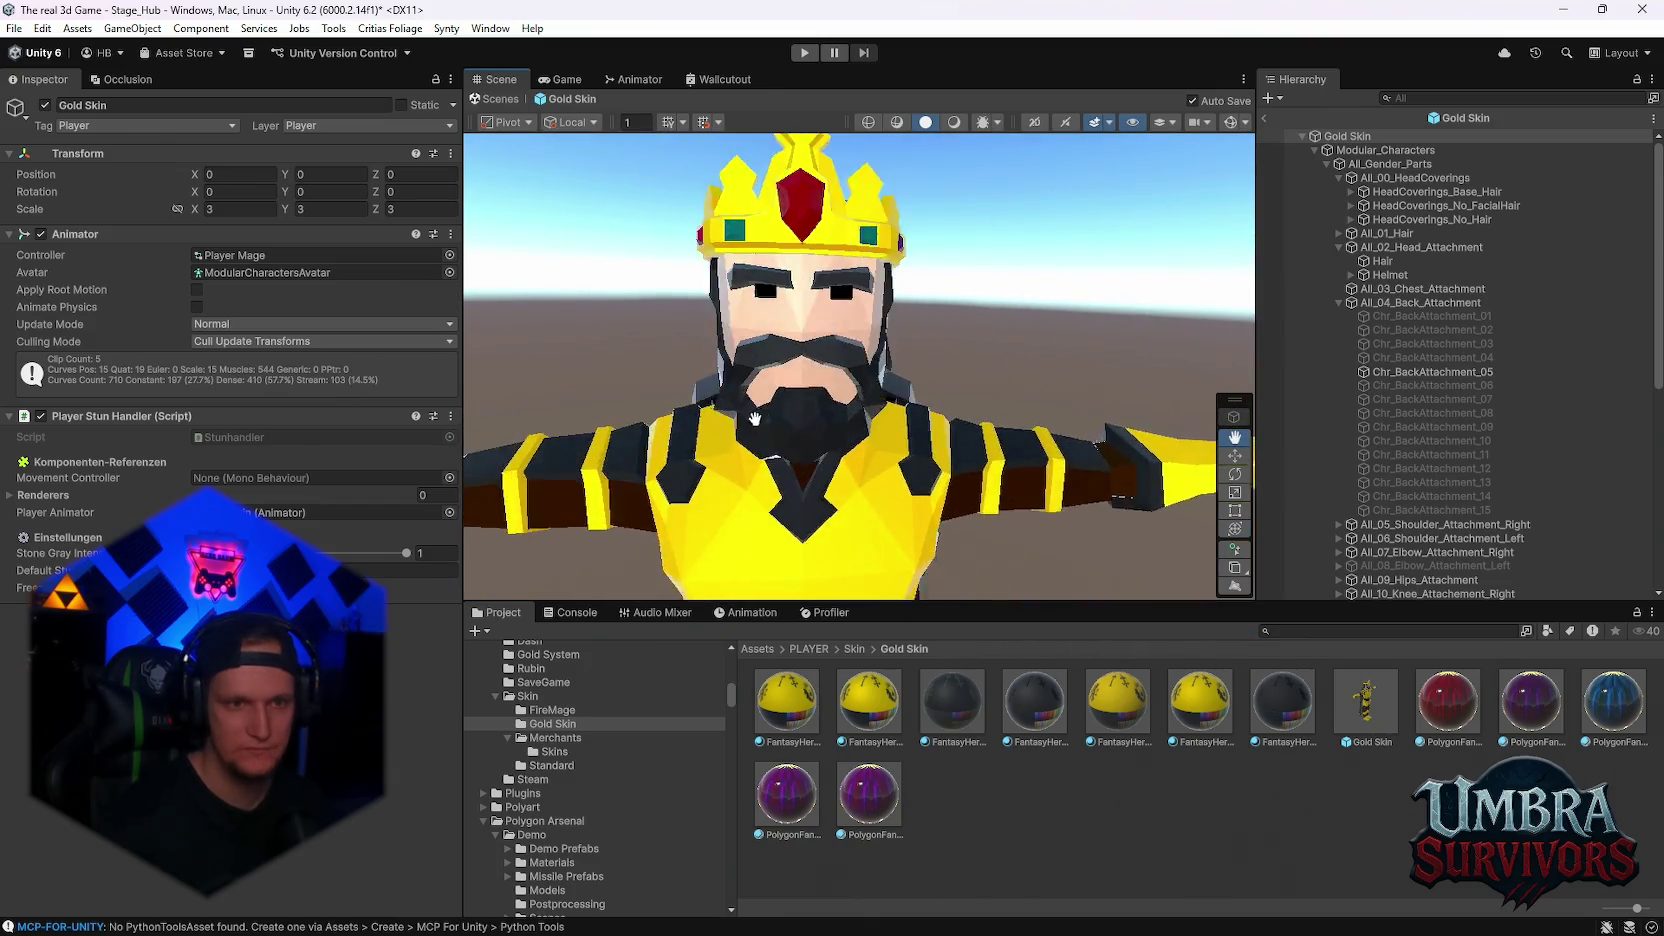
scroll(884, 446, "down", 2)
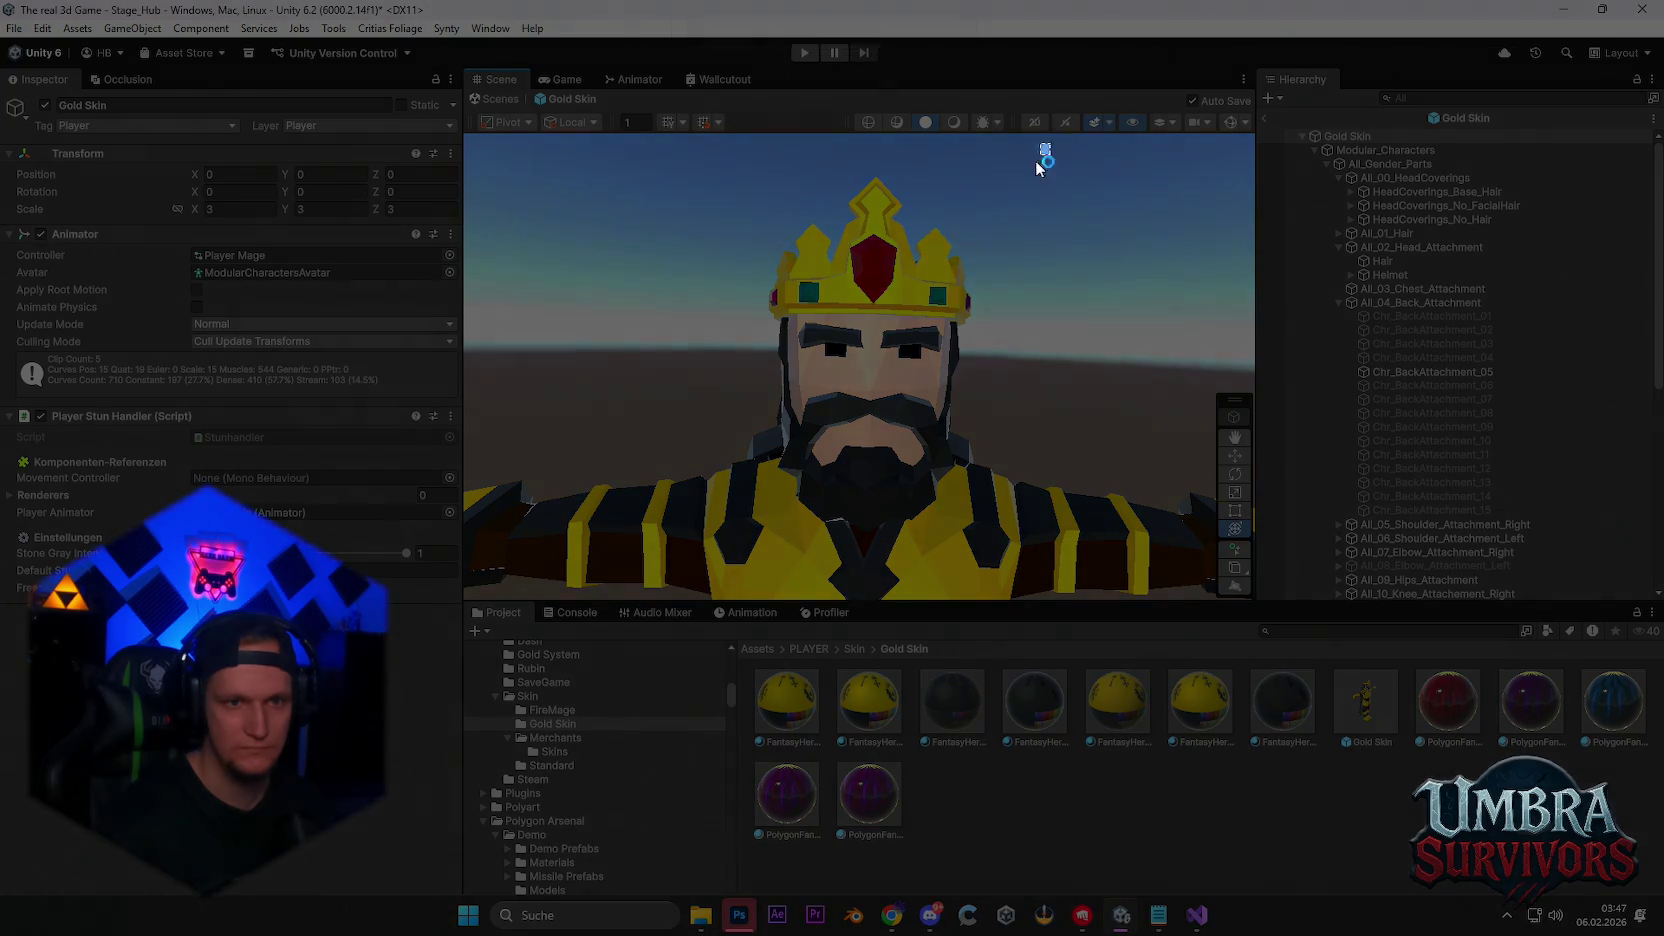
mouse_move(1050, 143)
left_mouse_down()
mouse_move(669, 557)
mouse_move(643, 557)
mouse_move(680, 537)
left_mouse_up()
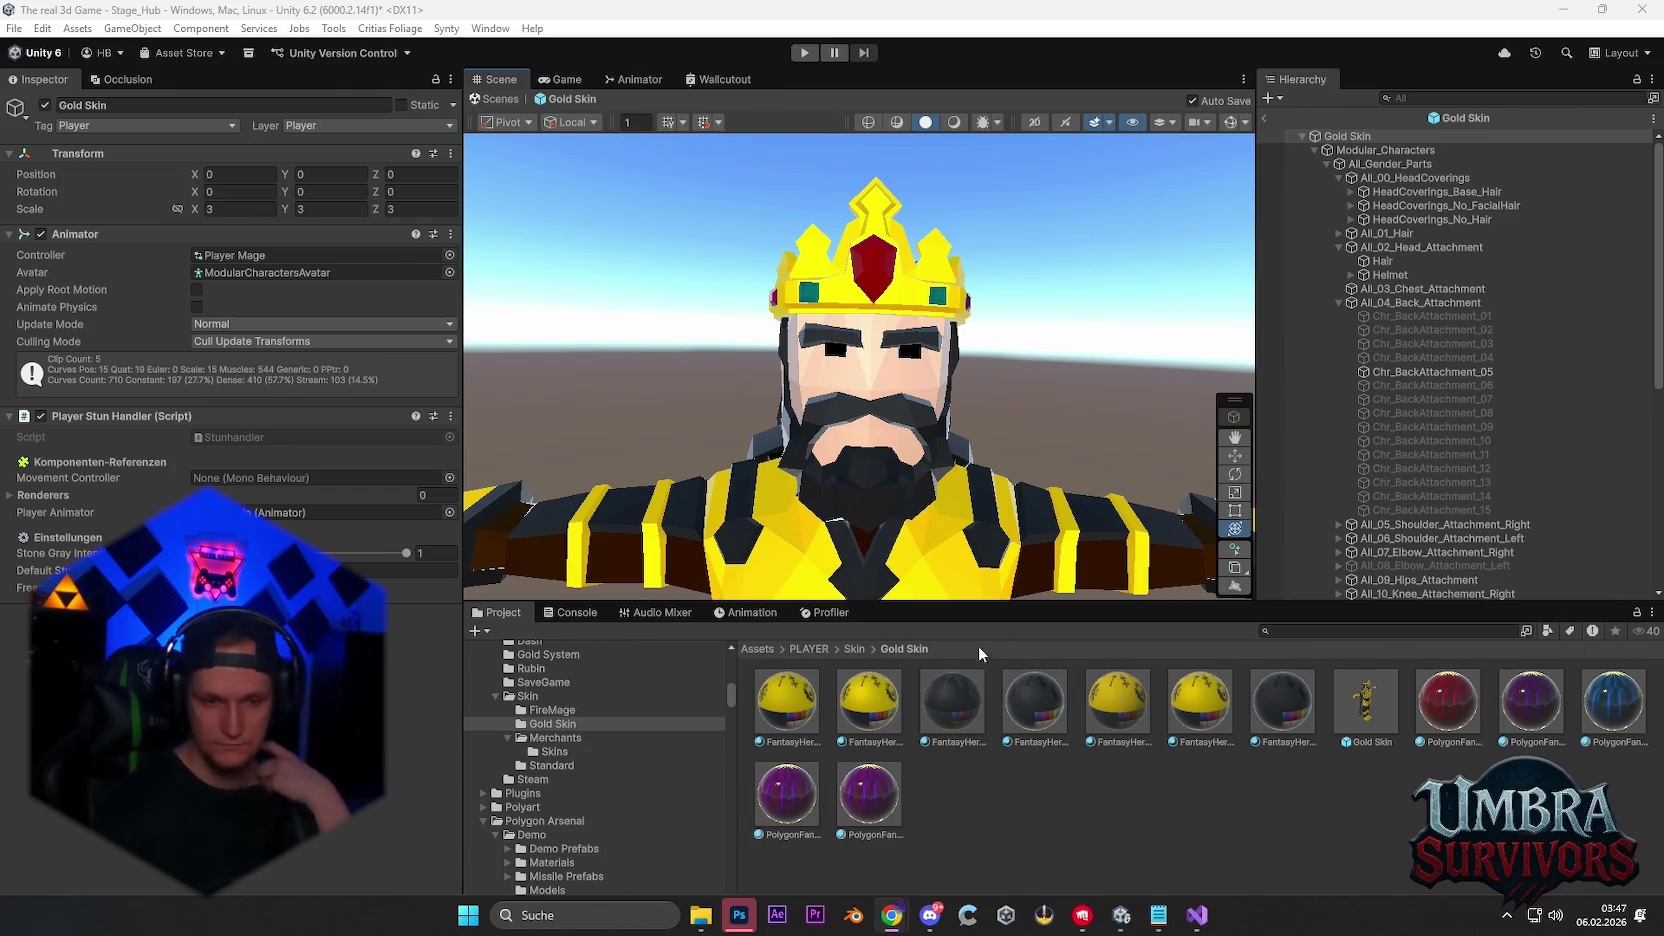
left_click(749, 912)
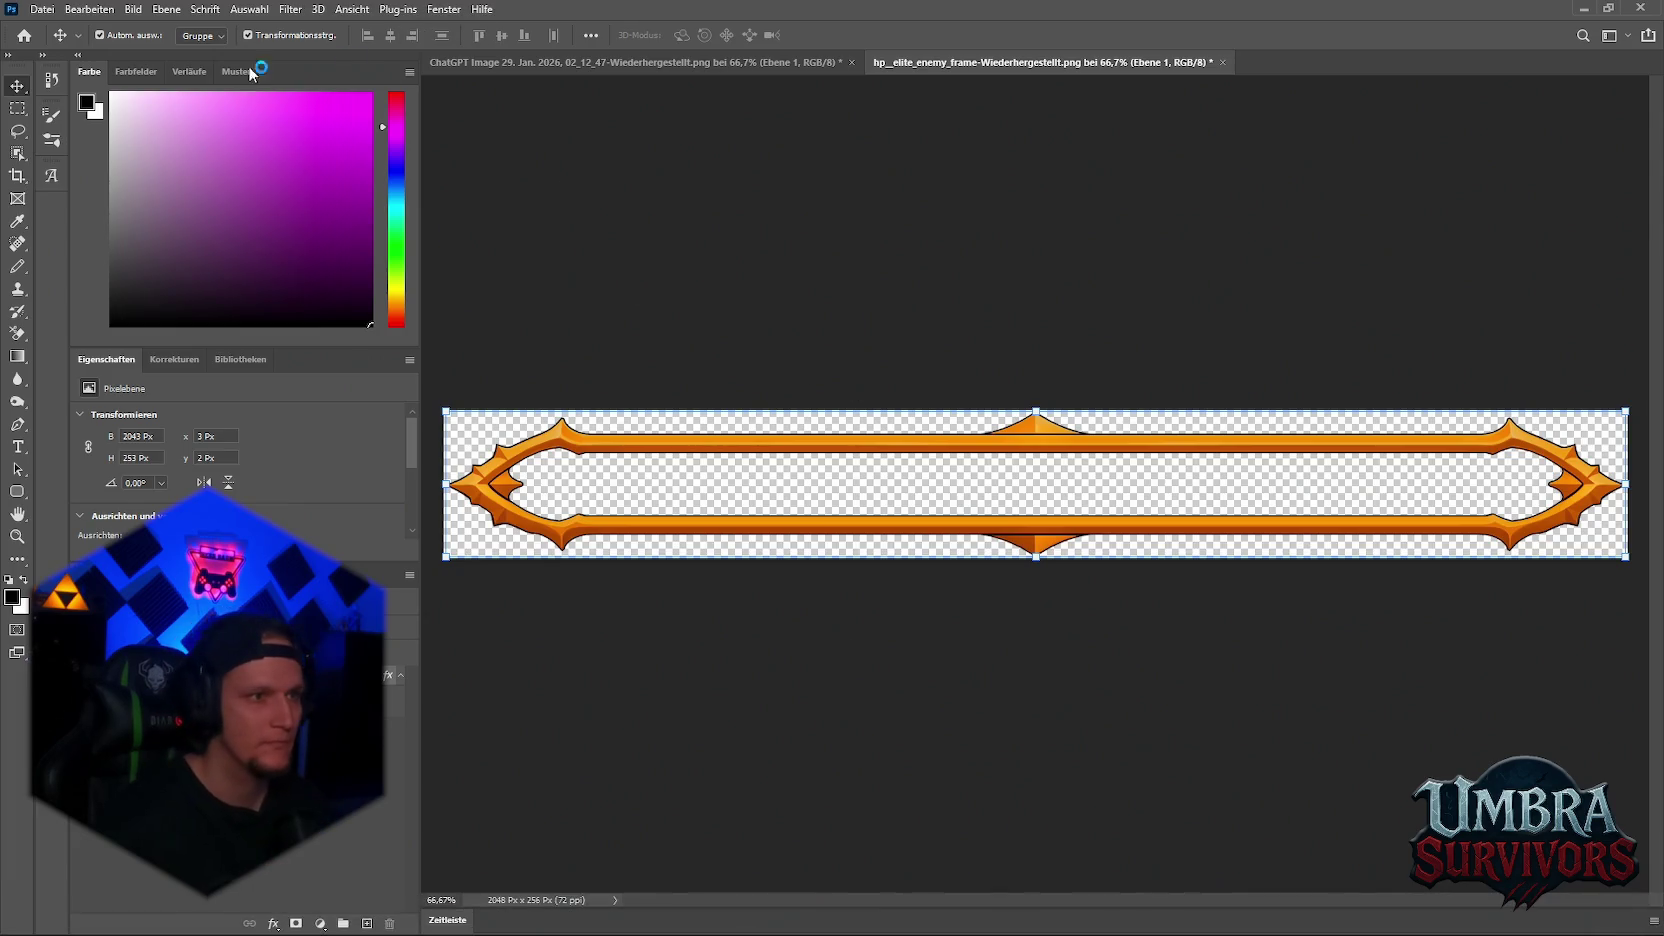
- Open the red-hooded portrait PNG as a new document and scale it up to 133%
mouse_move(1596, 8)
left_mouse_down()
mouse_move(1210, 65)
mouse_move(1263, 63)
left_mouse_up()
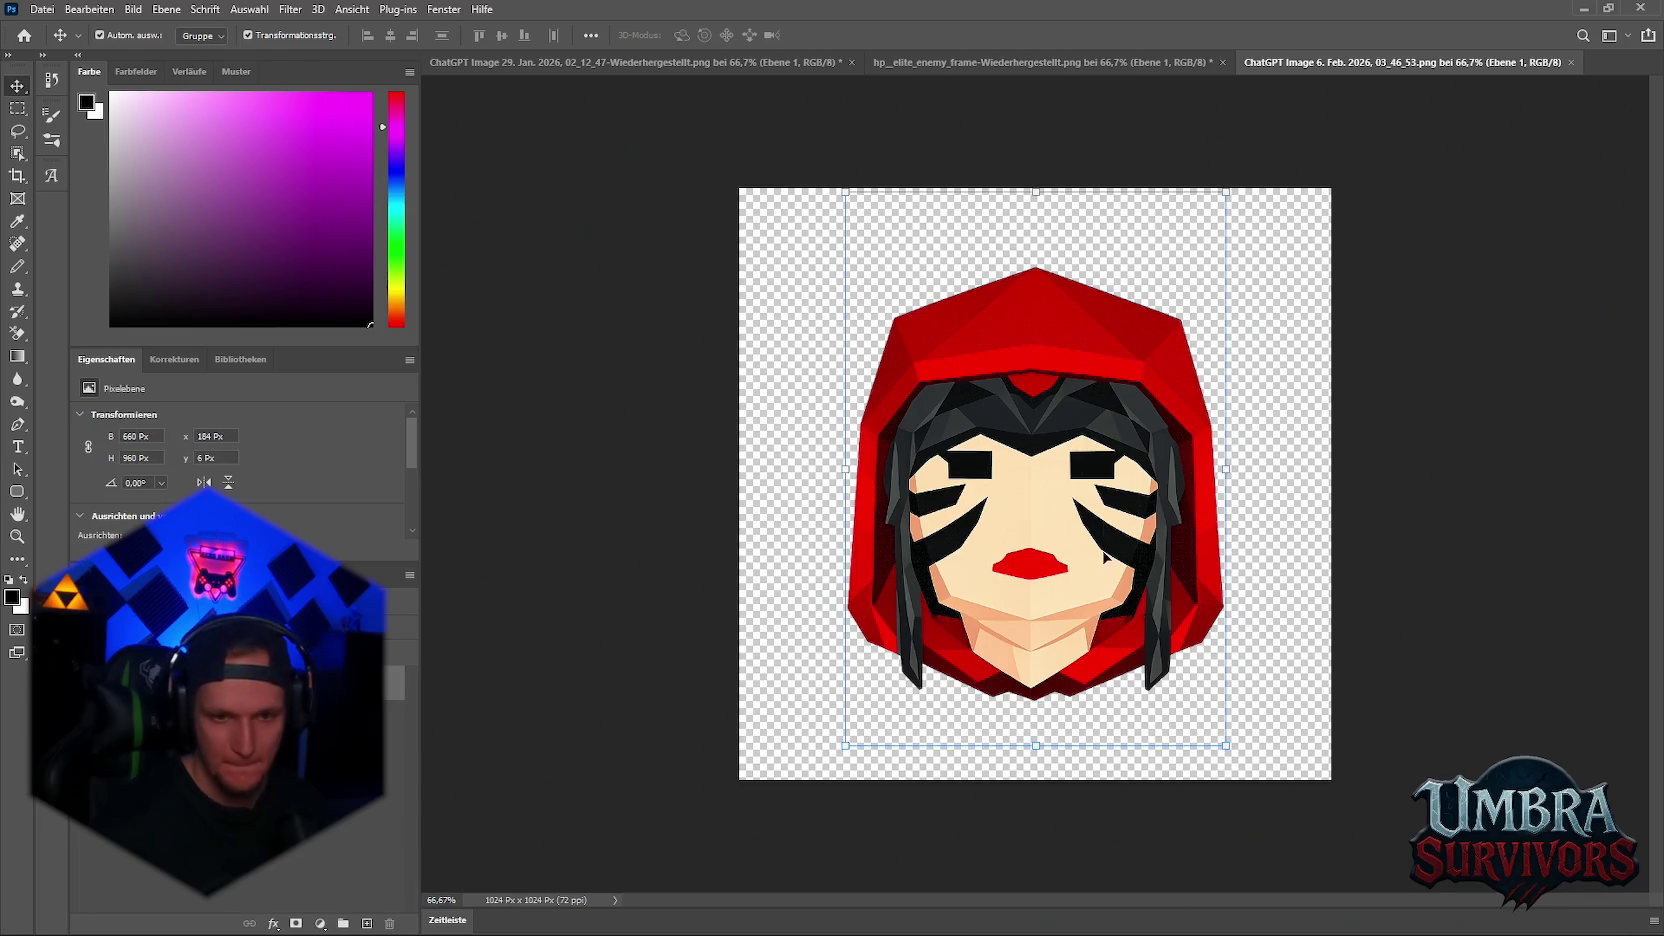
left_click_drag(1035, 742, 1035, 829)
left_click_drag(1033, 187, 1034, 88)
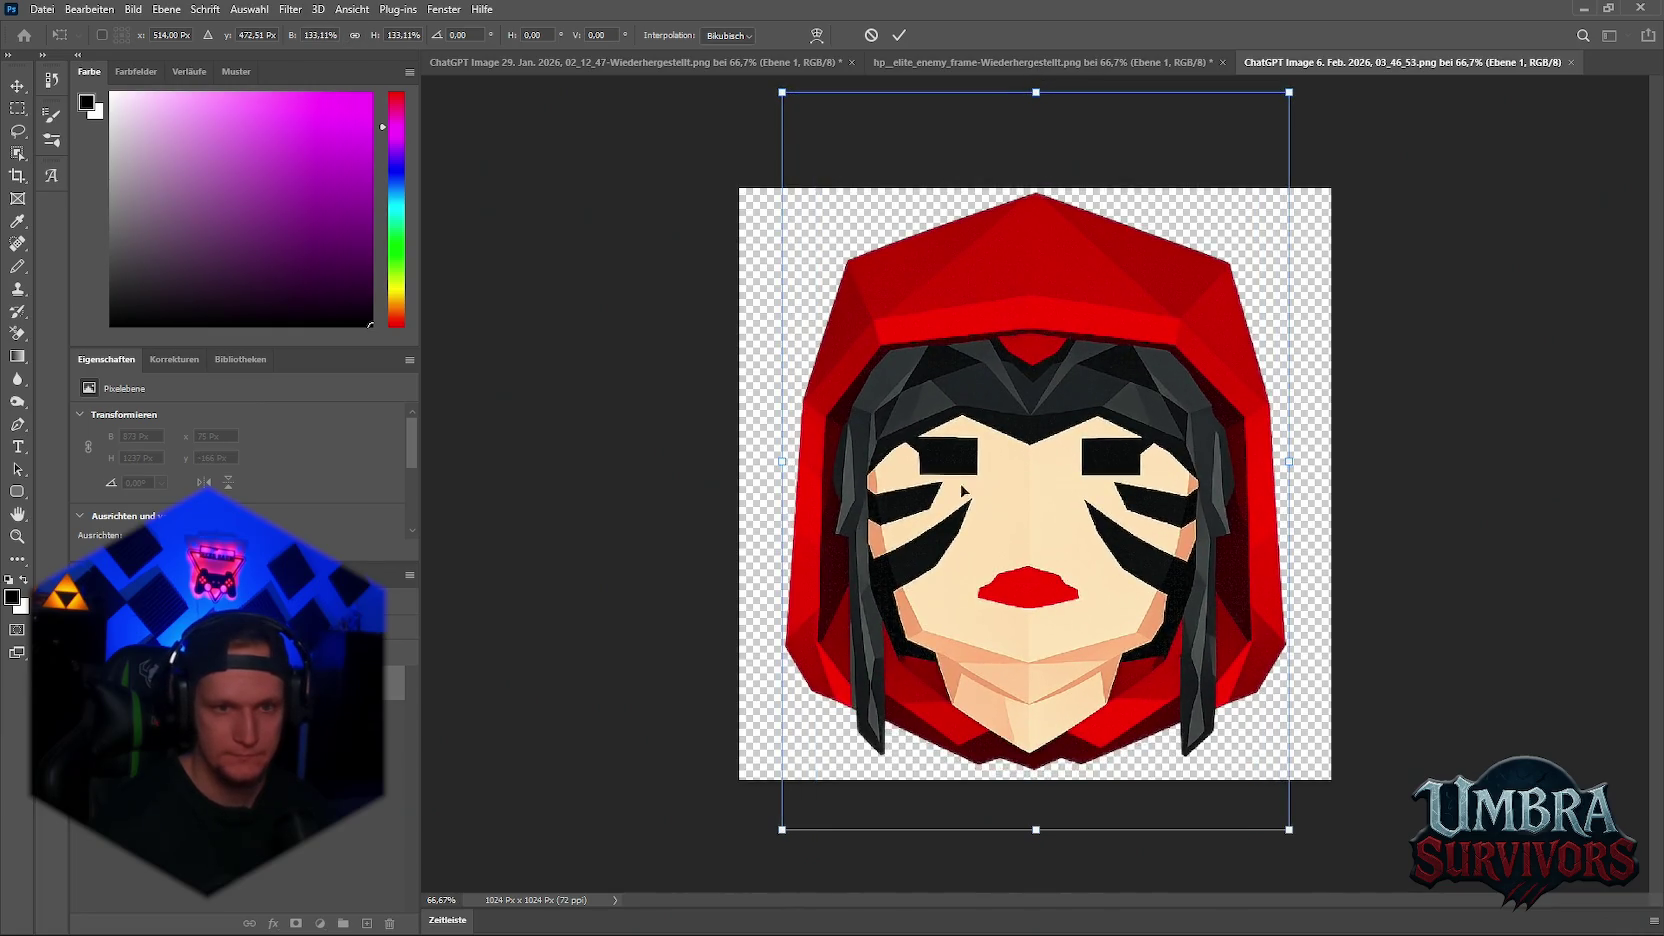
key("Return")
- Reposition the portrait layers, raising the lips, then enlarge slightly and nudge 1 px left
mouse_move(990, 636)
left_mouse_down()
mouse_move(1067, 578)
mouse_move(1063, 495)
mouse_move(1074, 549)
mouse_move(1080, 482)
mouse_move(1060, 474)
left_mouse_up()
left_click_drag(1088, 566, 1081, 481)
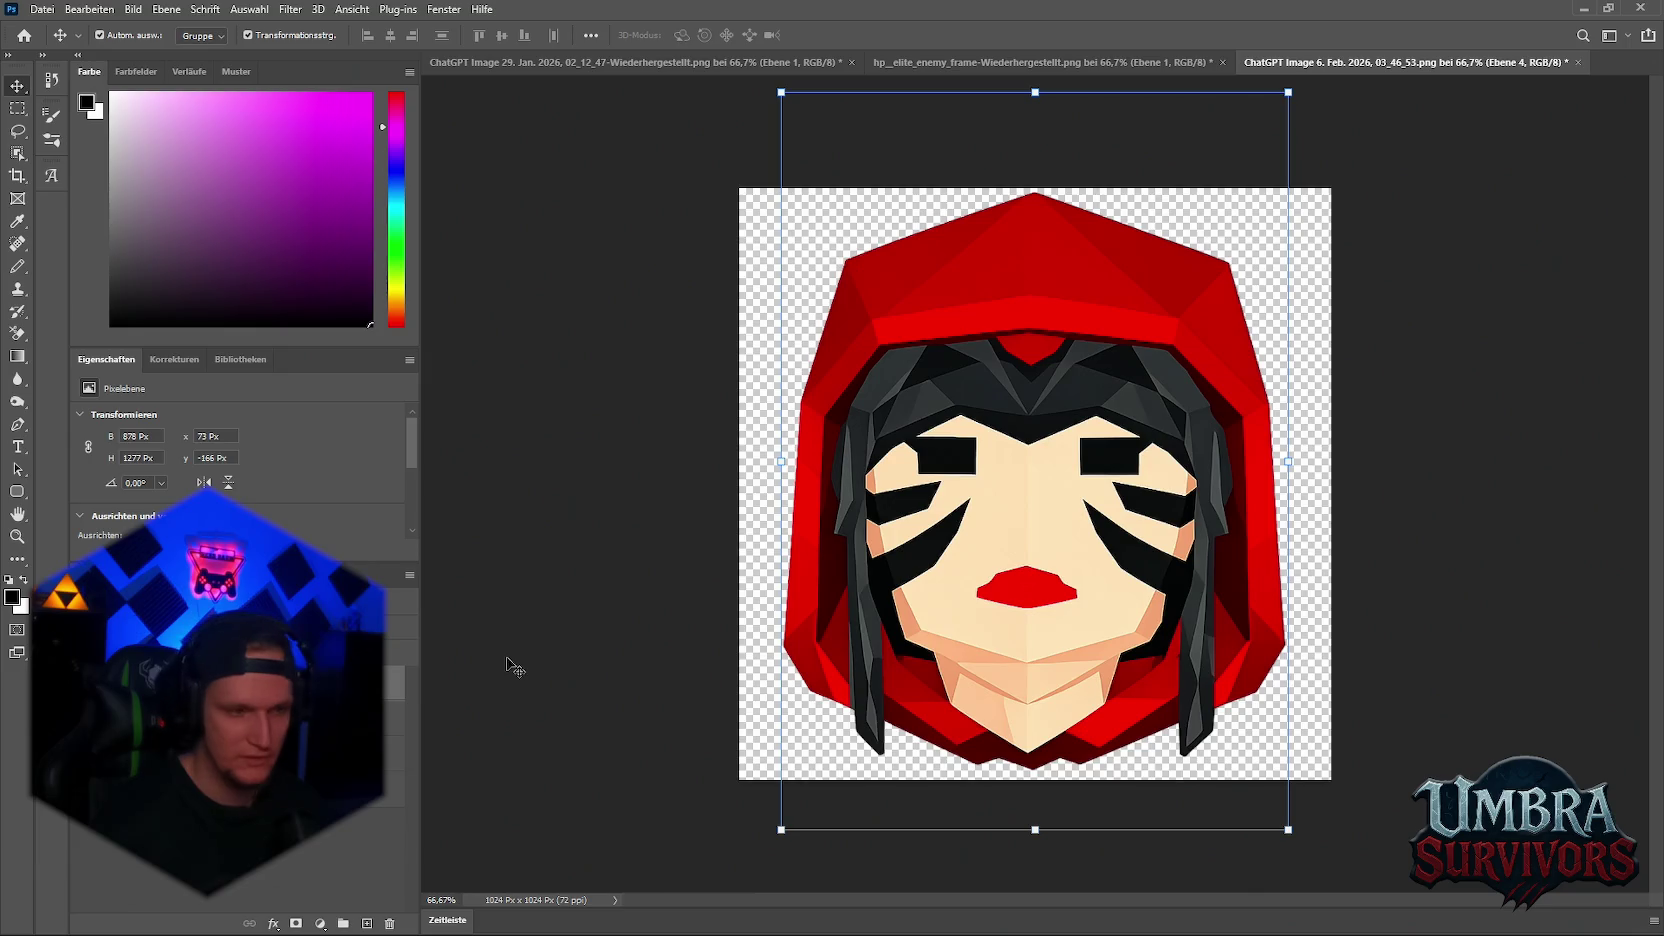
left_click(390, 790, "shift")
right_click(390, 757)
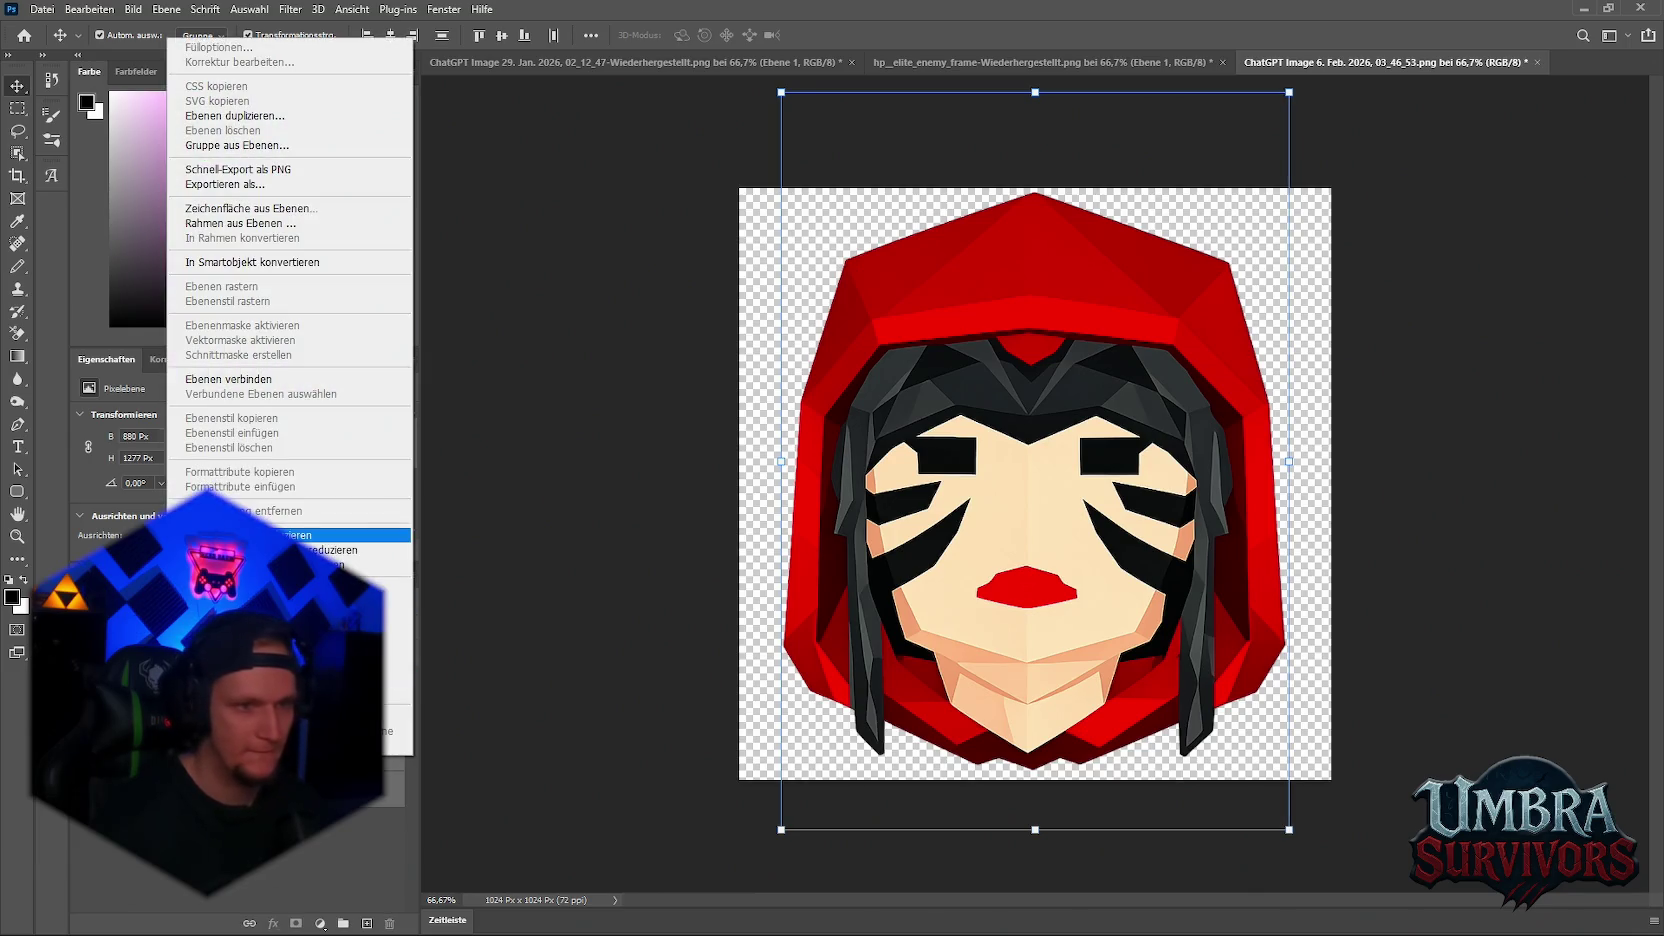
left_click(300, 536)
left_click_drag(1036, 830, 1037, 838)
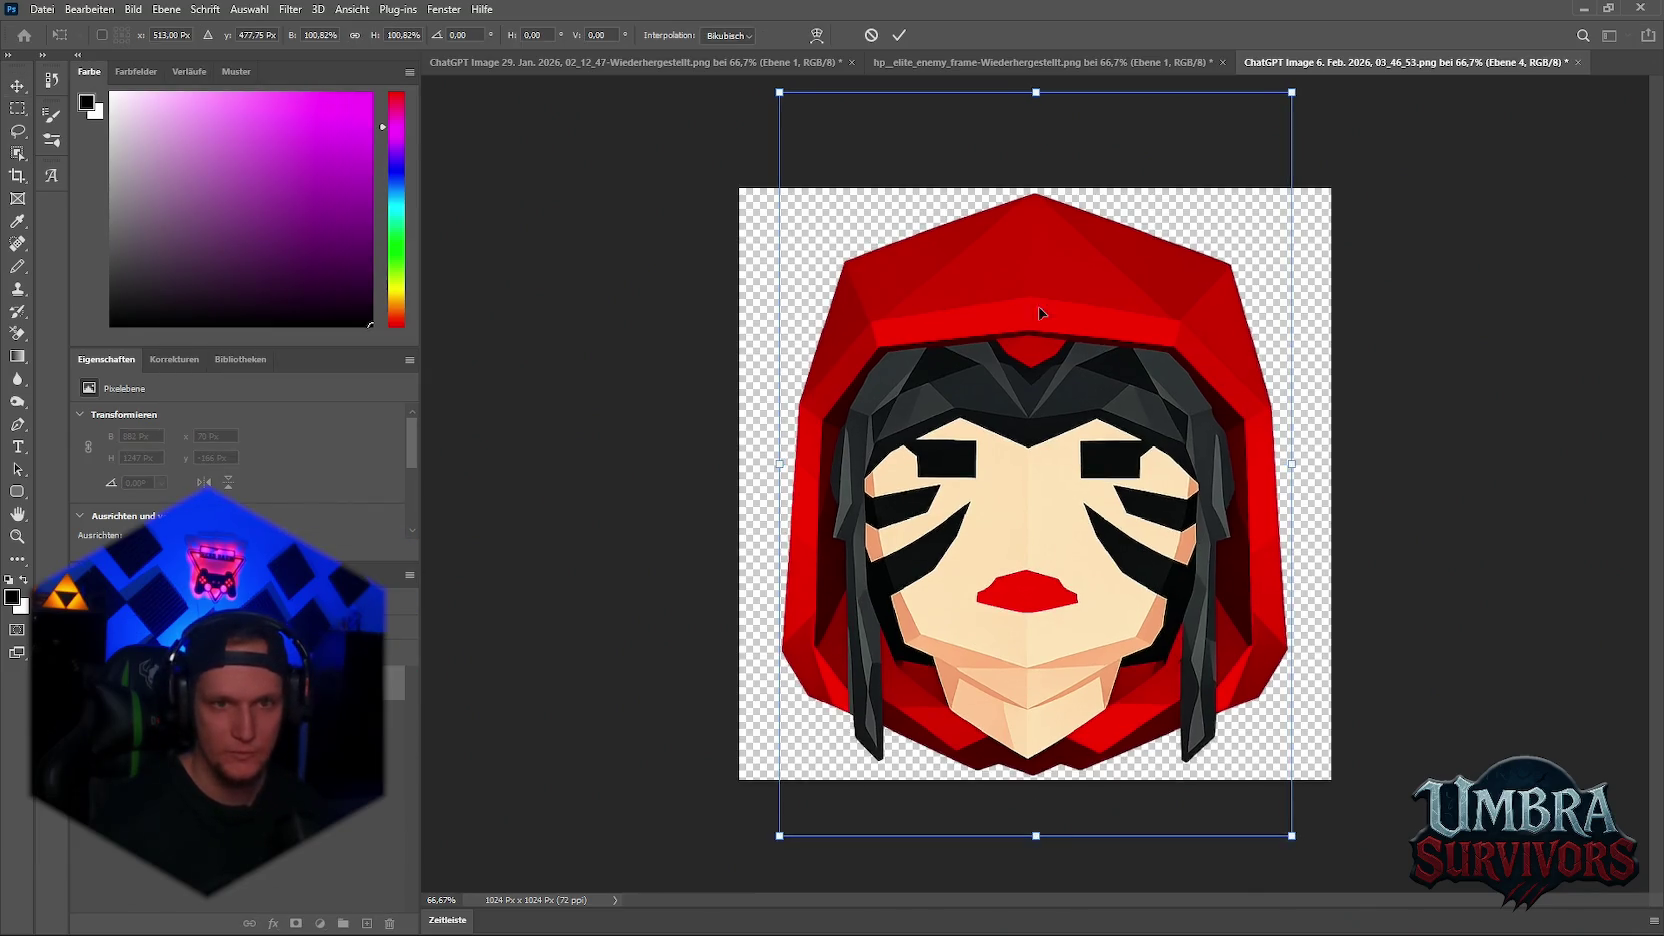
key("Return")
left_click_drag(1043, 488, 1042, 488)
- Apply a Bevel and Emboss layer style, undo it, and begin saving the portrait
right_click(323, 842)
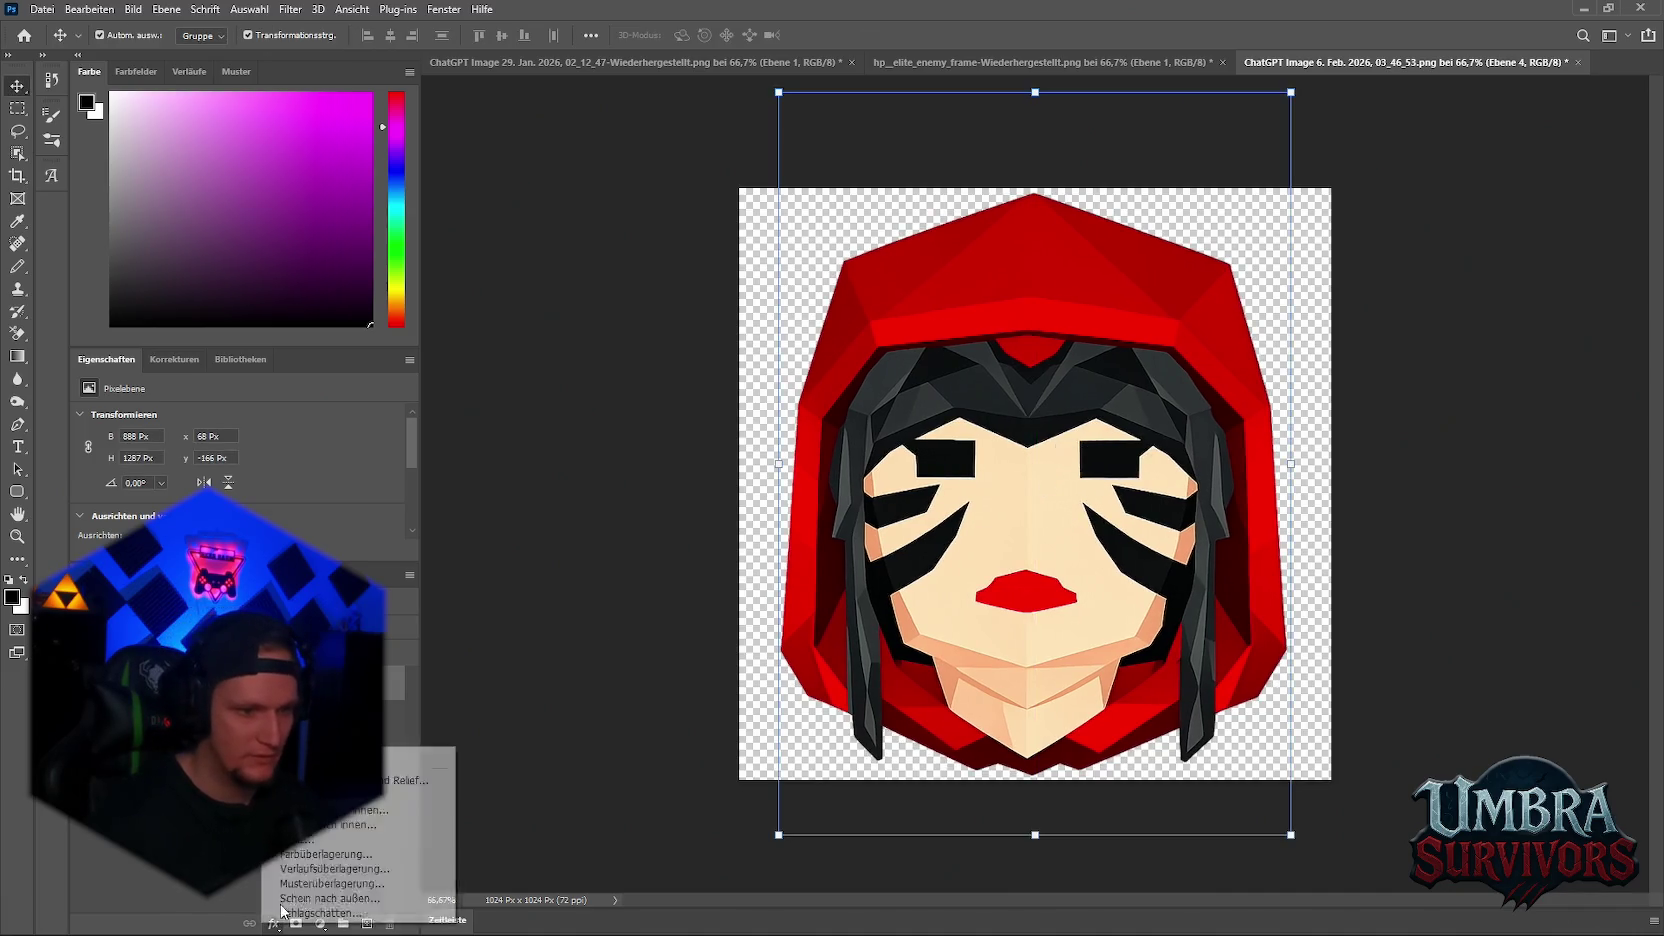
left_click(405, 755)
left_click(53, 129)
left_click(53, 129)
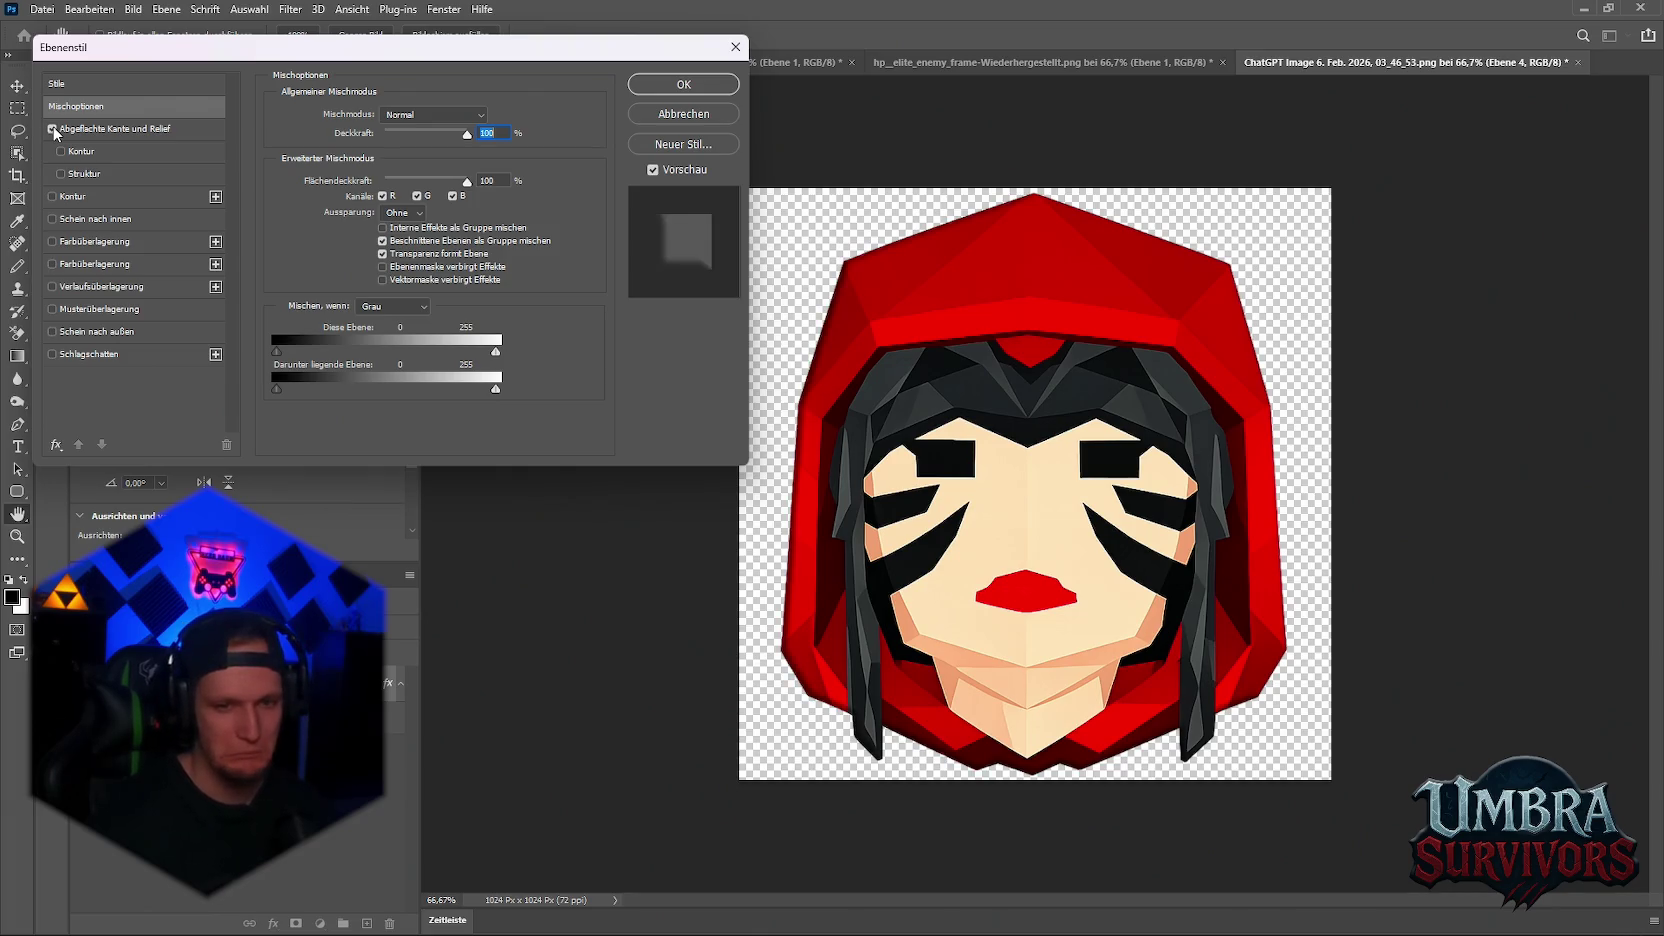
left_click(672, 84)
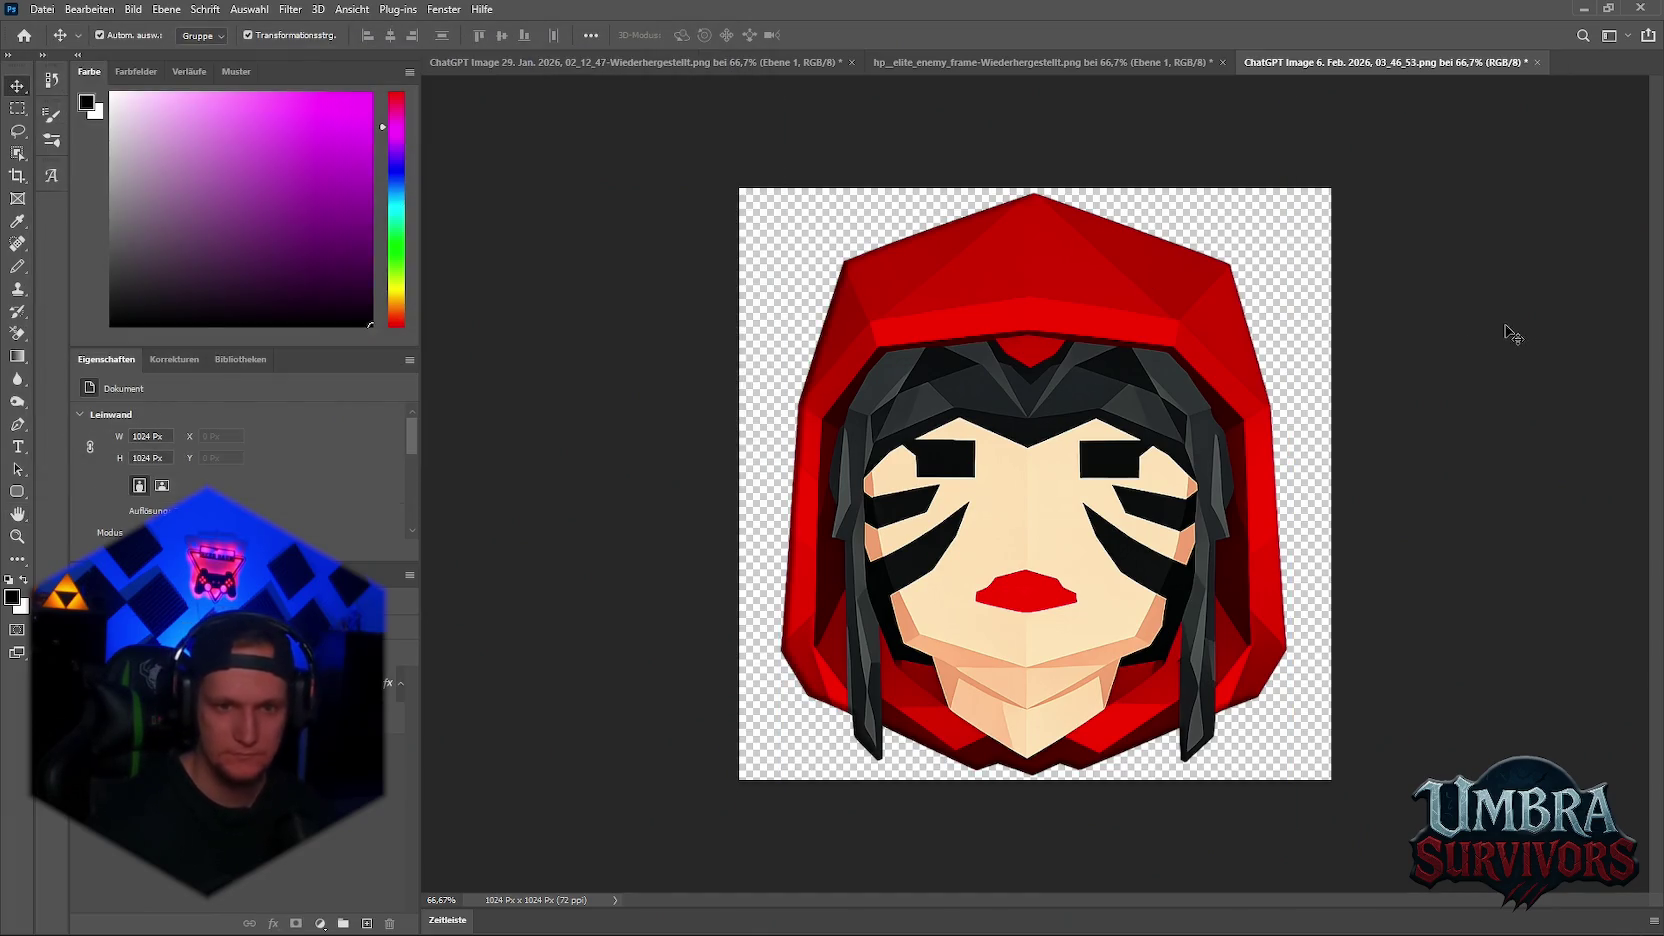
left_click(89, 9)
mouse_move(42, 9)
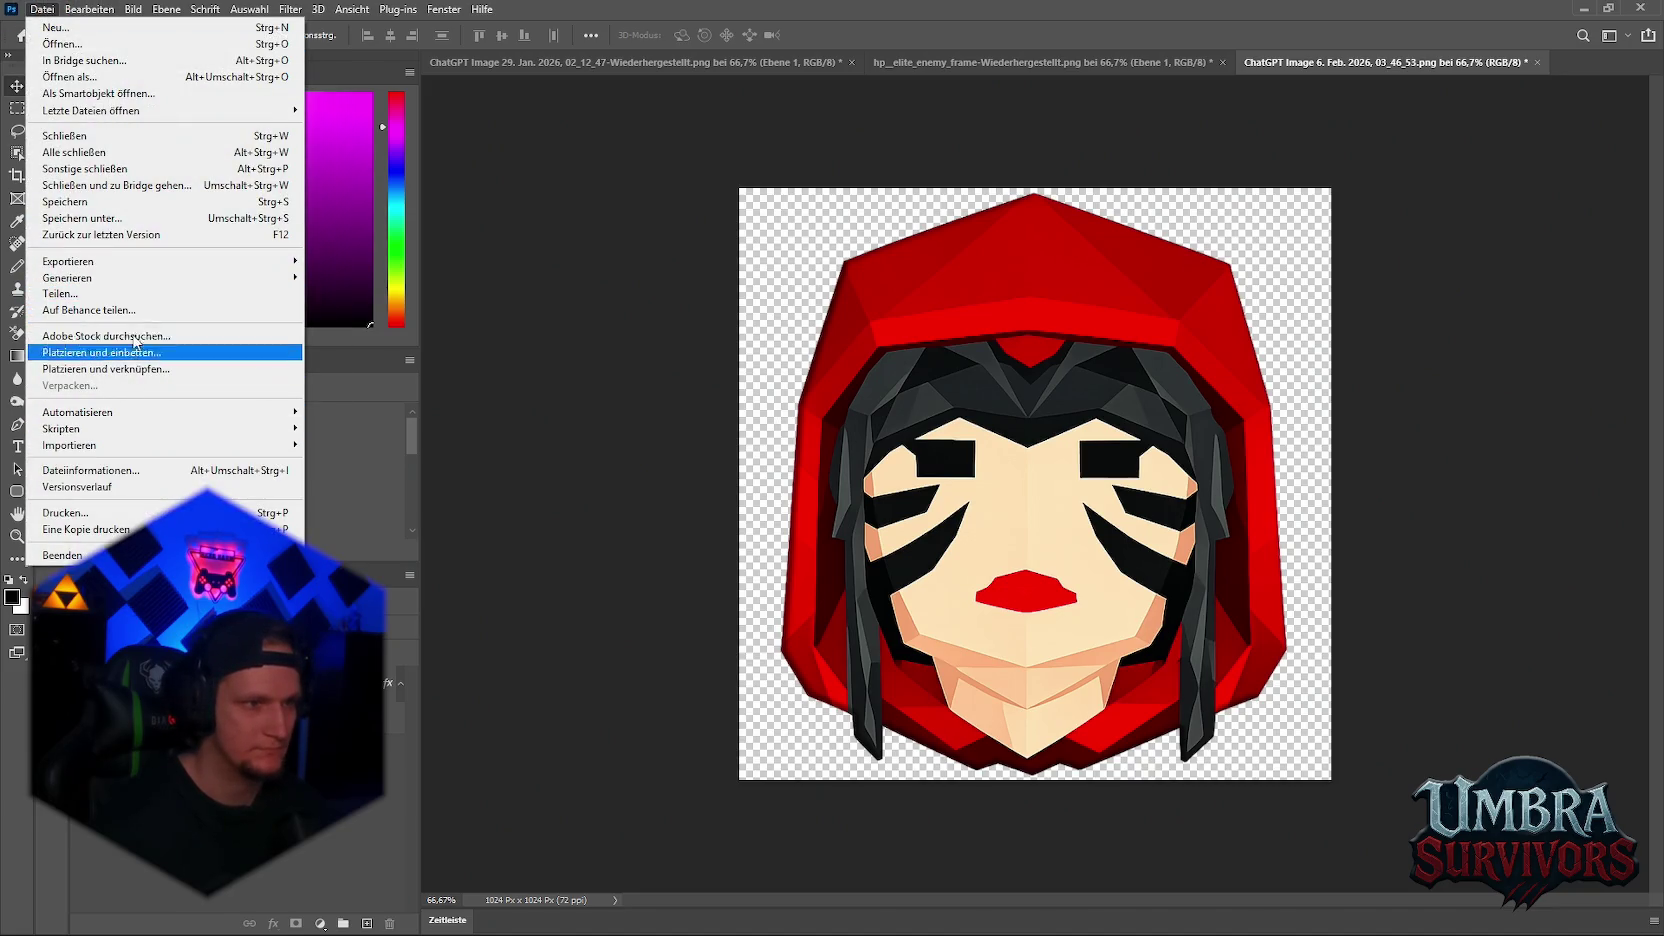
left_click(400, 262)
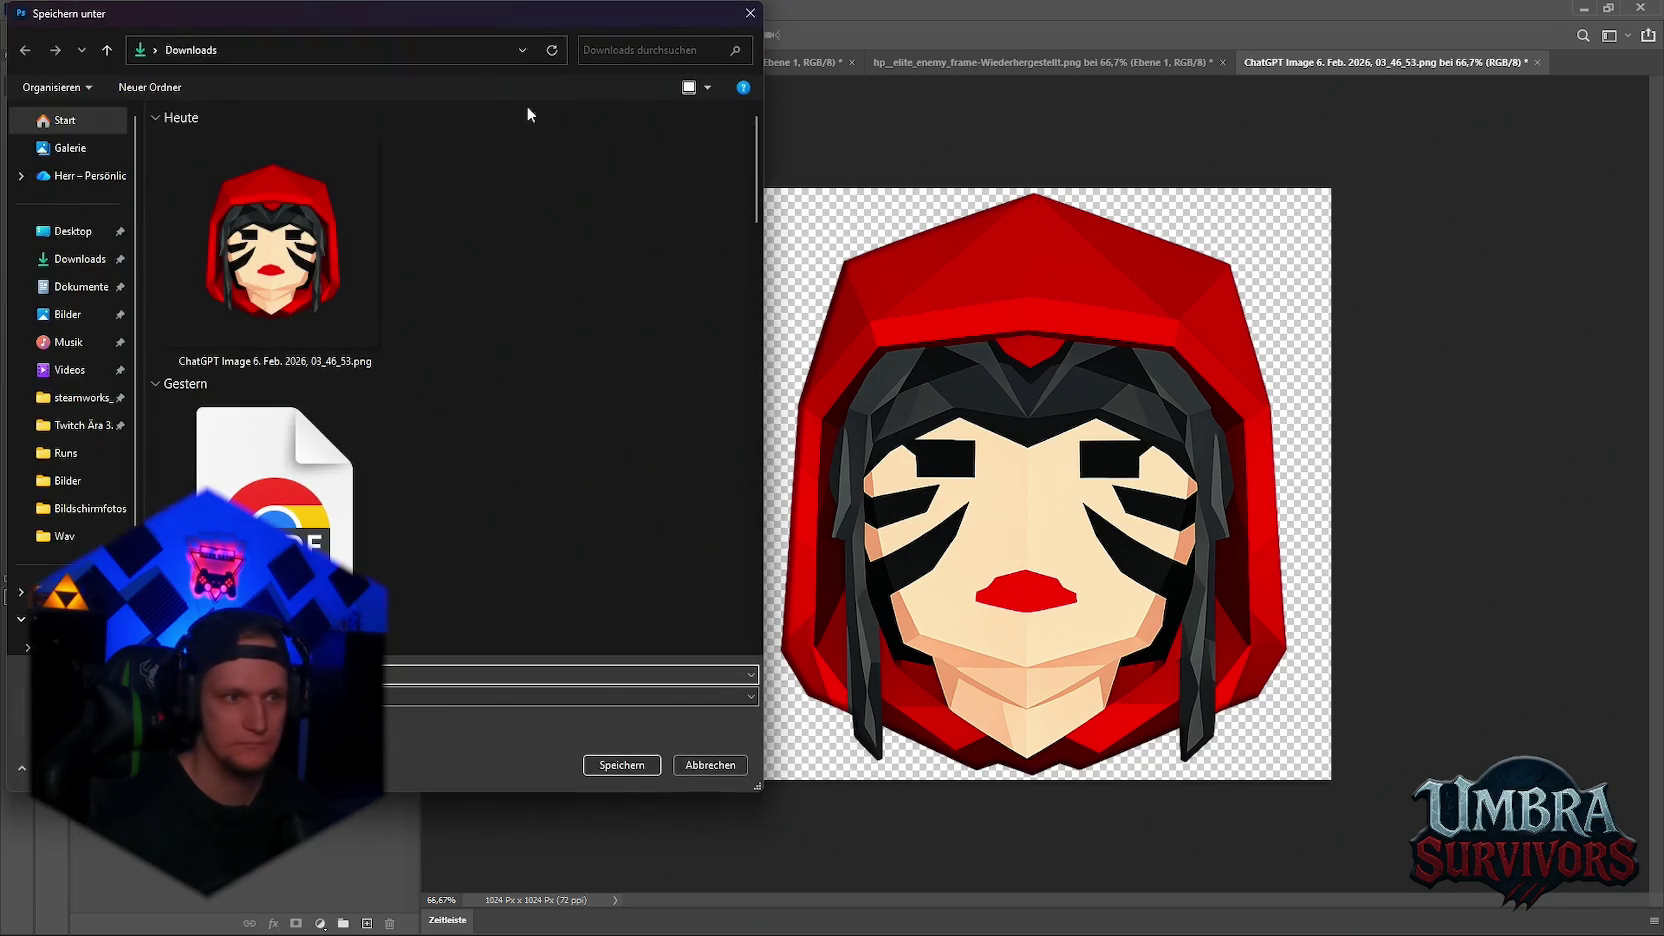
left_click_drag(378, 32, 1663, 210)
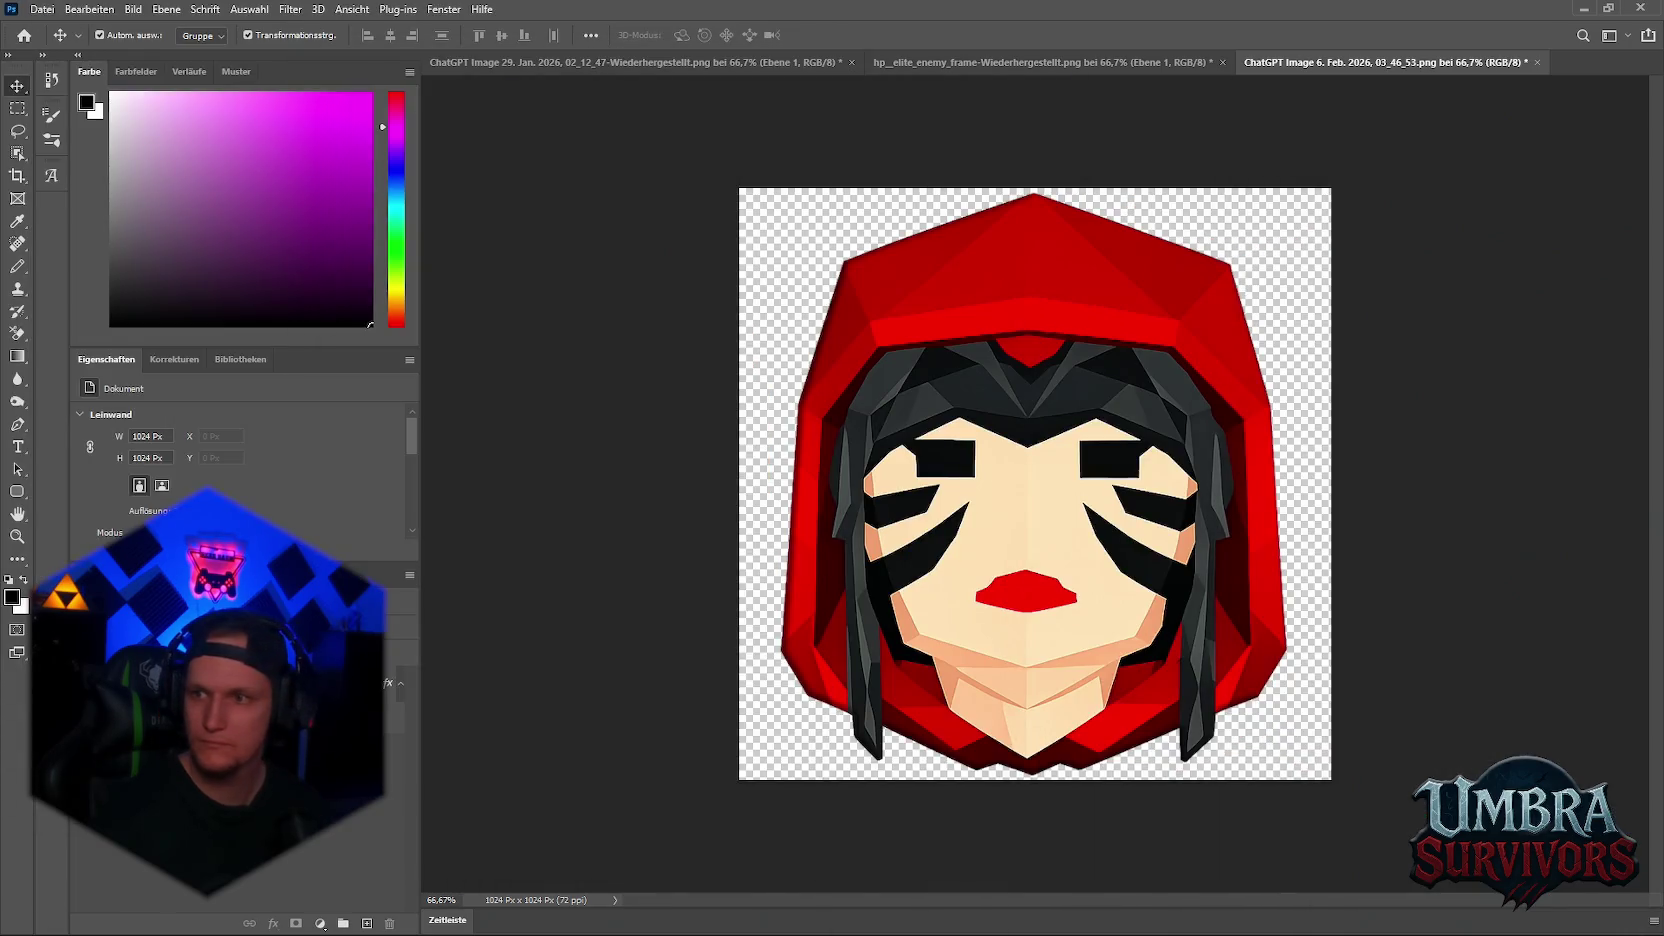